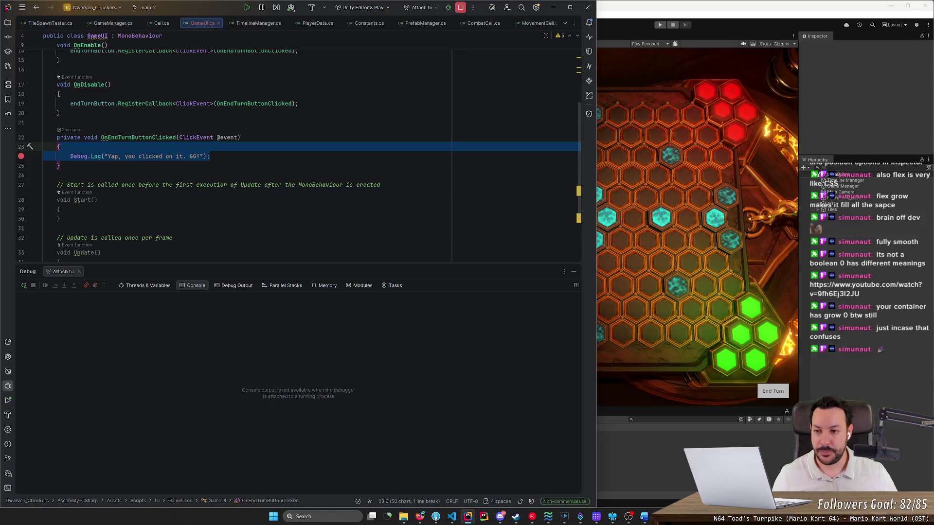
Make OnDisable call UnregisterCallback for OnEndTurnButtonClicked and save so Unity recompiles.
scroll(298, 152, "up", 3)
left_click(299, 160)
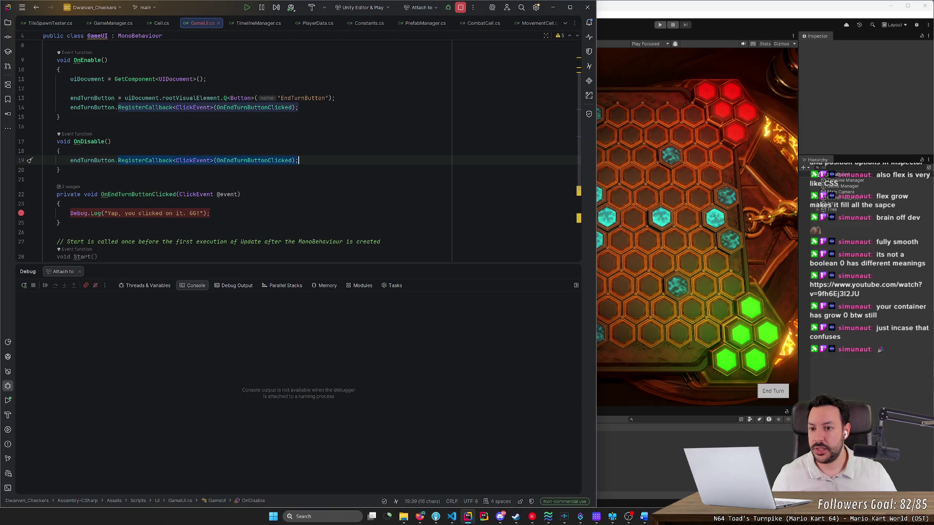
key("ctrl+BackSpace")
key("ctrl+BackSpace")
key("ctrl+BackSpace")
key("Escape")
type("Un")
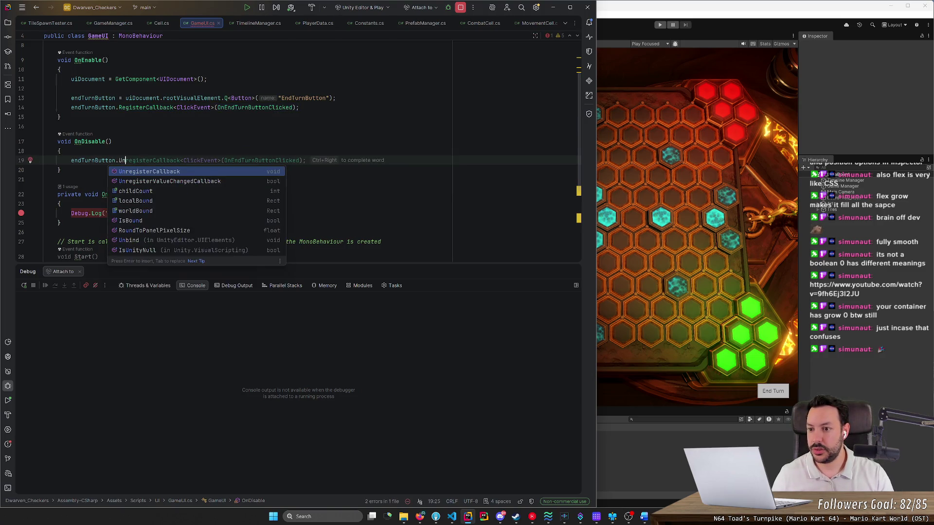
key("Tab")
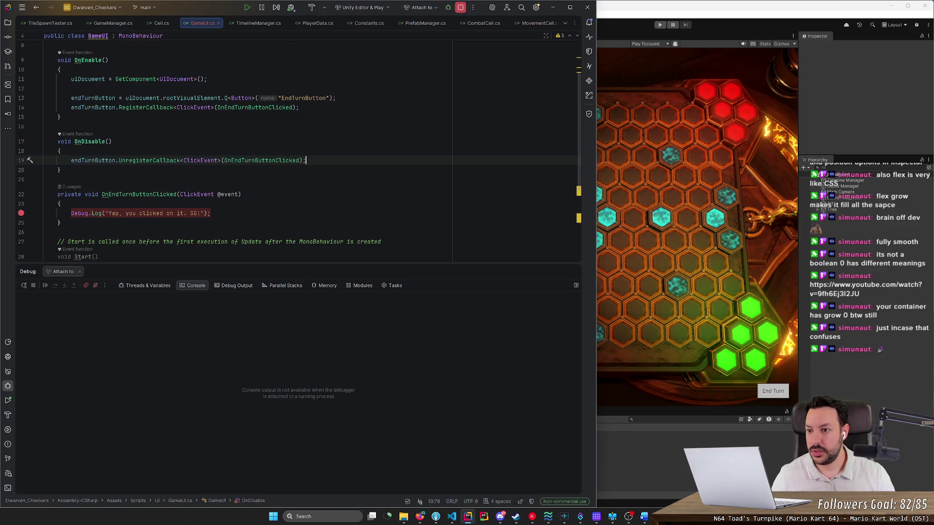
key("ctrl+s")
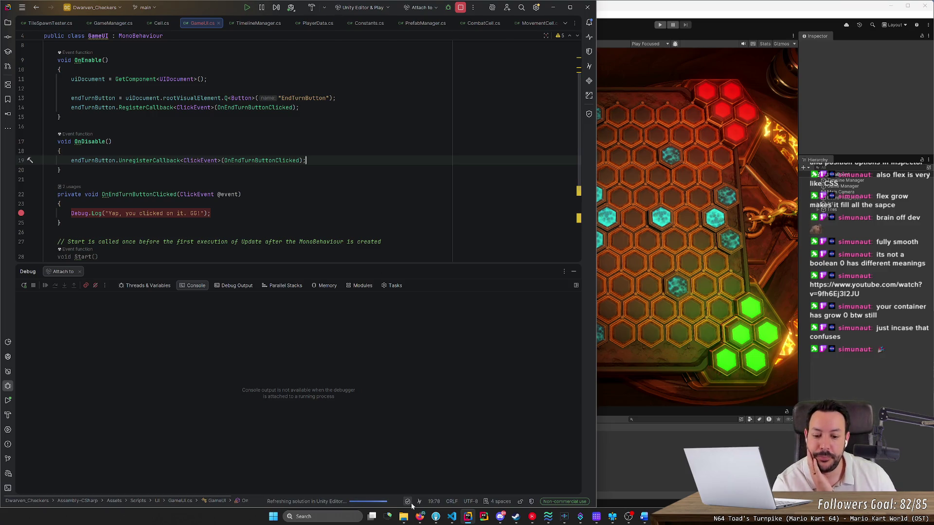
left_click(420, 516)
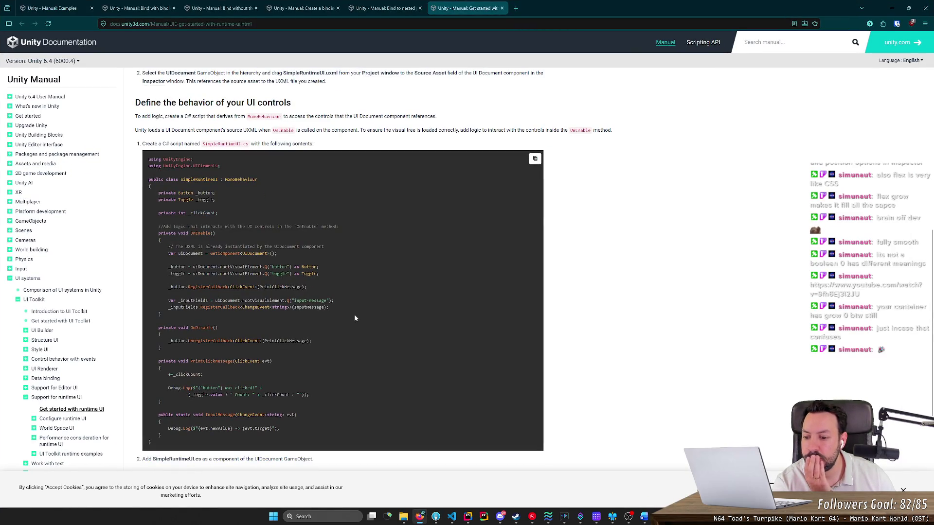
Read the Control behavior, Synthesize and send, and Dispatch events pages, then return to Rider.
scroll(354, 315, "down", 4)
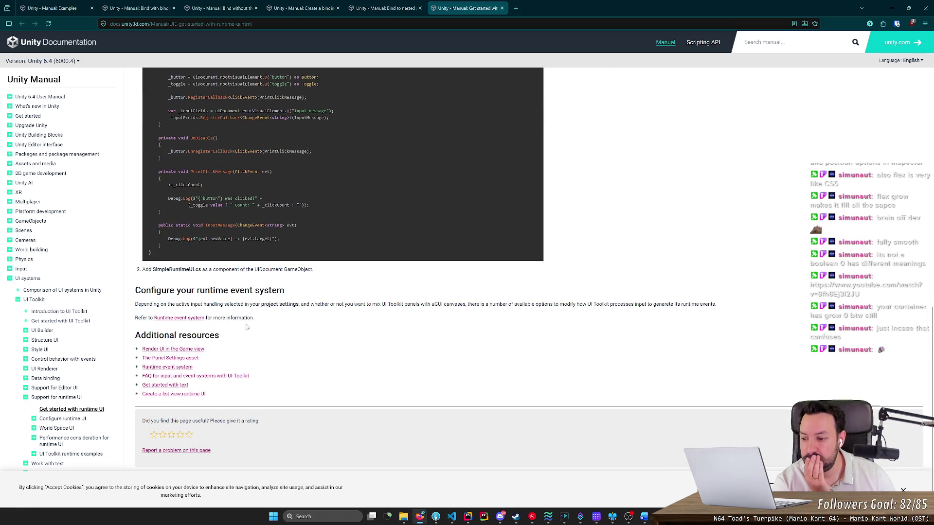
left_click(92, 363)
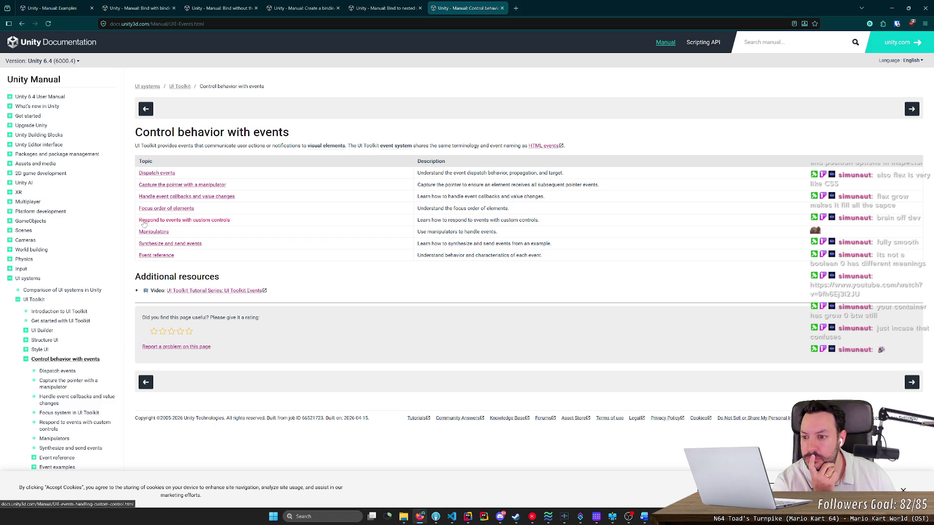
left_click(154, 246)
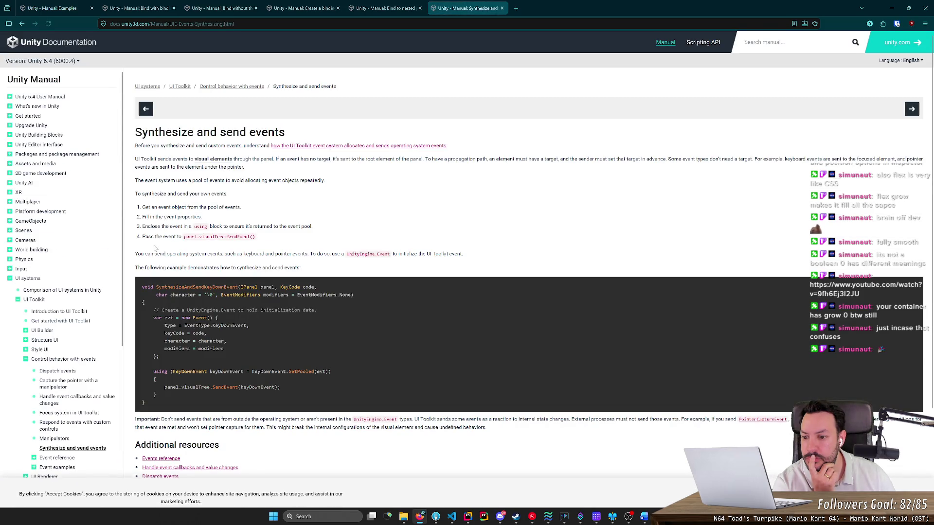
scroll(245, 329, "down", 3)
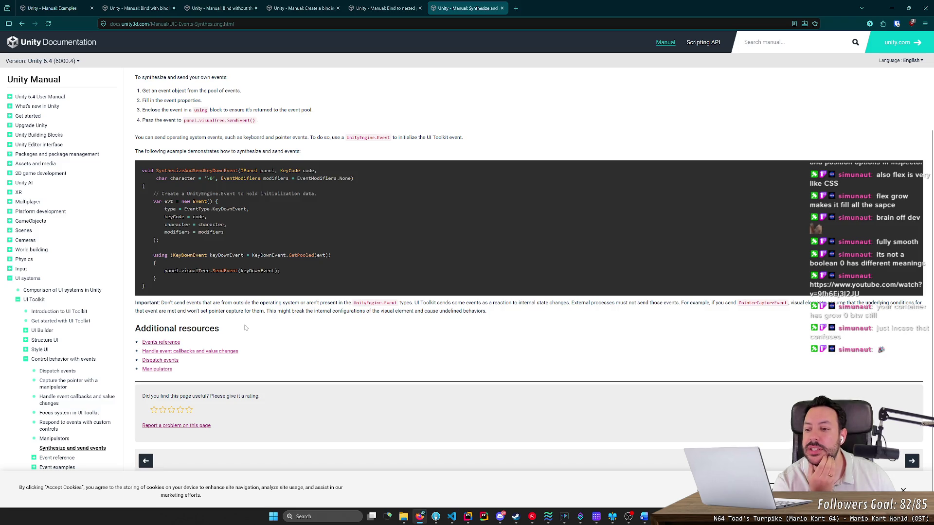
left_click(169, 362)
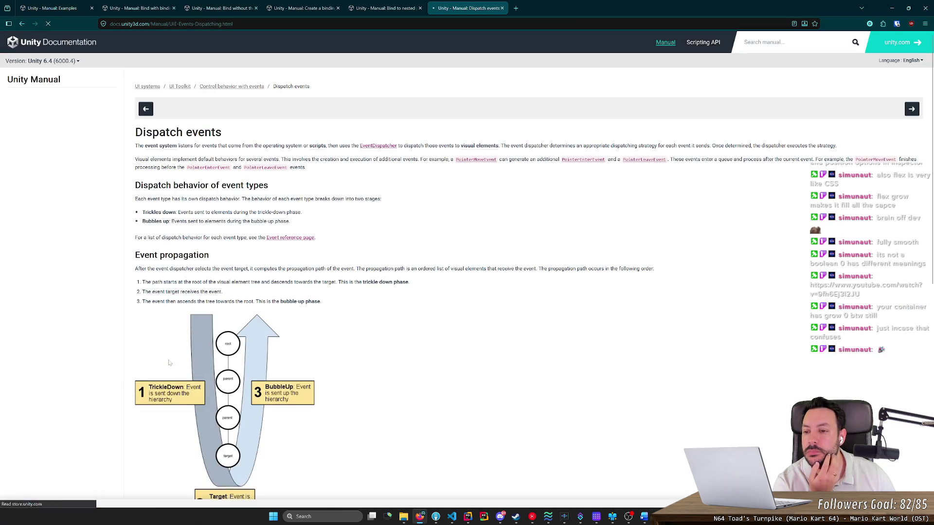
scroll(180, 329, "down", 3)
scroll(180, 329, "down", 3)
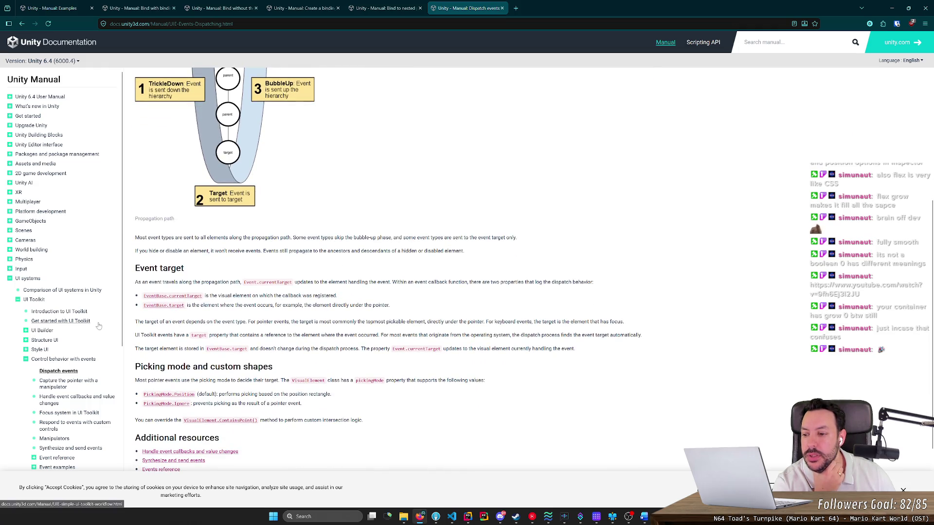
scroll(98, 326, "down", 3)
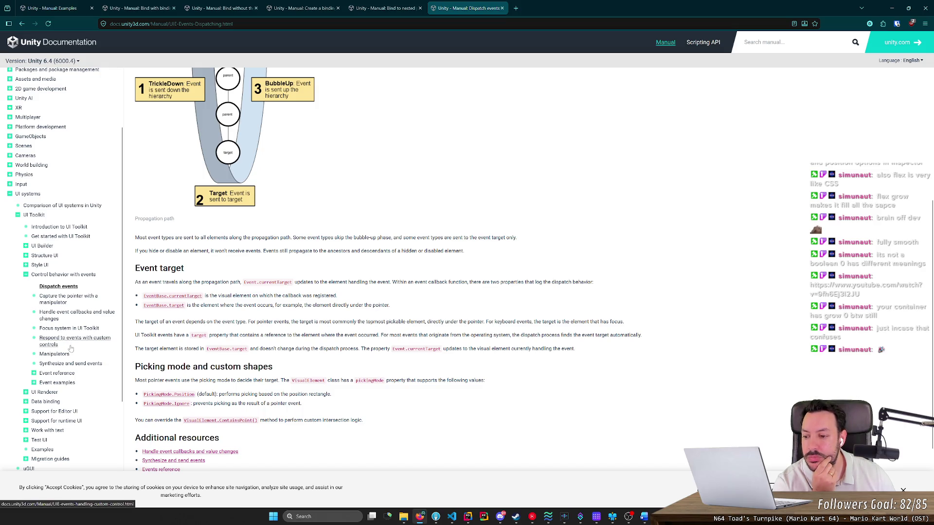
key("alt+Tab")
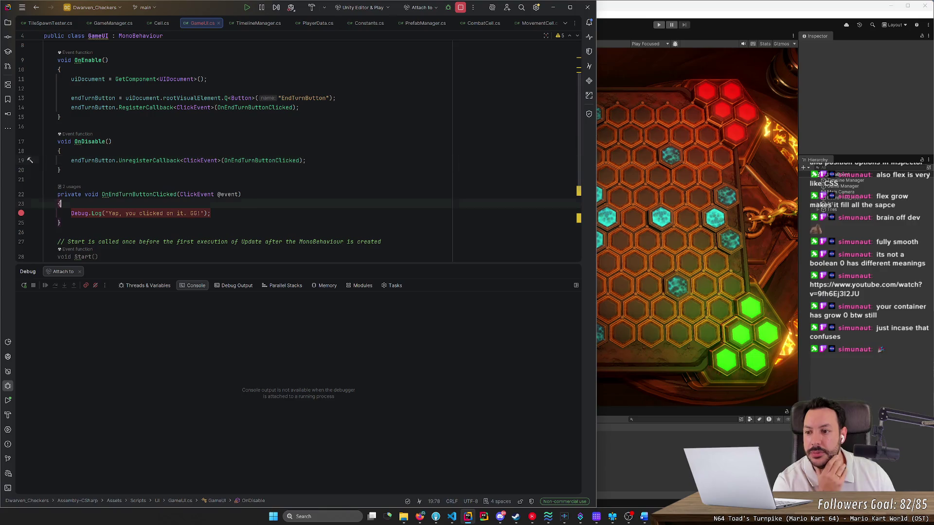
Add GameManager.Instance.EndPlayerTurn(); on a new line in OnEndTurnButtonClicked.
key("Return")
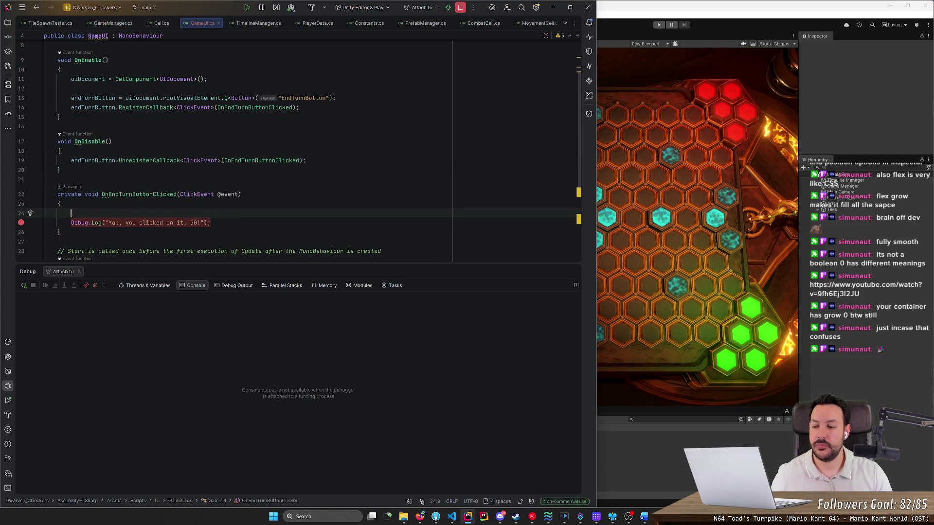
type("GameManager.i")
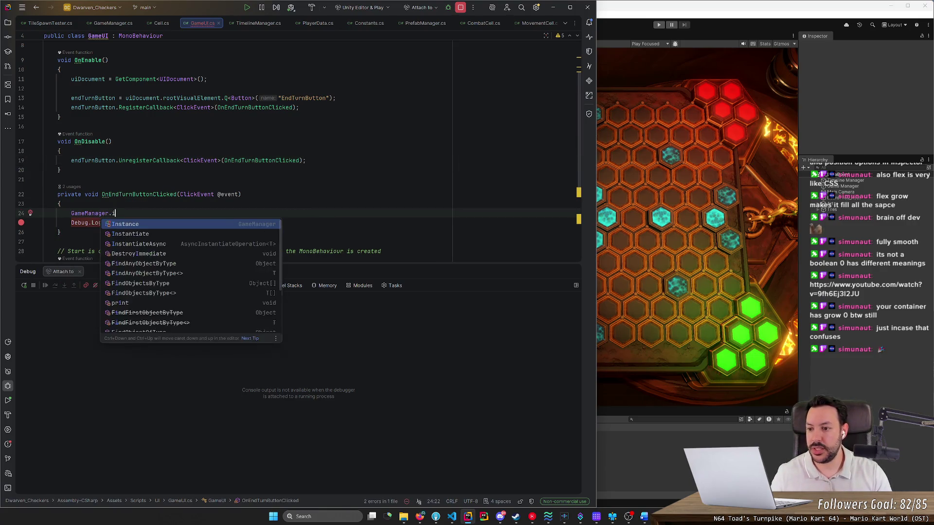
key("Return")
type(".End")
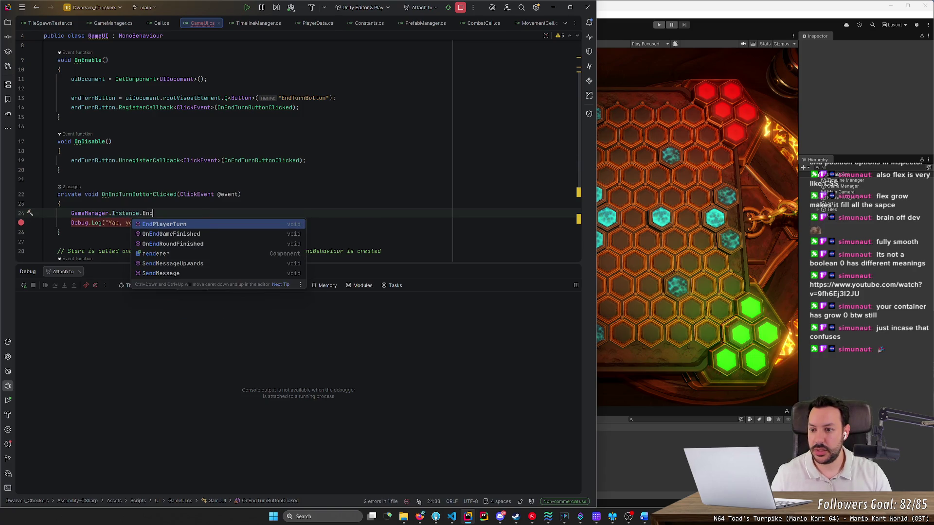
key("Return")
type(";")
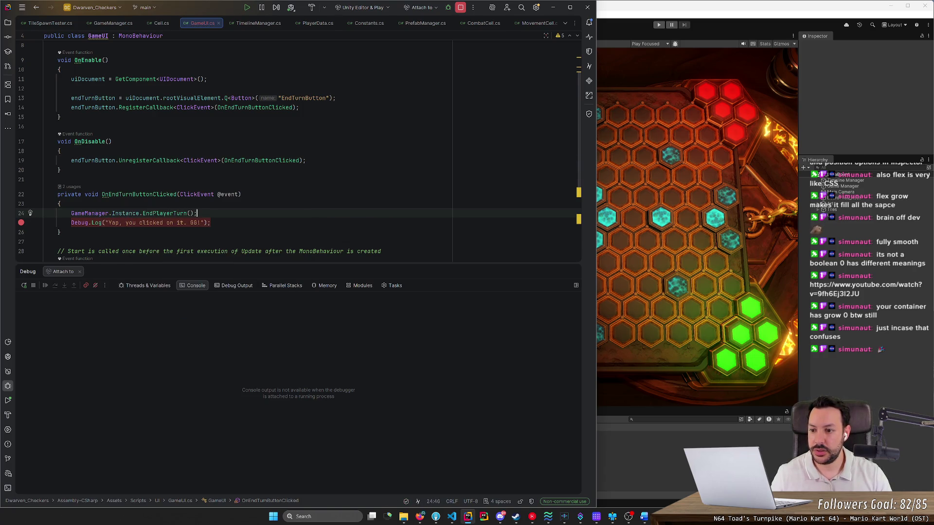
Tidy the blank lines around the EndPlayerTurn call and the Debug.Log line.
key("Return")
key("Up")
key("Up")
key("Return")
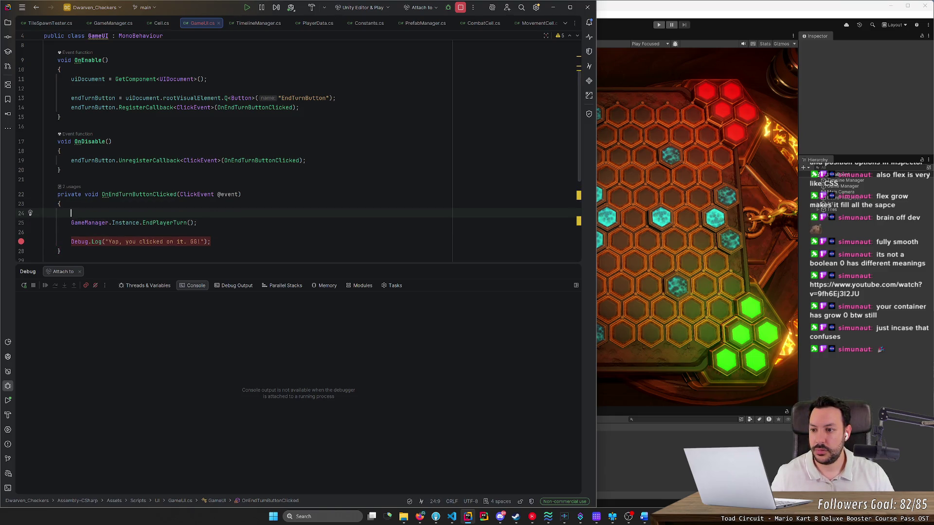
key("Delete")
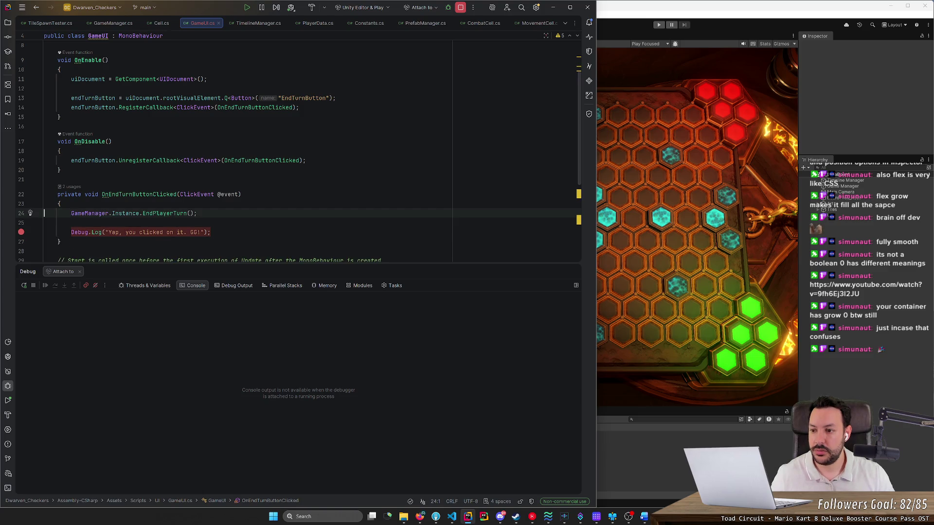
key("End")
key("Delete")
key("Return")
key("Home")
key("Delete")
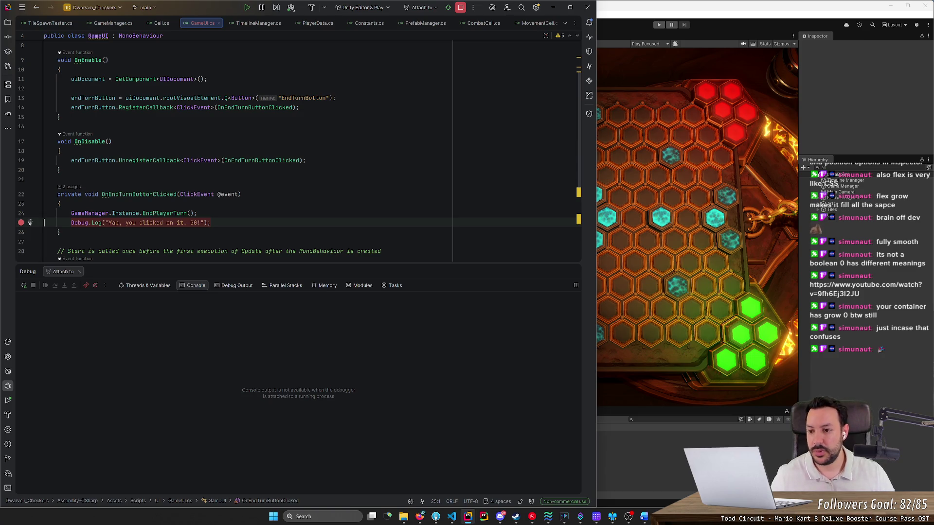
Check the EndPlayerTurn definition in GameManager, then return to GameUI.
left_click(165, 214, "ctrl")
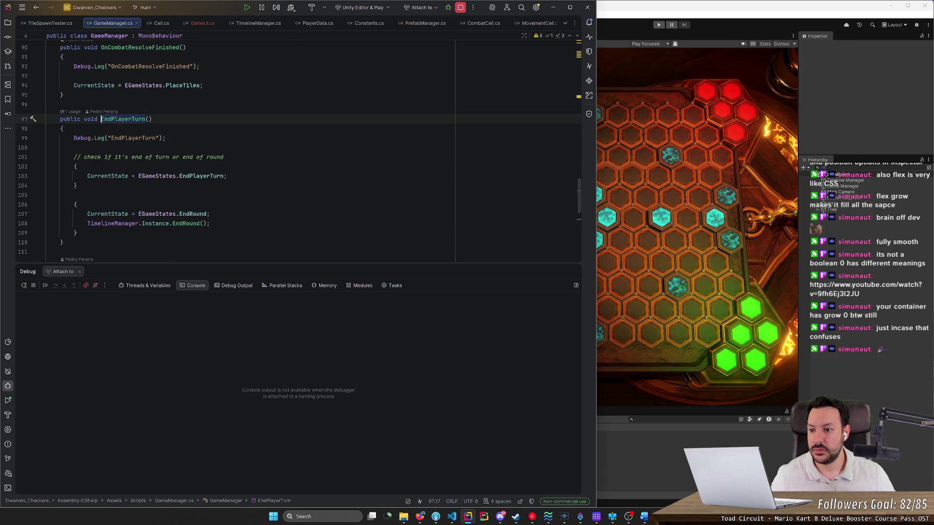
key("ctrl+alt+Left")
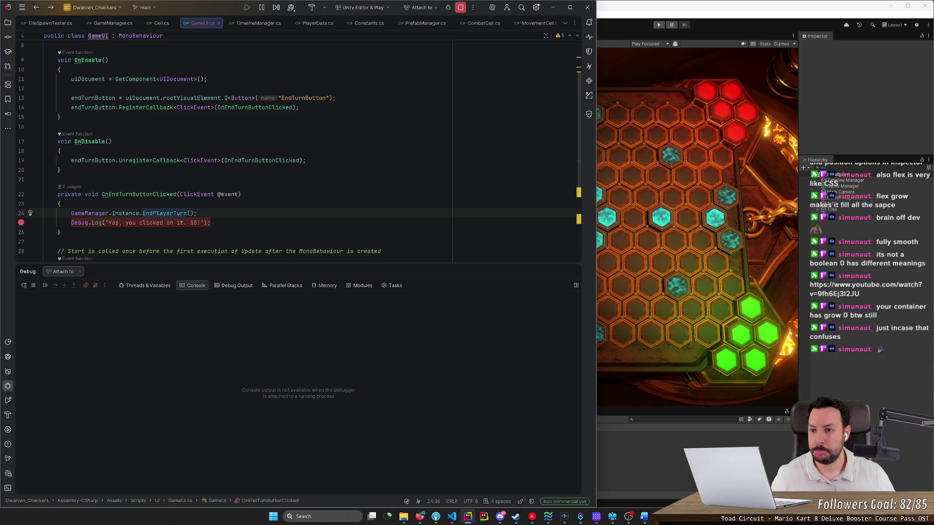
scroll(243, 146, "up", 2)
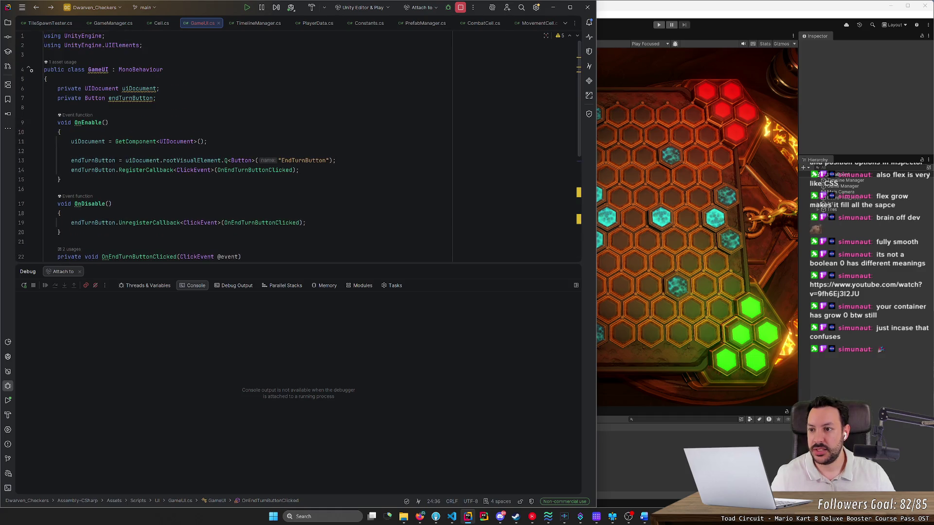
left_click(47, 79)
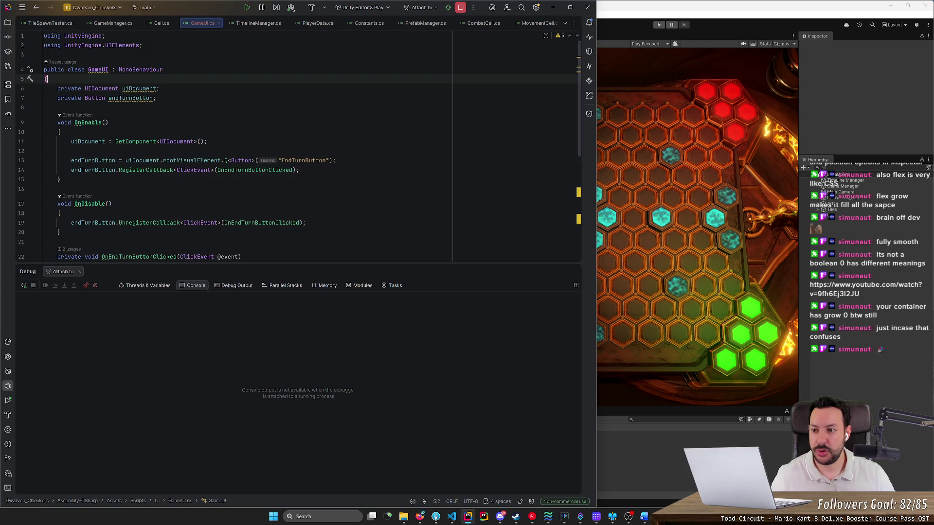
key("Return")
type("priv")
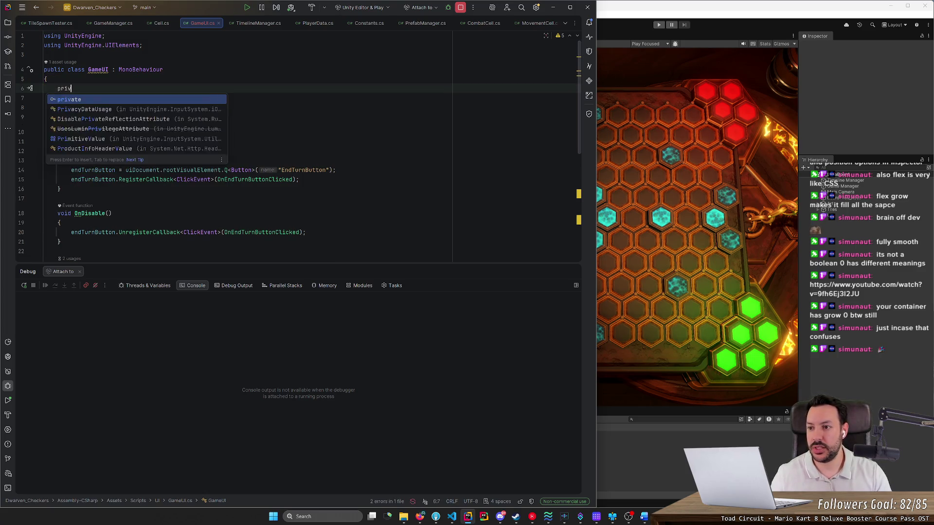
type("ate GameUI ")
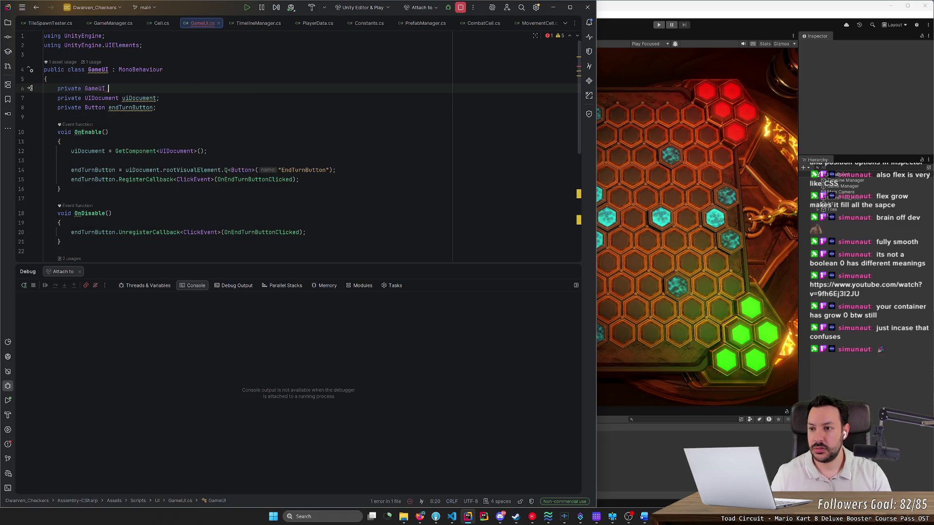
type("Instance")
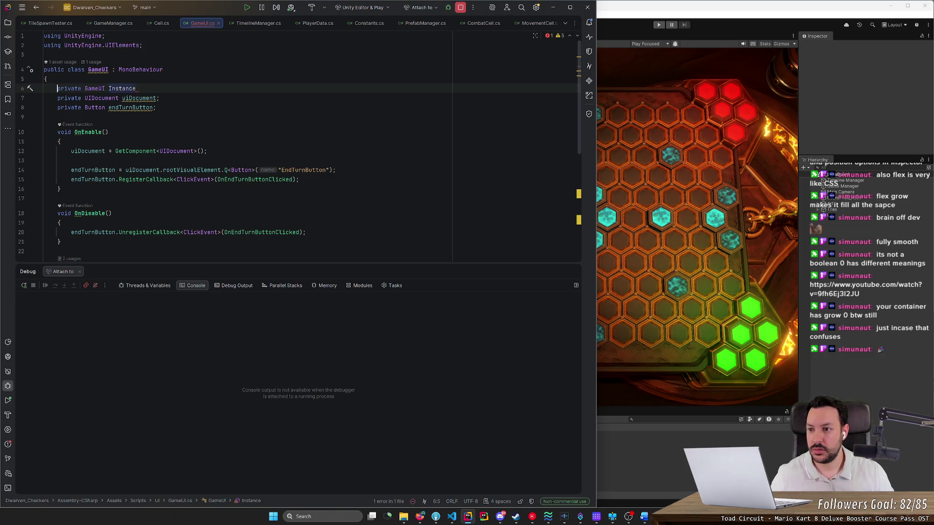
double_click(69, 89)
type("pub")
key("Return")
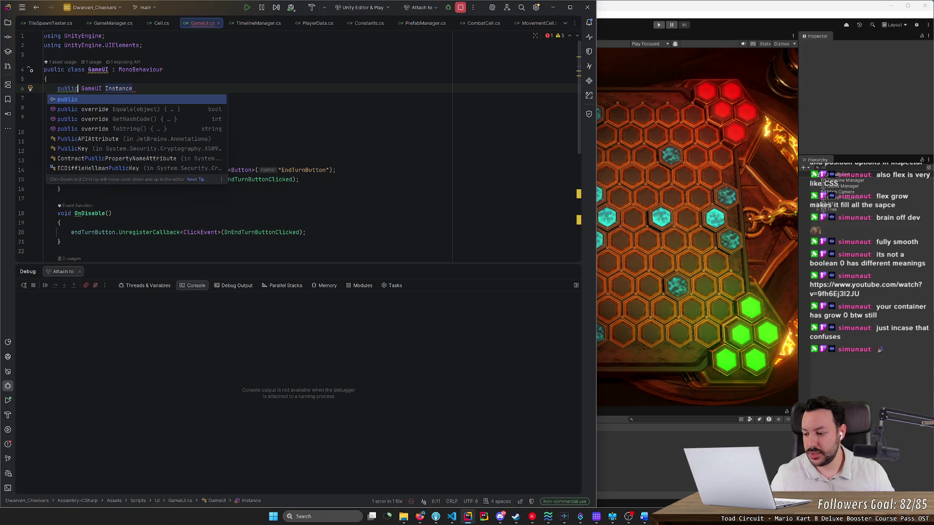
key("End")
type("{")
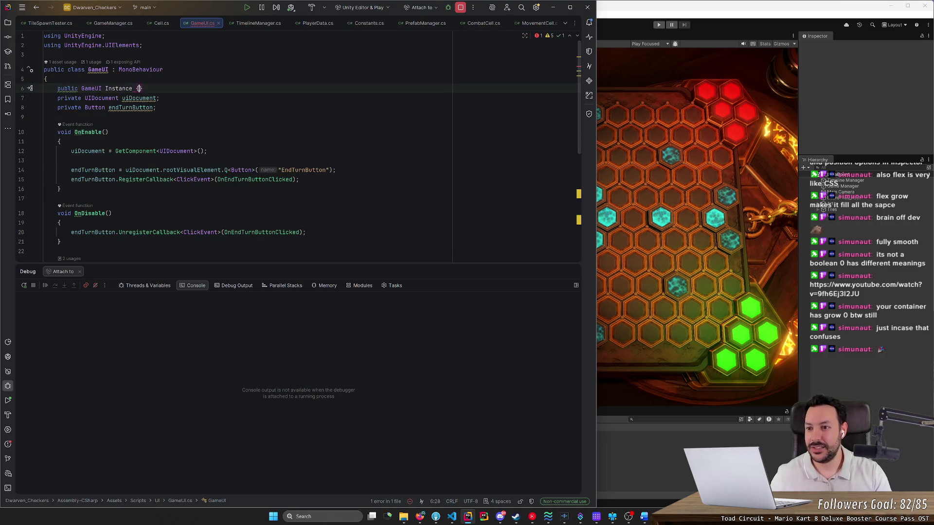
type(" get; private set;")
key("End")
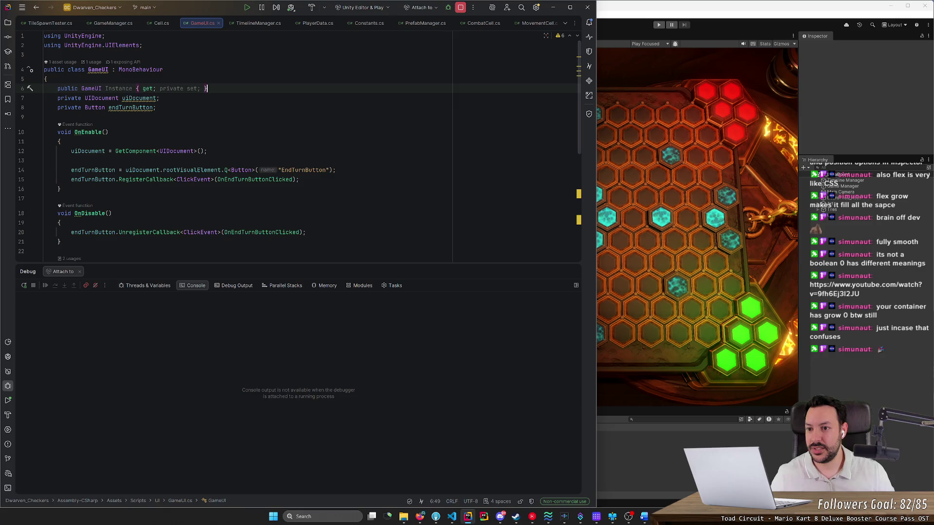
key("Return")
scroll(292, 145, "down", 5)
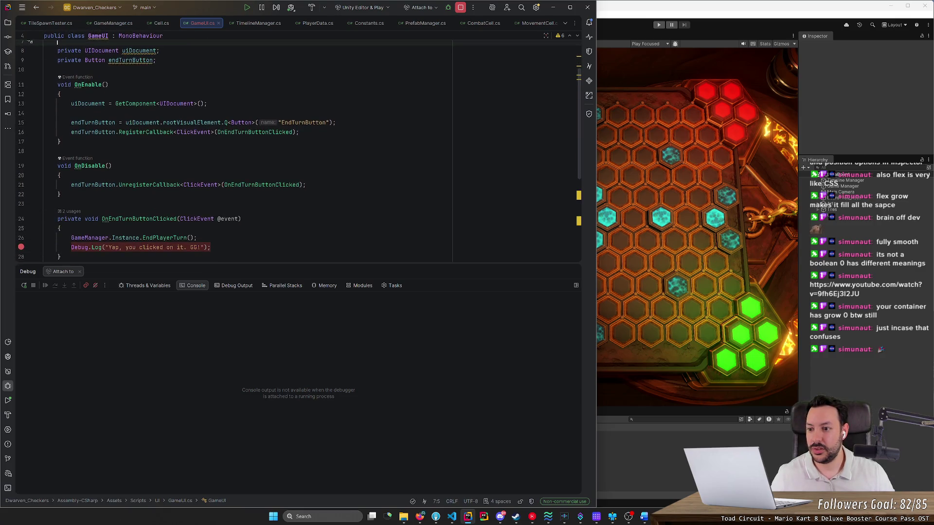
scroll(292, 146, "down", 2)
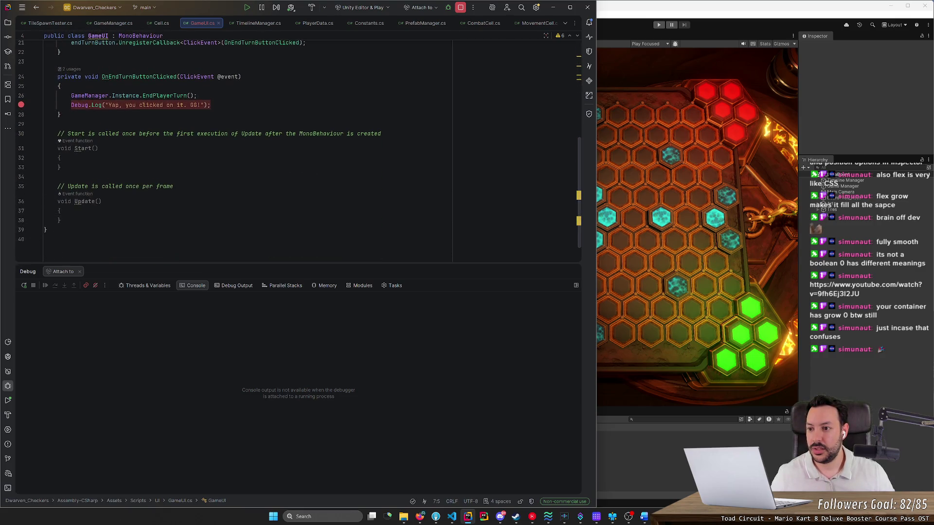
left_click(57, 124)
key("Return")
type("voi dAw")
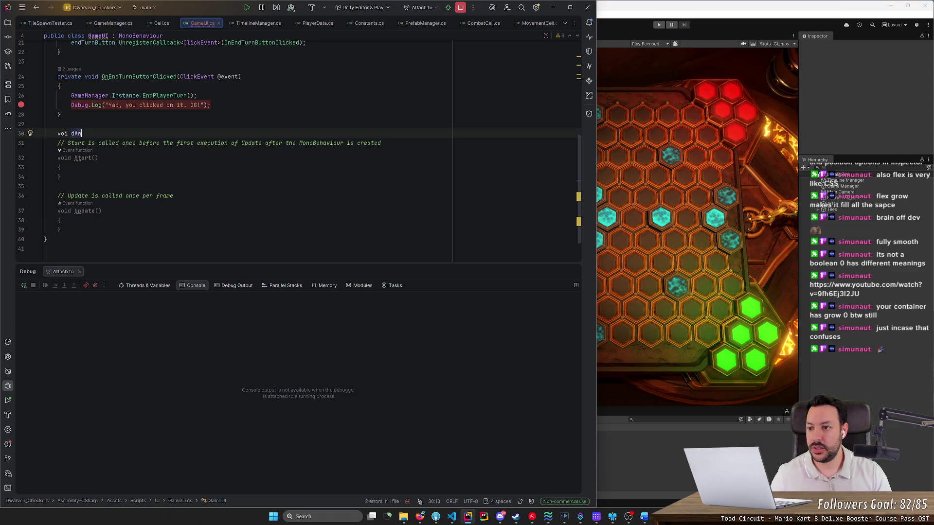
key("BackSpace")
key("BackSpace")
type("d Aw")
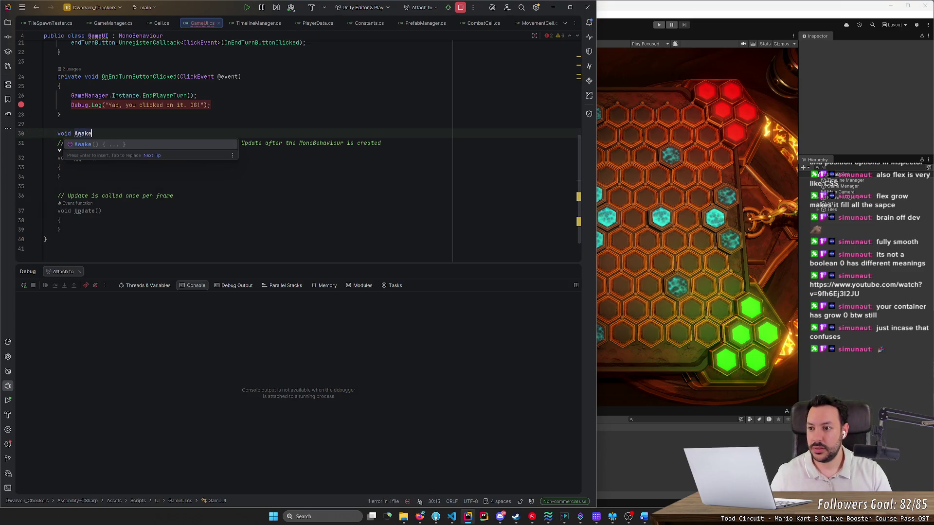
key("Return")
type("{")
key("Return")
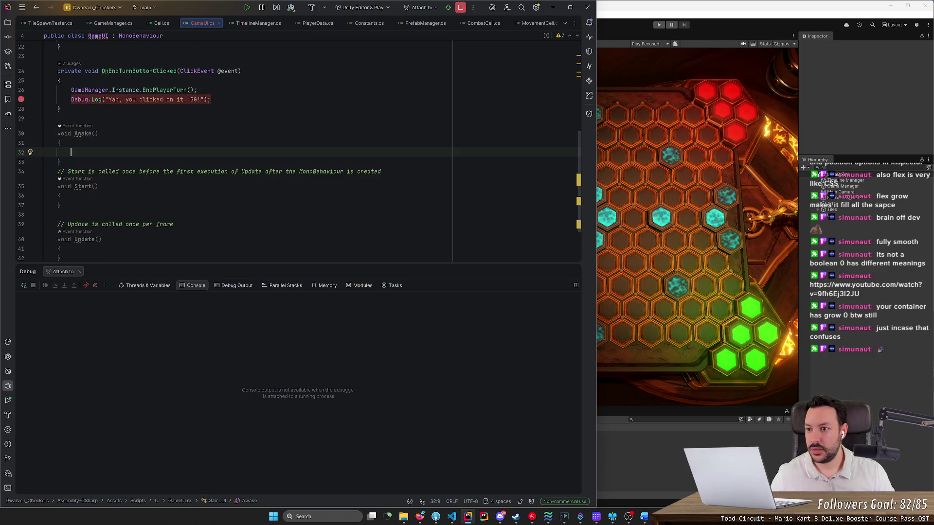
key("Down")
key("shift+Up")
key("shift+Up")
key("shift+Up")
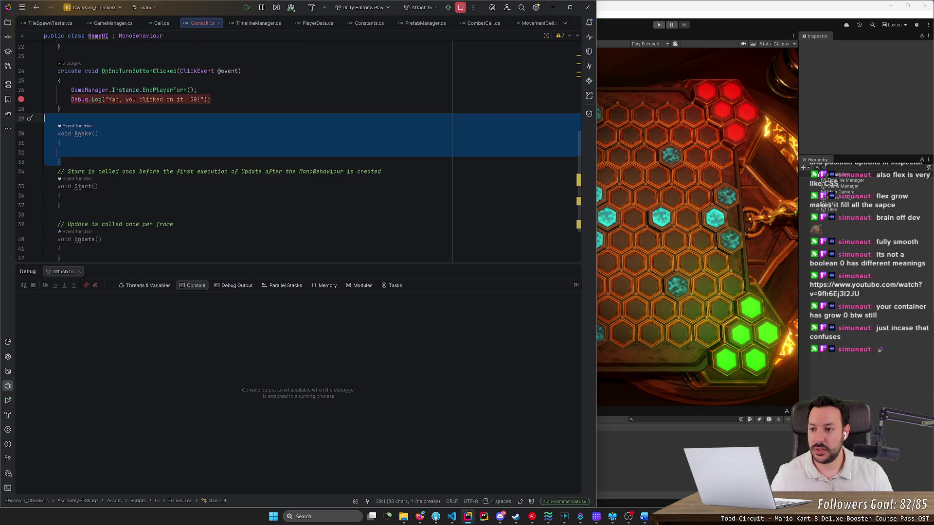
key("Delete")
scroll(298, 151, "up", 3)
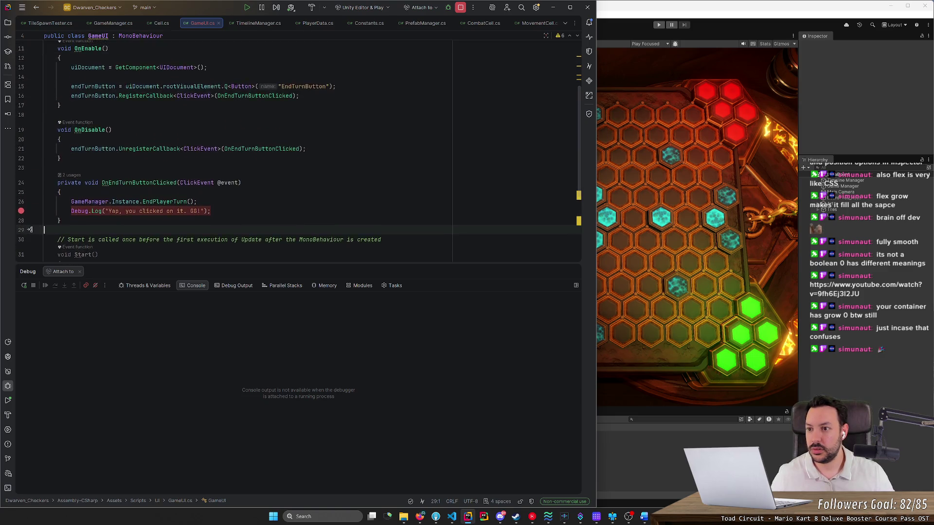
scroll(298, 151, "up", 2)
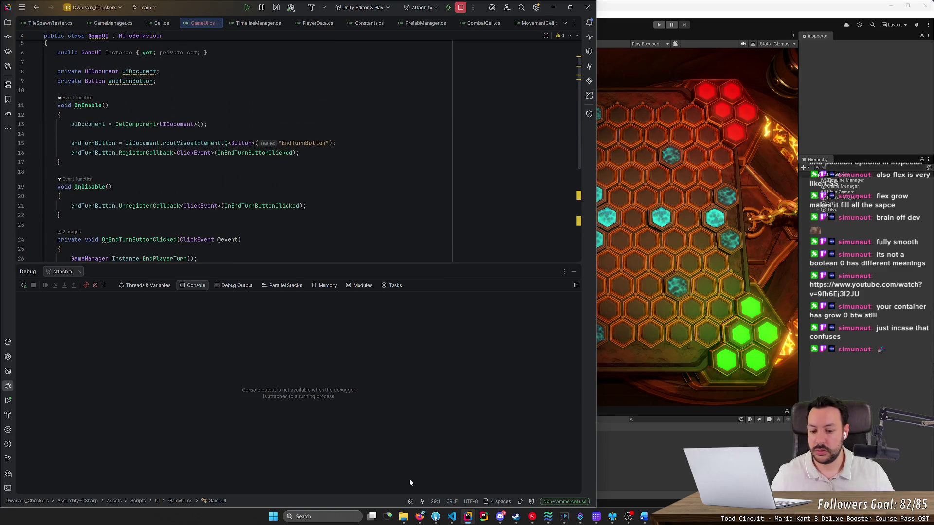
Google 'awake start unity' and look over the MonoBehaviour.Awake() reference.
left_click(419, 517)
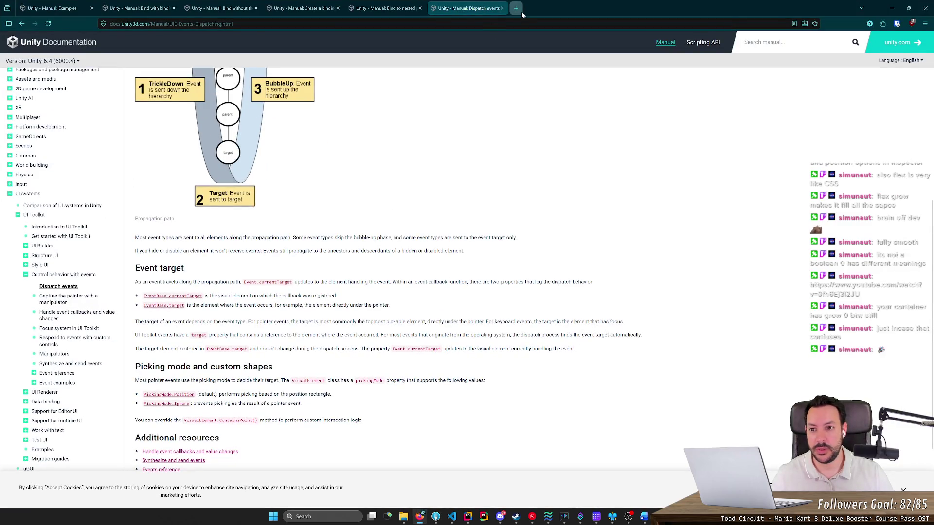
left_click(522, 12)
type("awake")
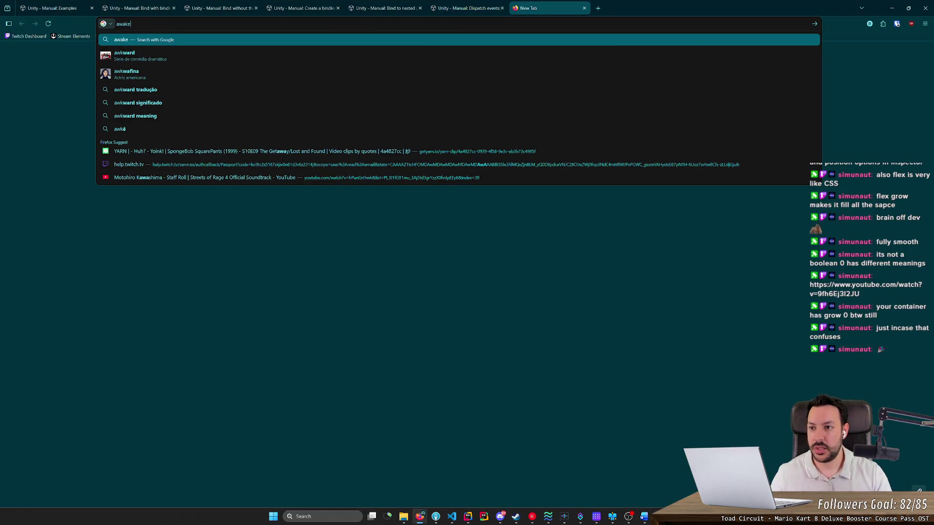
type(" start unity")
key("Return")
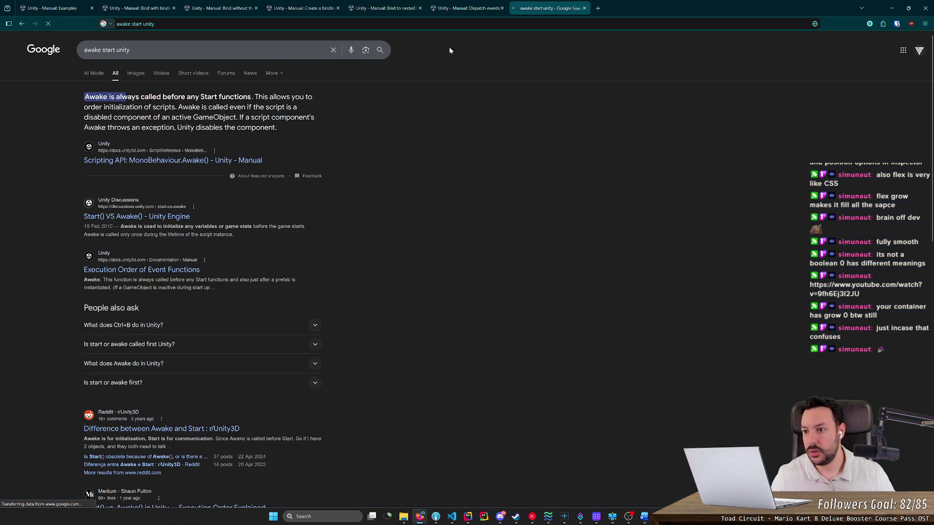
left_click(165, 160)
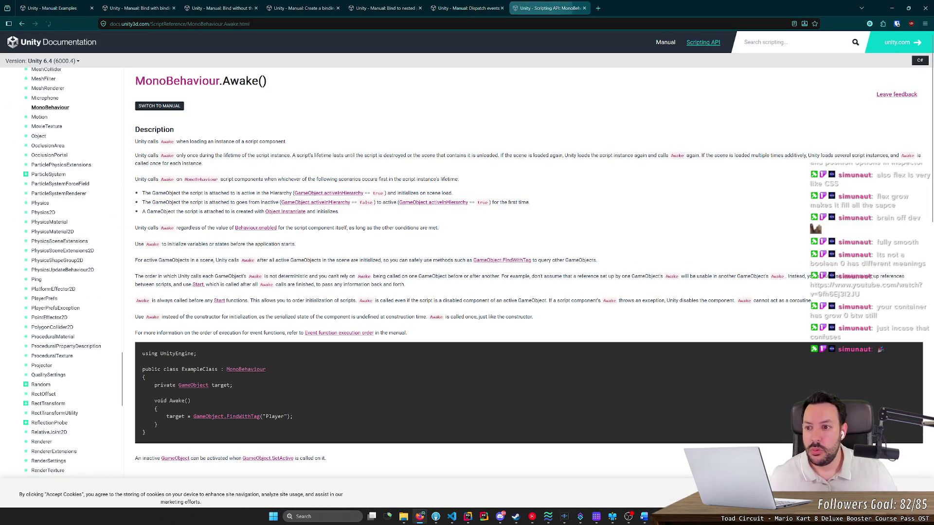
key("alt+Left")
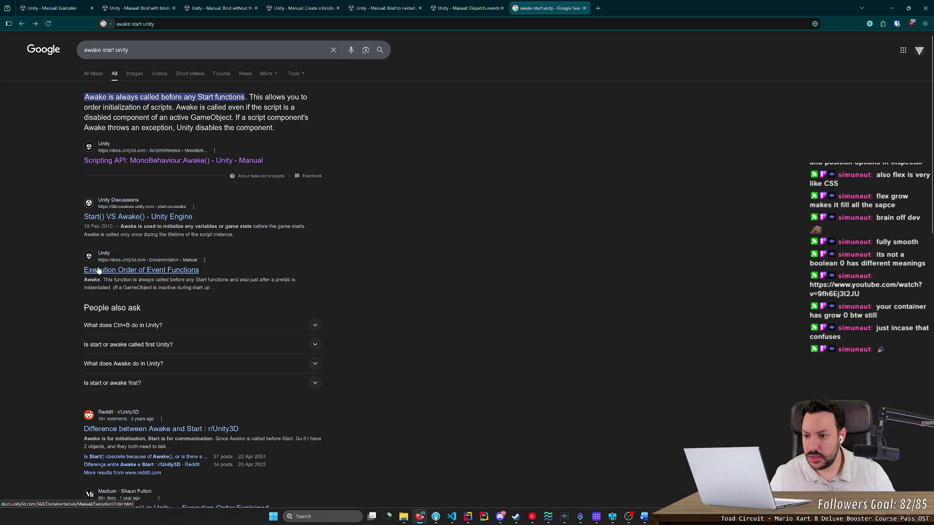
Open the Execution Order page in the Unity 6.4 manual and search it for execution order.
left_click(99, 271)
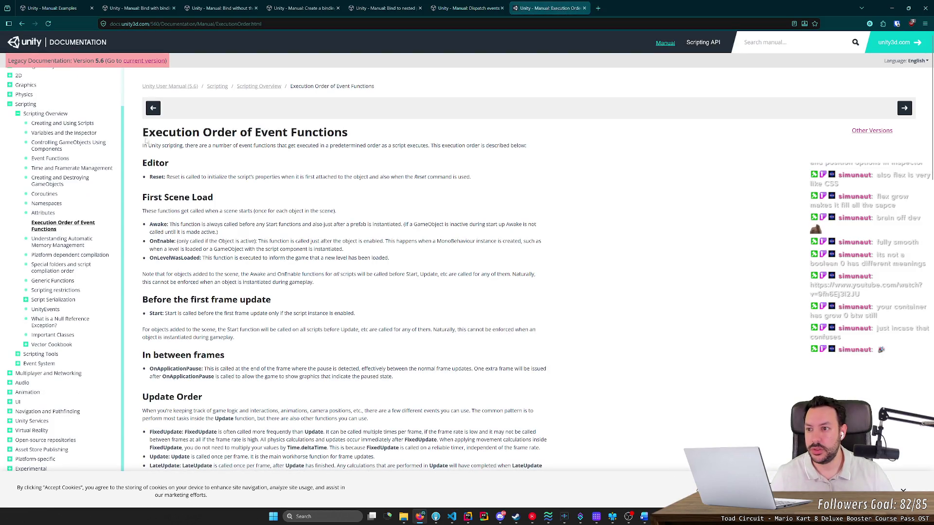
left_click(145, 60)
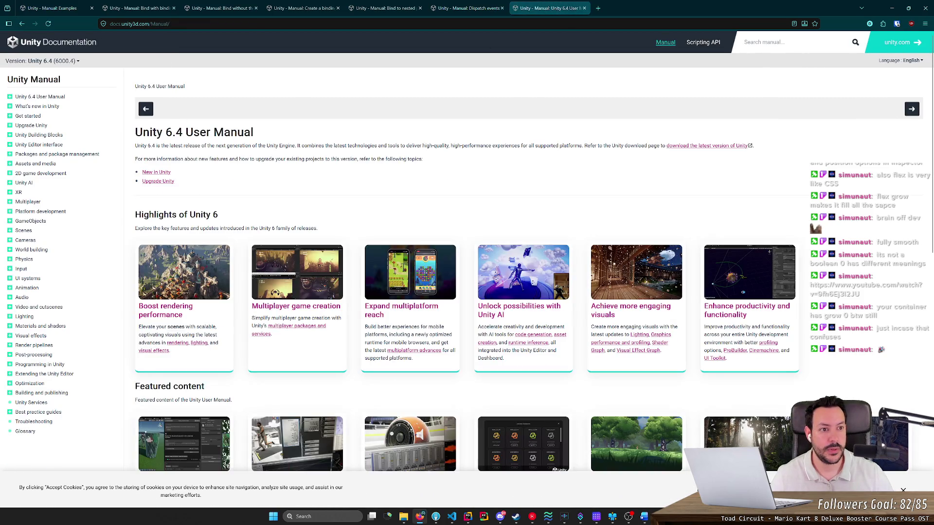
type("execution or")
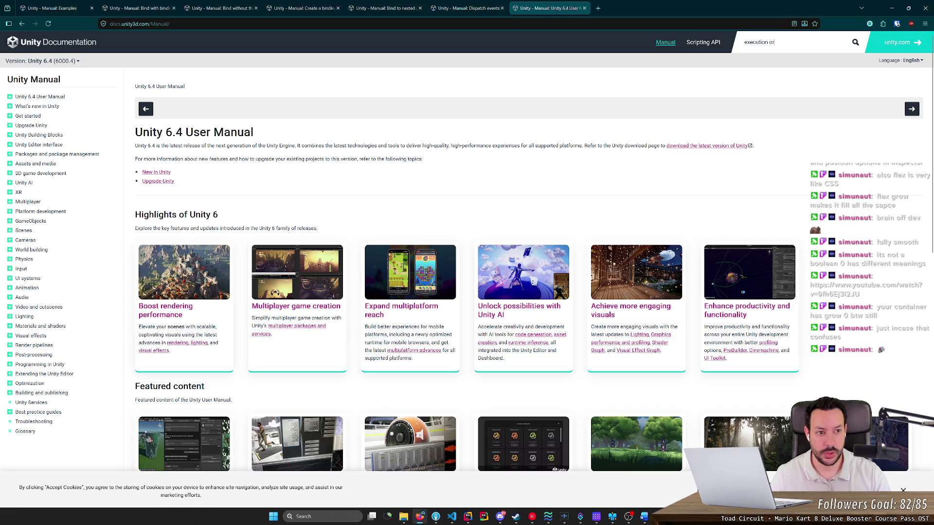
type("der")
key("Return")
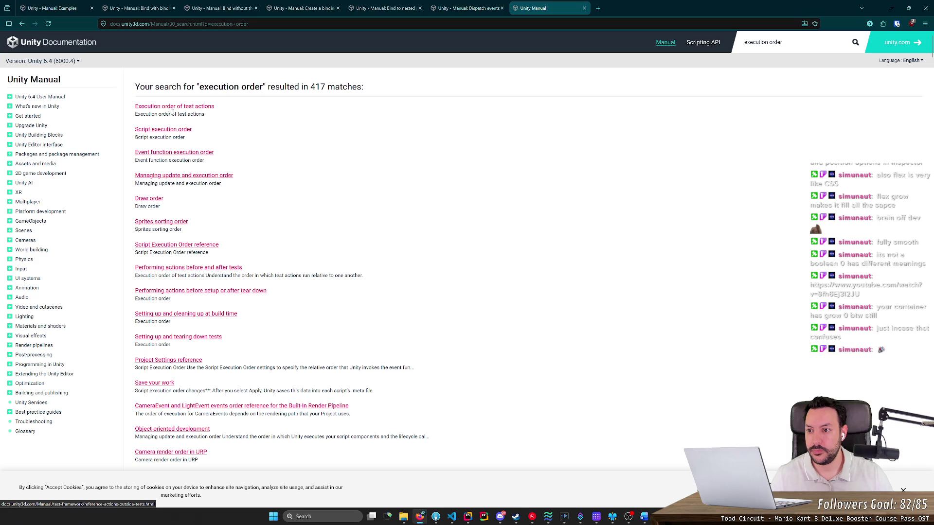
Read through the Event function execution order page and its flowchart.
left_click(160, 153)
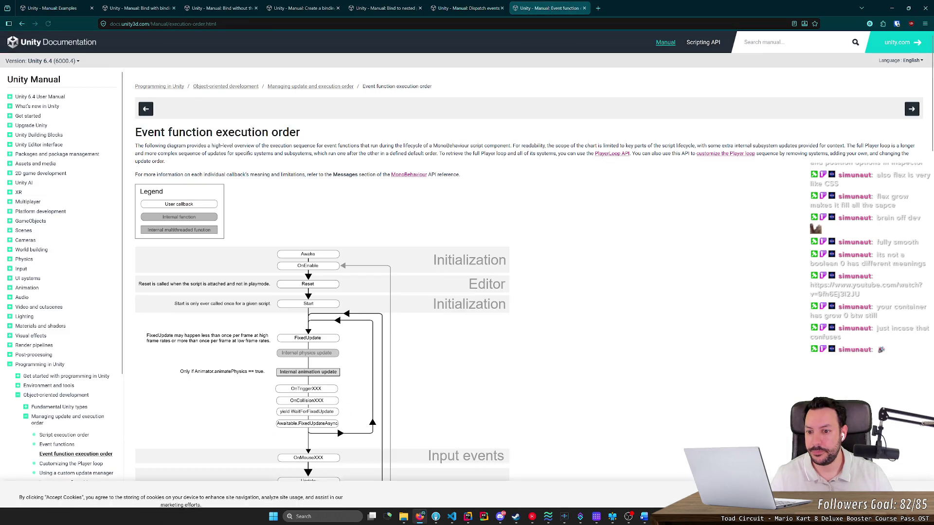
scroll(285, 232, "down", 1)
scroll(285, 232, "down", 2)
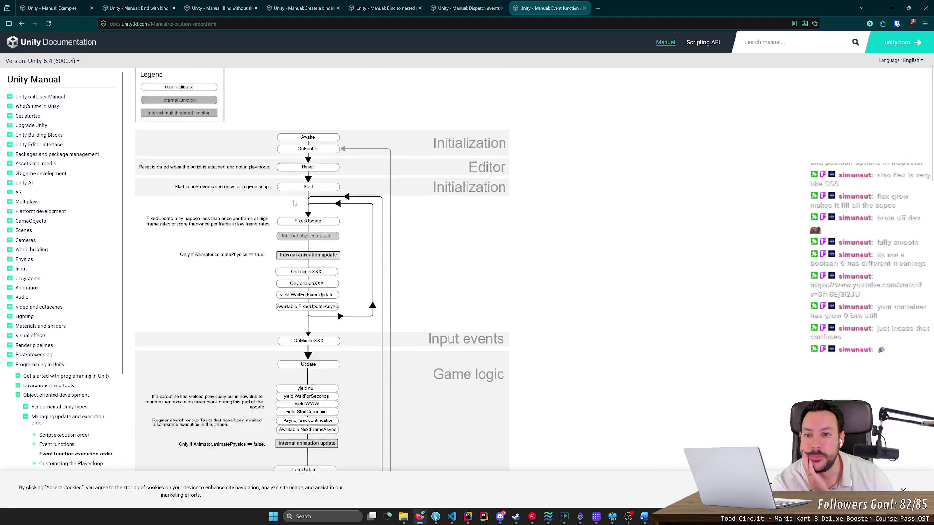
scroll(295, 202, "up", 3)
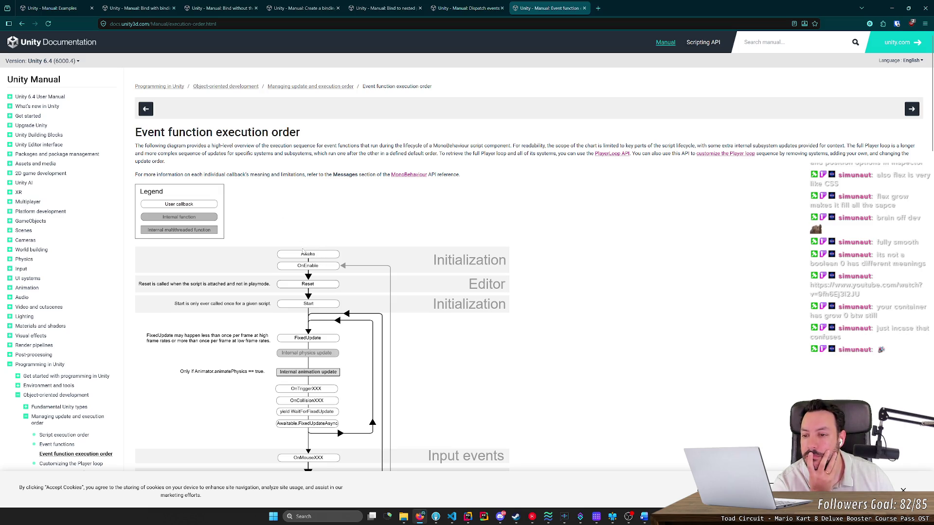
scroll(192, 222, "down", 8)
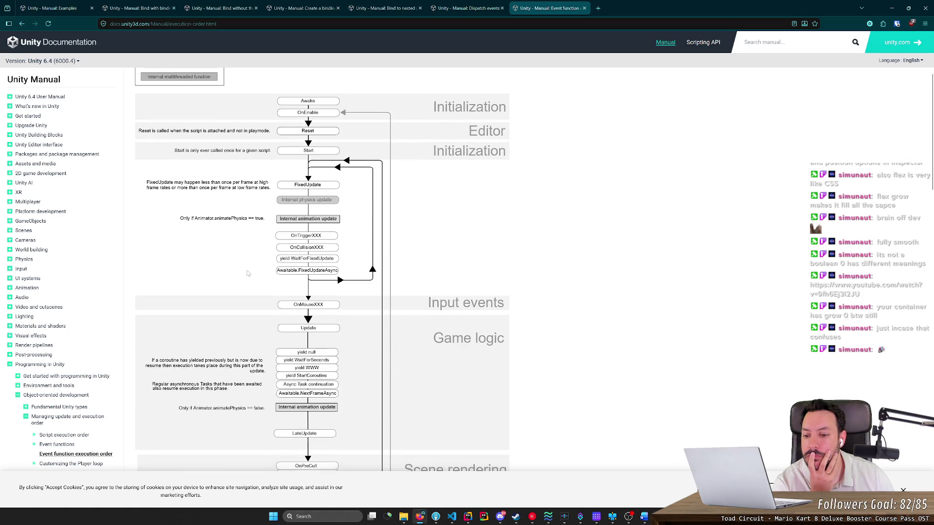
scroll(263, 281, "down", 2)
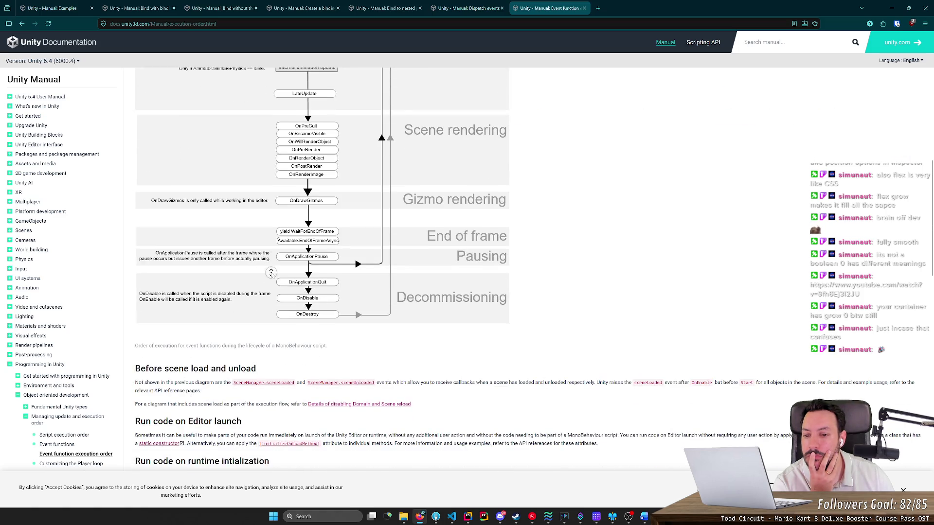
scroll(271, 273, "up", 15)
scroll(328, 260, "down", 8)
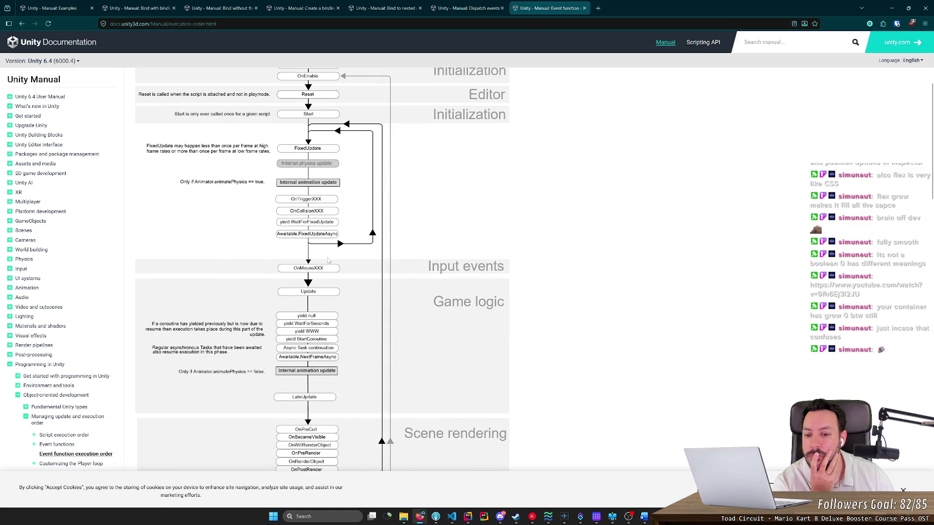
scroll(362, 299, "up", 1)
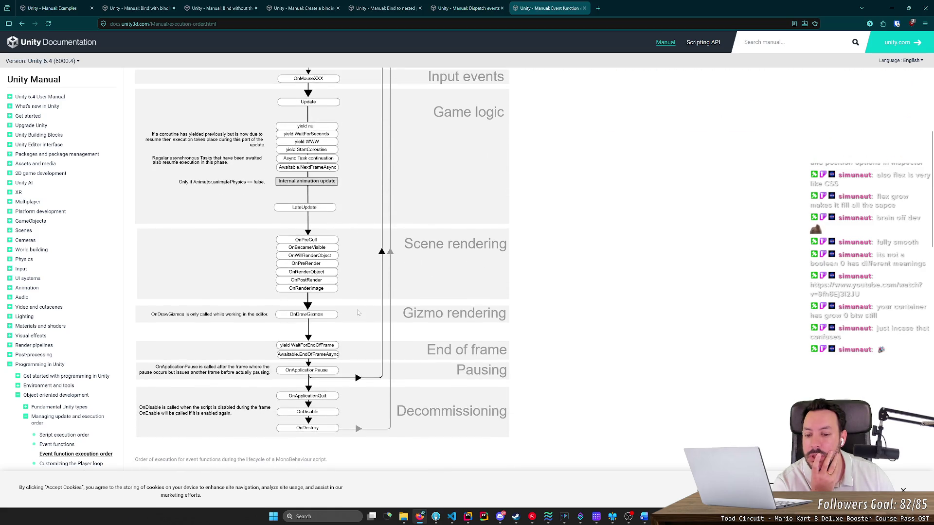
scroll(361, 318, "up", 8)
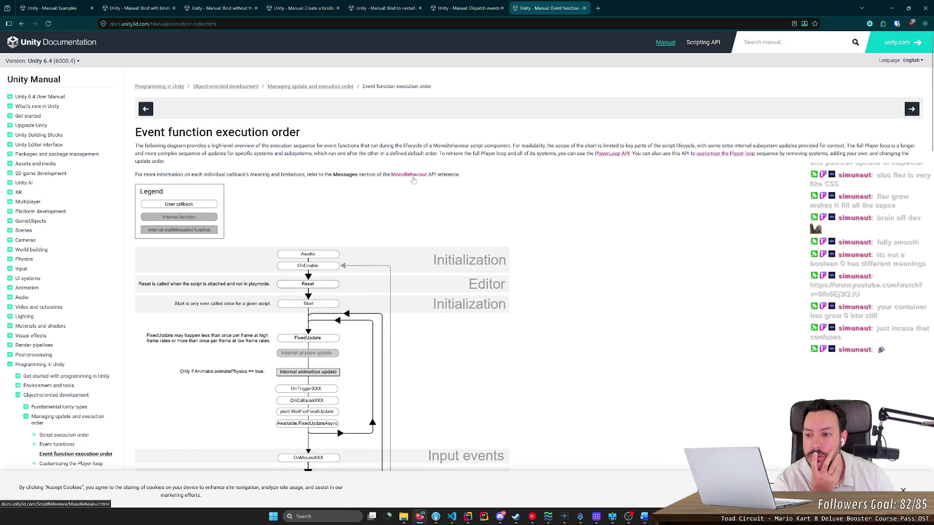
scroll(297, 256, "down", 12)
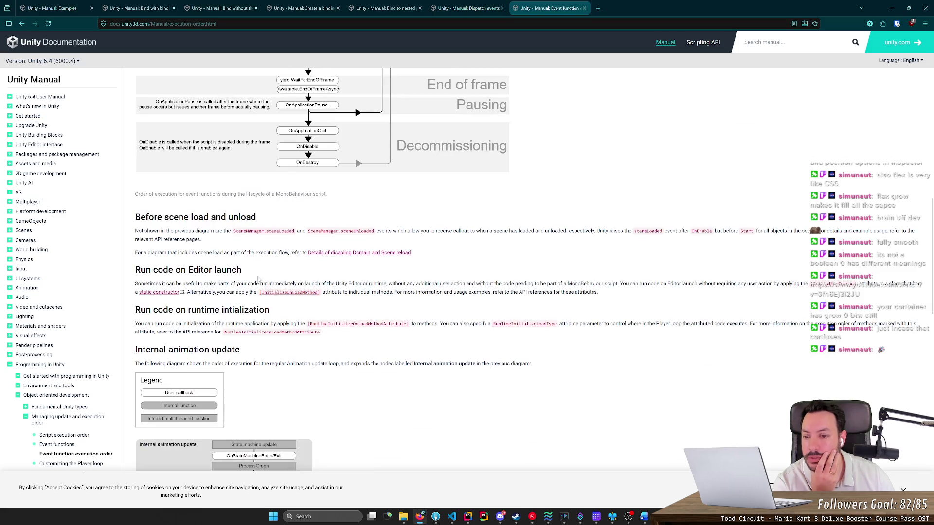
scroll(272, 234, "down", 8)
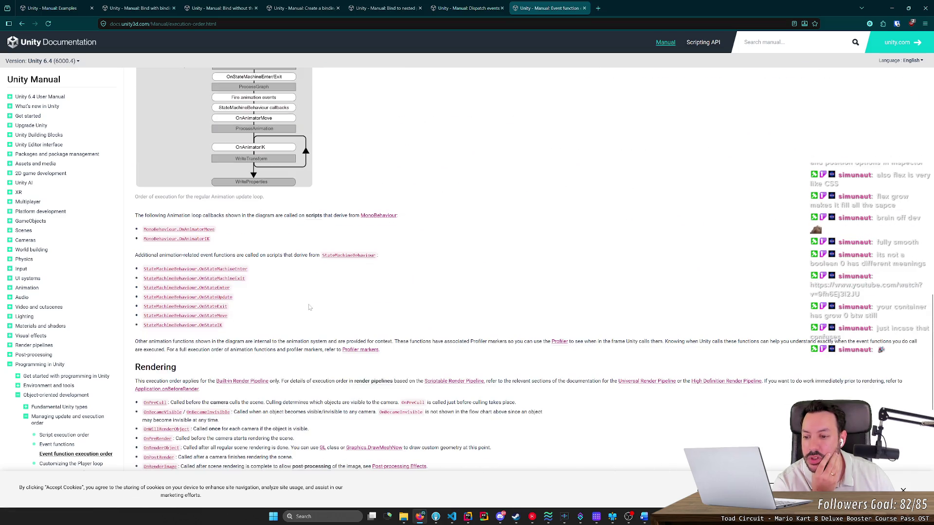
Open the Event functions page in a new tab.
middle_click(306, 290)
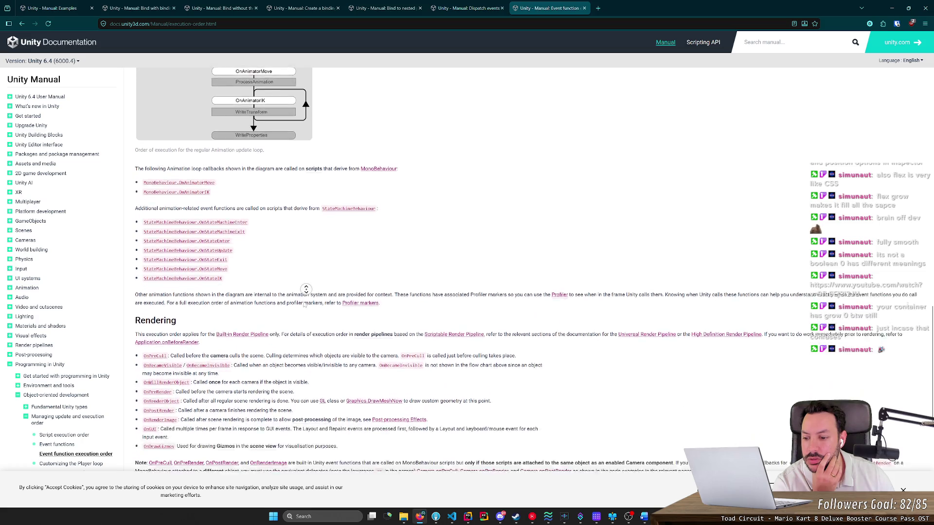
middle_click(301, 325)
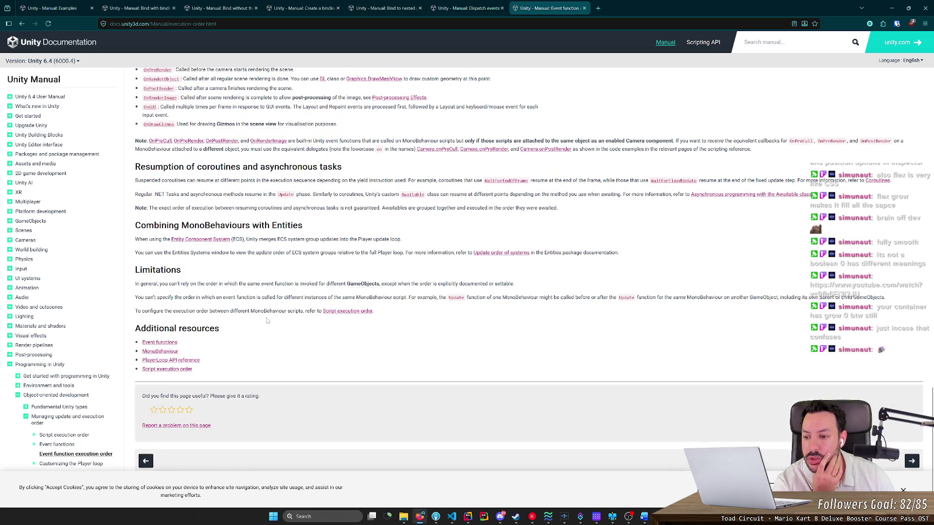
middle_click(176, 344)
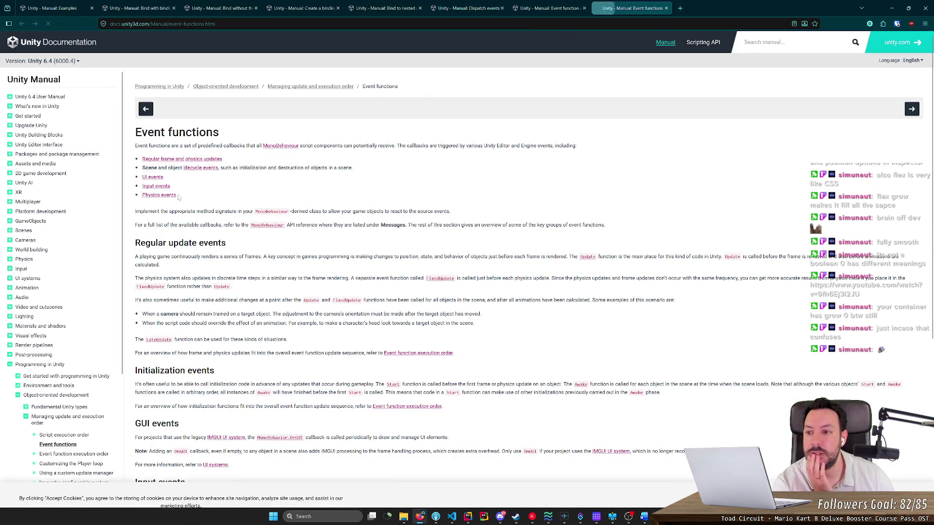
Open the MonoBehaviour scripting reference in a new tab.
scroll(208, 253, "down", 5)
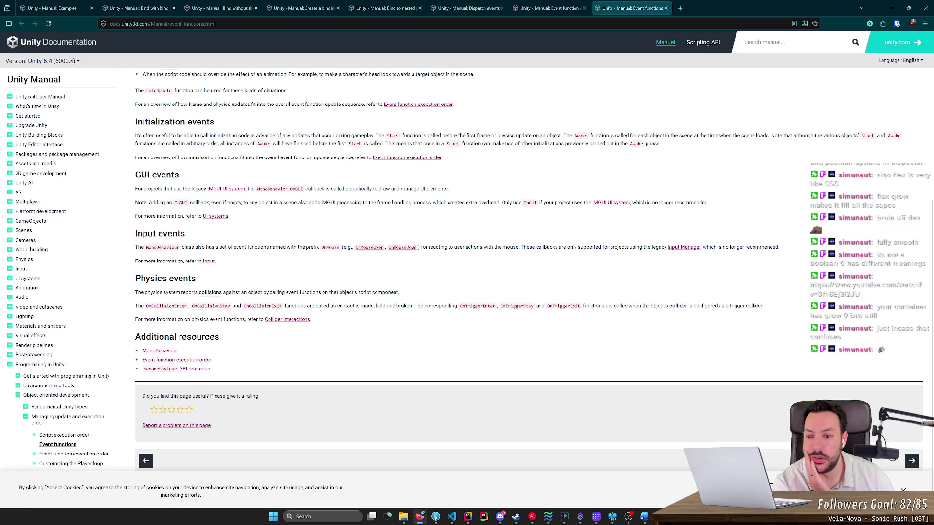
scroll(260, 302, "up", 4)
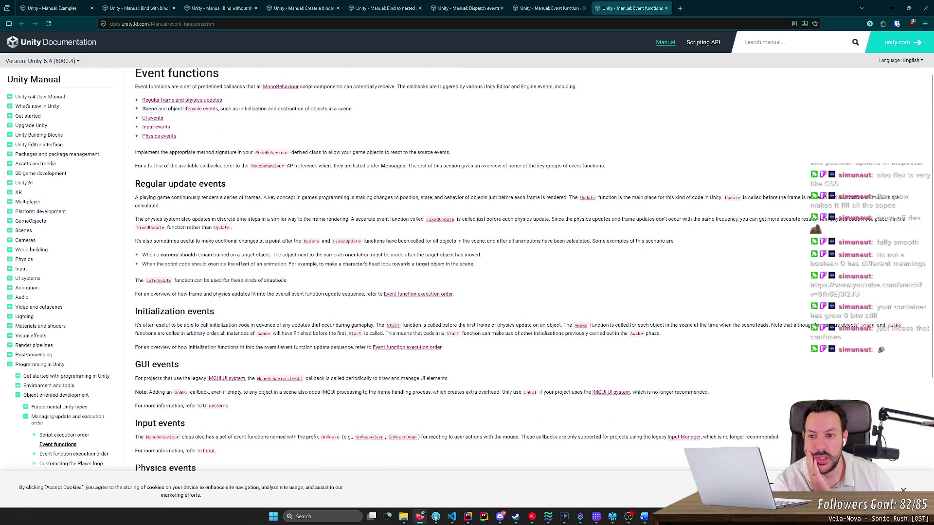
scroll(445, 233, "up", 1)
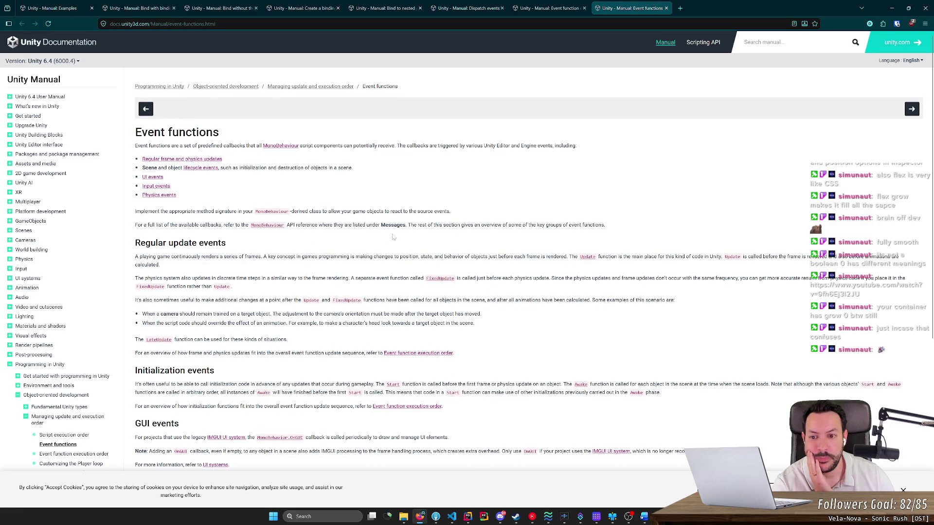
left_click(267, 227)
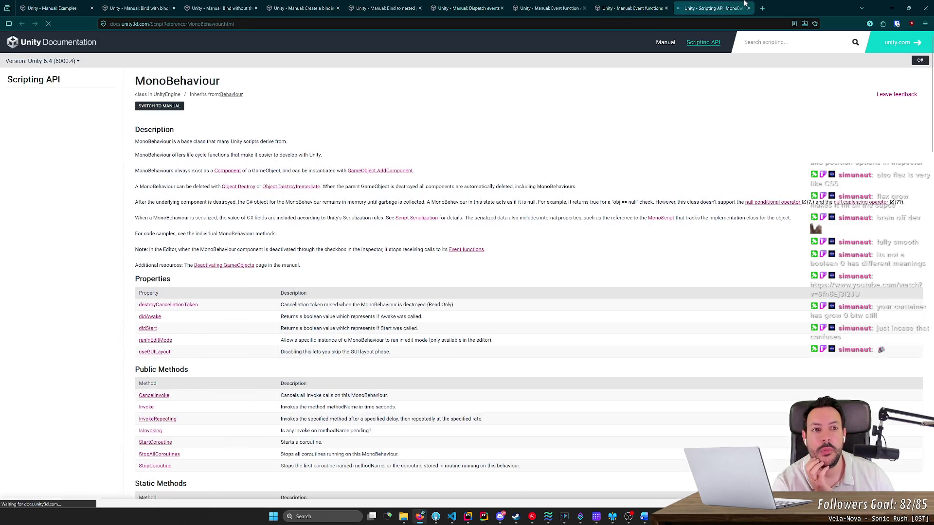
Read through the MonoBehaviour reference and go to the Component class page.
scroll(260, 295, "down", 1)
scroll(259, 294, "down", 3)
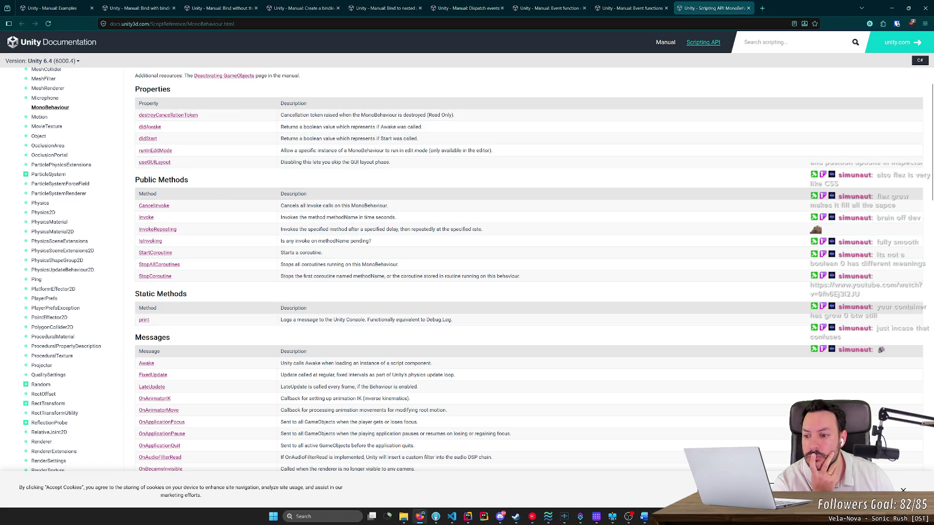
scroll(185, 289, "down", 3)
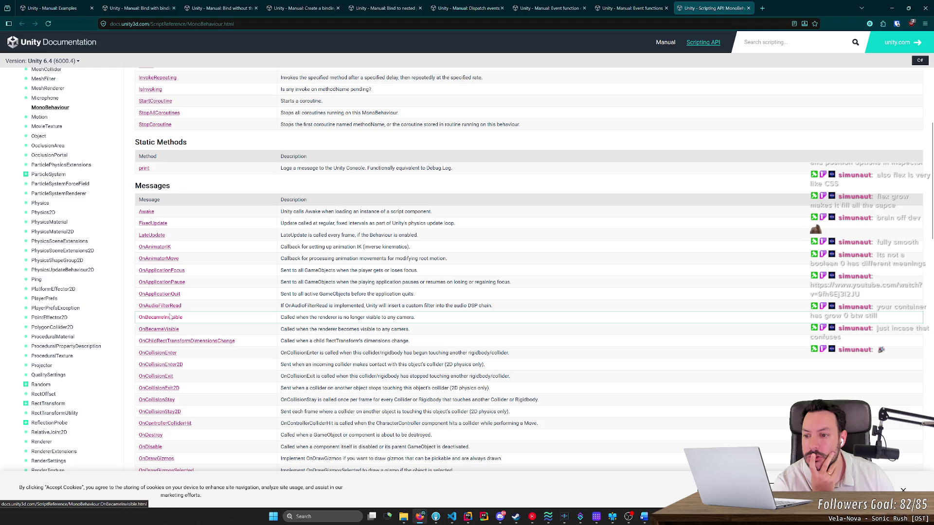
scroll(283, 280, "down", 4)
scroll(284, 280, "down", 8)
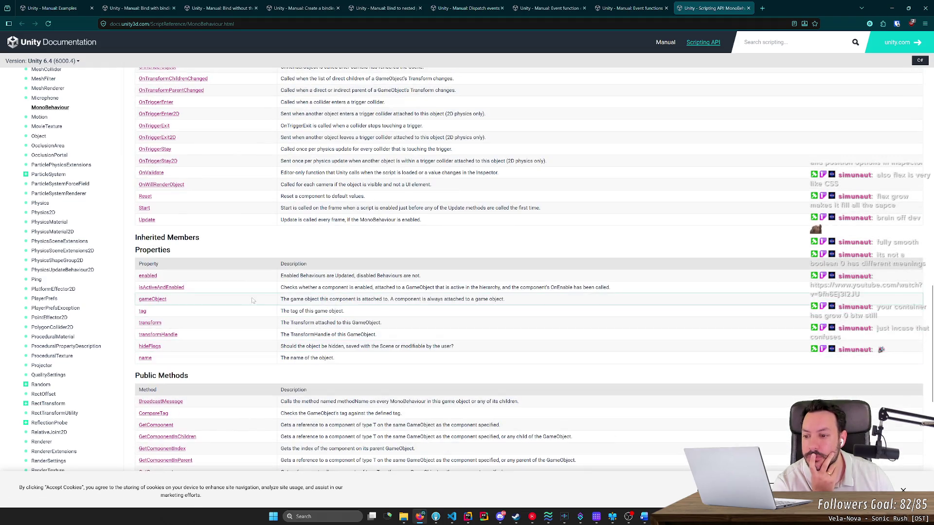
scroll(247, 319, "down", 4)
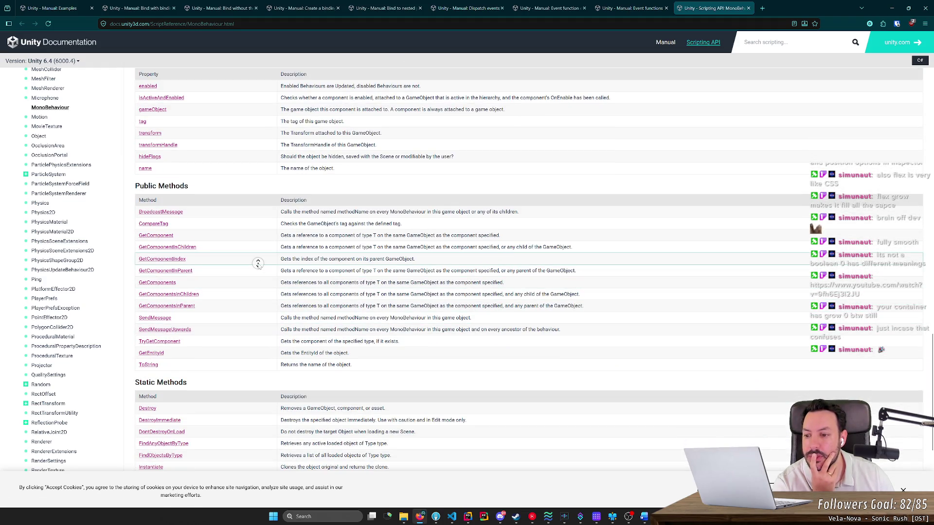
scroll(258, 263, "down", 4)
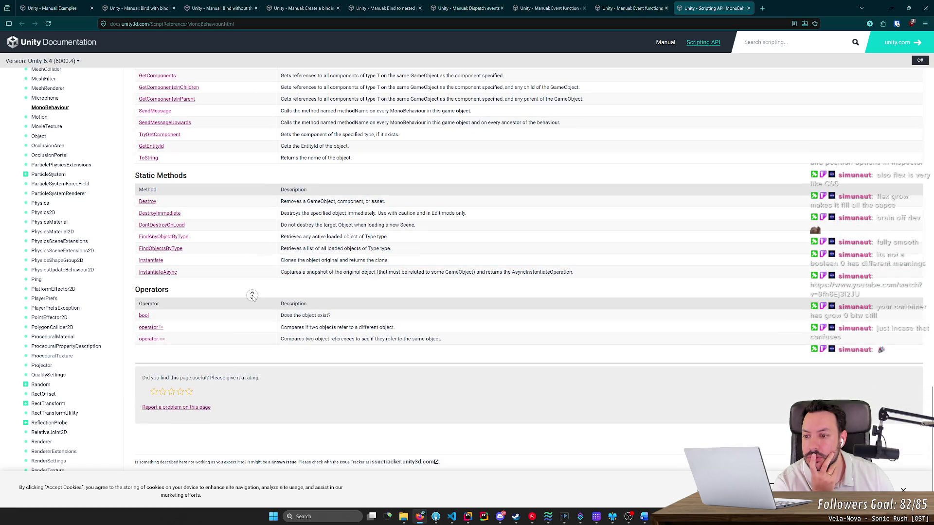
scroll(252, 296, "up", 20)
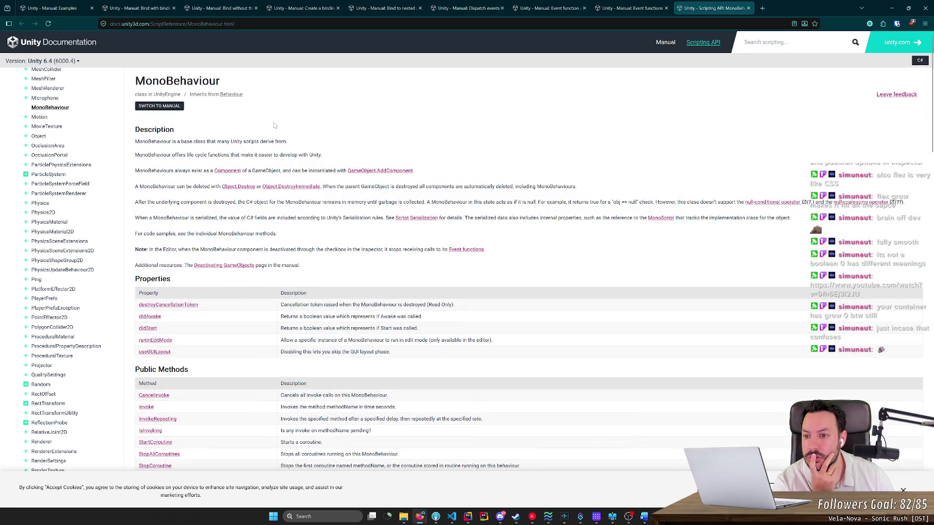
left_click(227, 173)
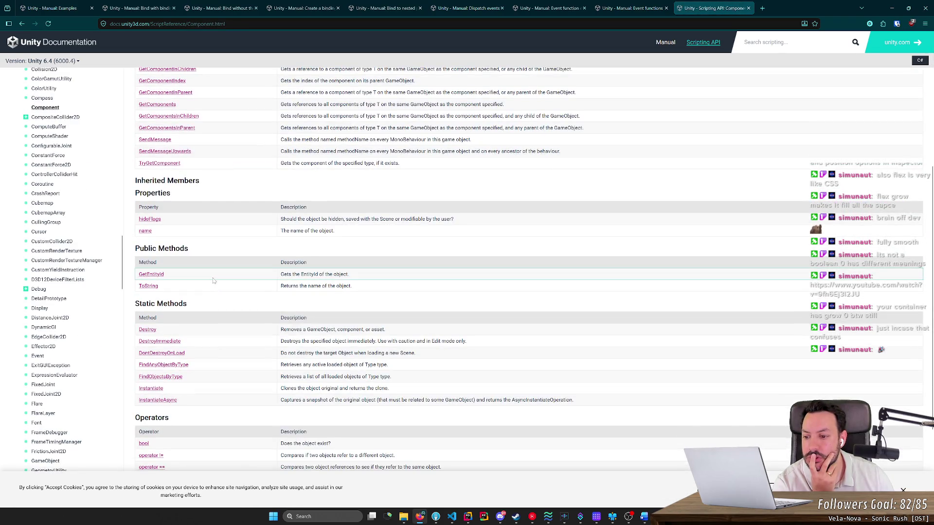
Search the Scripting API for 'onAwake'.
scroll(213, 281, "down", 5)
scroll(729, 82, "up", 4)
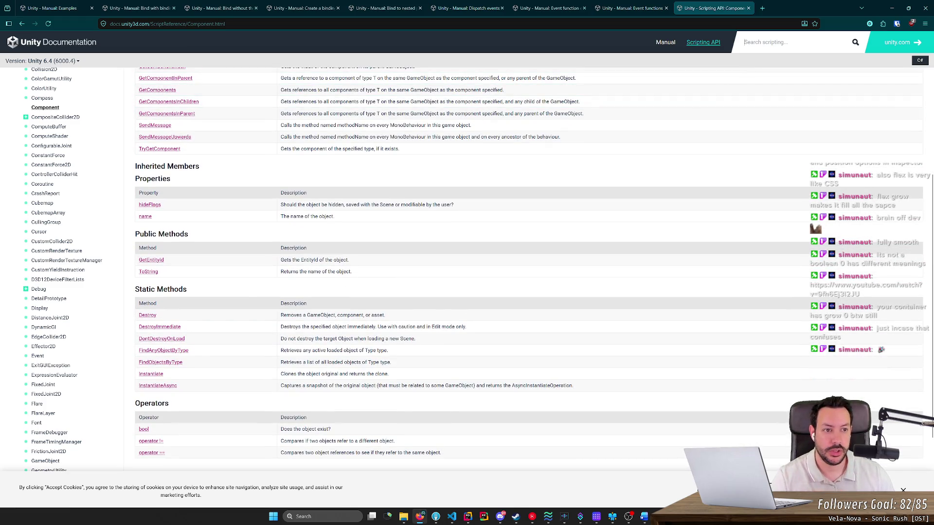
left_click(773, 42)
type("onA")
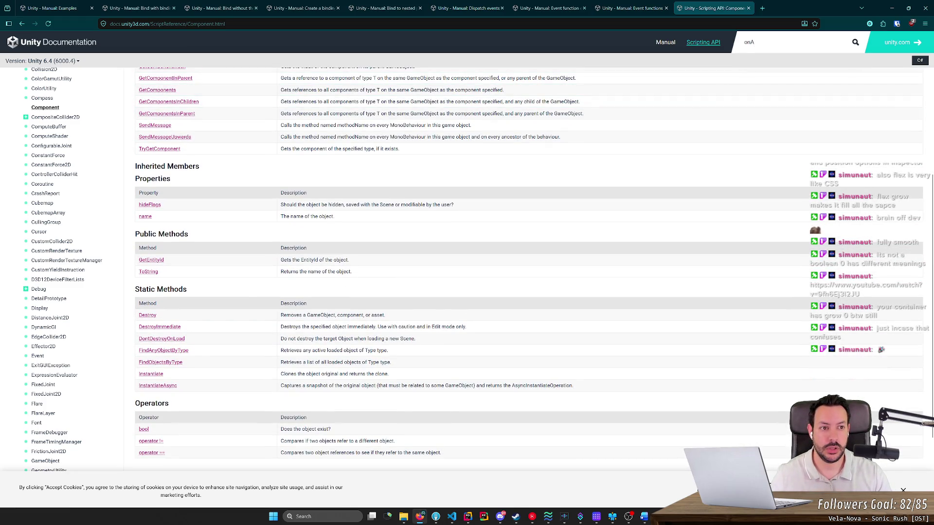
type("wake")
key("Return")
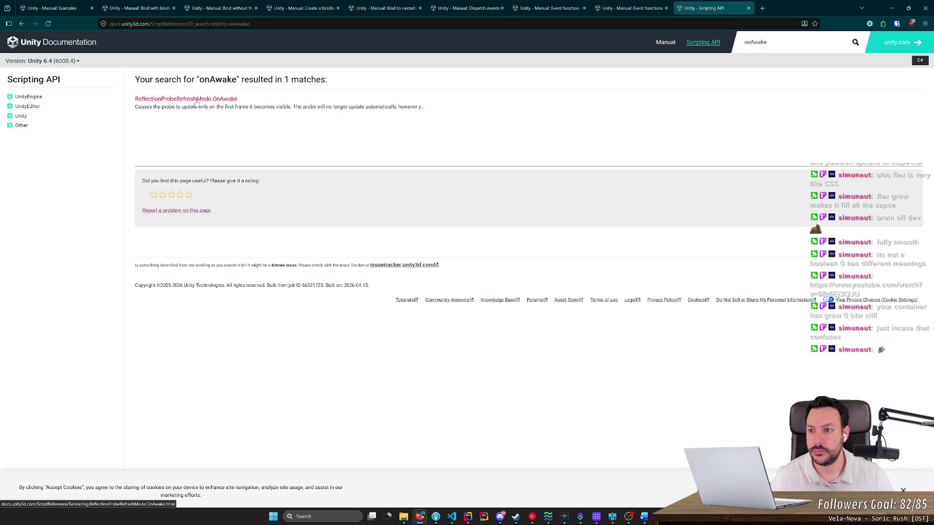
Return to the Component page, then open and read the GameObject class reference.
key("alt+Left")
middle_click(257, 185)
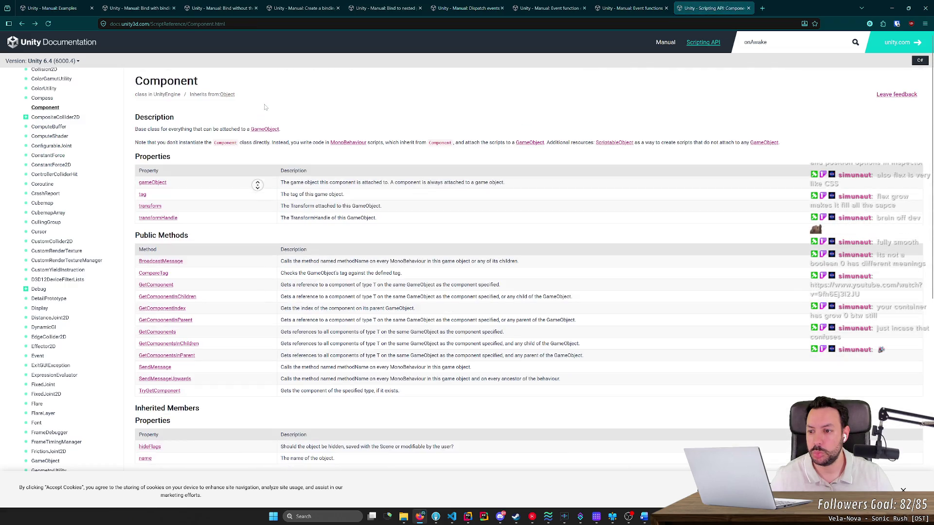
key("alt+Left")
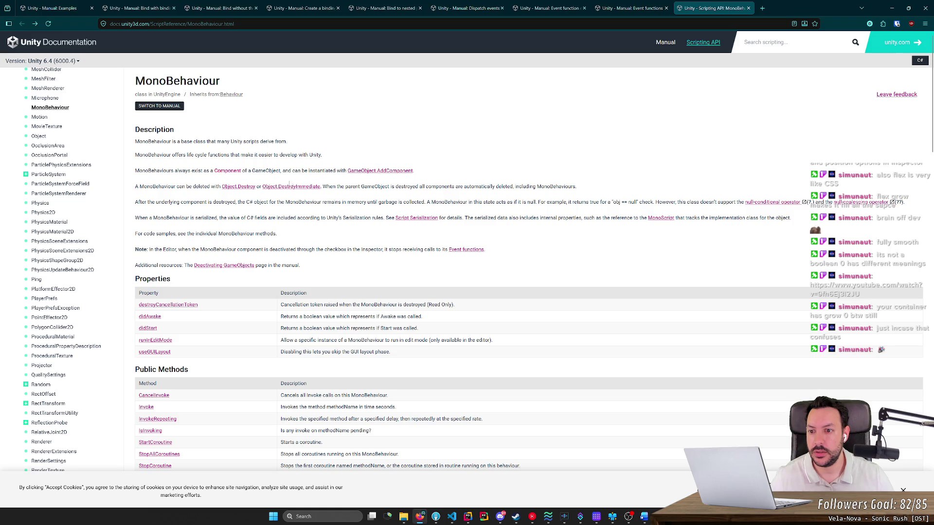
key("alt+Right")
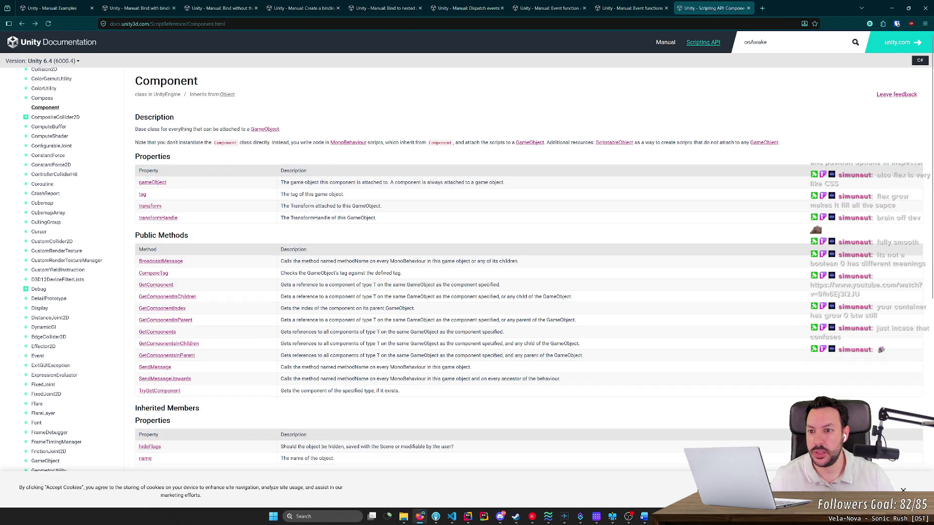
left_click(267, 130)
scroll(203, 278, "down", 5)
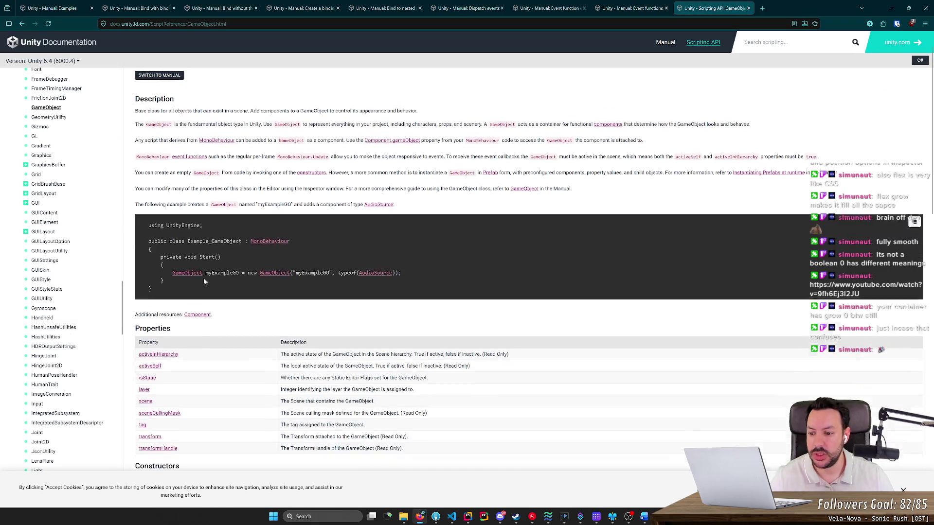
scroll(205, 279, "down", 5)
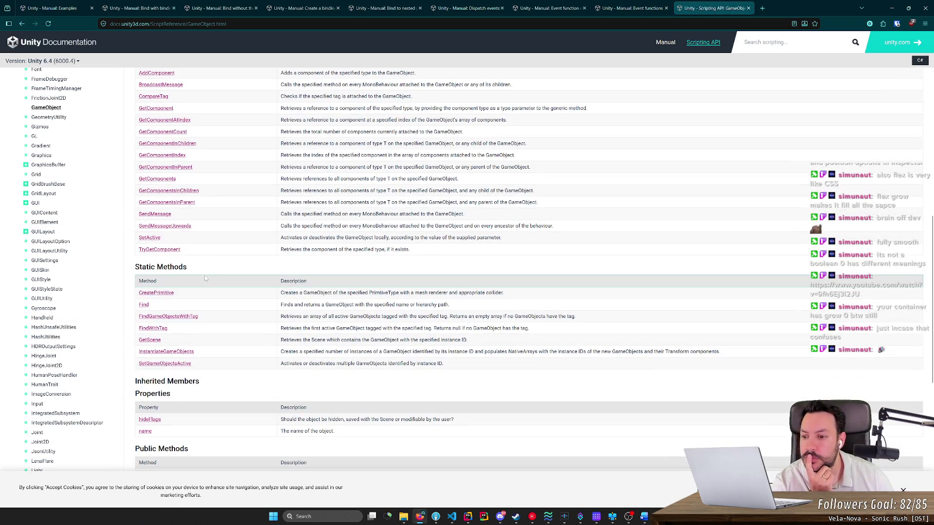
scroll(204, 278, "down", 4)
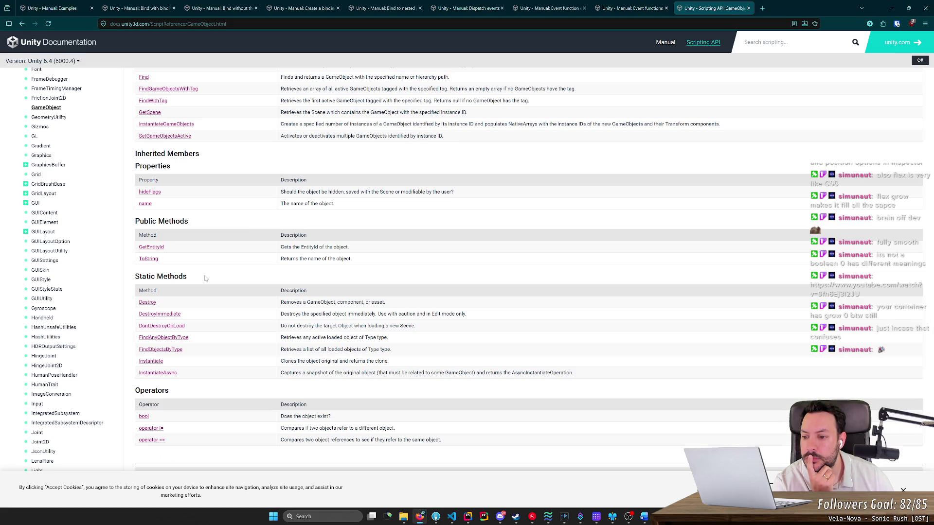
scroll(230, 222, "up", 6)
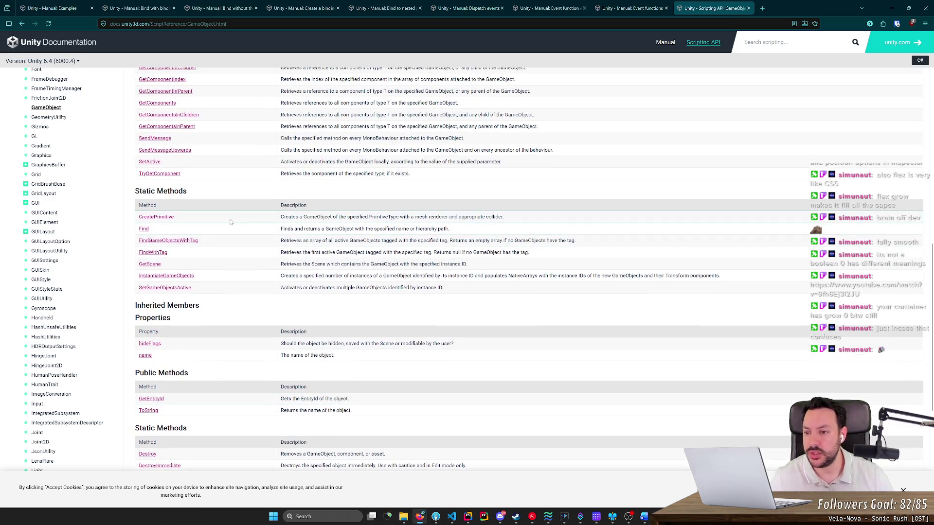
scroll(230, 222, "up", 5)
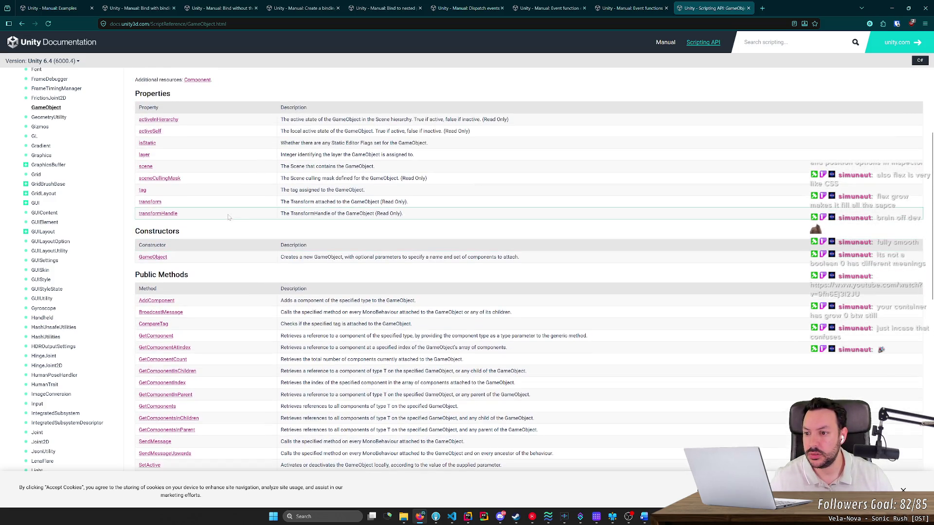
scroll(246, 218, "up", 4)
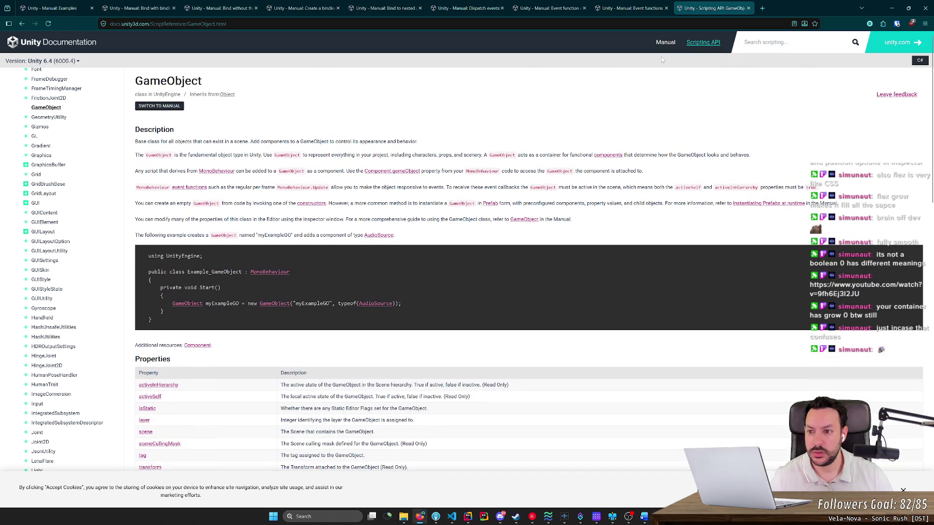
Search the Scripting API for 'awake', returning 66 results.
type("awake")
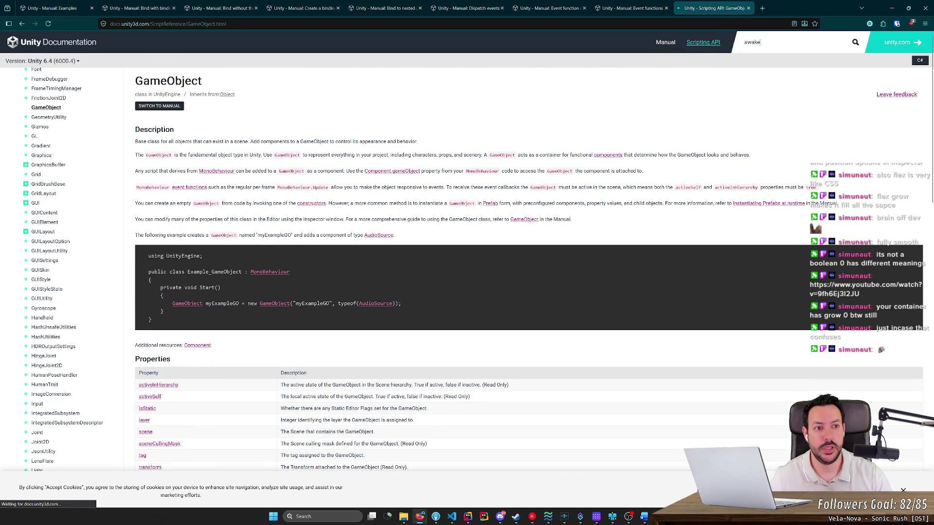
key("Return")
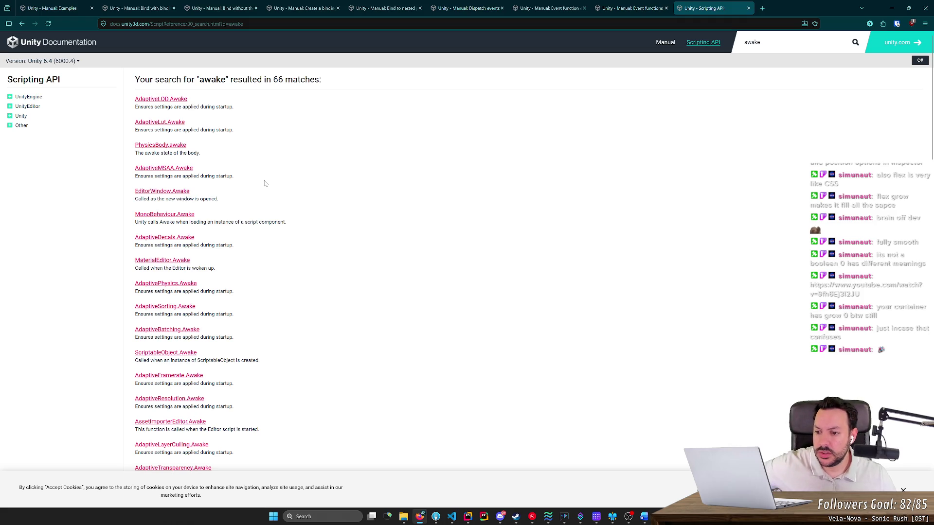
scroll(265, 184, "down", 12)
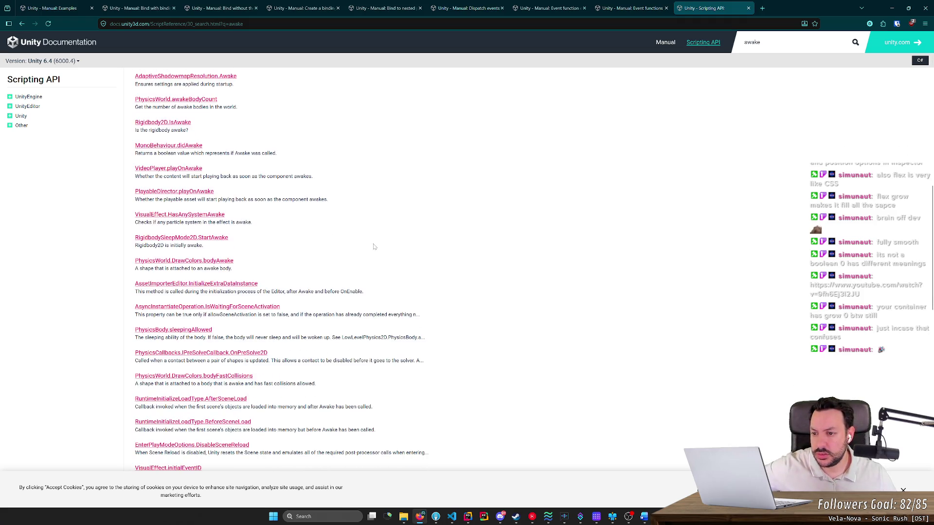
scroll(185, 141, "up", 2)
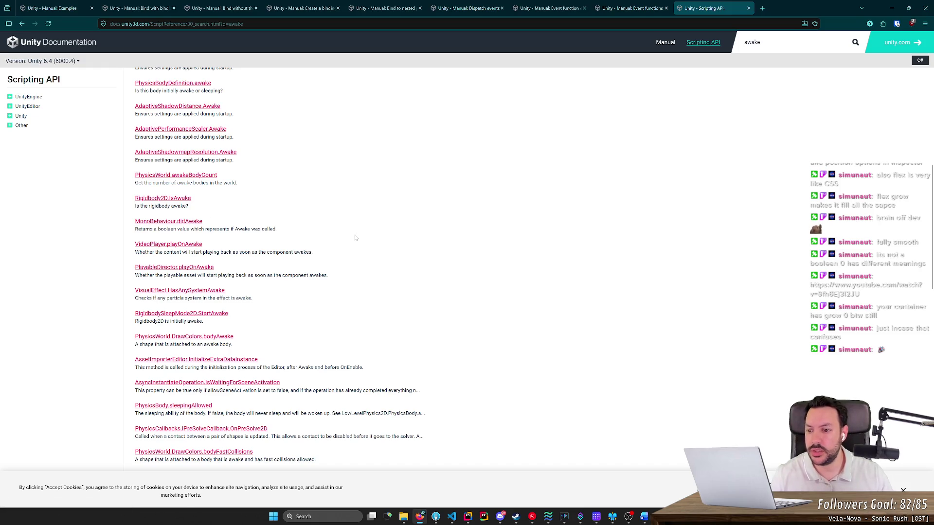
Find 'Awak' within the results and open the ScriptableObject.Awake() reference.
key("ctrl+f")
type("Awak")
key("Return")
key("Return")
key("Return")
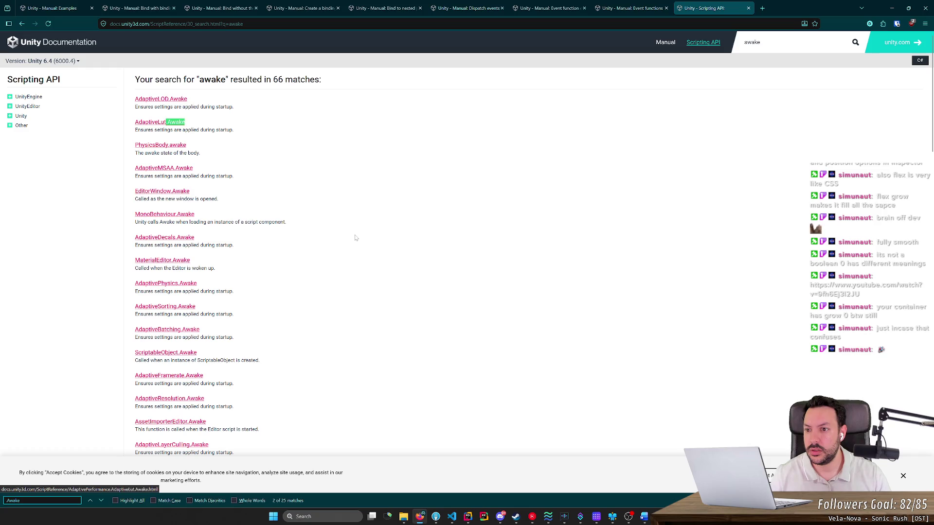
key("Return")
key("Return")
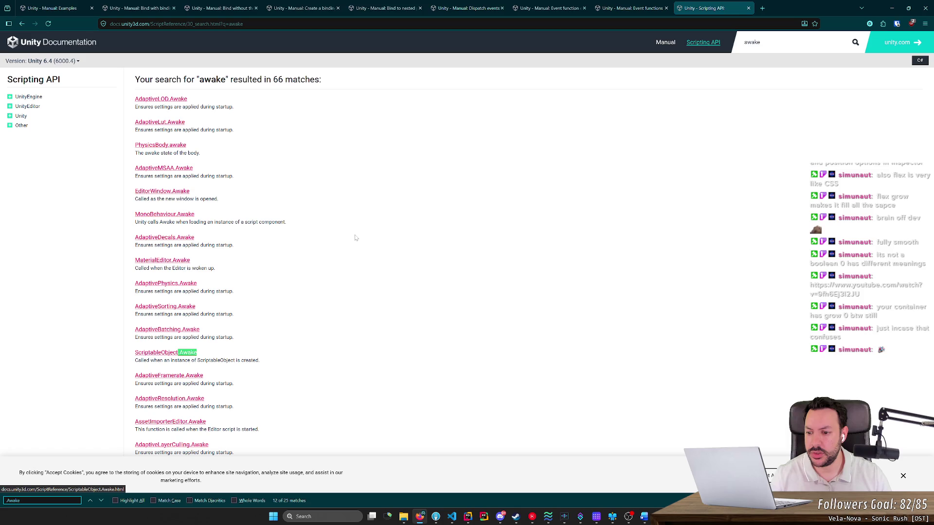
scroll(219, 326, "down", 2)
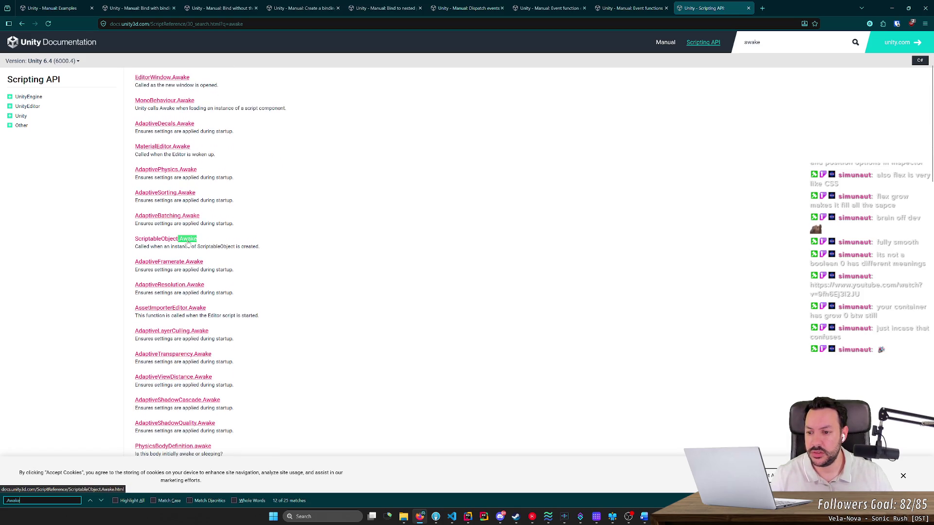
key("Return")
key("Return")
key("Return")
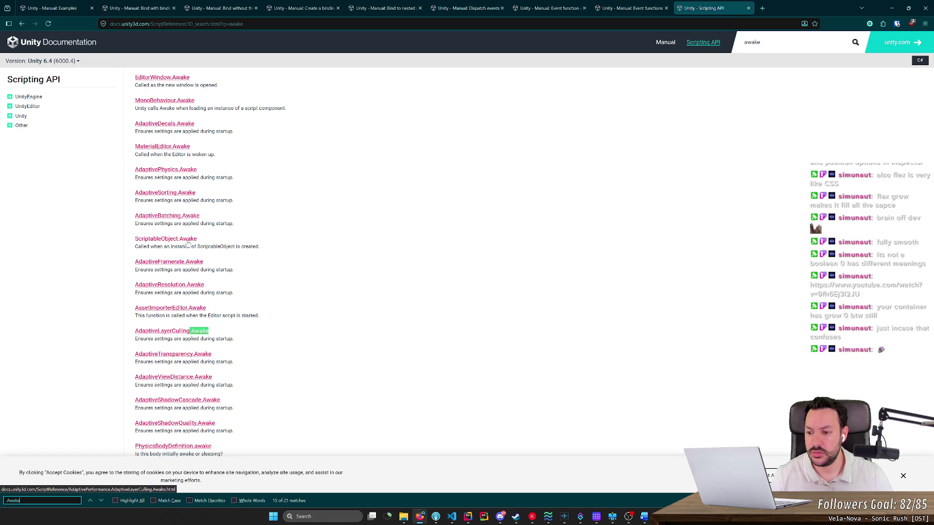
key("Return")
key("Return")
key("Return")
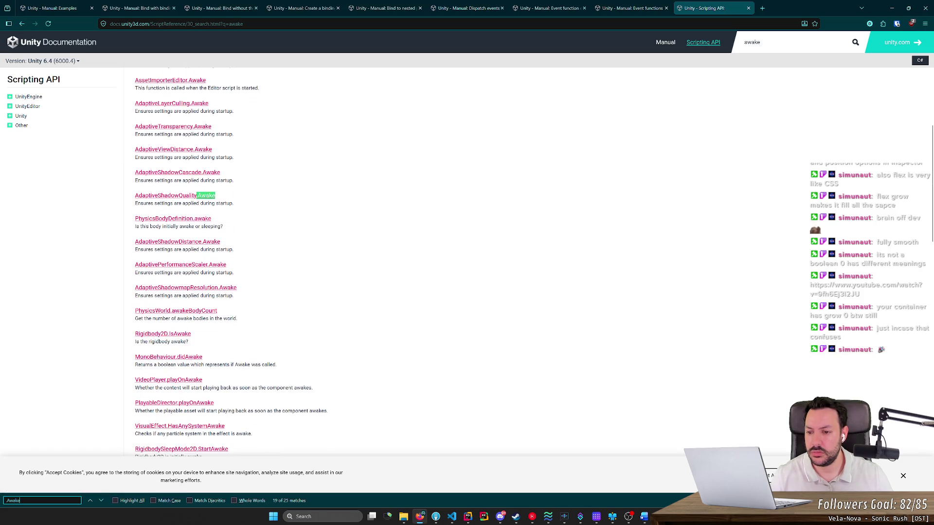
key("Return")
key("Return")
key("Return")
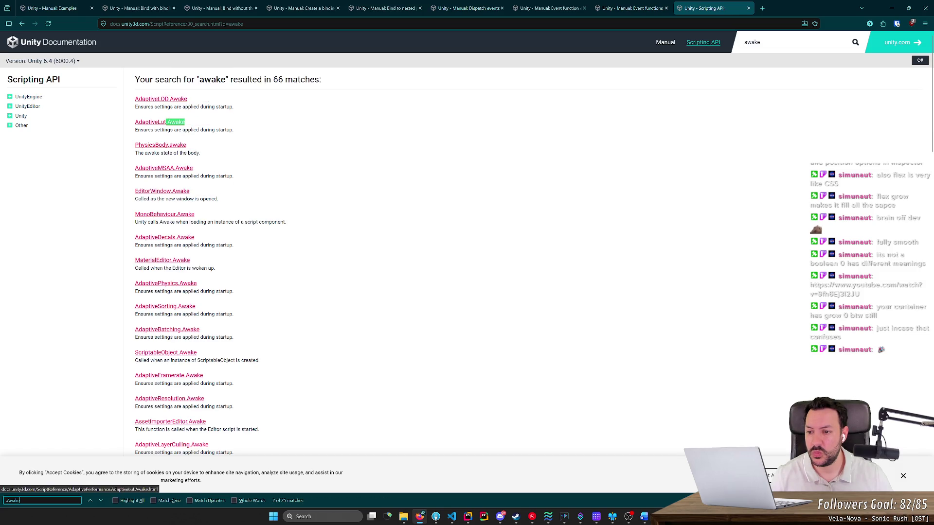
key("Return")
key("Return")
key("Return")
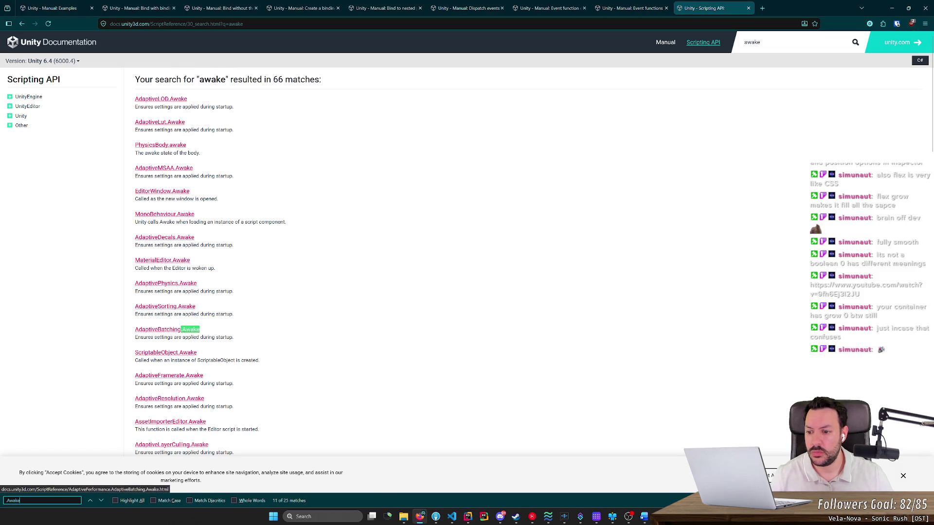
left_click(165, 353)
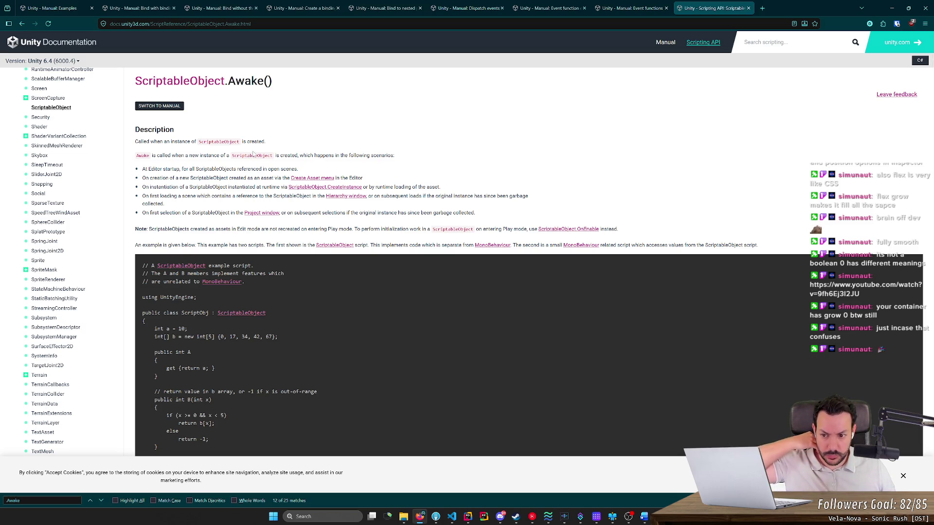
Open the MonoBehaviour reference and scroll to its Messages list.
scroll(282, 211, "down", 2)
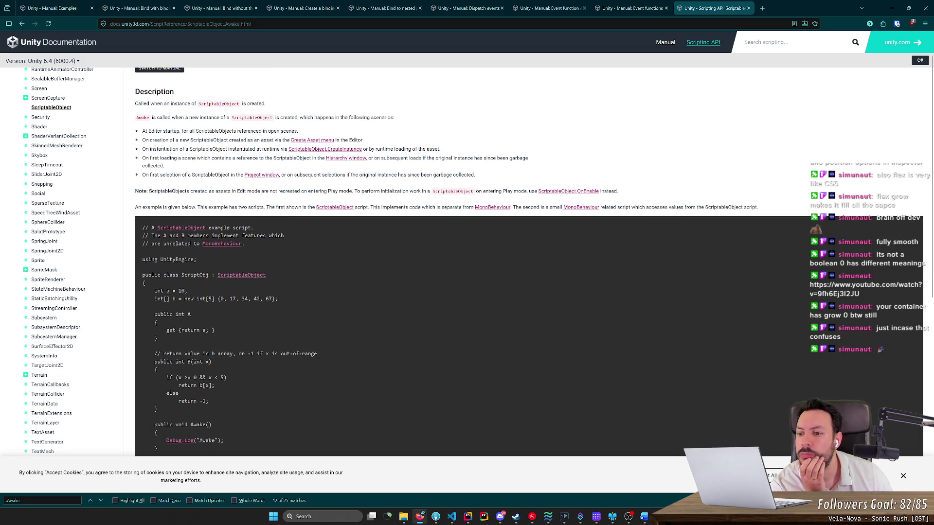
left_click(221, 245)
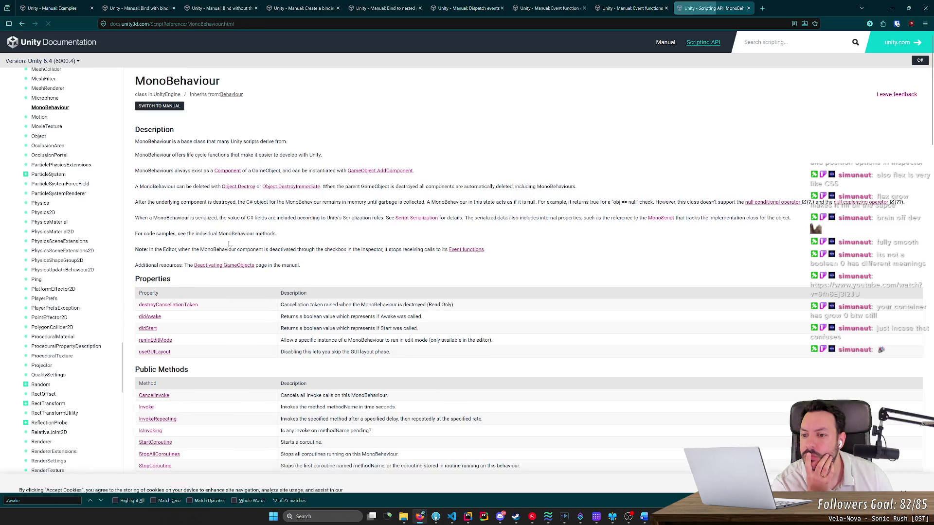
scroll(266, 258, "down", 5)
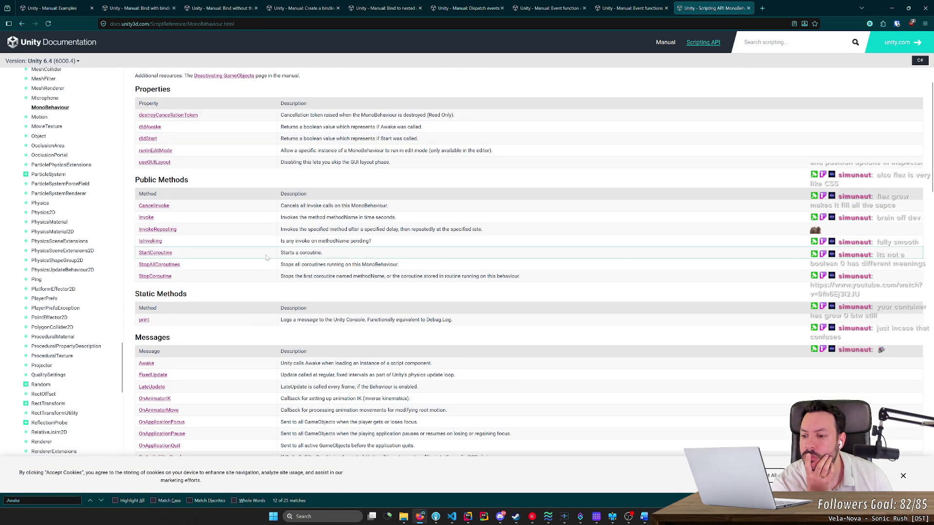
scroll(266, 258, "down", 1)
Read the Awake and Start message descriptions, then minimize the browser.
mouse_move(292, 325)
left_mouse_down()
mouse_move(408, 332)
mouse_move(359, 332)
left_mouse_up()
left_click(420, 333)
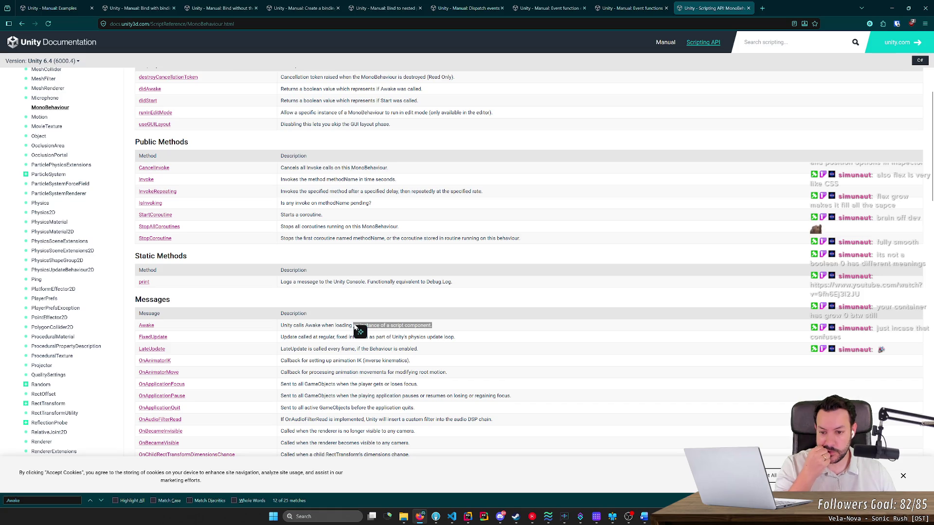
left_click(517, 283)
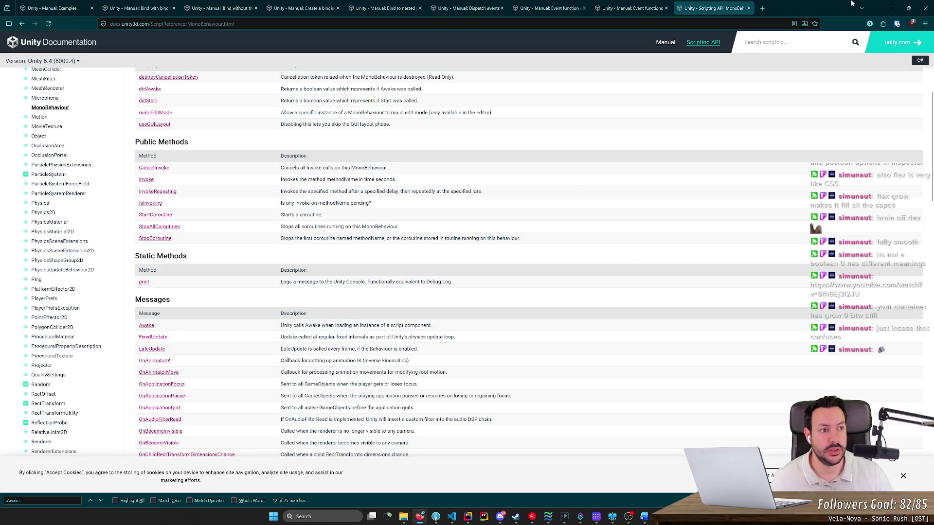
scroll(452, 211, "down", 3)
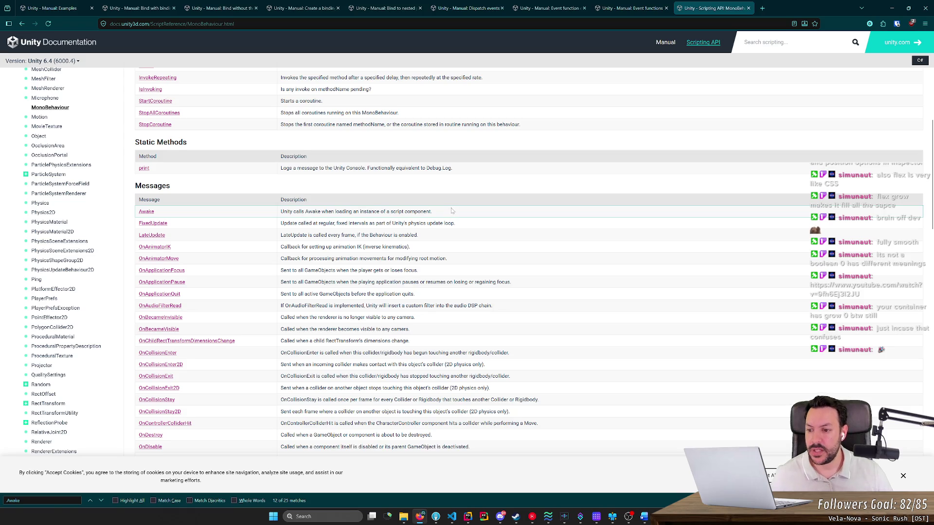
scroll(452, 210, "down", 4)
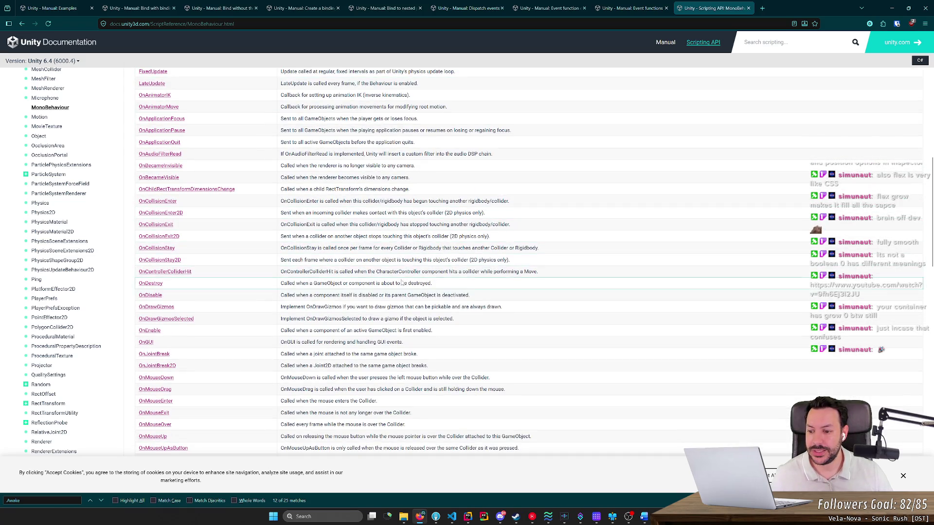
scroll(401, 282, "down", 10)
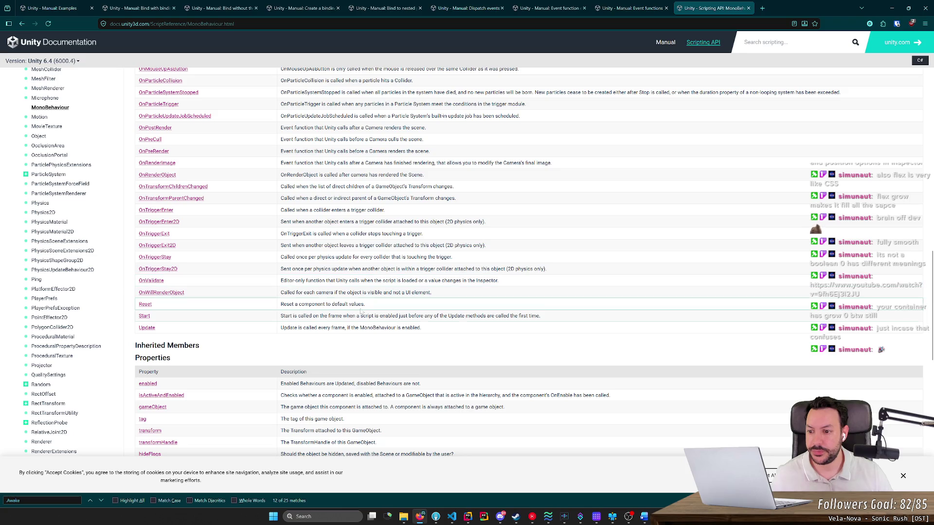
left_click_drag(304, 317, 489, 322)
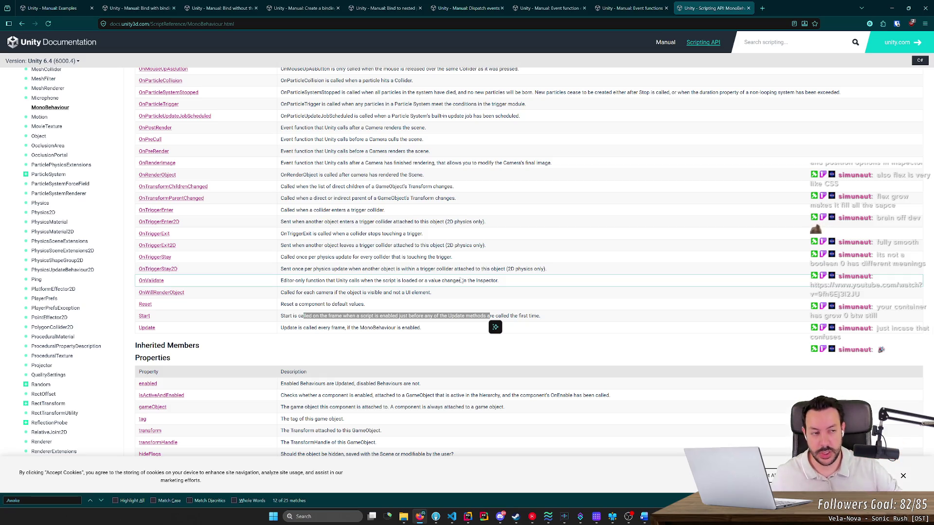
left_click(892, 8)
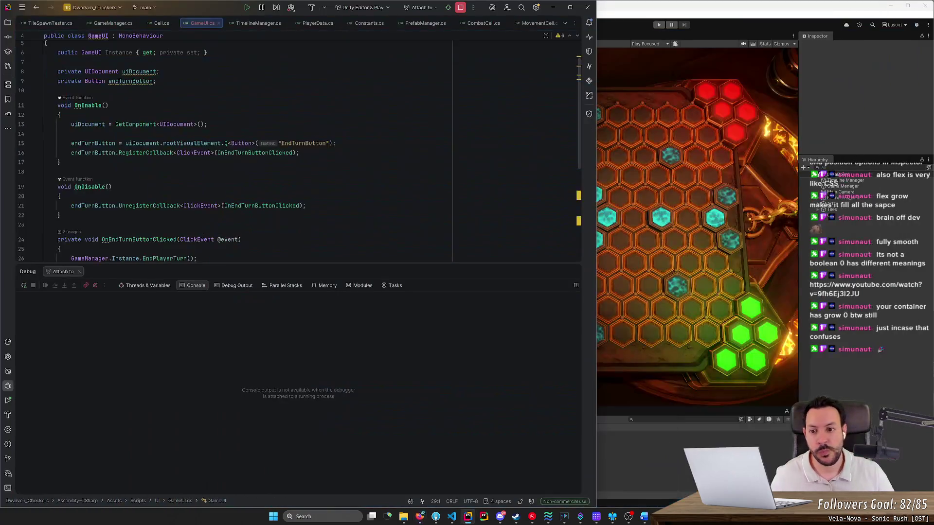
Start a void Awake() method on a new line above OnEnable.
scroll(244, 146, "up", 1)
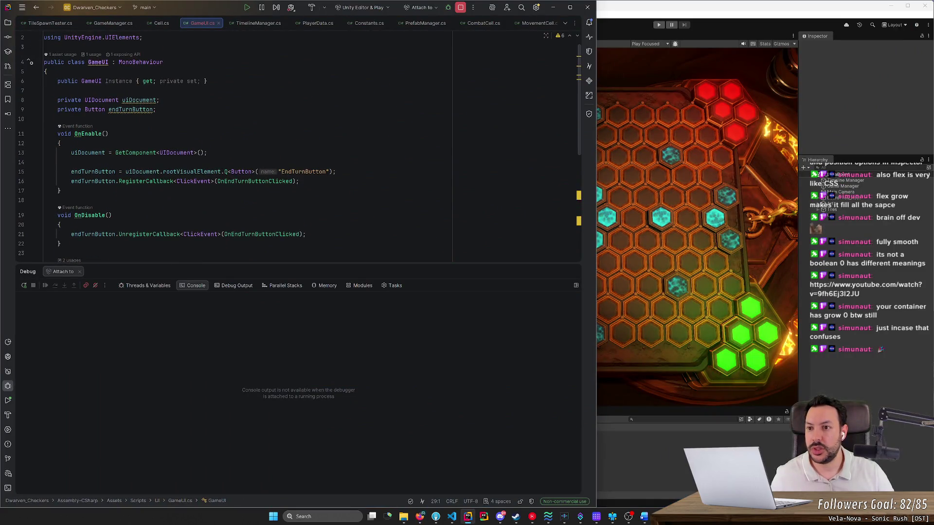
left_click(97, 126)
key("Return")
type("vo")
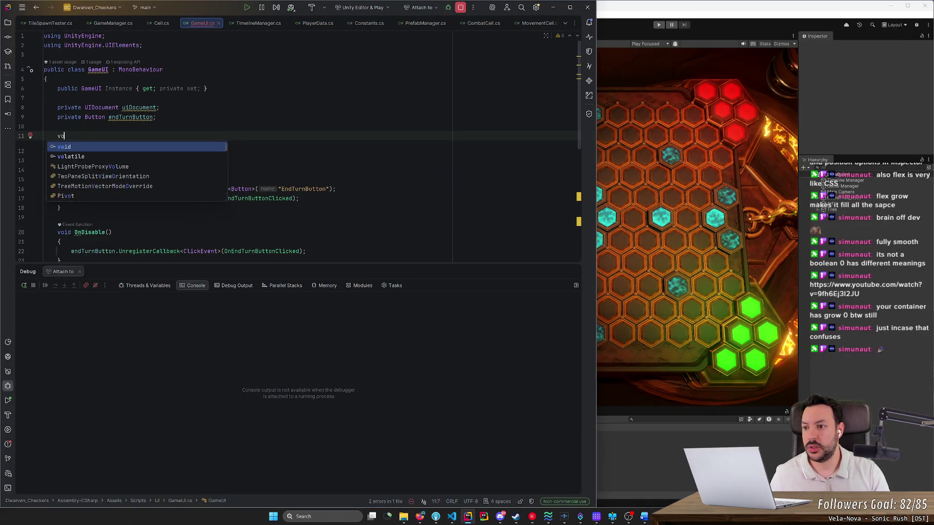
type("id Awake")
key("Return")
type("{")
key("Return")
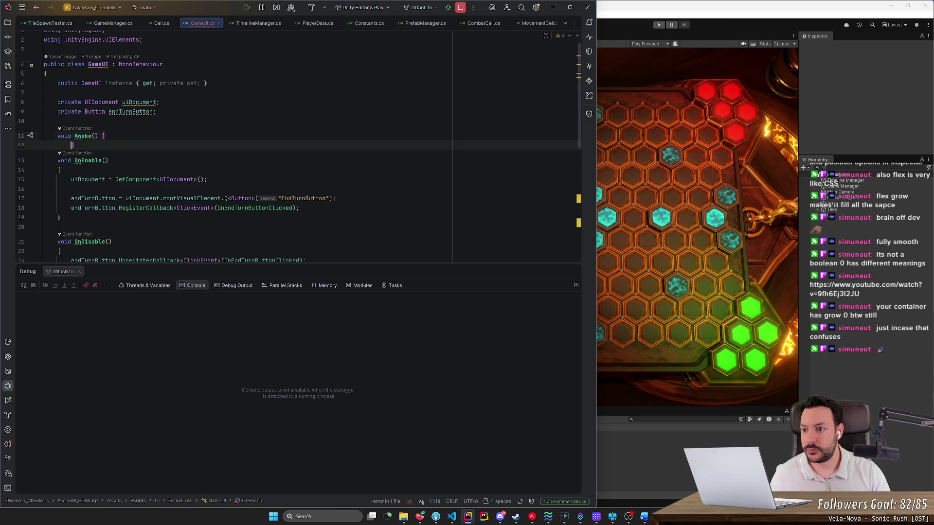
Give Awake a body setting Instance = this; and leave a blank line after it.
key("BackSpace")
key("BackSpace")
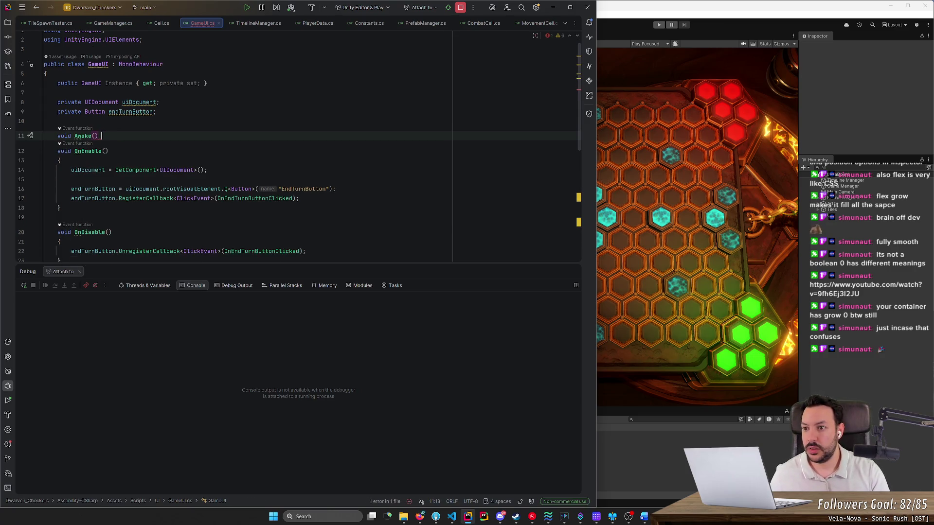
key("Return")
type("{")
key("Return")
type("Insta")
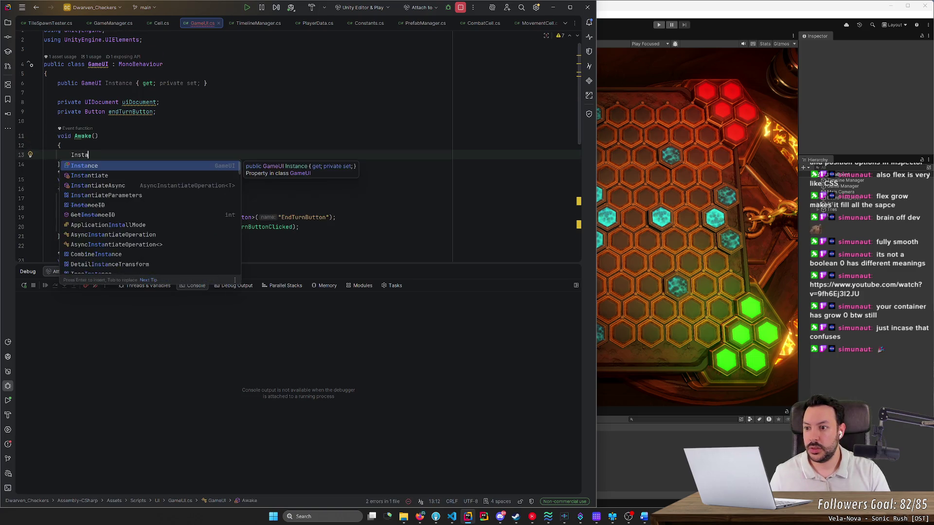
key("Return")
type("= this;")
left_click(60, 165)
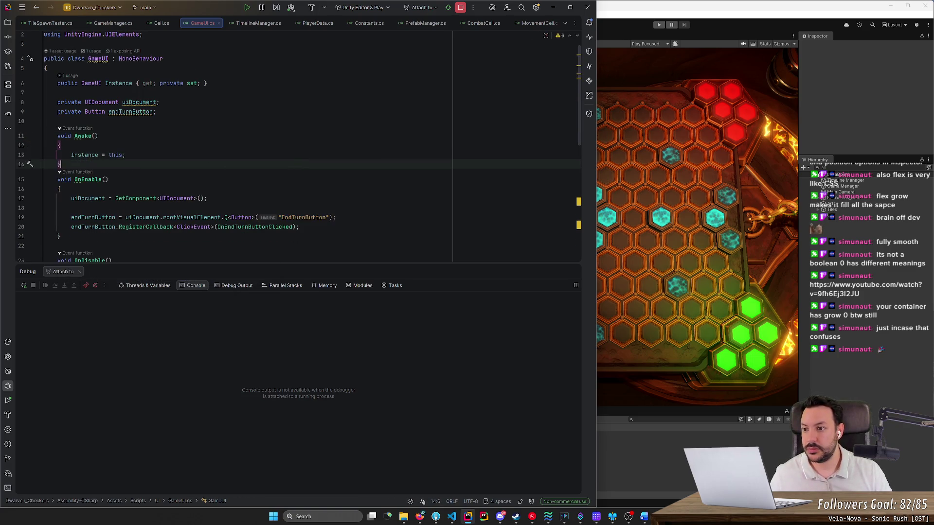
key("Return")
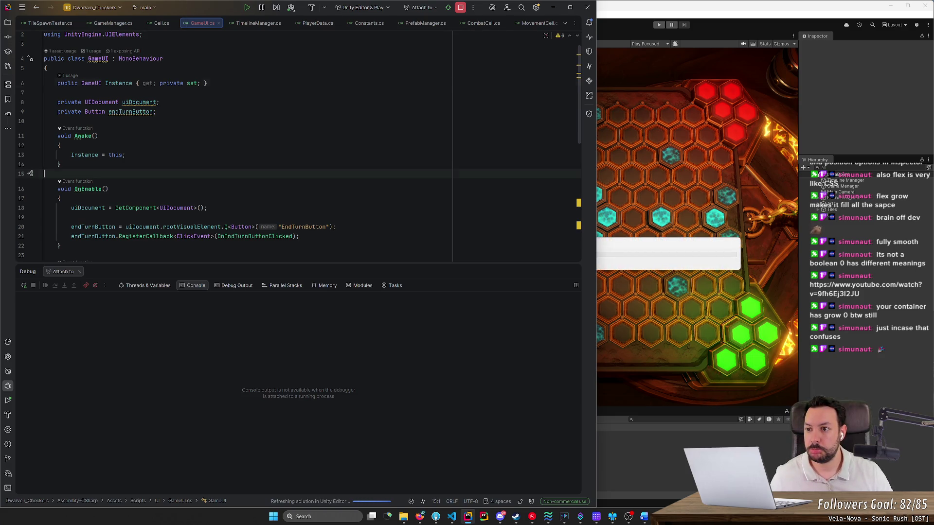
double_click(118, 83)
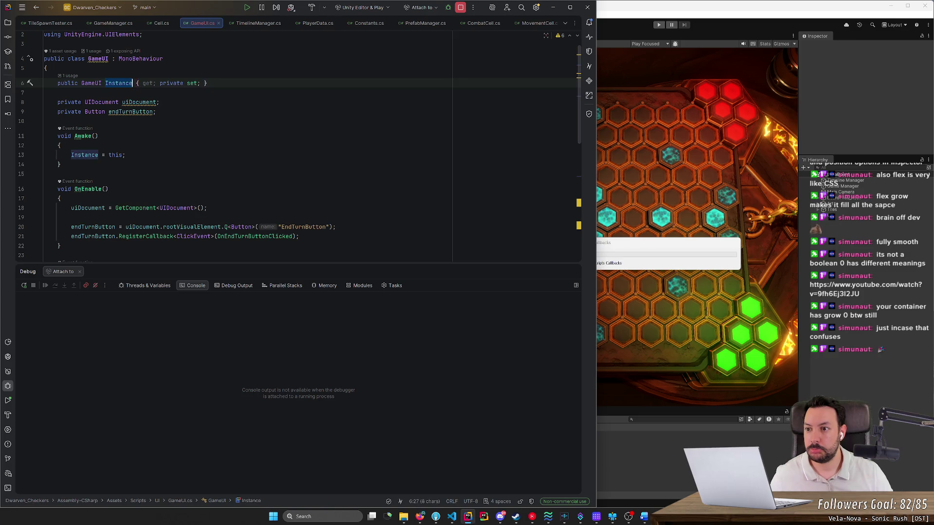
key("ctrl+shift+f")
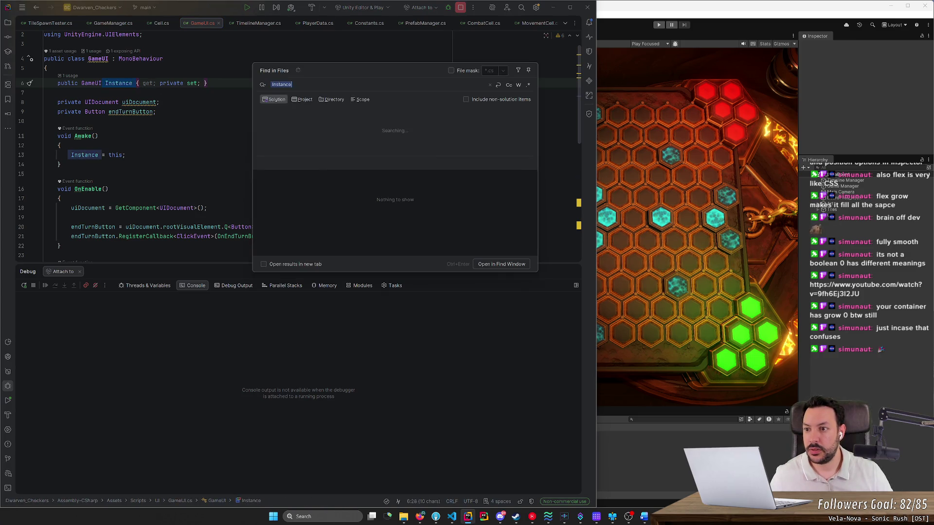
left_click(290, 121)
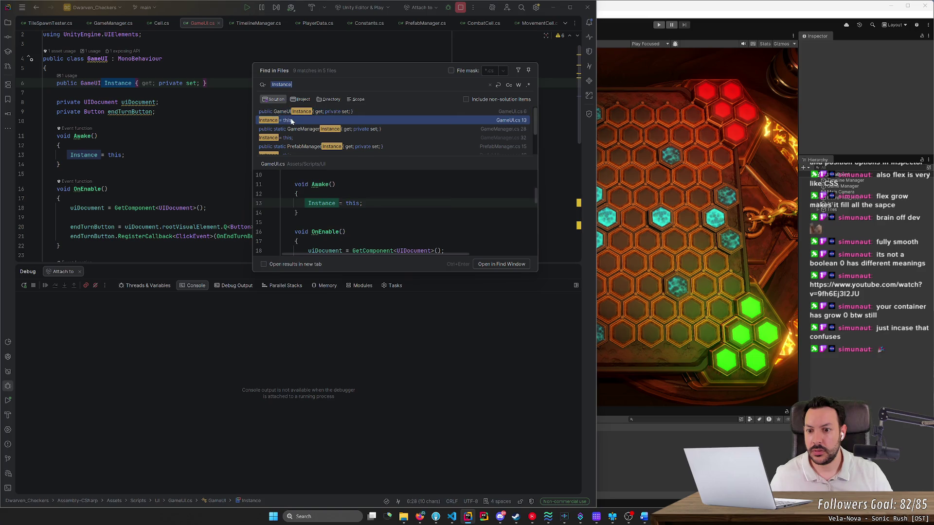
key("Down")
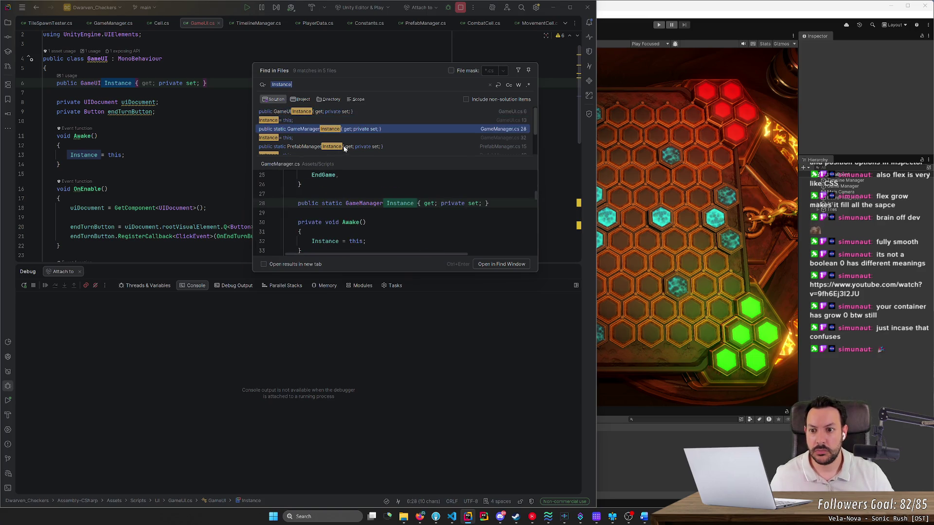
key("Down")
key("Down")
key("Down")
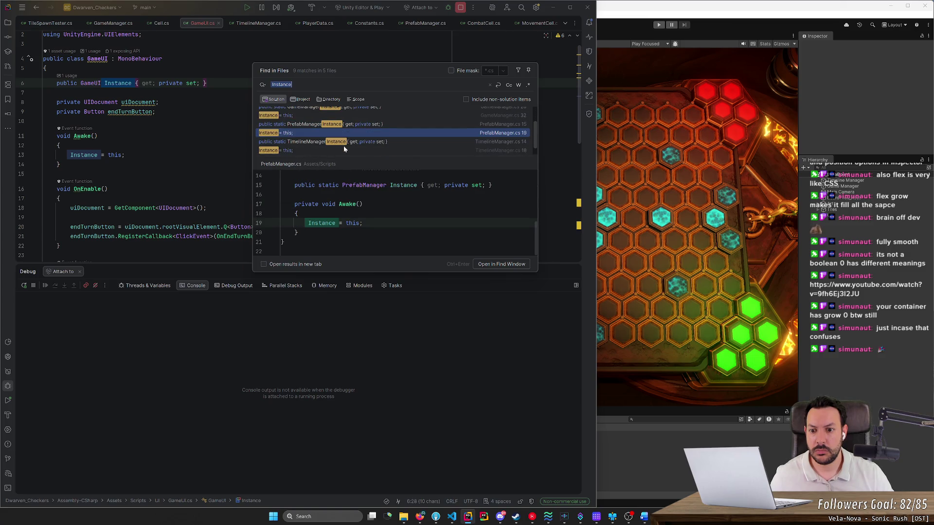
key("Down")
key("Down")
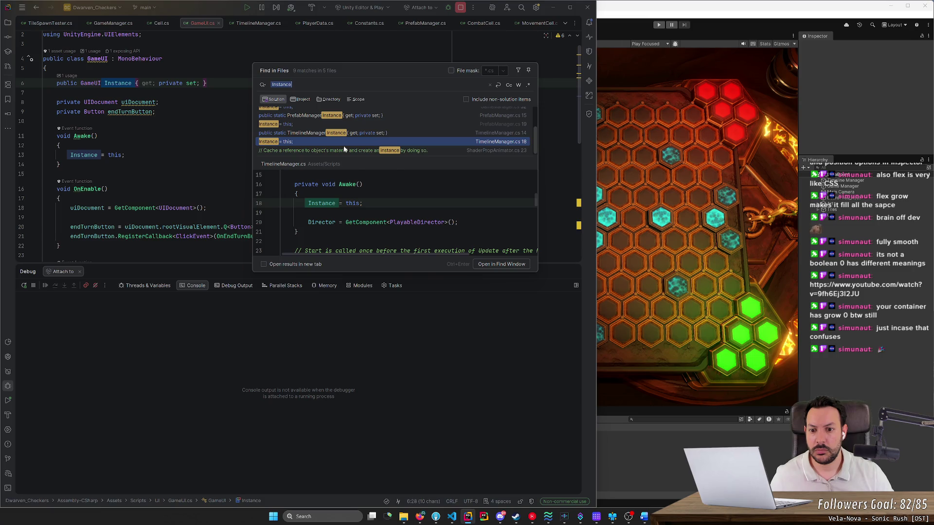
key("Down")
key("Escape")
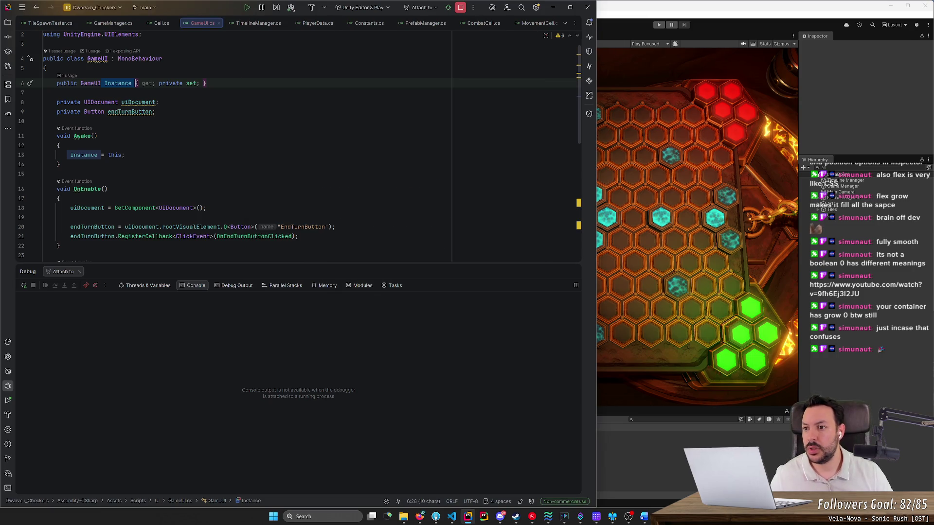
left_click(207, 83)
Delete GameUI's empty Start() and Update() methods so OnEndTurnButtonClicked ends the class.
left_click(60, 146)
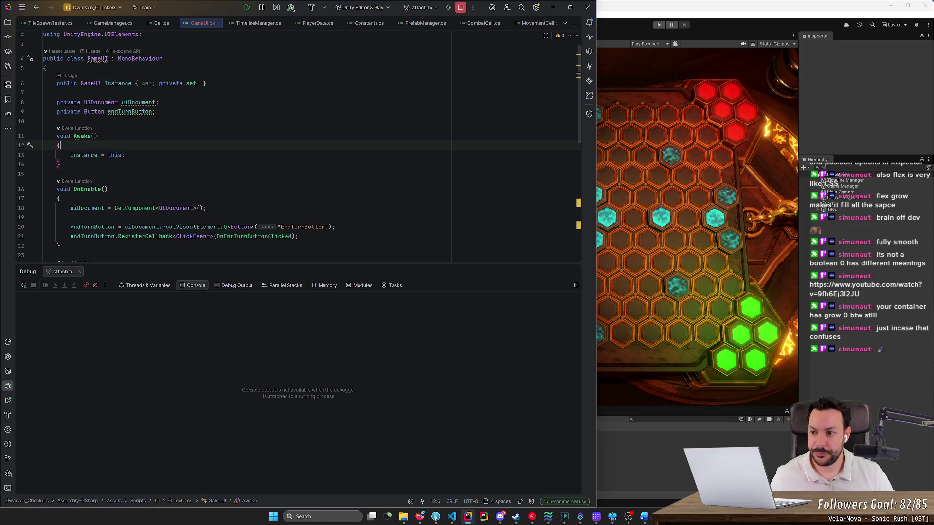
scroll(244, 146, "down", 3)
scroll(243, 146, "up", 4)
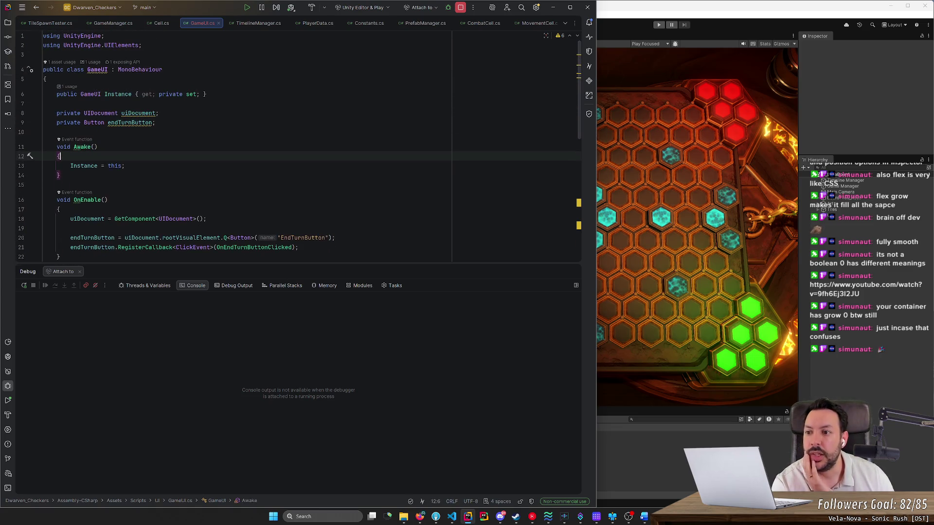
scroll(243, 146, "down", 5)
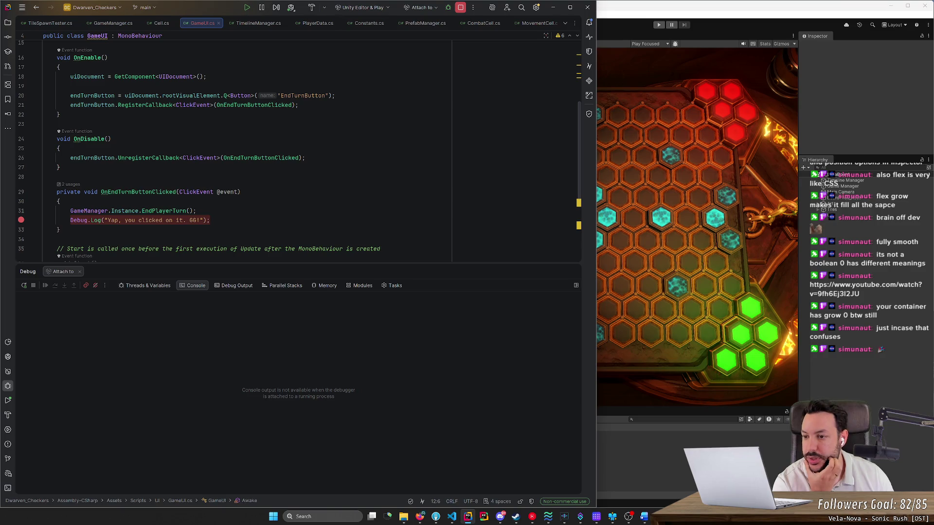
scroll(107, 116, "down", 5)
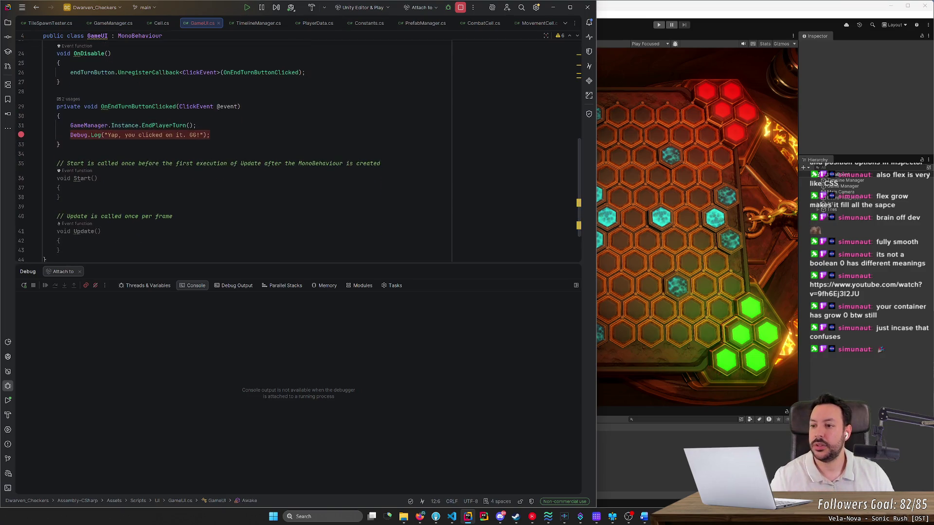
left_click(43, 95)
scroll(243, 146, "up", 1)
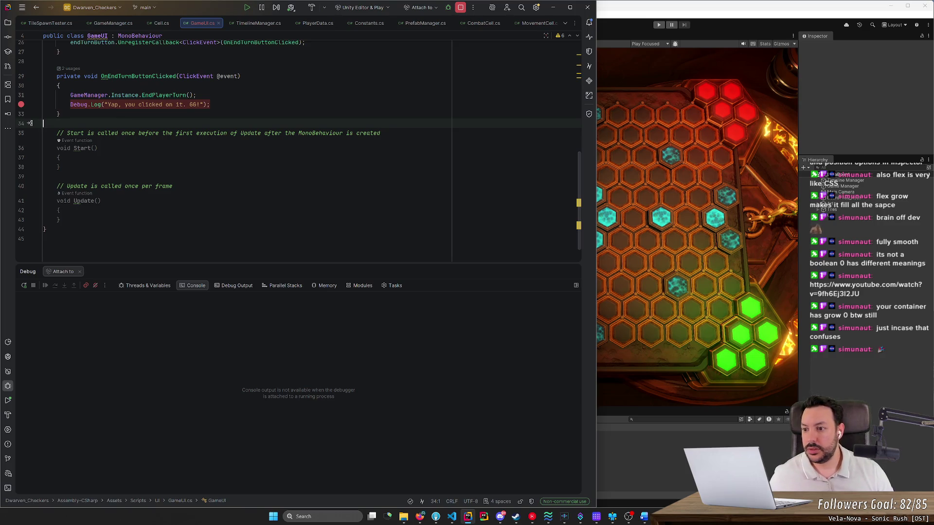
left_click(60, 220)
key("Return")
key("Return")
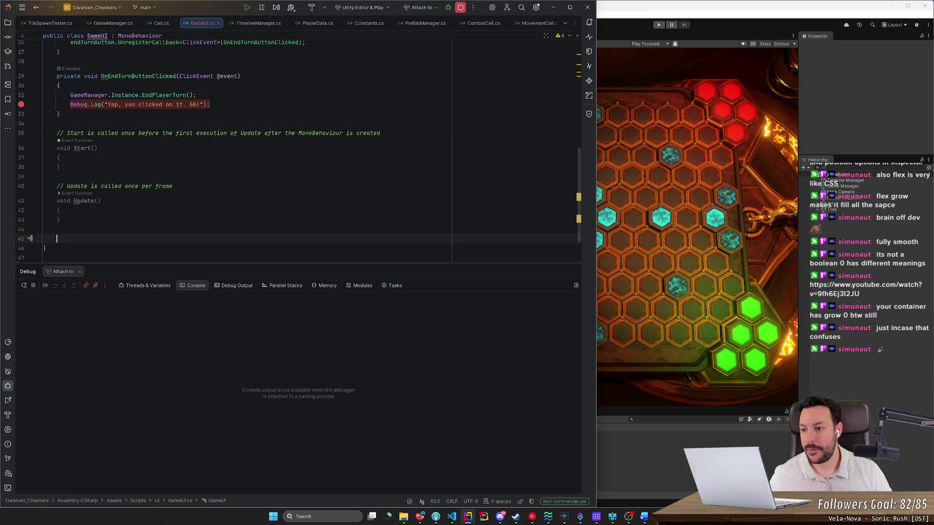
key("shift+Up")
key("shift+Up")
key("shift+Up")
key("BackSpace")
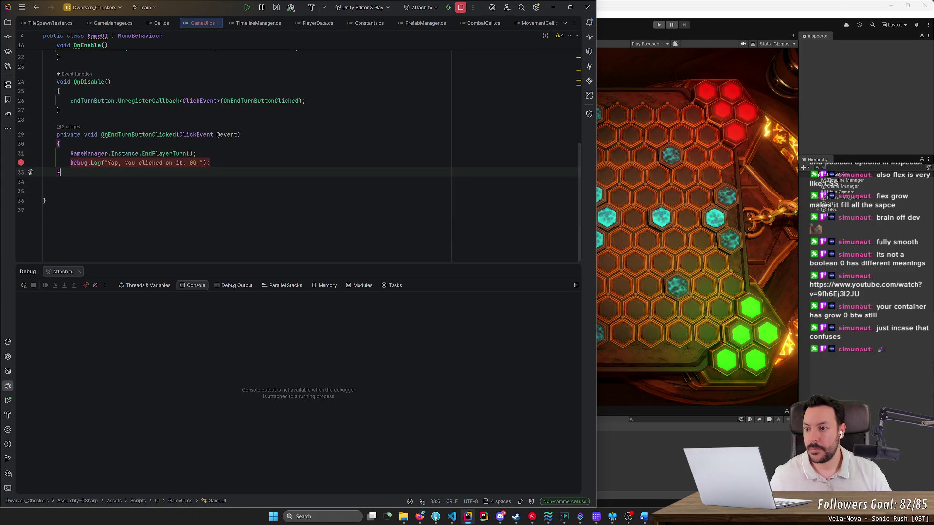
Add a public SetEndTurnButtonState(bool enabled) method that calls endTurnButton.SetEnabled(enabled).
key("Return")
key("Return")
type("public void")
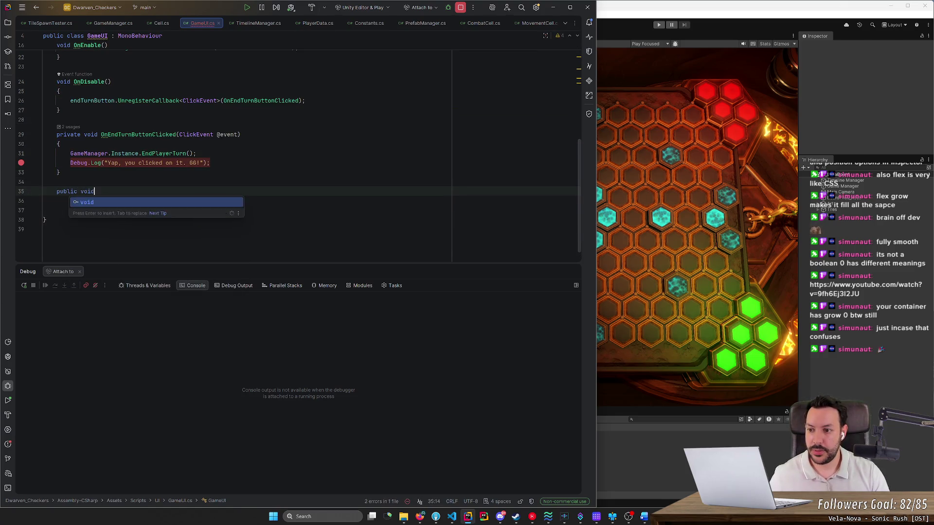
type(" Set")
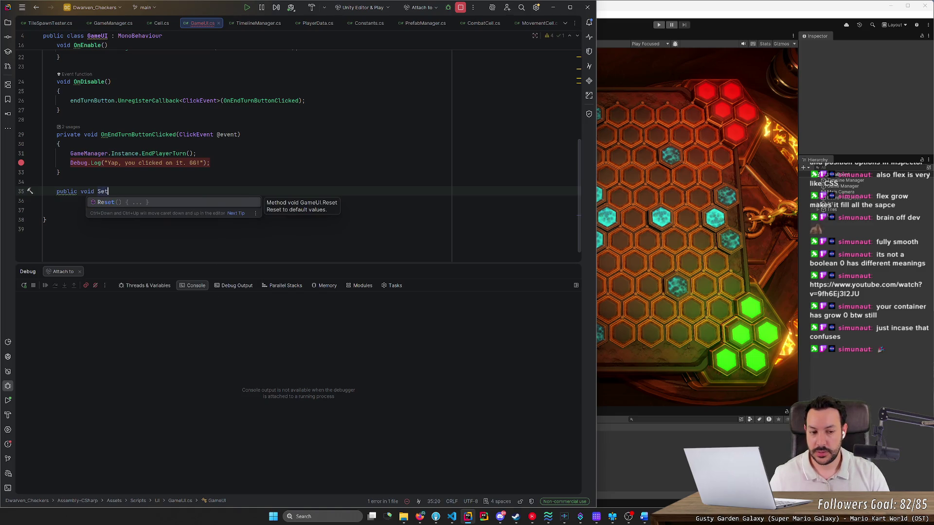
type("EndTurn")
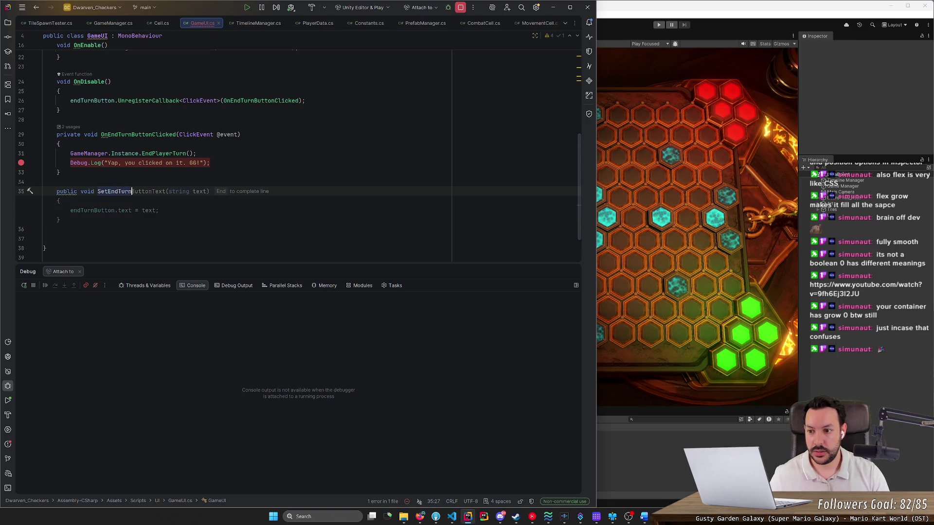
type("Button")
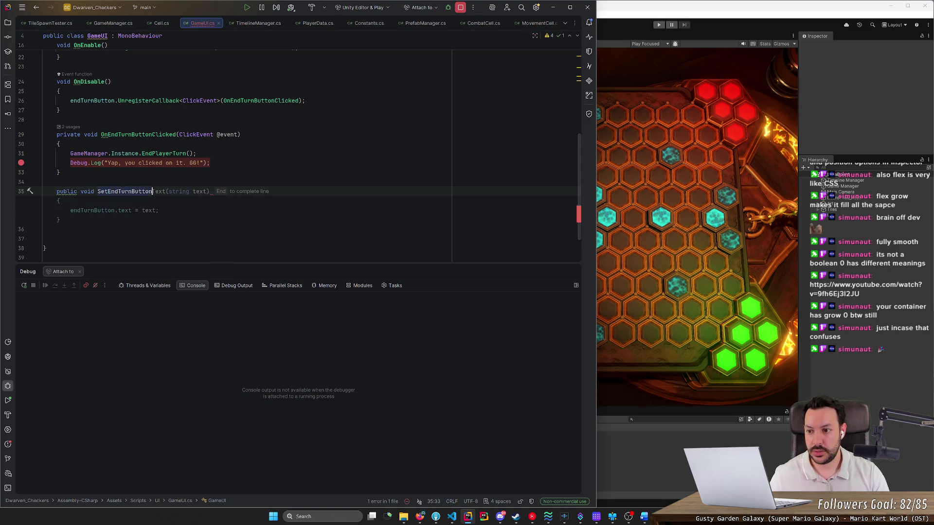
type("State(bool enabled) {")
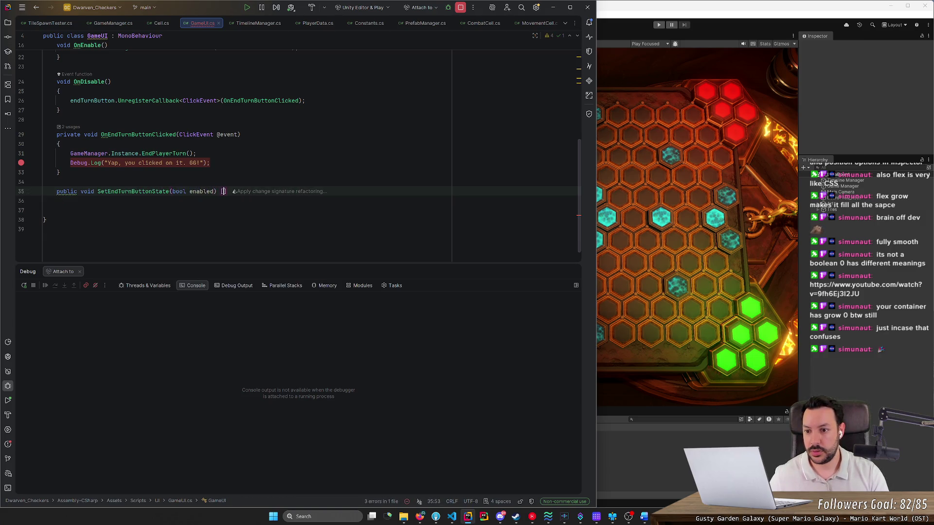
key("Return")
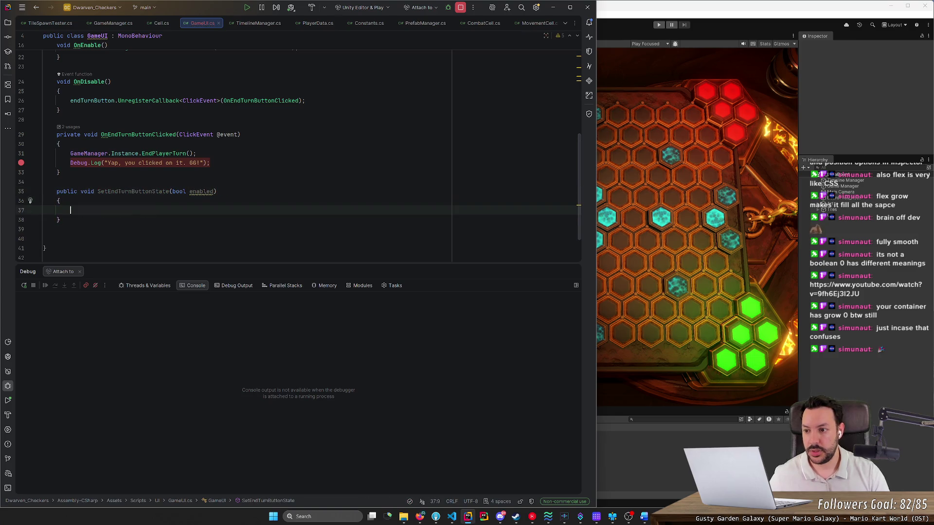
type("endTurnButton.")
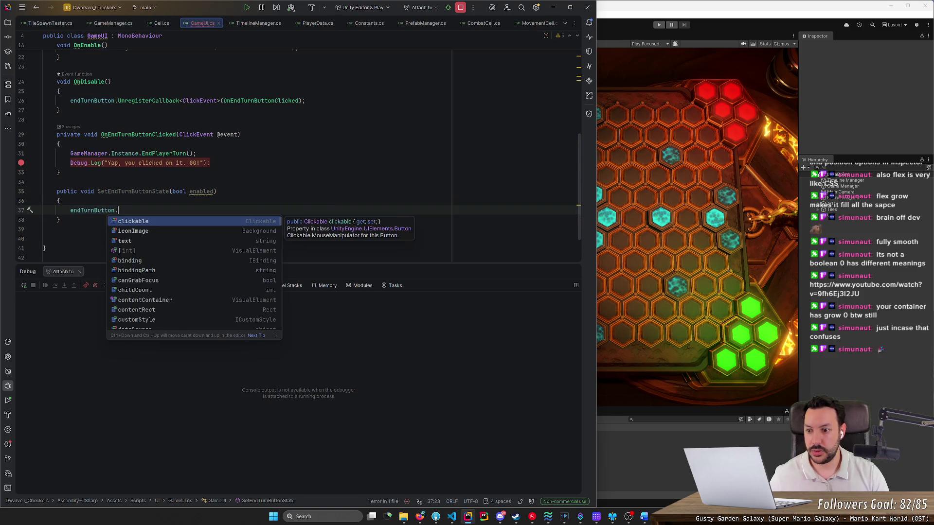
type("en")
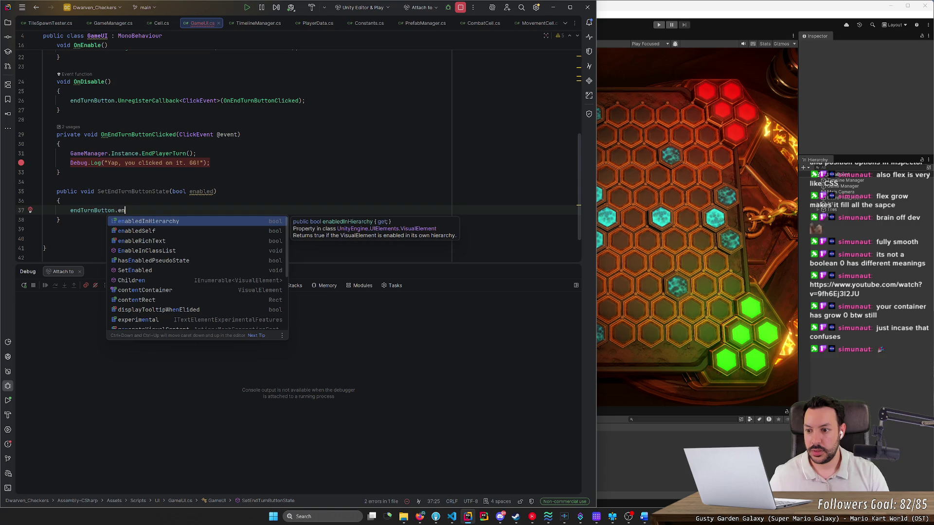
type("abl")
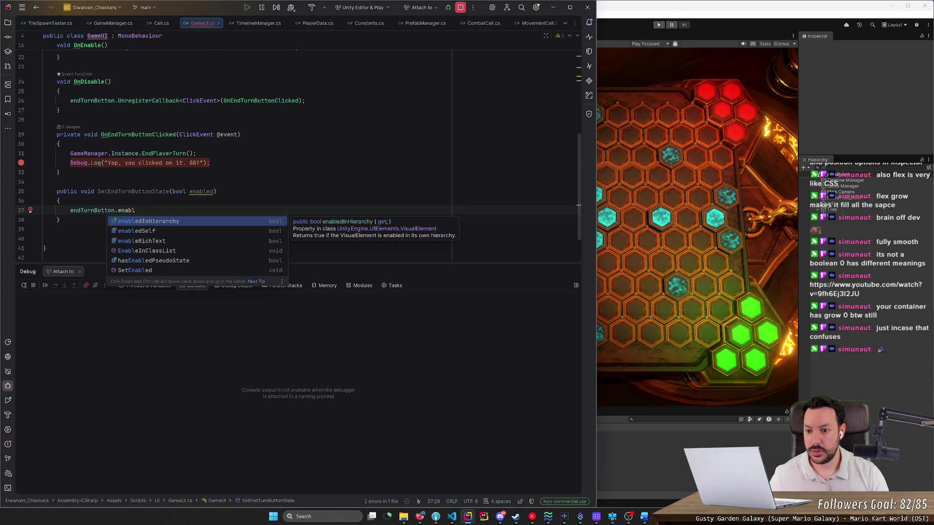
key("Down")
key("Down")
key("Down")
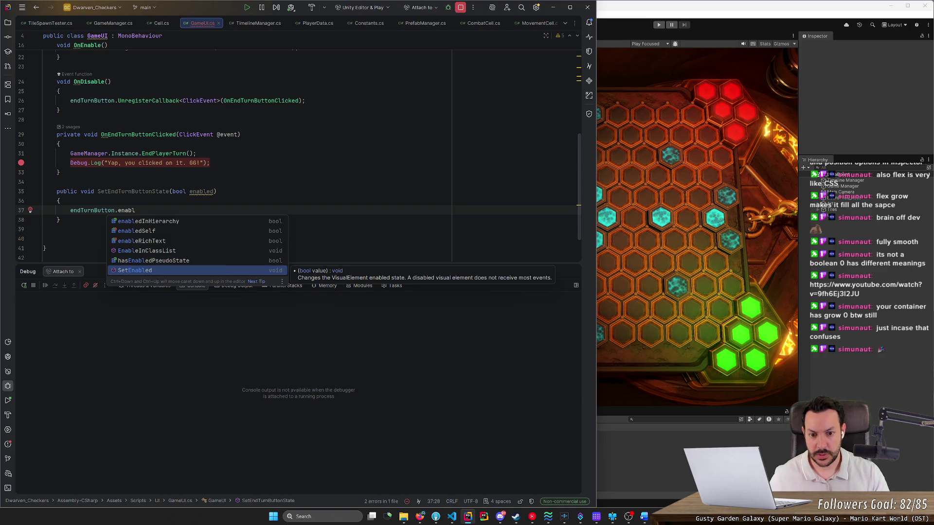
key("Return")
type("eab);")
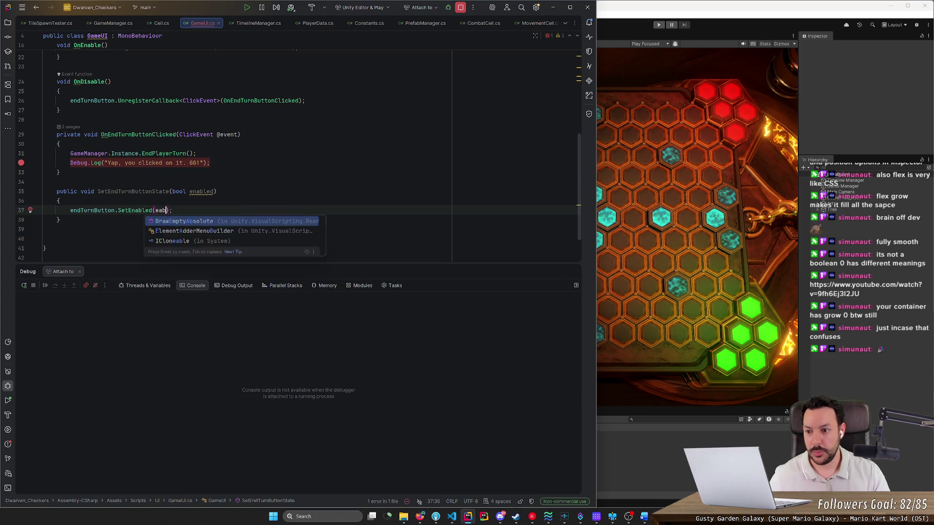
key("BackSpace")
type("na")
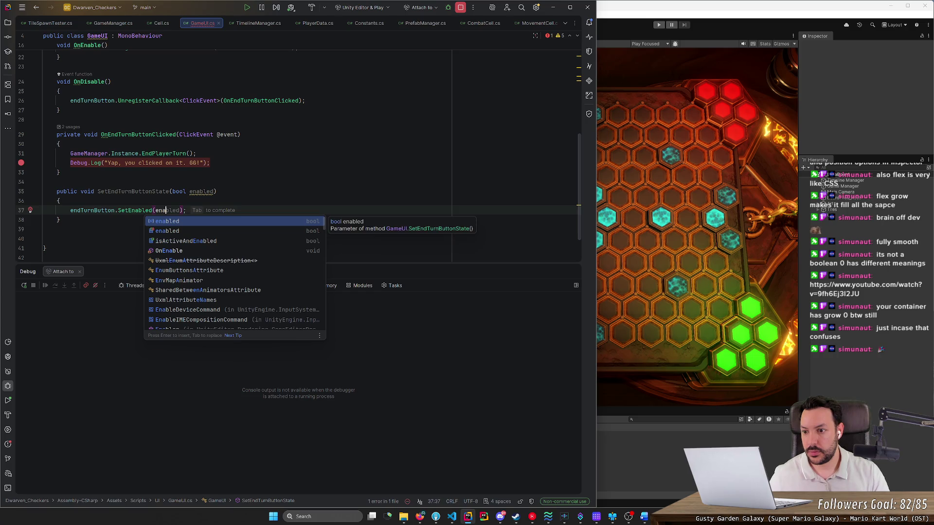
key("Return")
Rename the method to SetEndTurnButtonEnabled and remove the breakpoint on the Debug.Log line.
left_click(174, 191)
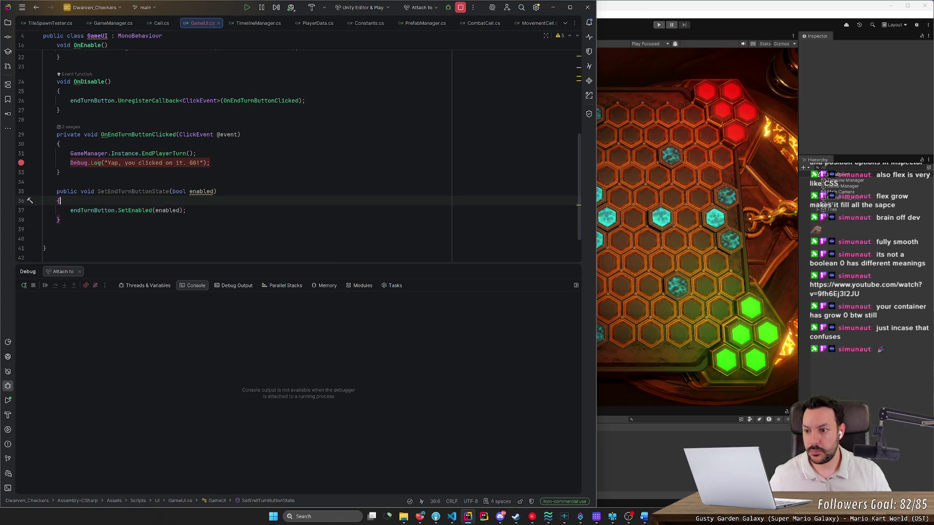
left_click(156, 191)
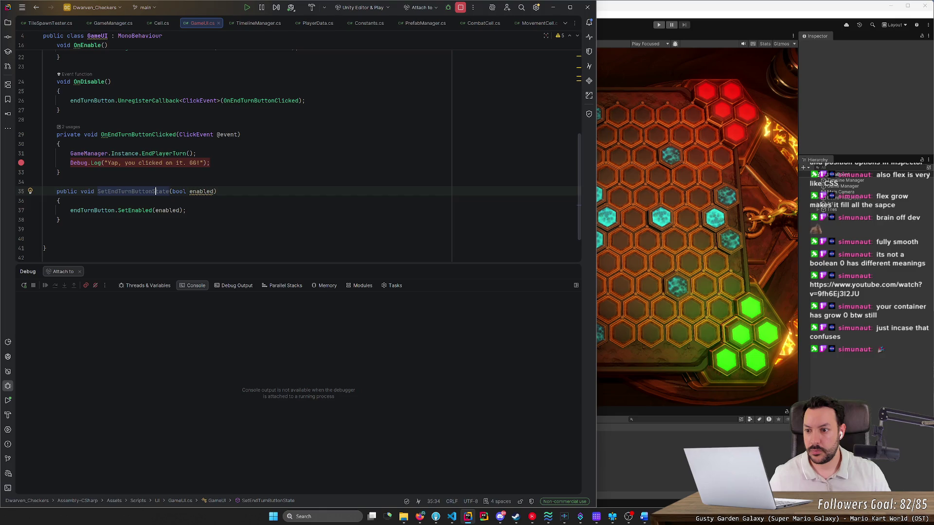
key("ctrl+Delete")
type("Enabled")
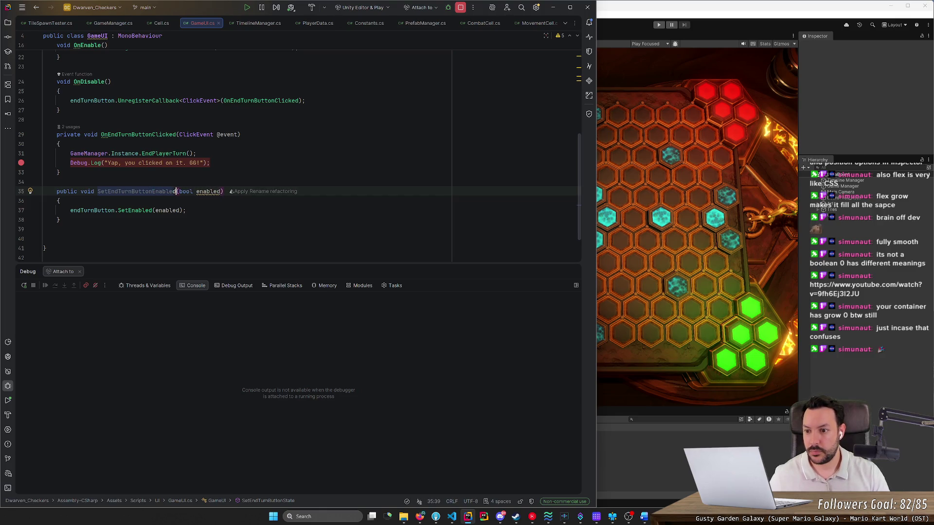
left_click(61, 220)
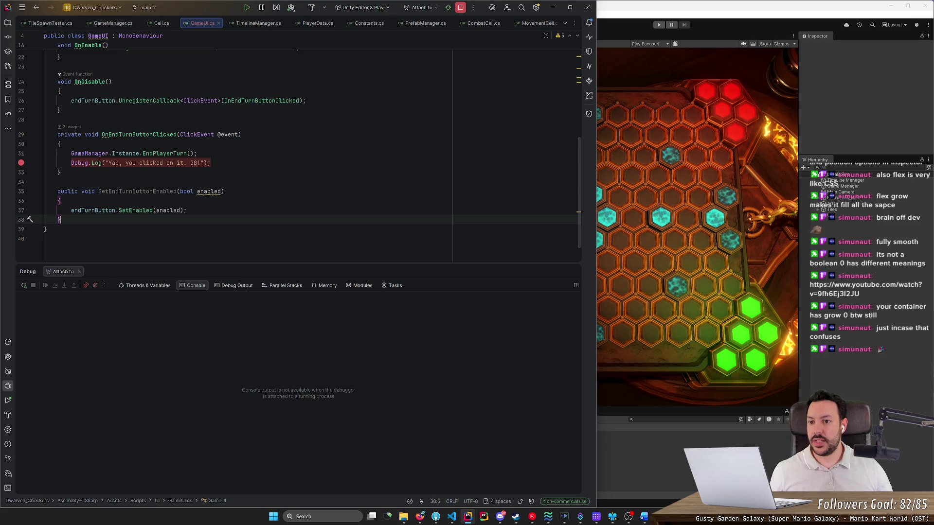
left_click(21, 164)
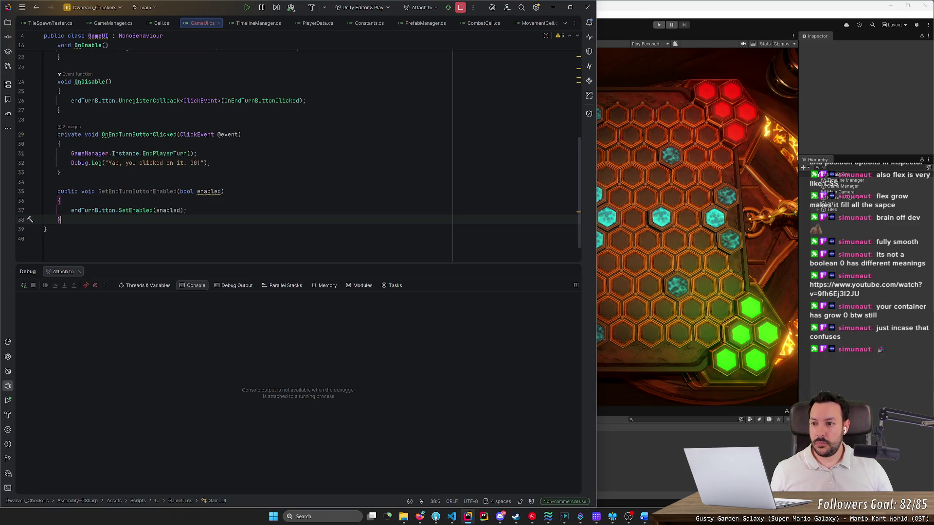
Delete the Debug.Log line from OnEndTurnButtonClicked, save, and jump to EndPlayerTurn in GameManager.cs.
scroll(291, 156, "up", 2)
left_click_drag(270, 265, 270, 430)
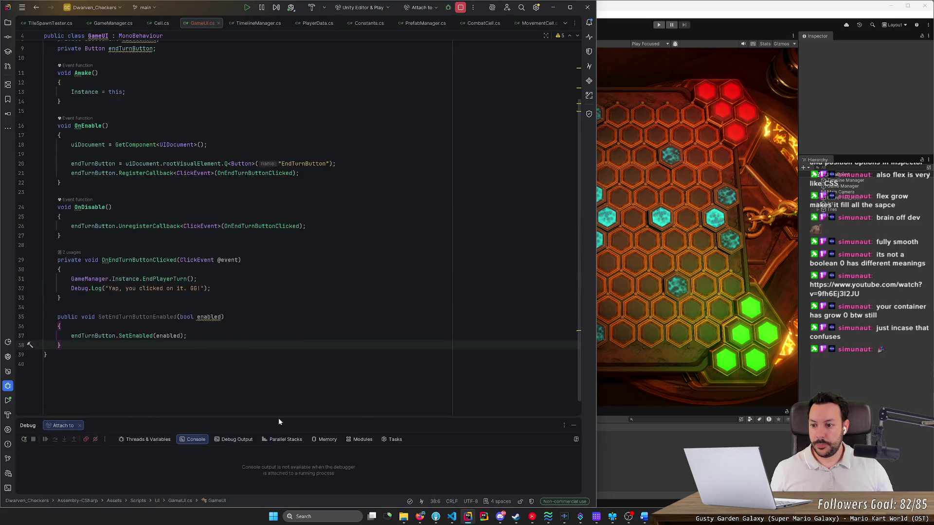
scroll(299, 228, "up", 5)
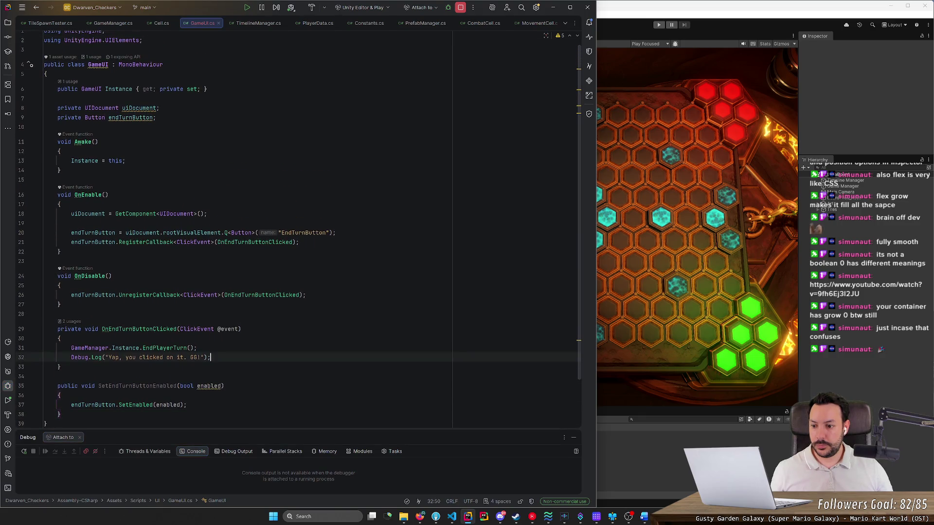
left_click_drag(210, 358, 252, 351)
key("BackSpace")
key("ctrl+s")
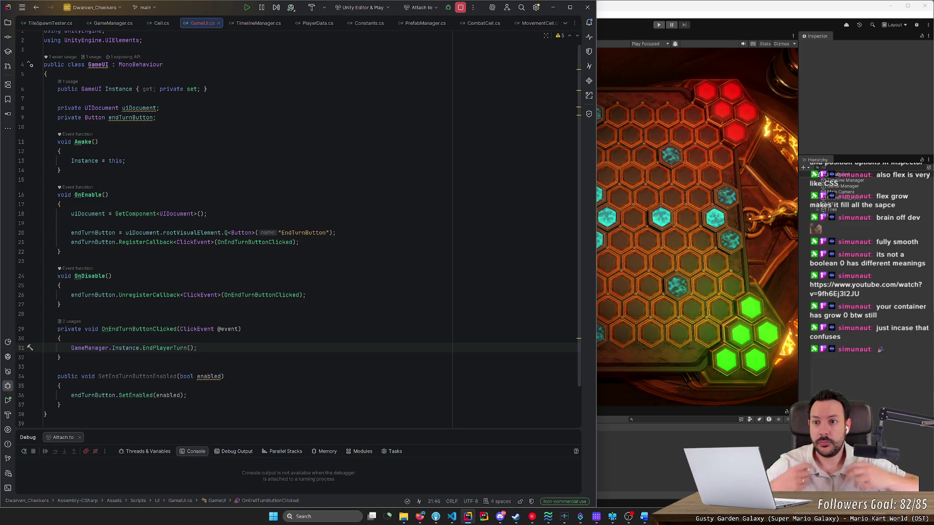
key("ctrl+b")
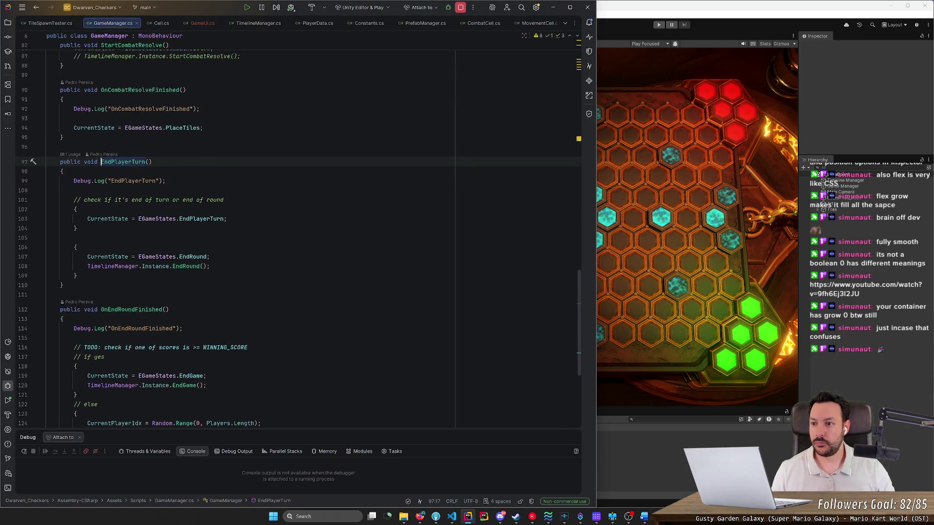
scroll(243, 239, "up", 10)
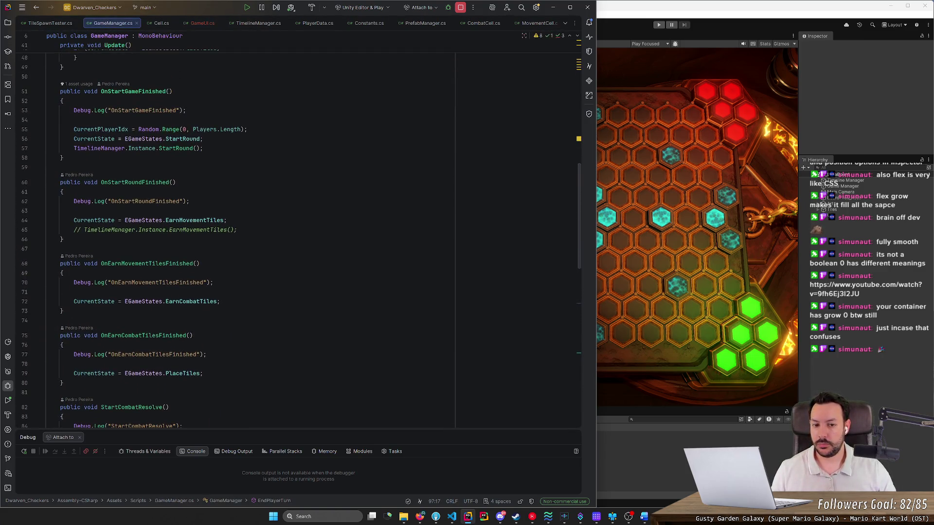
left_click(620, 29)
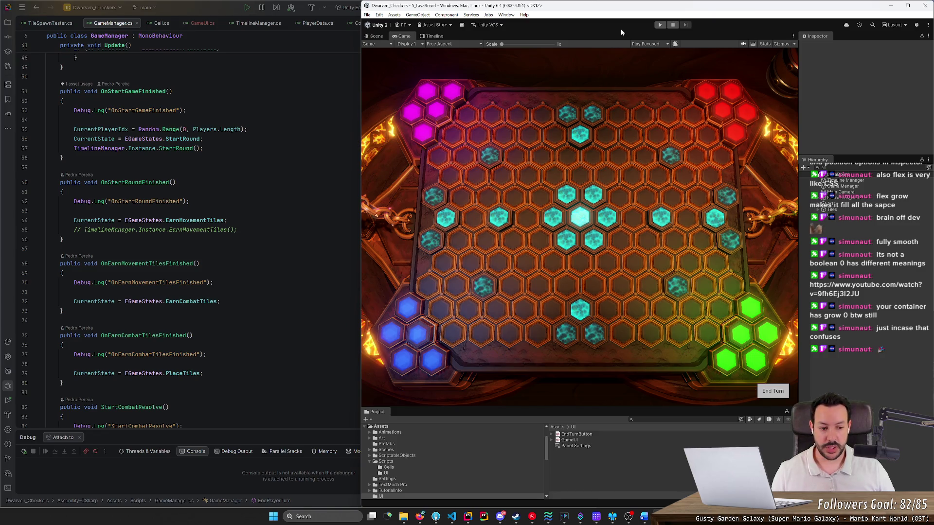
left_click(202, 148)
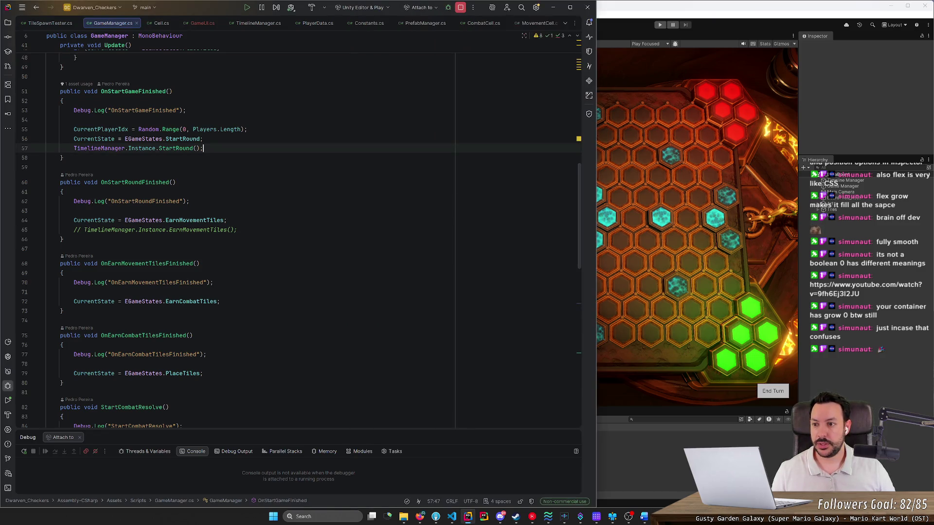
scroll(203, 149, "up", 6)
scroll(243, 219, "up", 5)
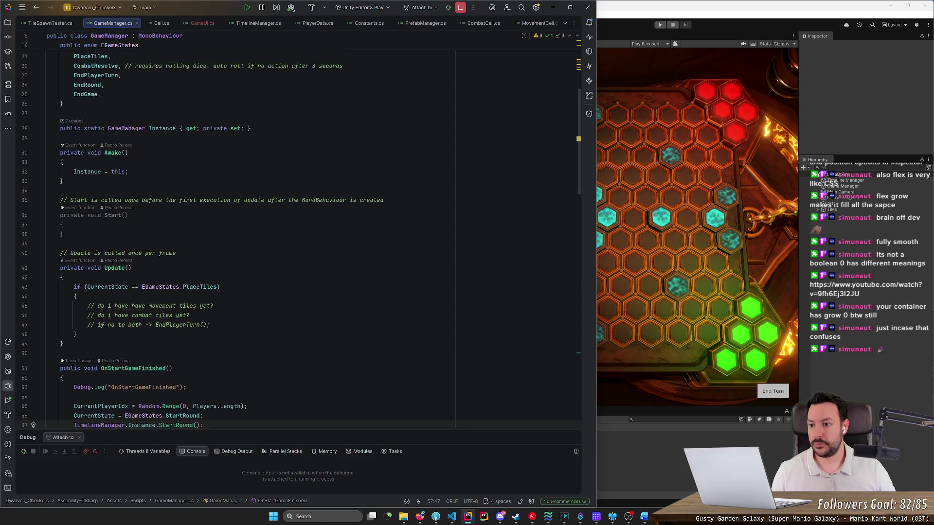
scroll(243, 219, "down", 4)
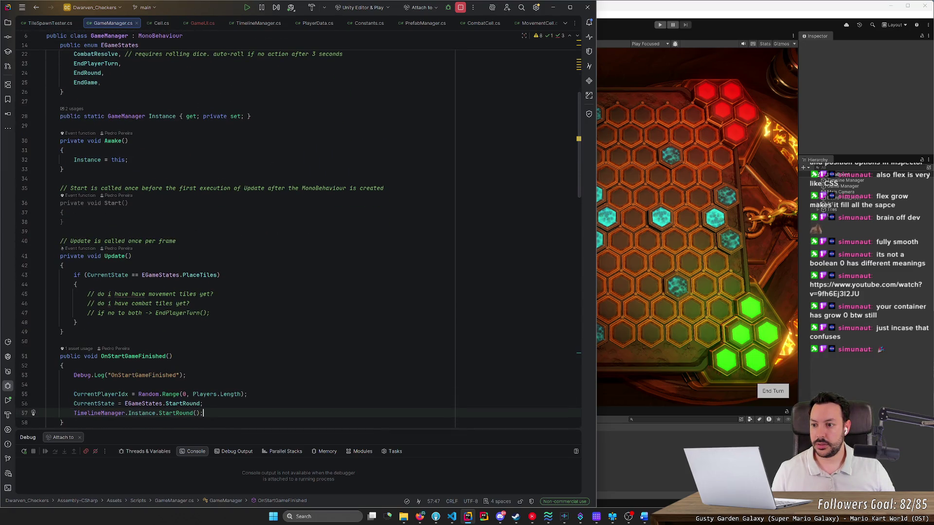
In GameManager's Start method, call GameUI.Instance.SetEndTurnButtonEnabled(false).
left_click(63, 213)
key("Return")
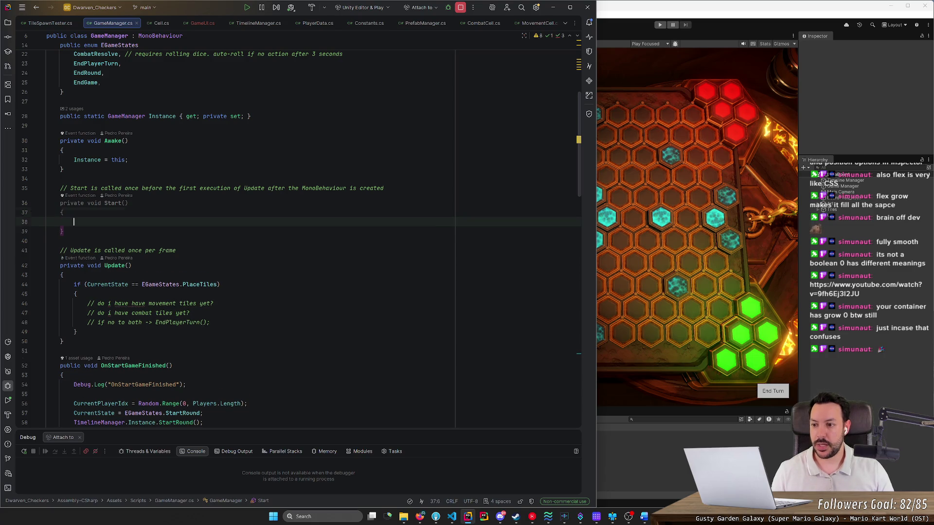
type("GameU")
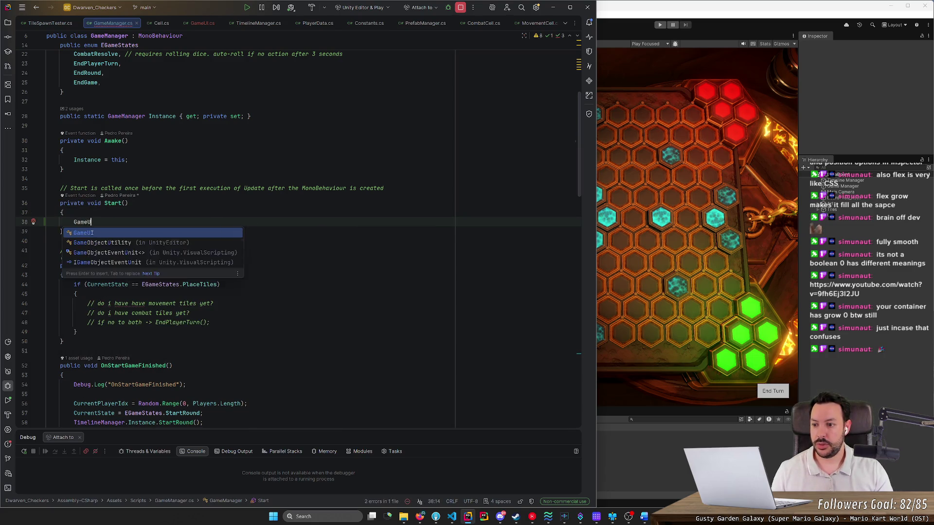
type("I.Instance")
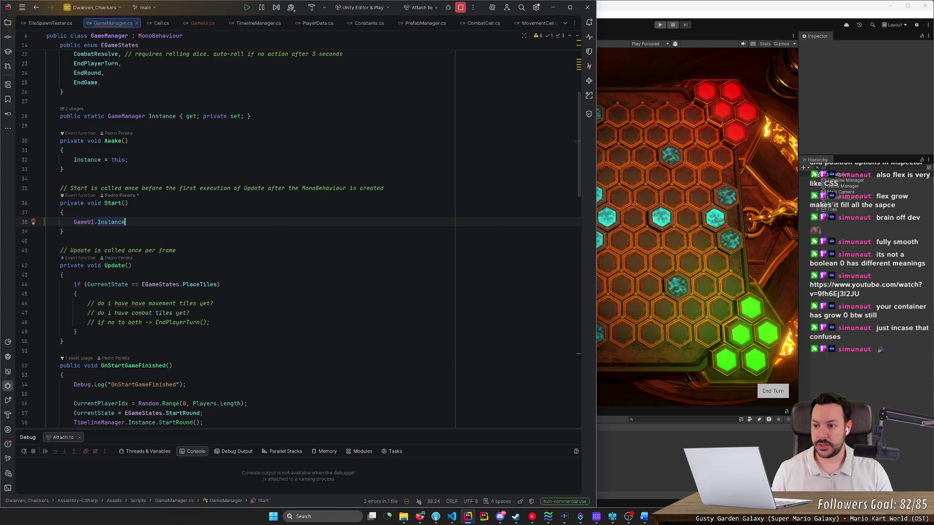
type(".Set")
key("Return")
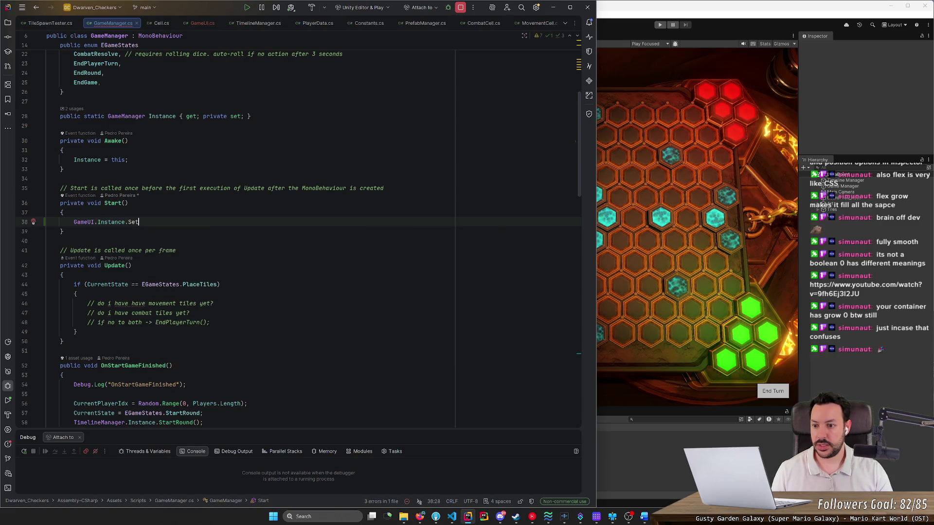
type("fal);")
key("Return")
key("End")
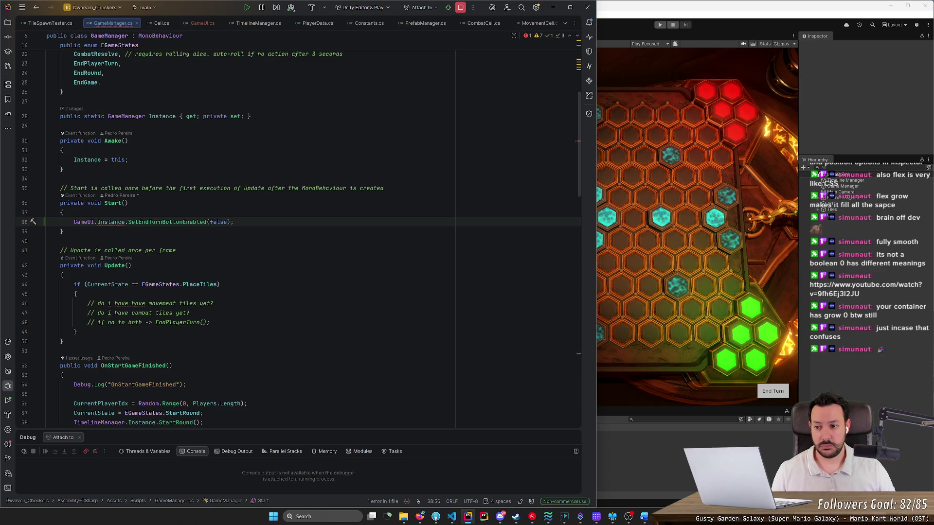
Inspect the GameUI Instance declaration, return to GameManager.cs, and stop the debugging session.
left_click(117, 223, "ctrl")
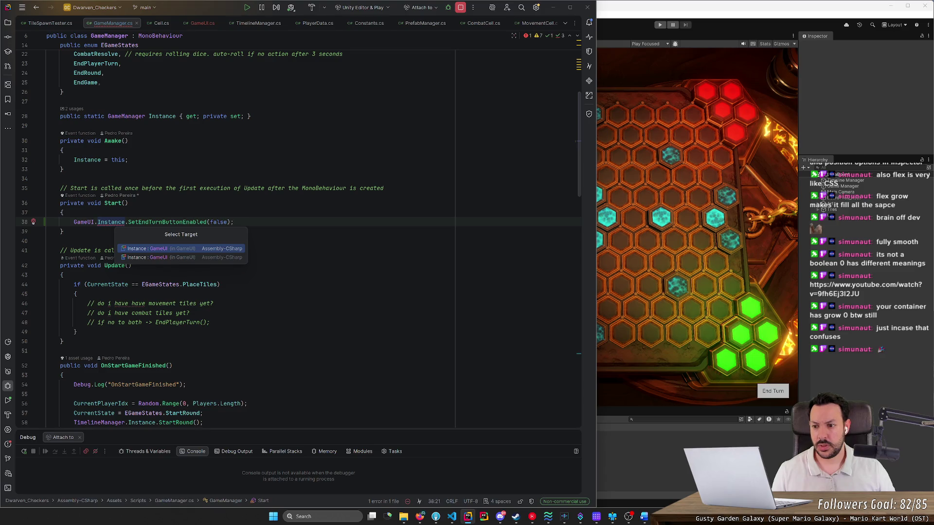
left_click(151, 253)
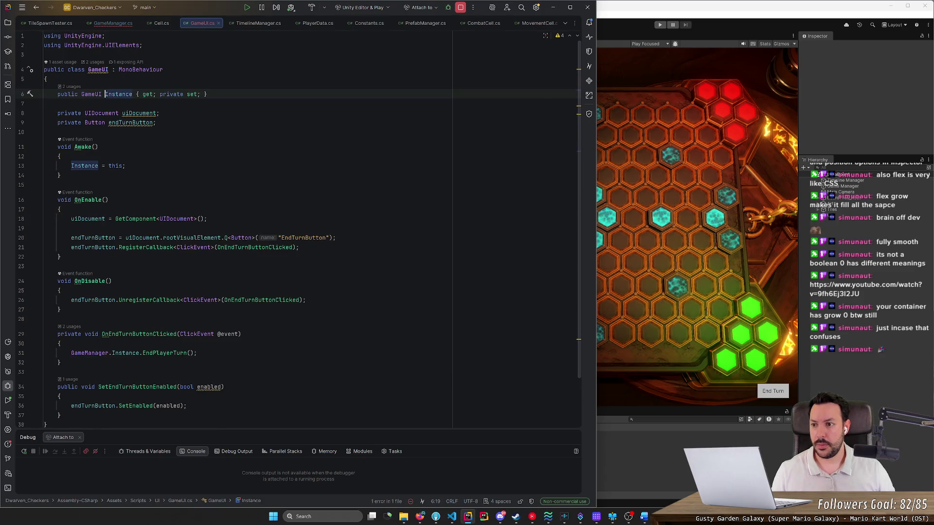
left_click(133, 113)
left_click(113, 23)
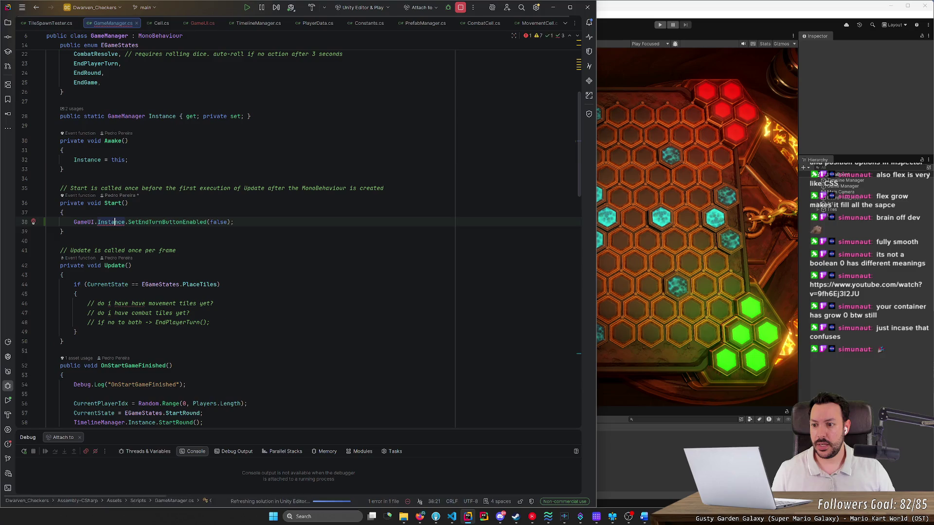
left_click(129, 159)
left_click(460, 7)
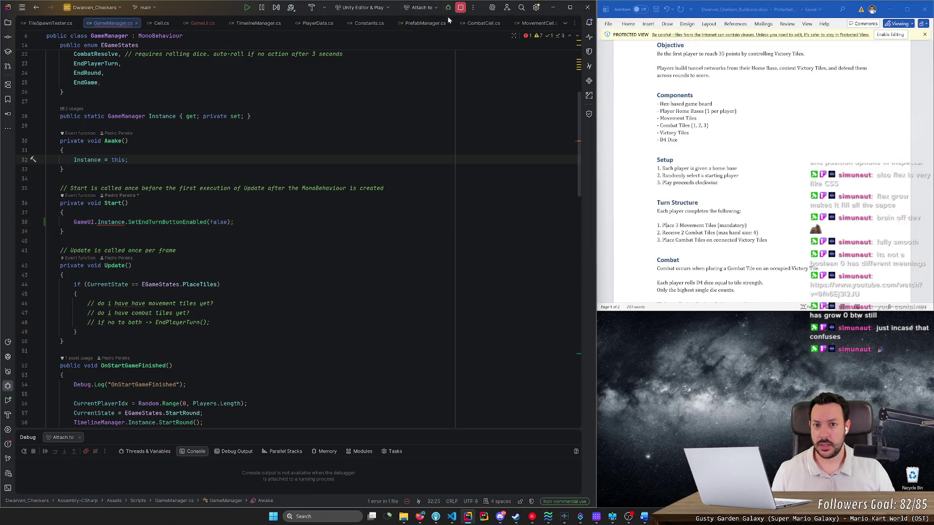
Search the Start menu for unity, then bring up Rider's debug and attach options.
left_click(121, 63)
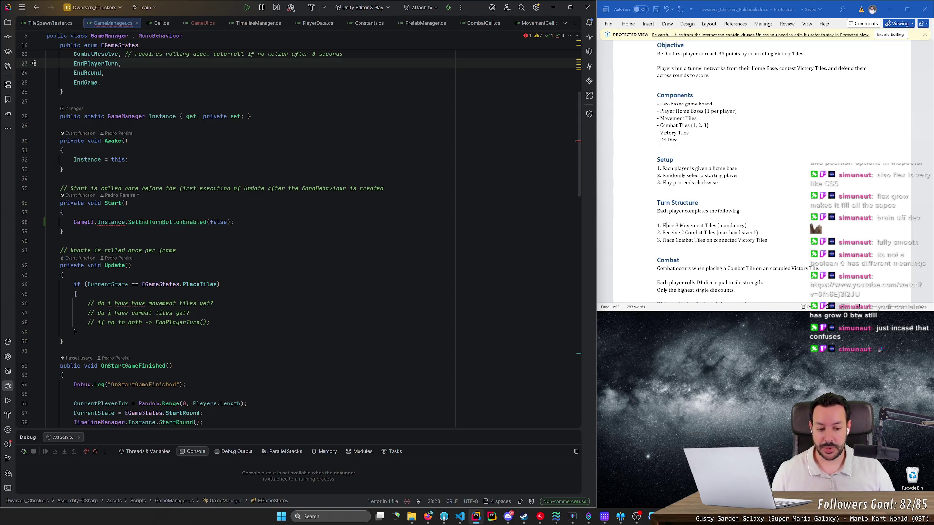
key("super")
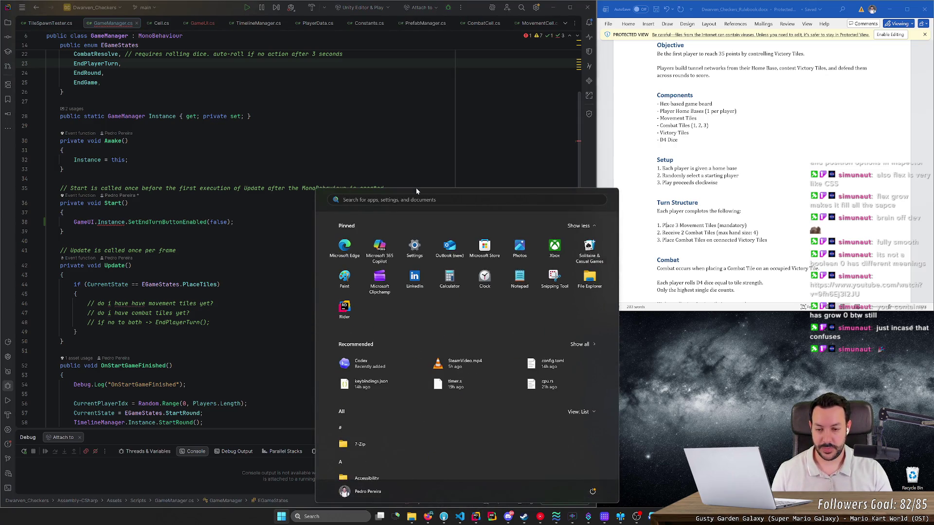
type("unity")
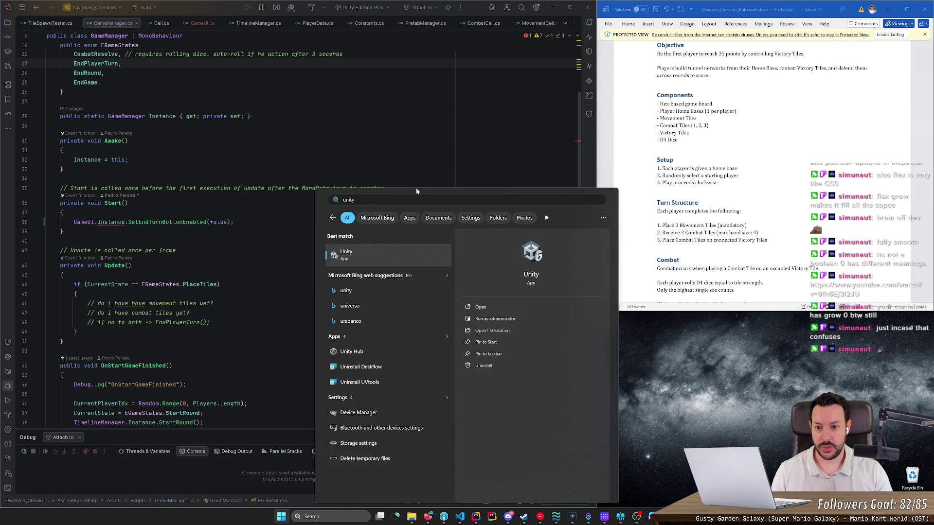
left_click(461, 8)
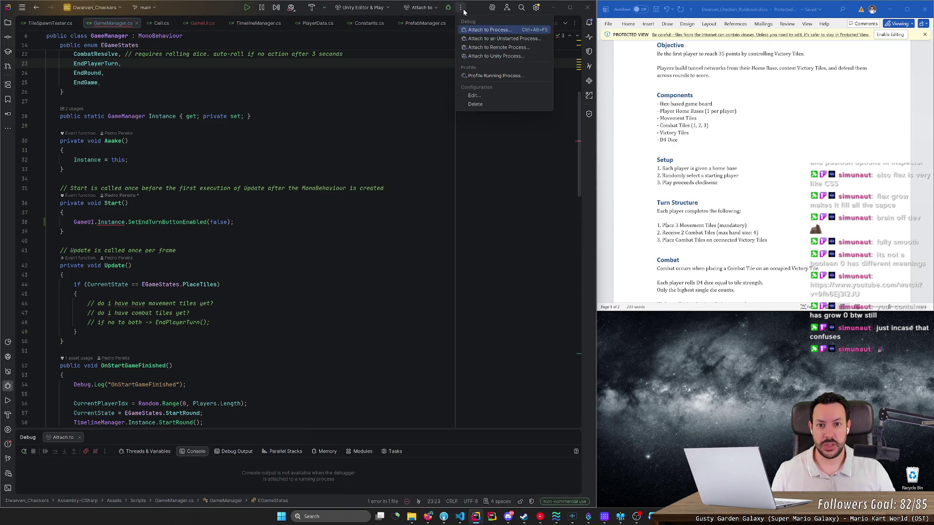
Start Unity from Rider, restoring the recovered scene backups and skipping safe mode.
left_click(388, 11)
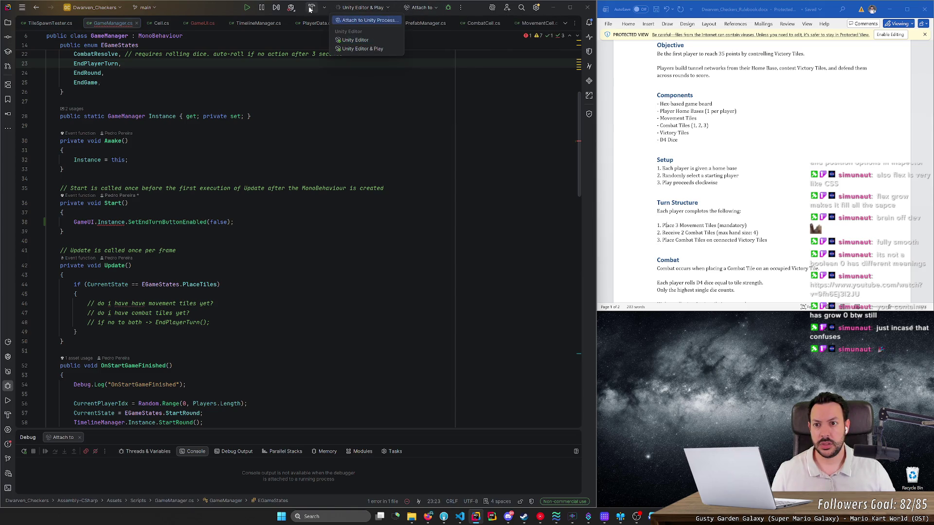
left_click(290, 8)
left_click(300, 31)
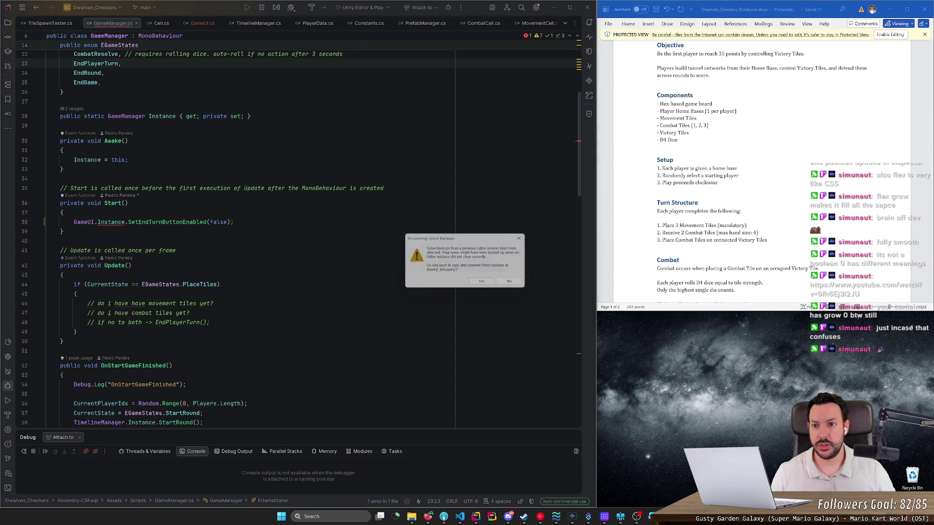
left_click(483, 284)
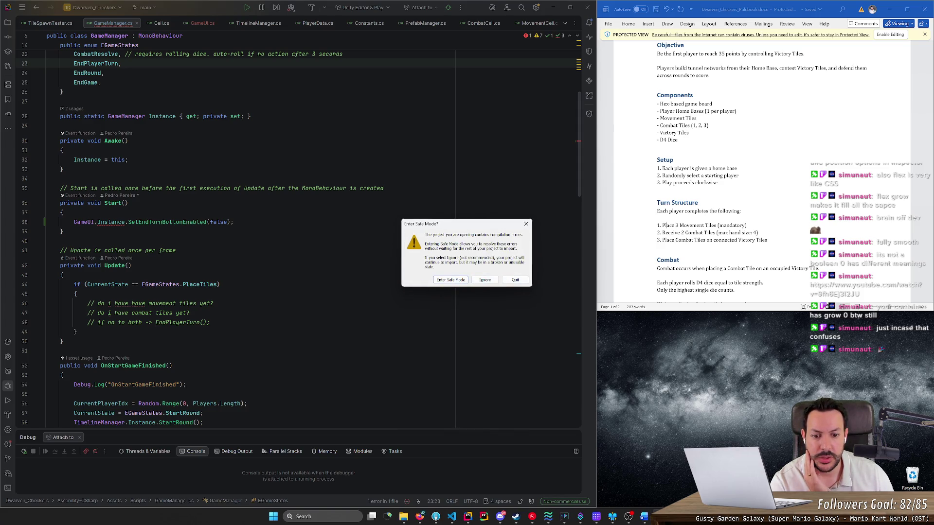
left_click(485, 280)
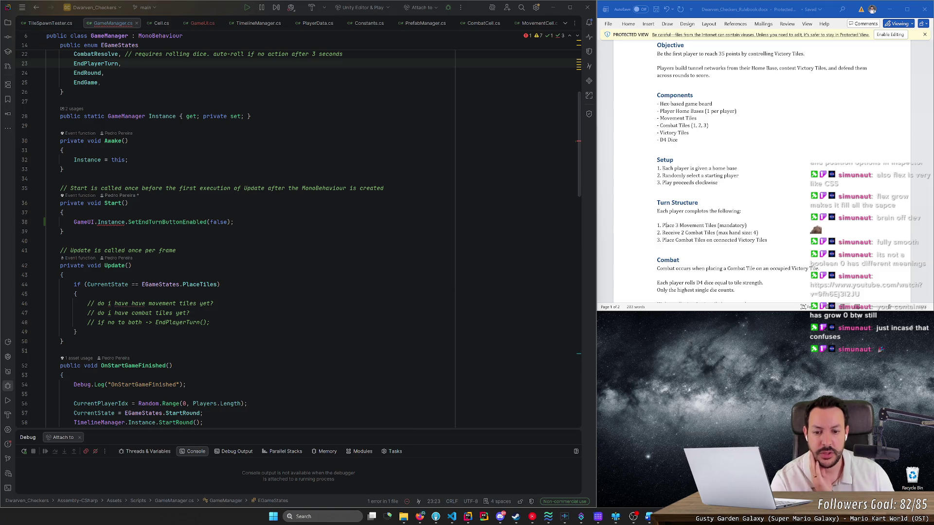
Go to the declaration of GameUI's red-underlined Instance property.
left_click(112, 222)
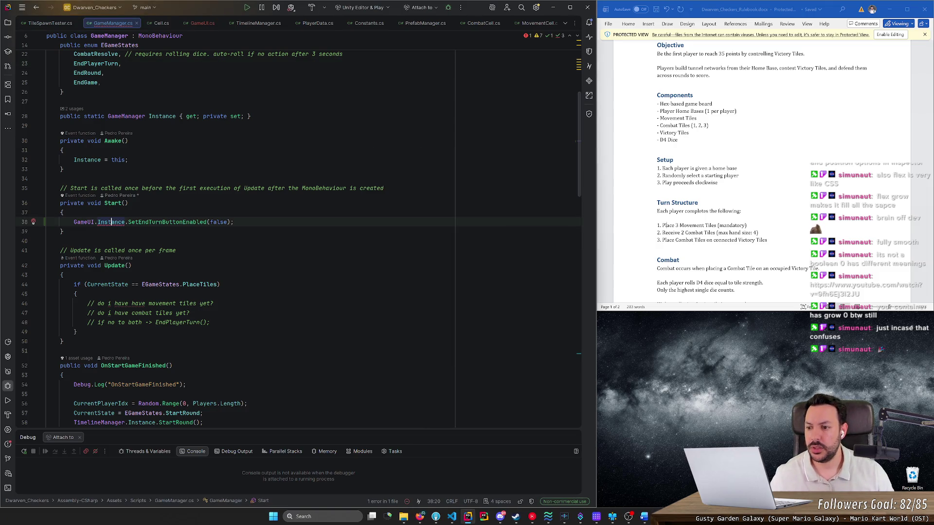
mouse_move(111, 222)
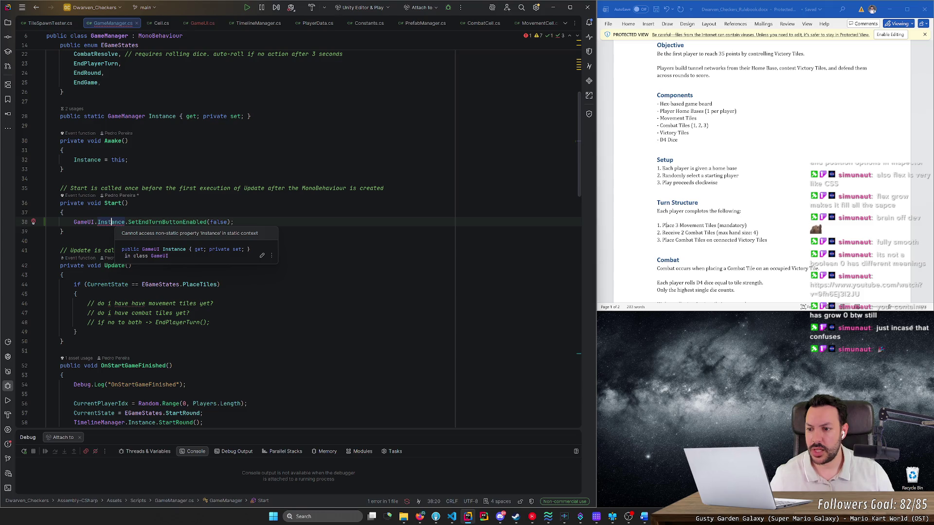
left_click(112, 222, "ctrl")
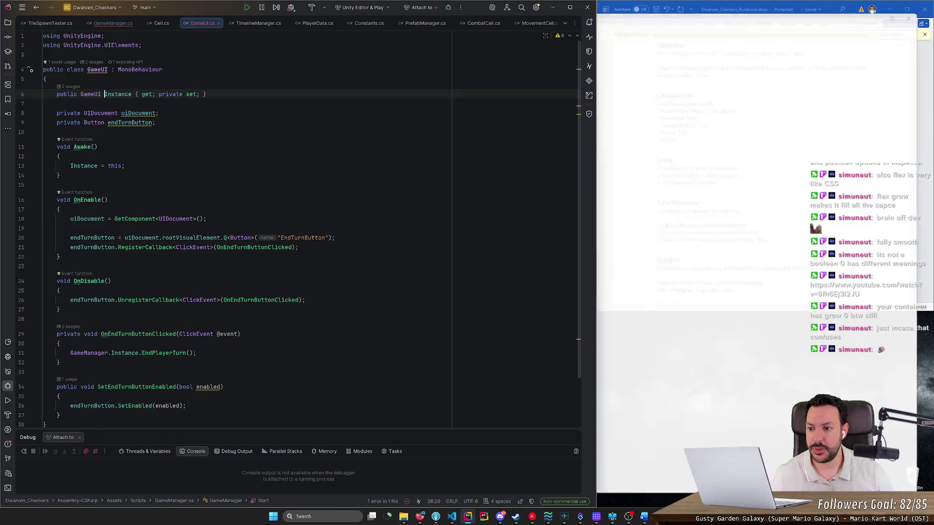
Add static to GameUI's Instance property and search all files for 'public static'.
type("sta")
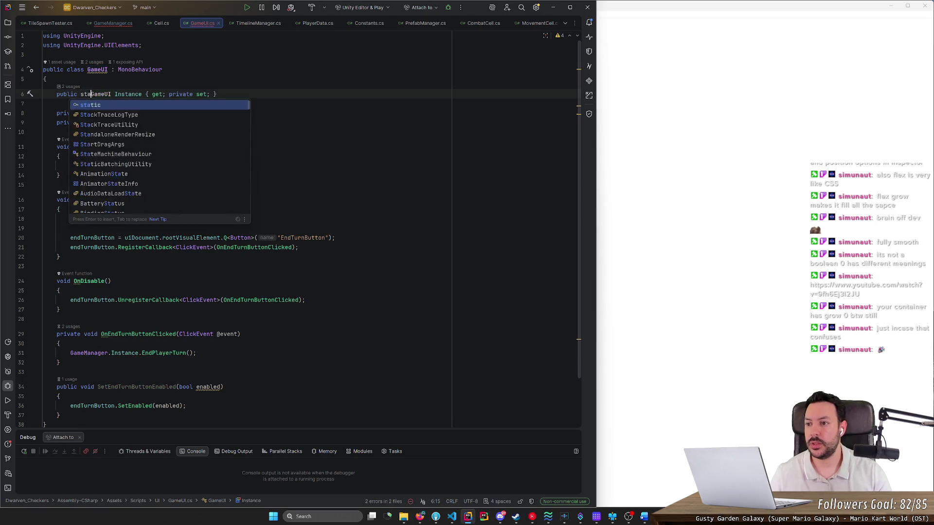
type("tic")
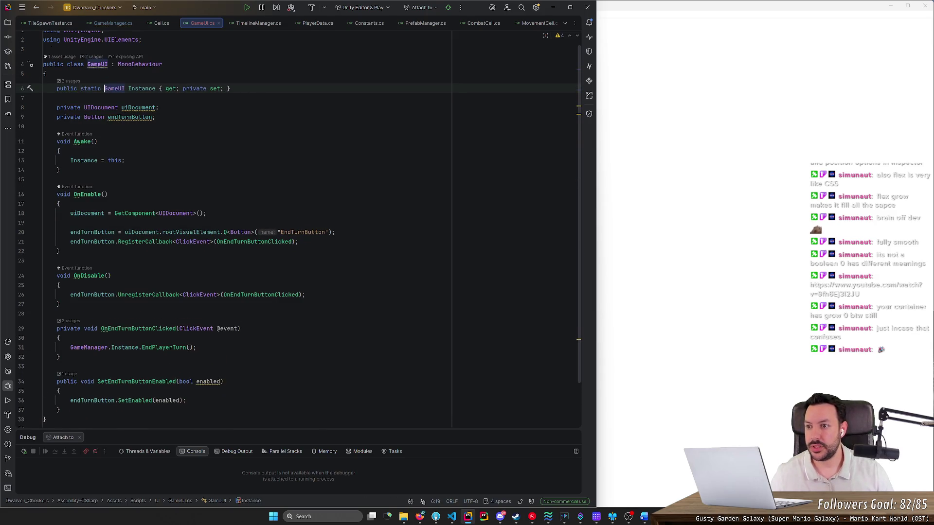
key("ctrl+shift+Left")
key("ctrl+shift+Left")
key("ctrl+shift+f")
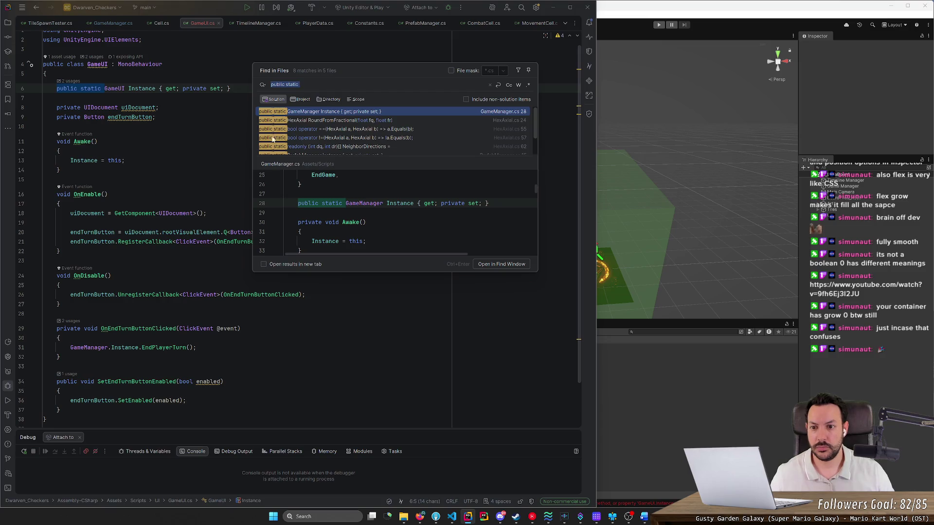
scroll(326, 140, "down", 2)
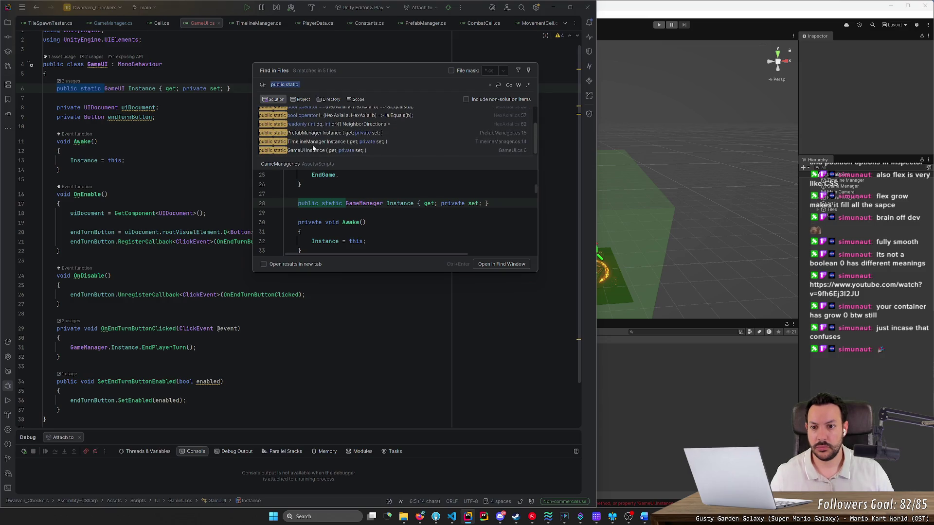
Compare the PrefabManager, TimelineManager and GameUI singletons, then enter Play mode in Unity.
left_click(314, 134)
left_click(323, 142)
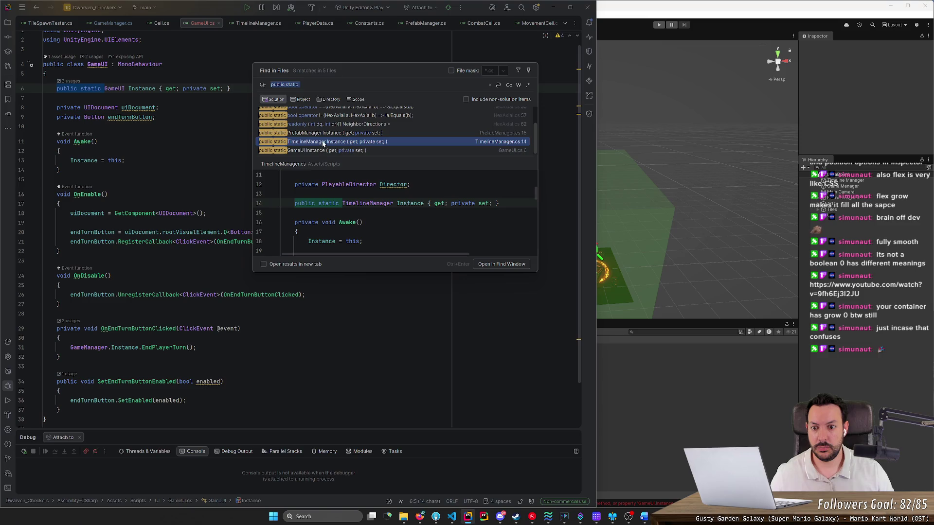
left_click(323, 151)
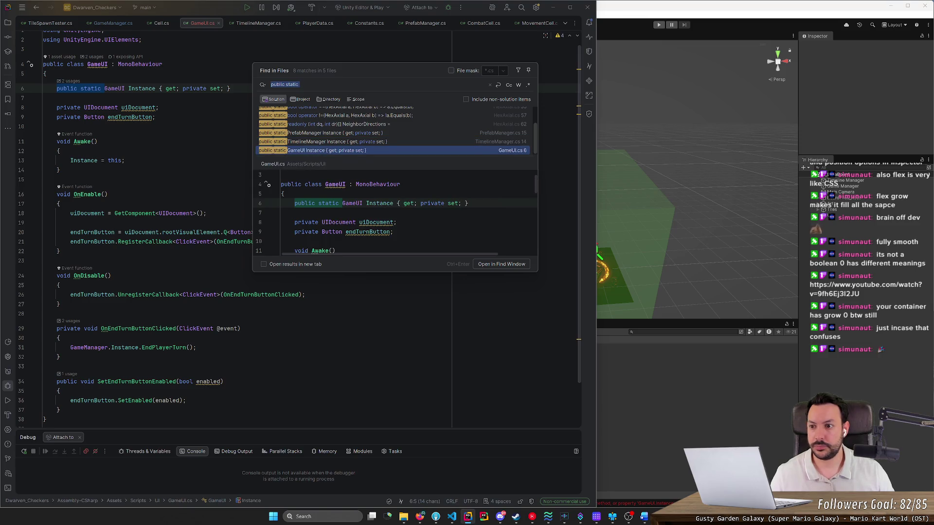
key("Return")
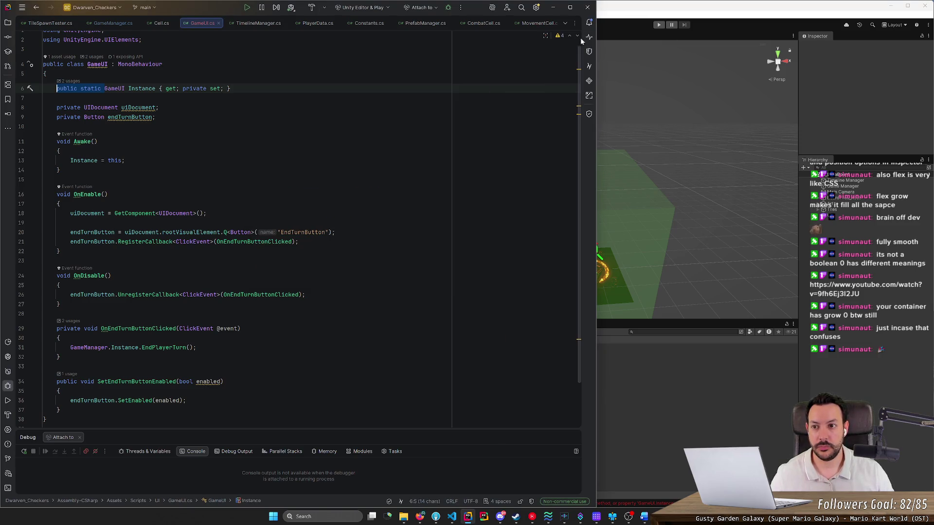
left_click(118, 27)
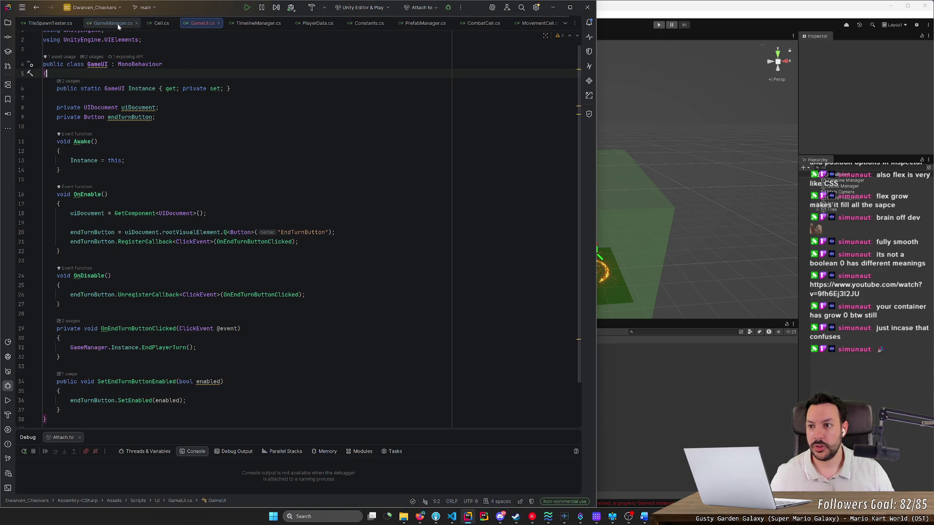
left_click(658, 25)
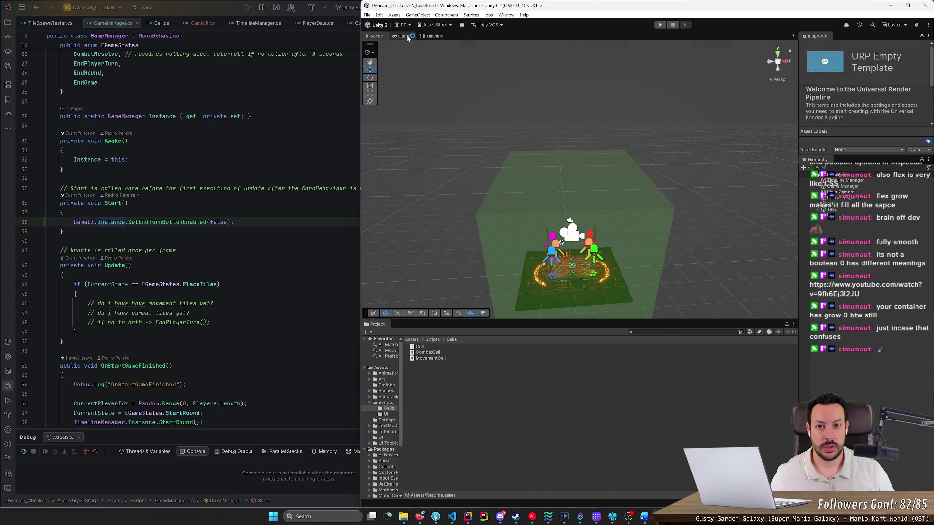
Watch the running game board in the Game view, then bring GameUI.cs back in Rider.
left_click(375, 37)
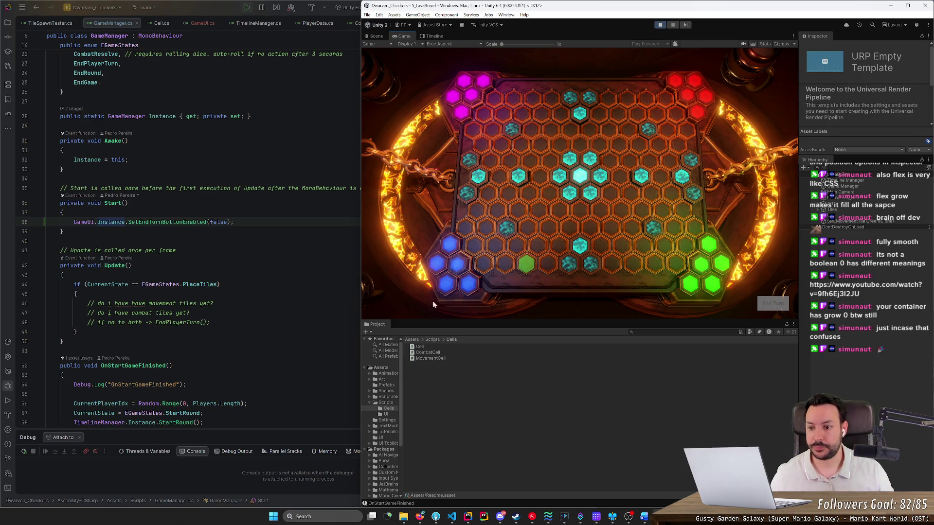
scroll(194, 243, "down", 2)
scroll(194, 243, "down", 8)
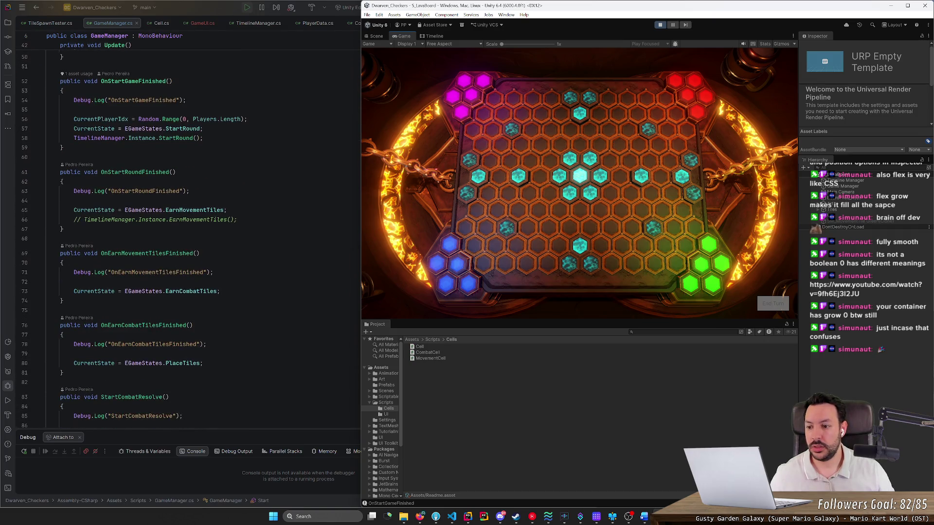
left_click(200, 23)
scroll(243, 228, "down", 2)
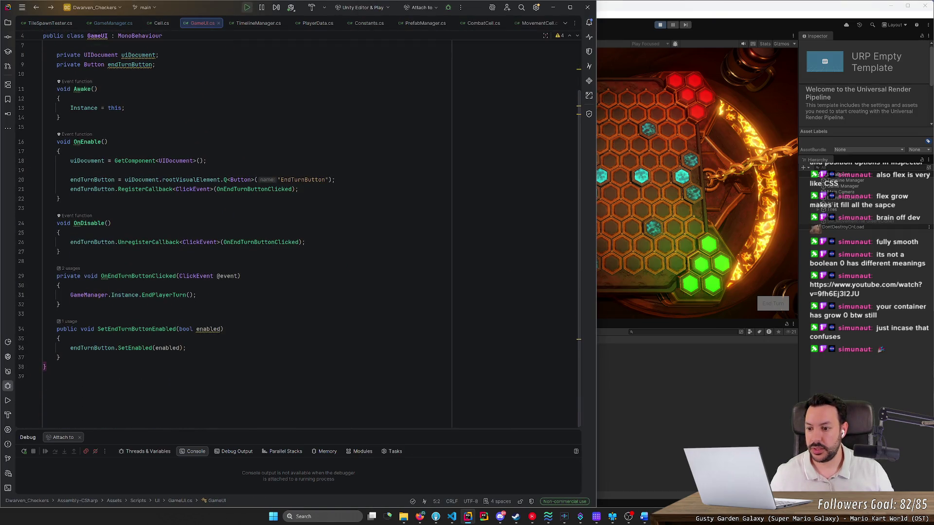
Add endTurnButton.visible = enabled; inside SetEndTurnButtonEnabled.
left_click(59, 338)
key("Return")
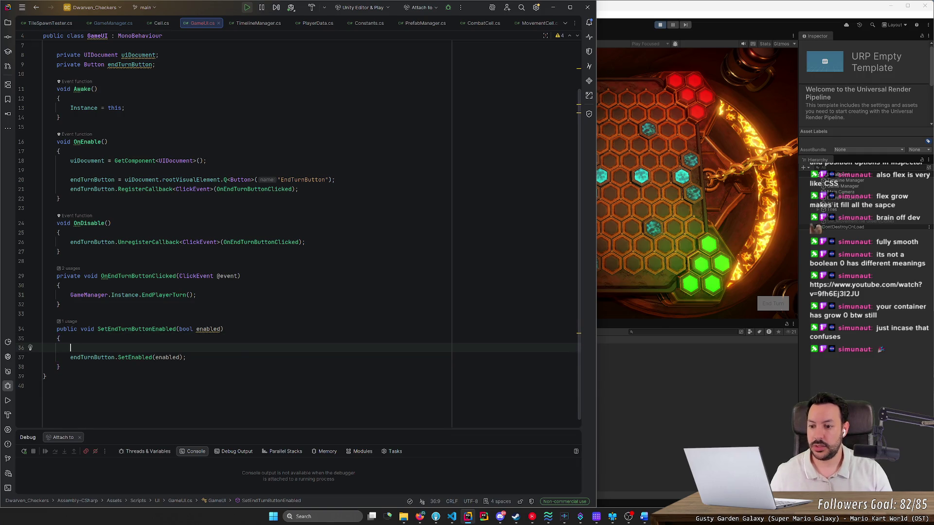
type("if (!e")
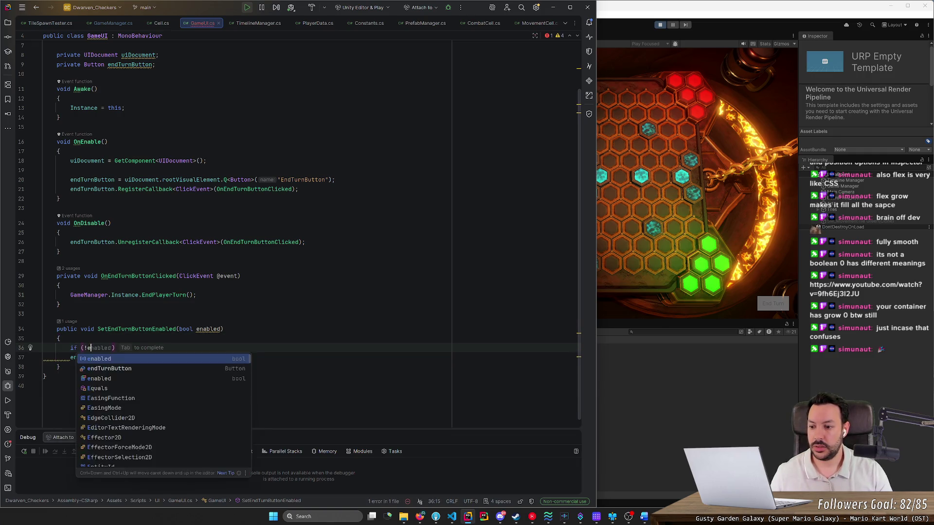
key("BackSpace")
key("BackSpace")
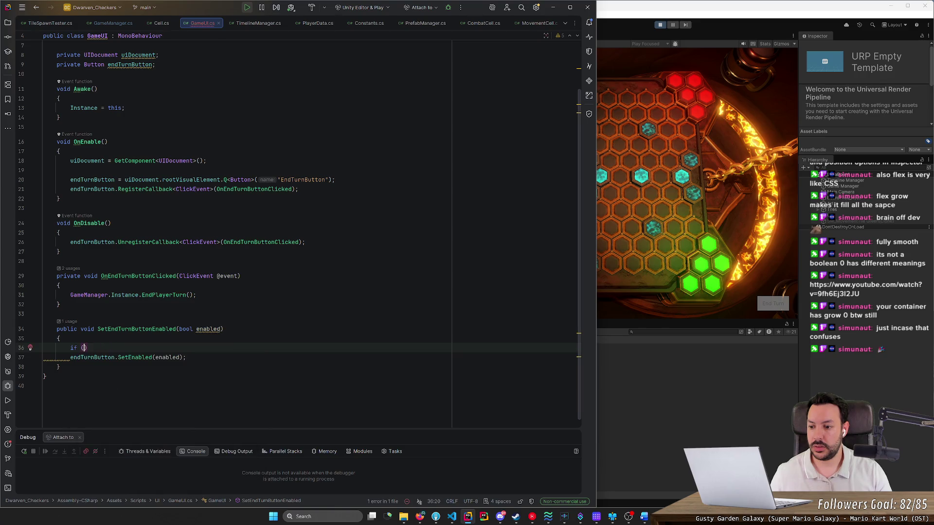
key("BackSpace")
key("BackSpace")
key("BackSpace")
type("endTur")
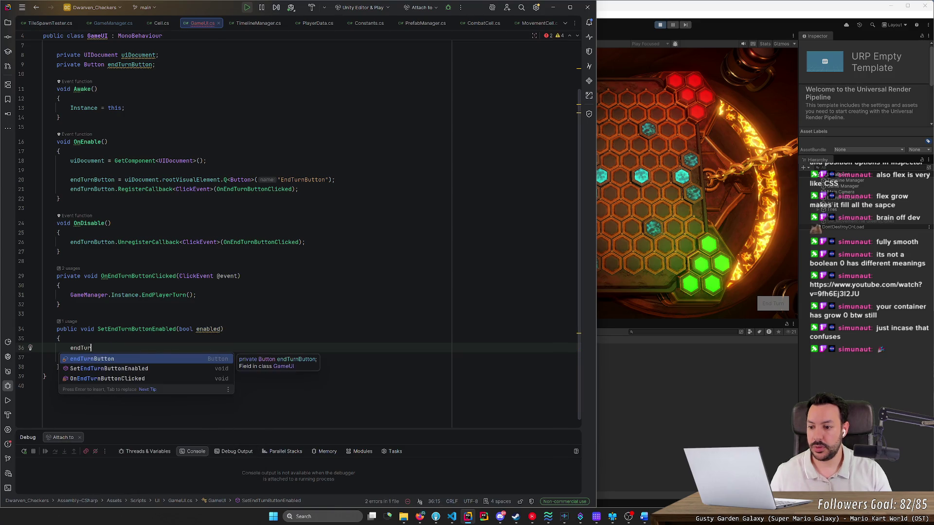
key("Return")
type(".setvi")
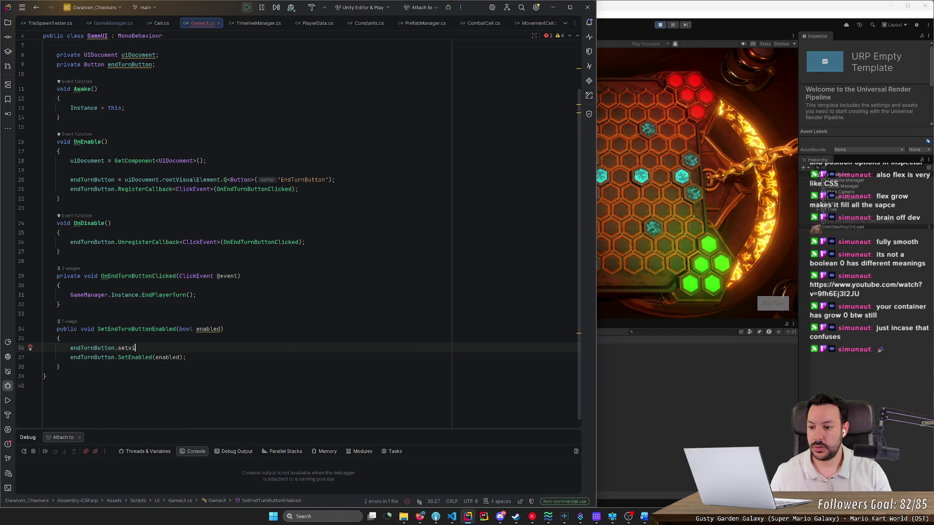
key("BackSpace")
key("BackSpace")
key("BackSpace")
key("BackSpace")
key("BackSpace")
type("v")
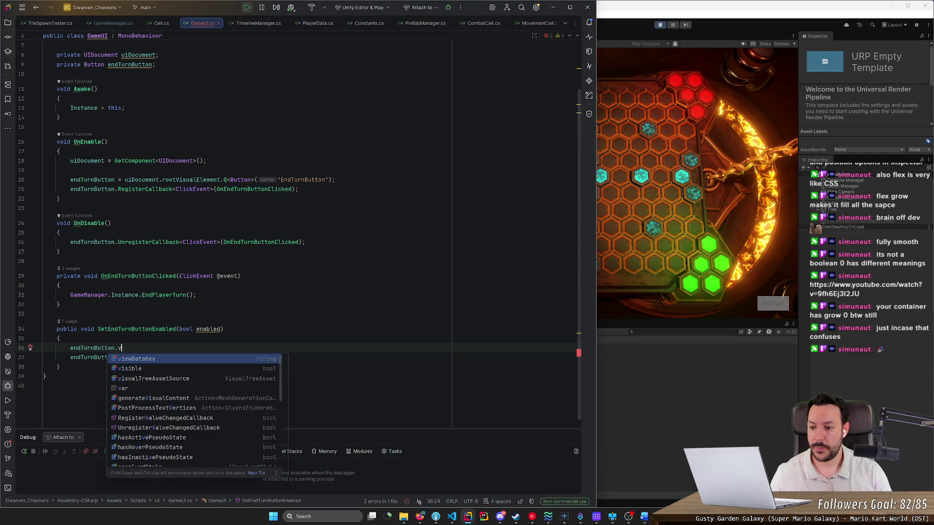
type("isi")
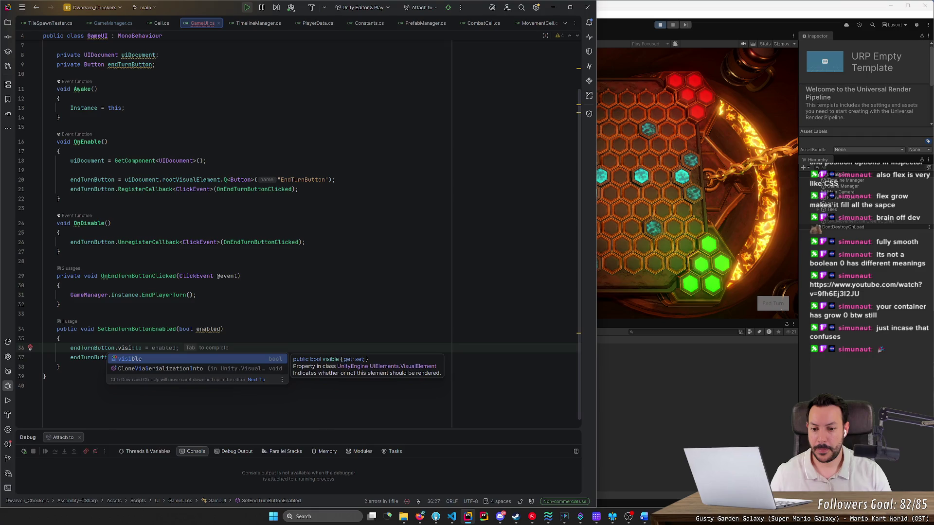
key("Tab")
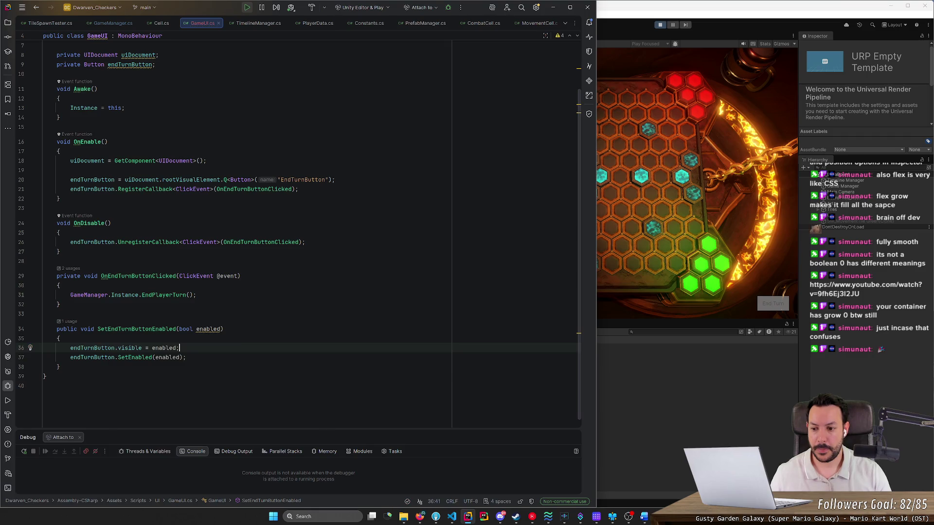
Inspect SetEnabled's source, delete the SetEnabled call line, and stop the running game.
left_click(180, 357)
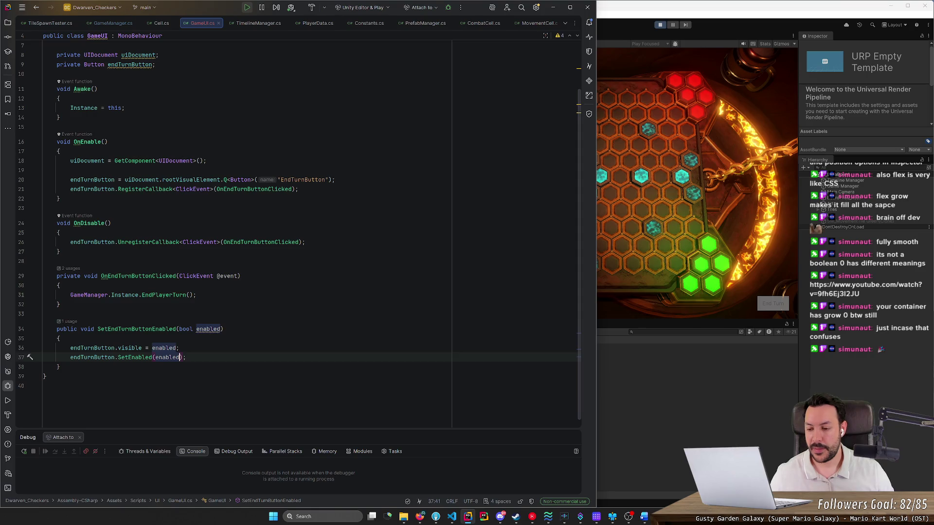
left_click(137, 361, "ctrl")
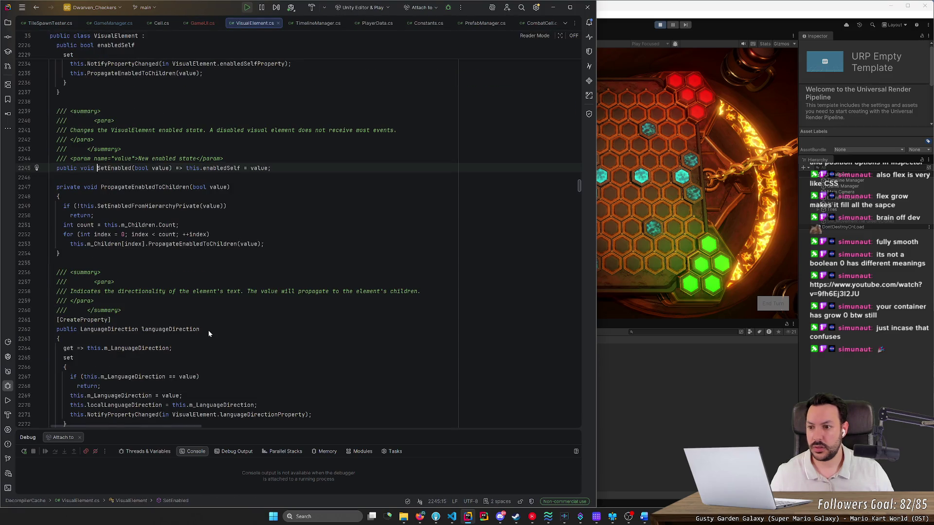
key("ctrl+alt+Left")
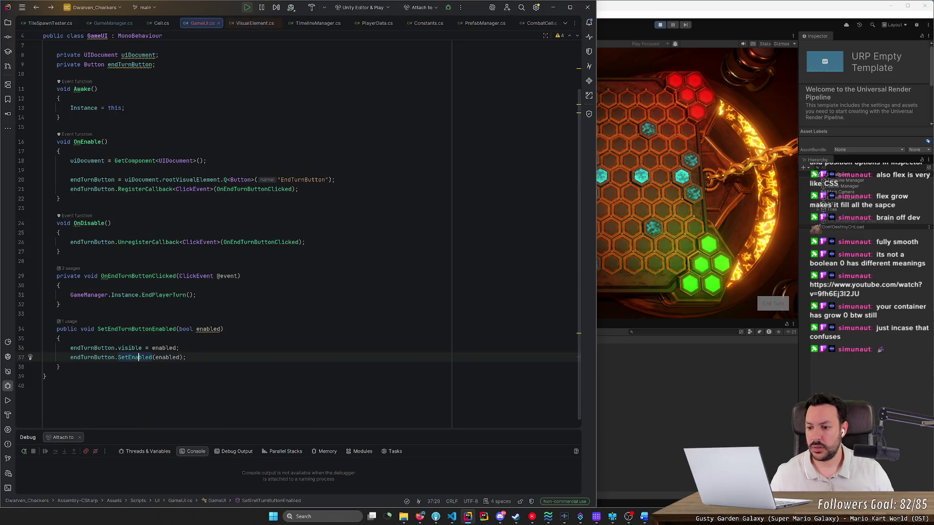
key("Up")
key("End")
key("shift+Down")
key("shift+End")
key("Delete")
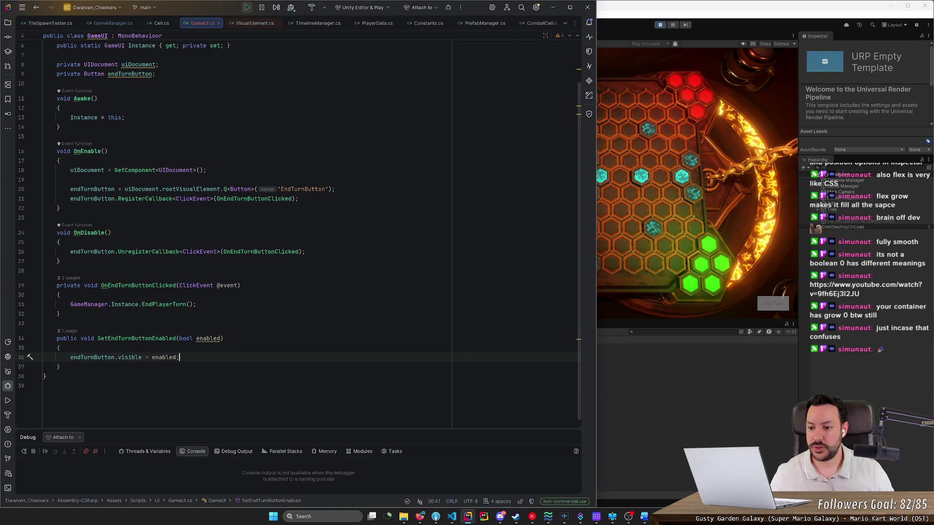
left_click(660, 25)
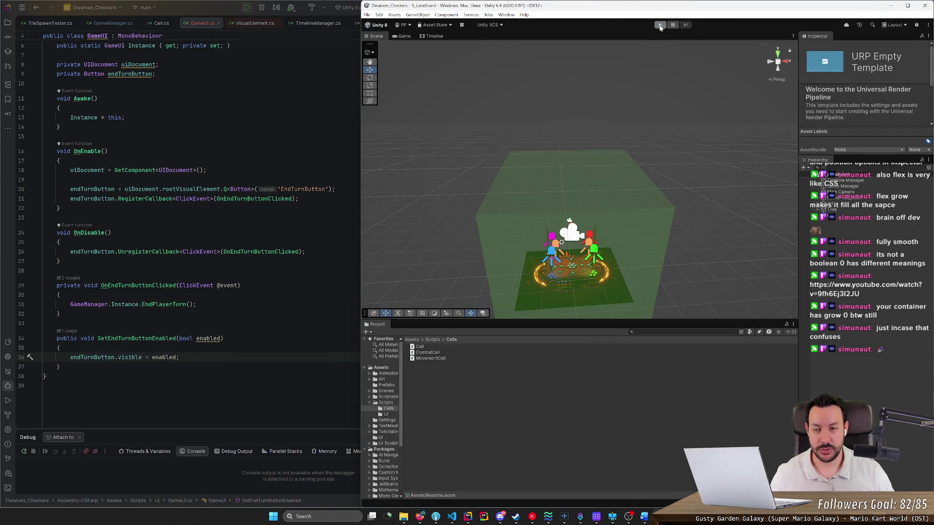
Test-run the game in Unity, stop it, and close Rider's decompiled VisualElement.cs tab.
left_click(660, 25)
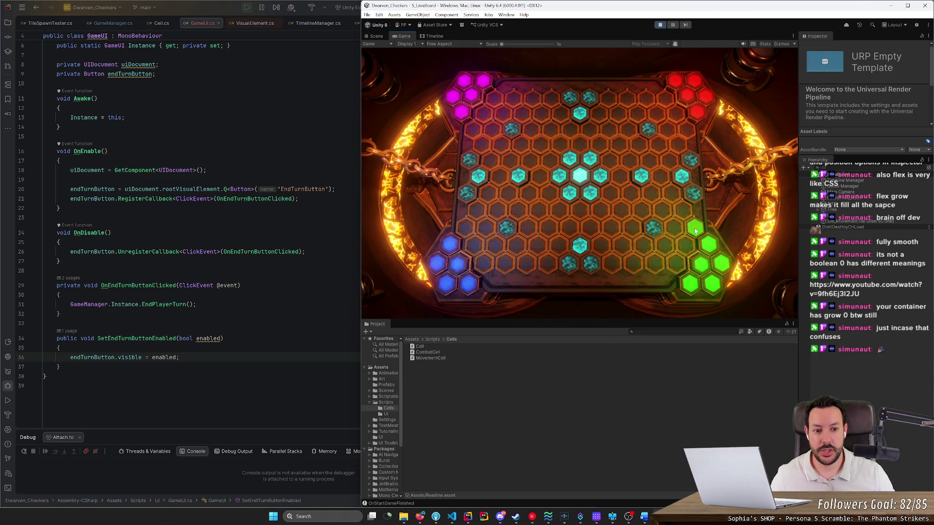
left_click(660, 26)
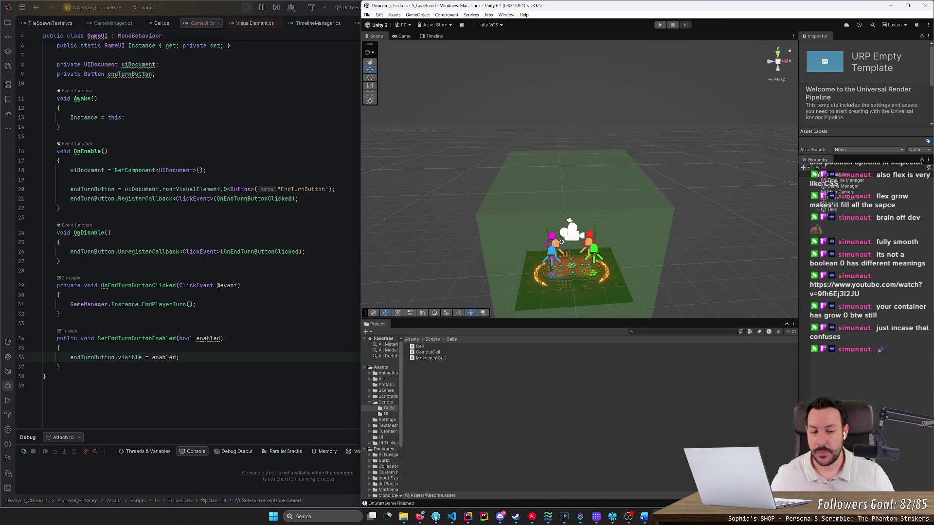
left_click(243, 25)
middle_click(243, 25)
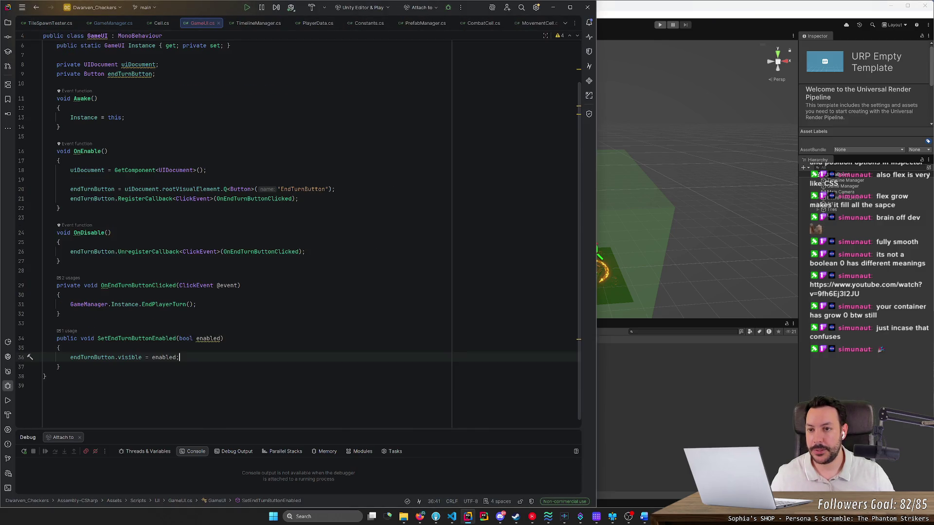
Snap the Word Dwarven Checkers rulebook to the right half of the screen.
left_click(643, 516)
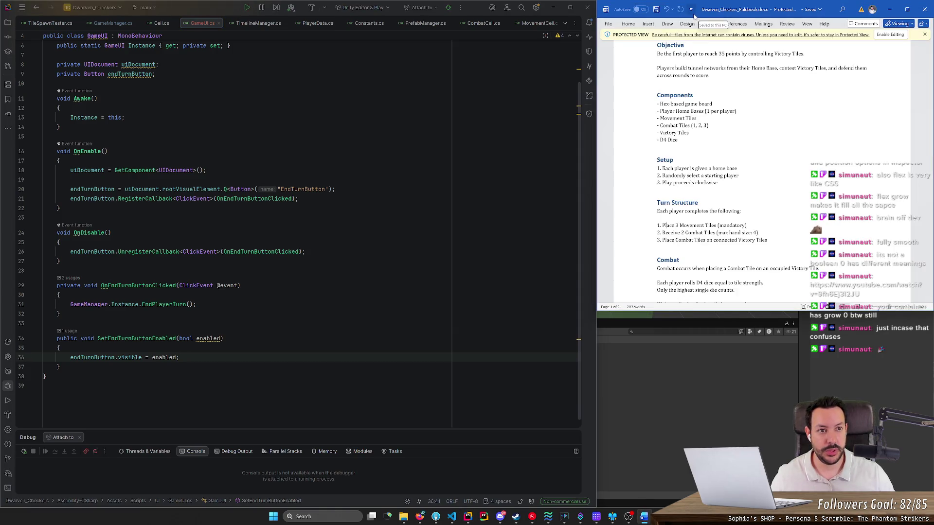
mouse_move(833, 12)
left_mouse_down()
mouse_move(757, 93)
mouse_move(932, 194)
left_mouse_up()
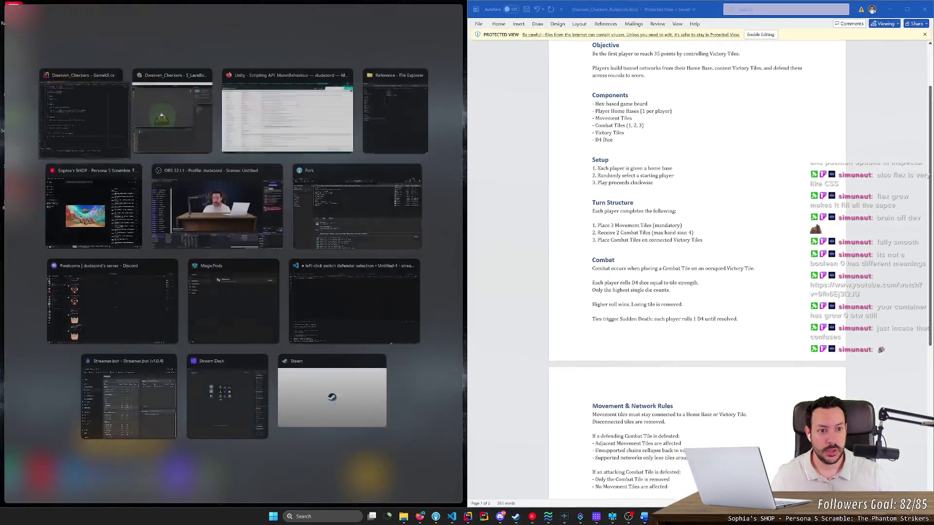
left_click(476, 135)
left_click(469, 127)
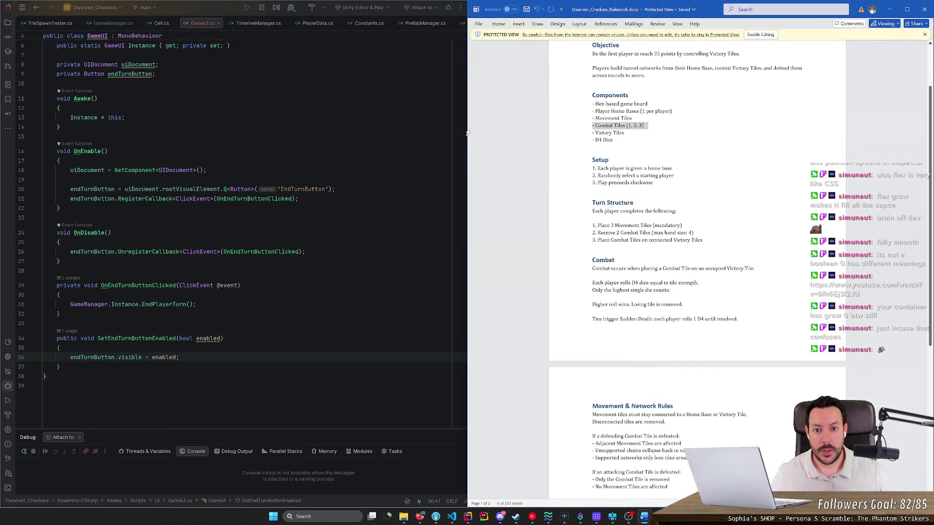
Bring the Unity editor forward and move it over the right half beside Rider.
left_click(466, 132)
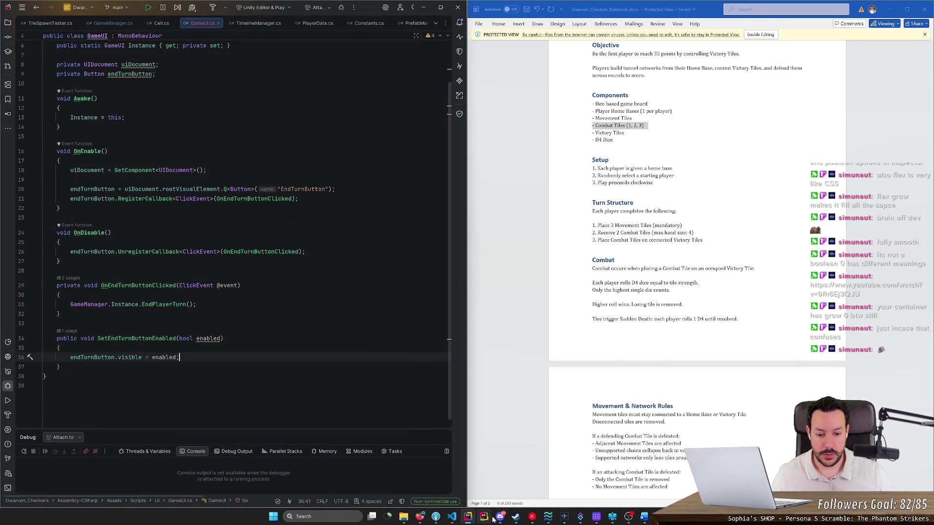
left_click(644, 516)
mouse_move(606, 6)
left_mouse_down()
mouse_move(606, 64)
mouse_move(584, 85)
mouse_move(932, 107)
left_mouse_up()
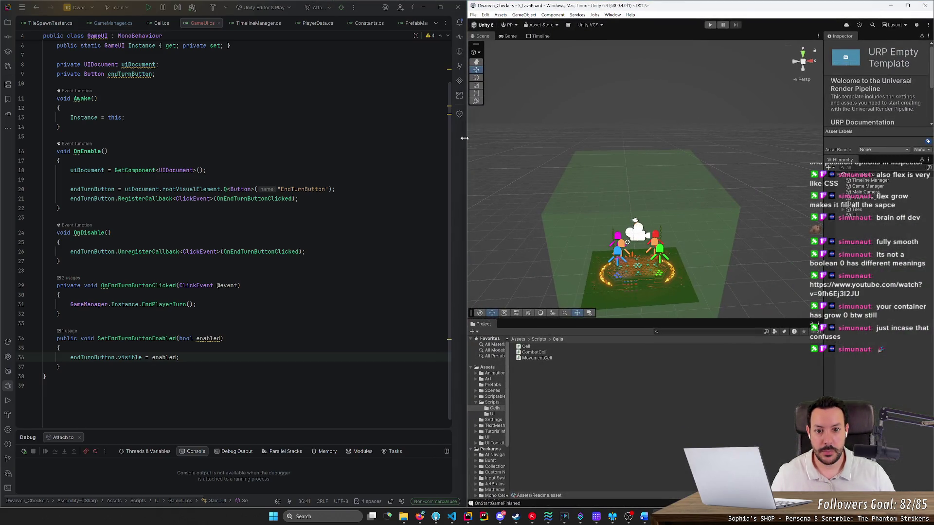
Widen Unity beside the code editor and view the board in the Game view.
left_click_drag(461, 141, 582, 140)
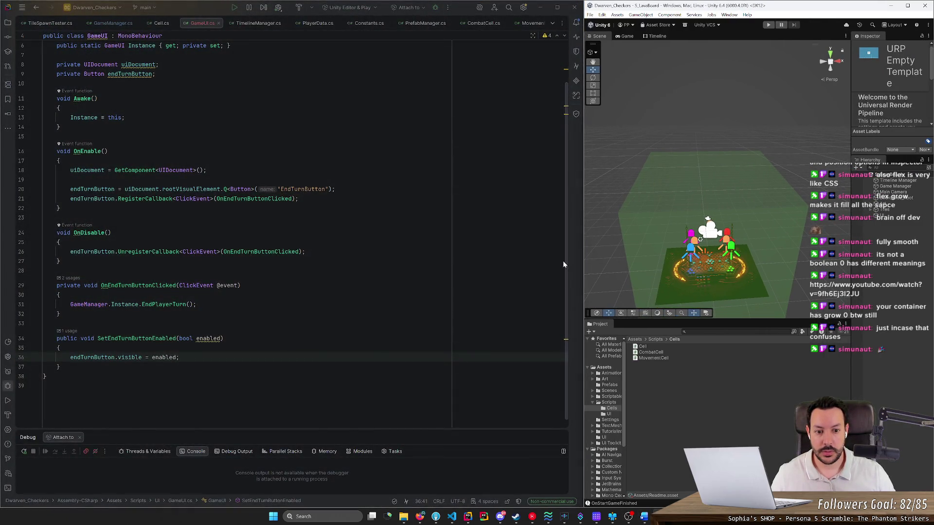
mouse_move(580, 260)
left_mouse_down()
mouse_move(354, 256)
mouse_move(395, 255)
left_mouse_up()
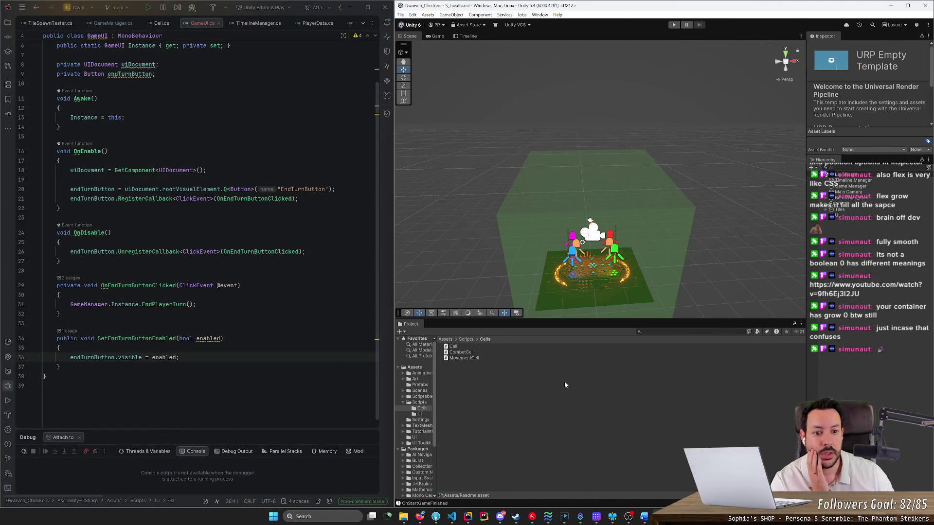
left_click_drag(588, 303, 577, 328, "alt")
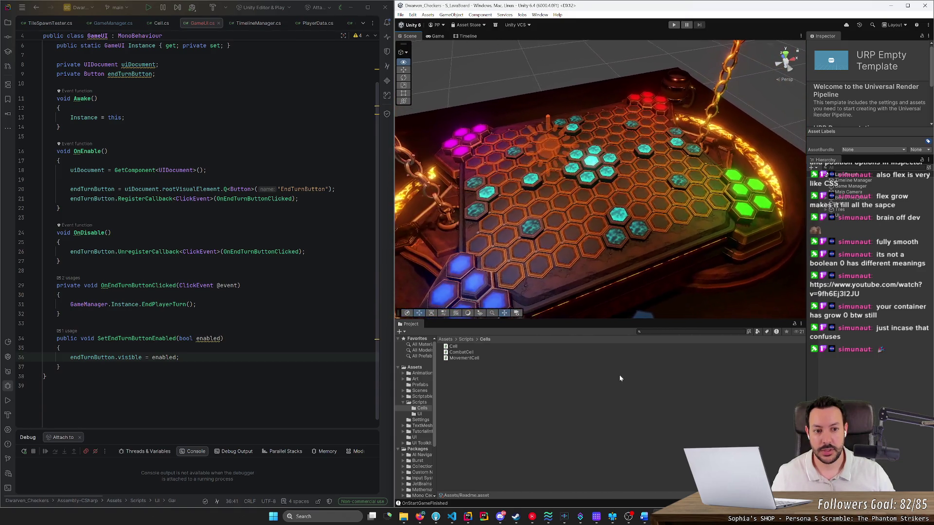
left_click(437, 36)
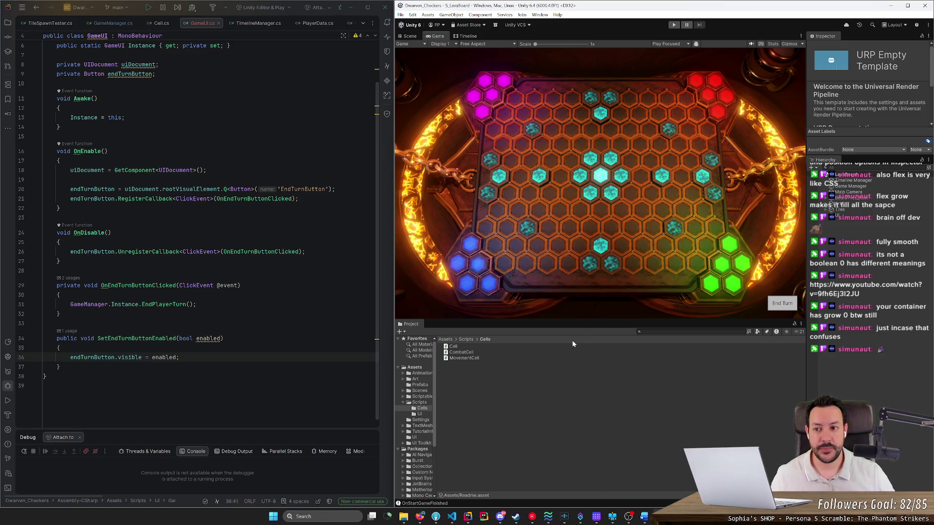
Glance at the rulebook again, then open GameManager.cs in Rider.
left_click(644, 517)
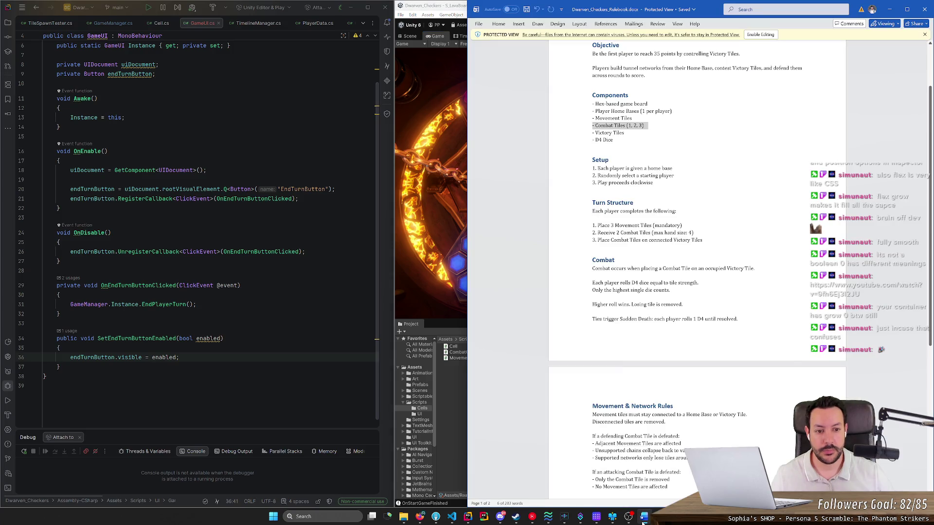
left_click(644, 518)
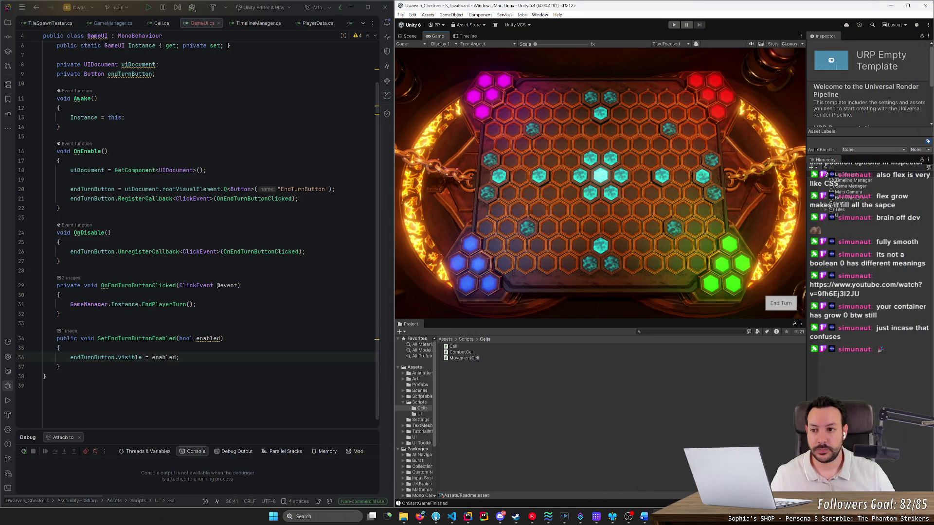
left_click(111, 23)
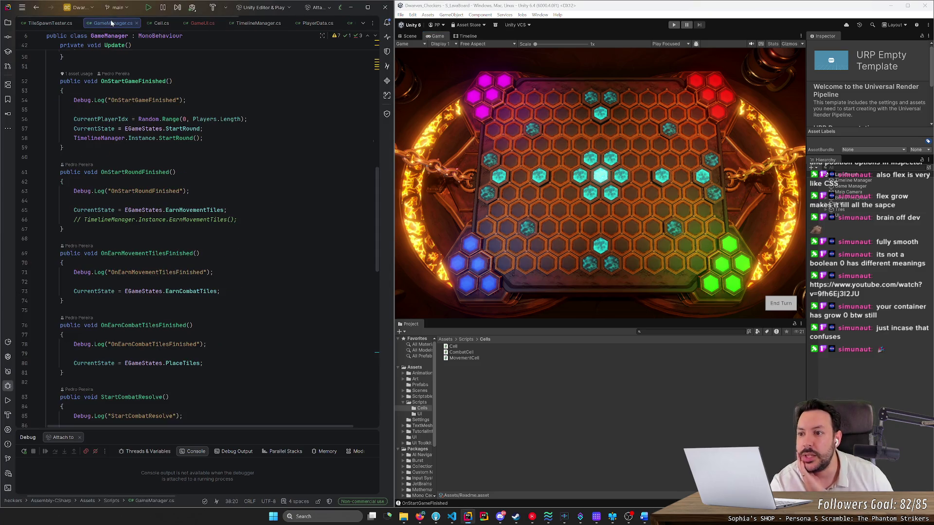
Scroll to the top of GameManager.cs and inspect the CurrentPlayerIdx field.
scroll(378, 173, "up", 5)
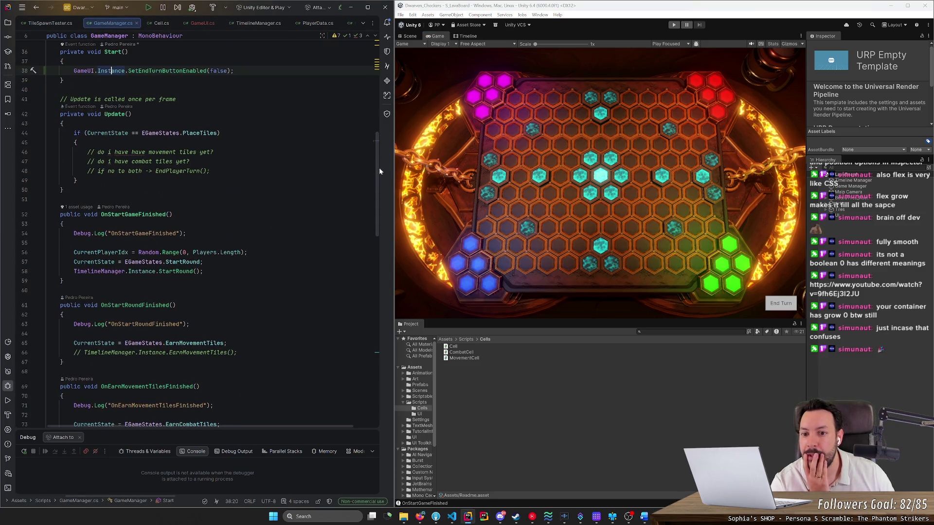
left_click_drag(378, 171, 376, 81)
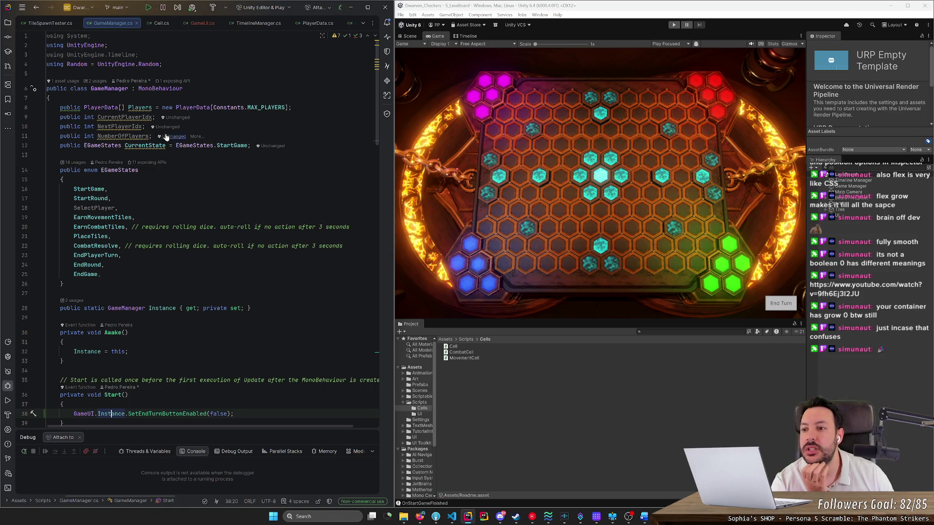
double_click(124, 117)
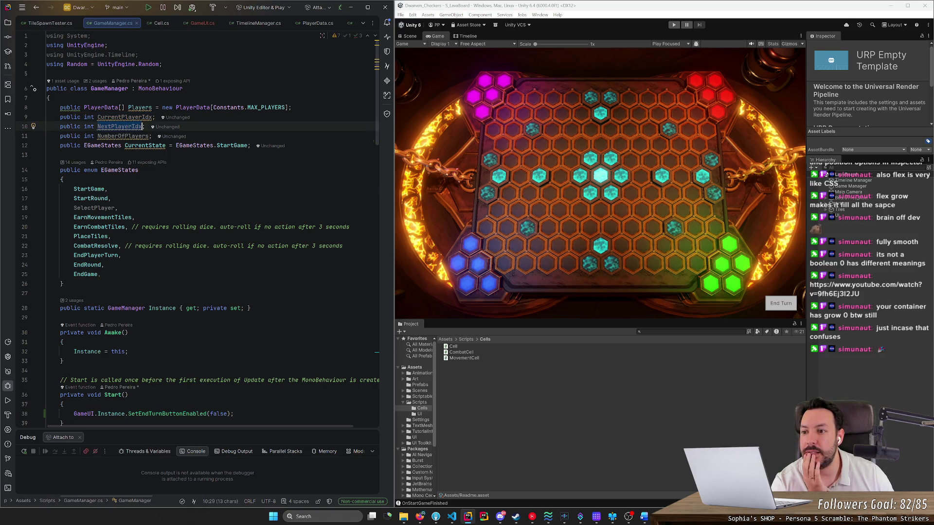
double_click(124, 118)
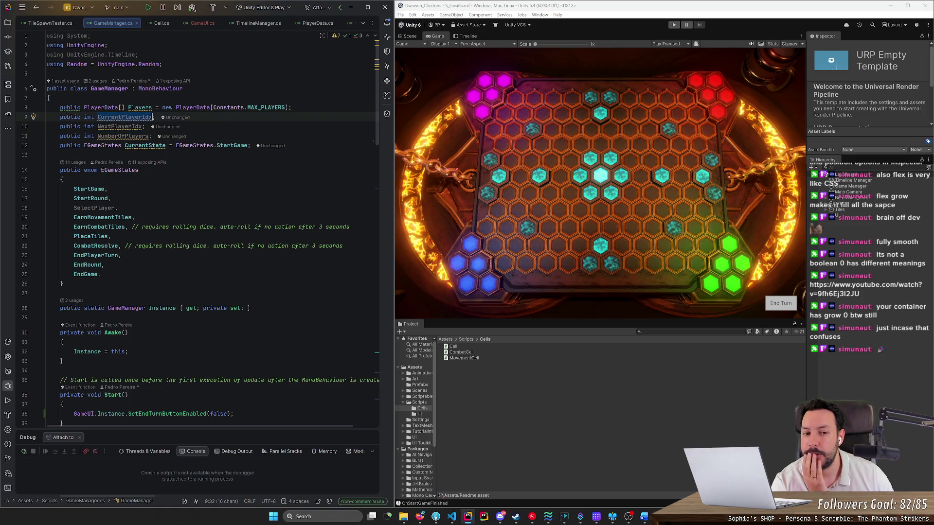
Disable the Game Manager's Tile Spawn Tester (Script) component in Unity.
left_click(46, 155)
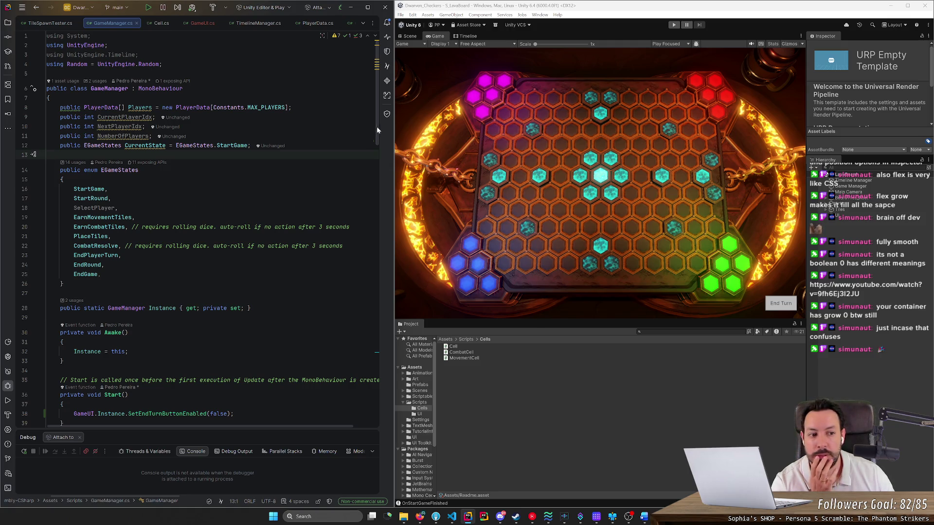
left_click(847, 185)
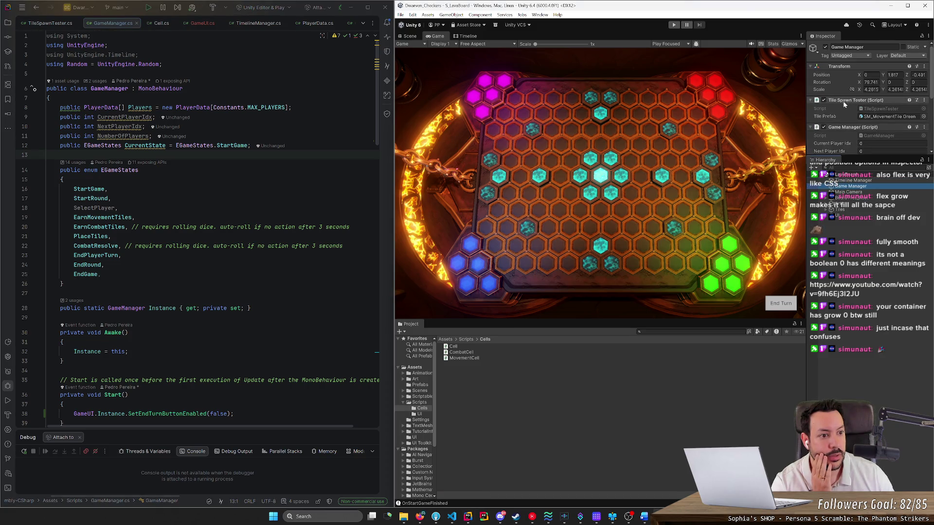
left_click(824, 100)
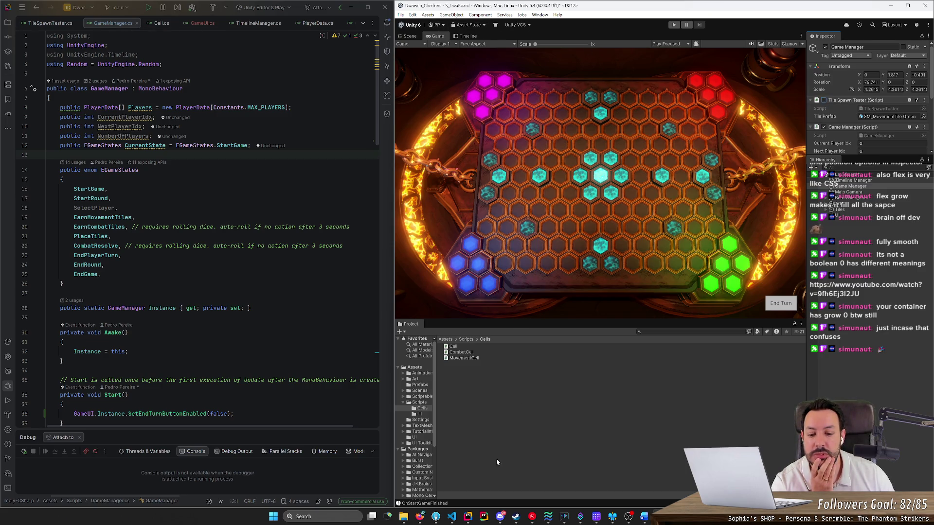
Compare the In-game UI.png and Menus reference images from the Reference folder, then close the viewer.
left_click(407, 520)
double_click(192, 84)
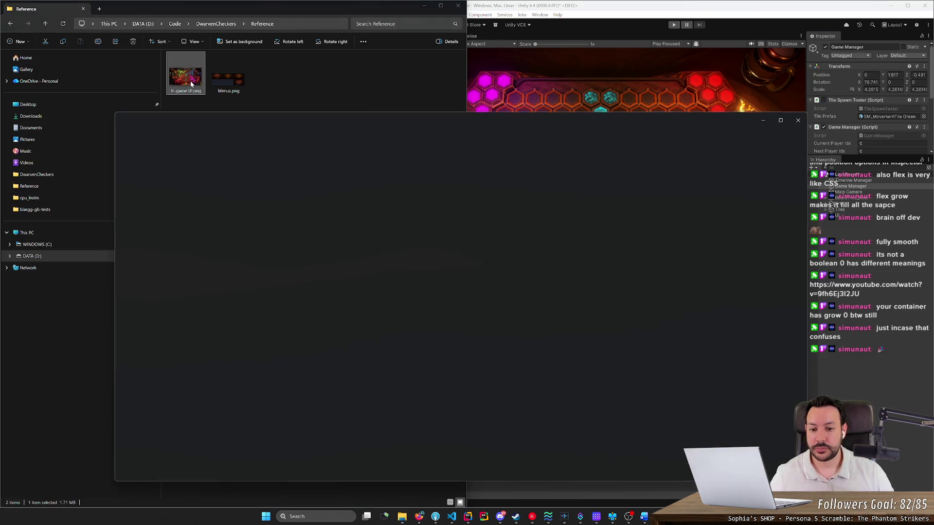
key("Right")
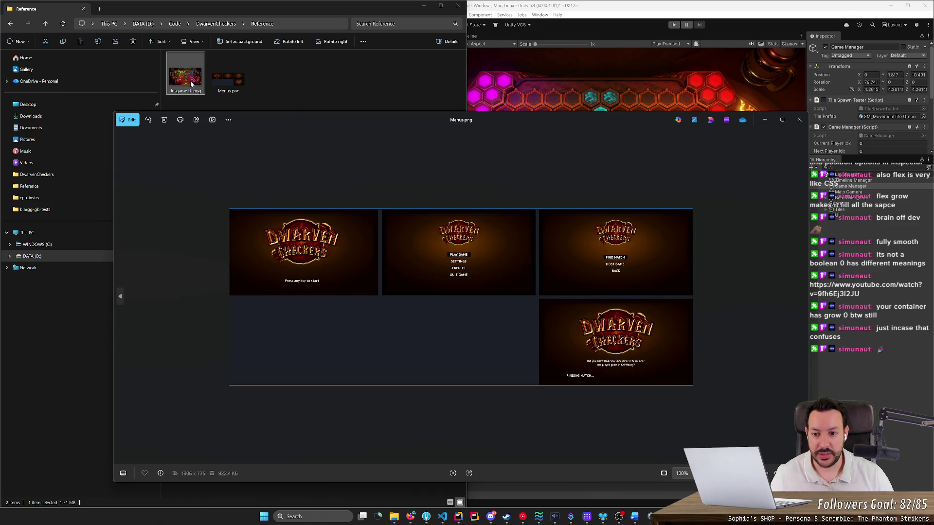
key("Left")
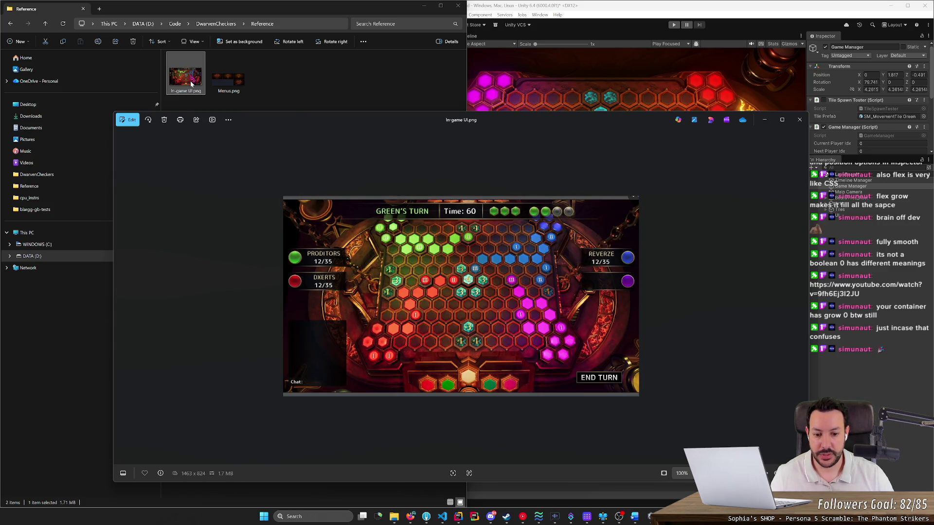
key("Right")
key("Left")
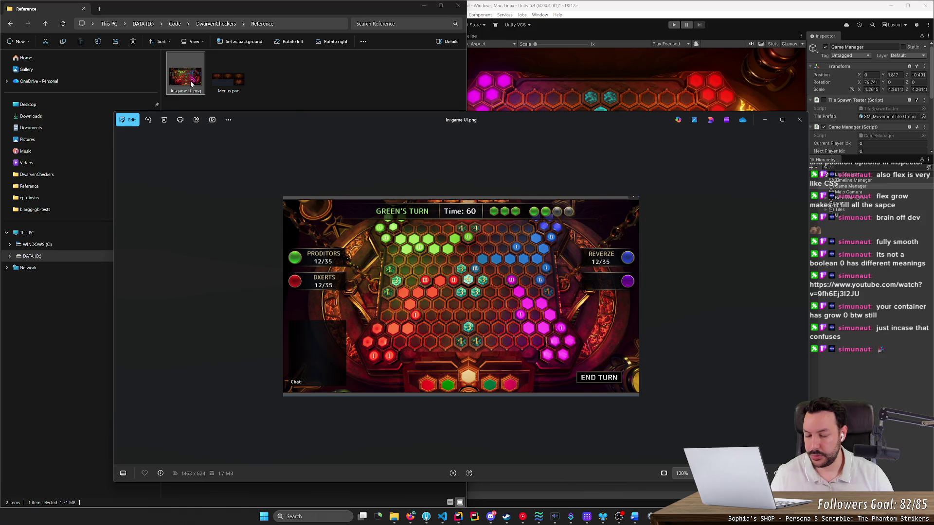
key("Right")
key("Left")
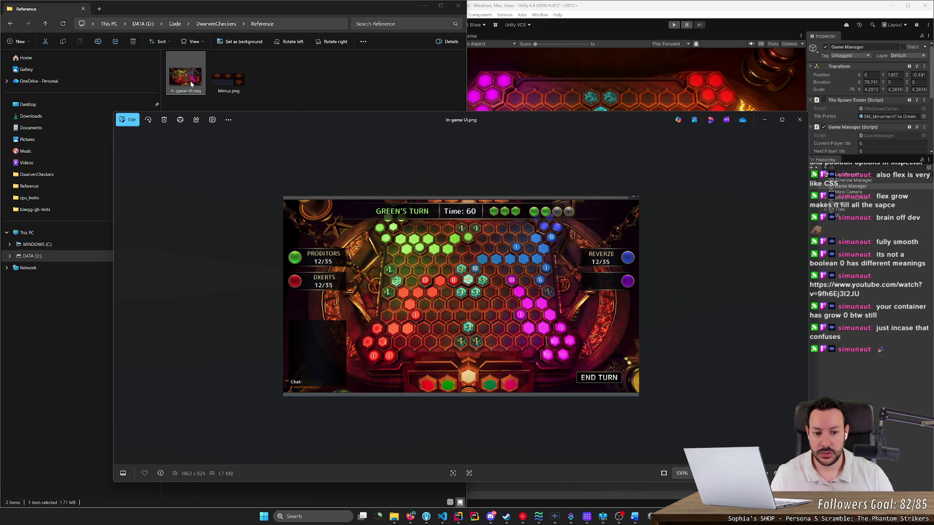
key("Escape")
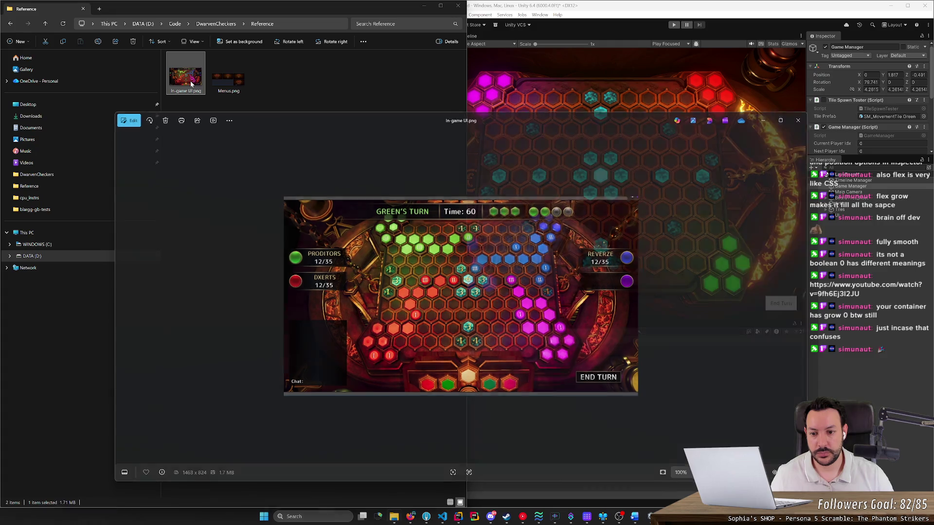
Check the rulebook title in Word, minimize it, and return to Unity.
left_click(644, 518)
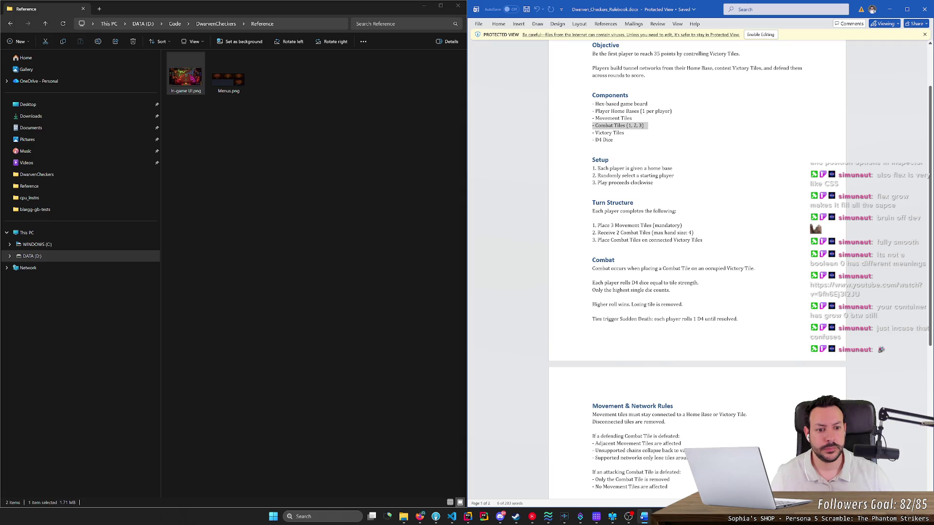
scroll(697, 268, "up", 3)
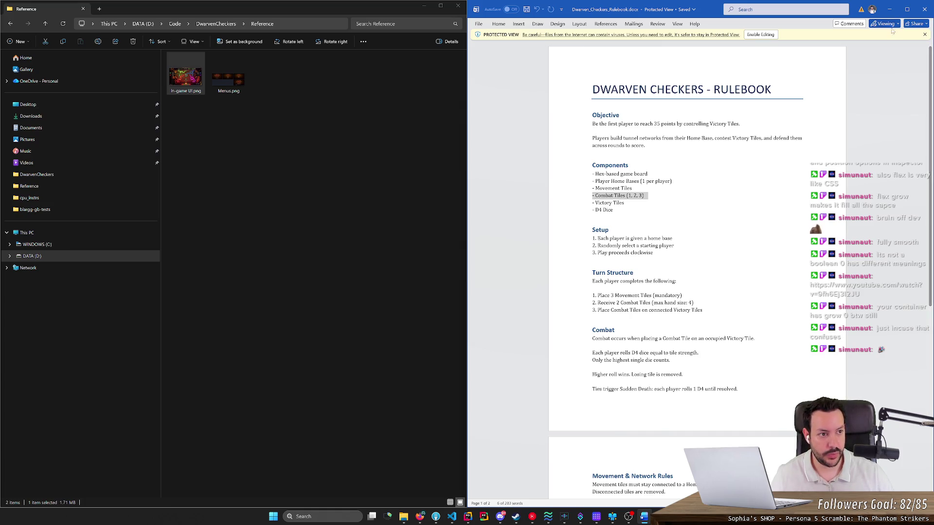
left_click(890, 8)
left_click(307, 254)
left_click(576, 375)
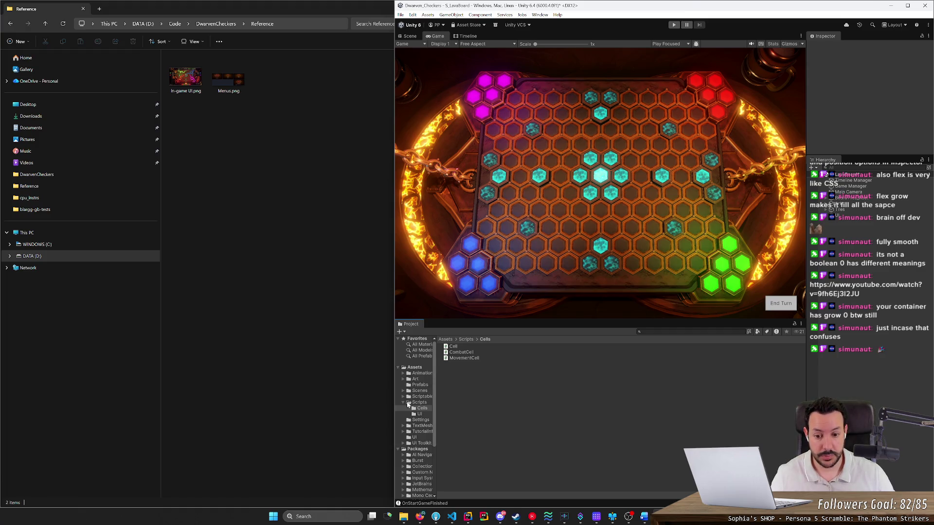
Open Assets/UI/GameUI in UI Builder from the Project folder tree.
left_click_drag(433, 404, 519, 409)
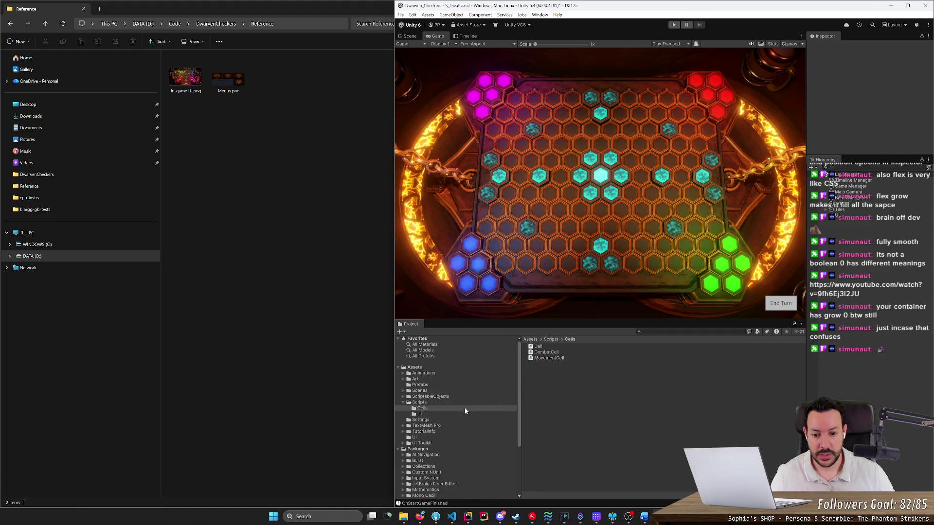
left_click(403, 403)
left_click(414, 426)
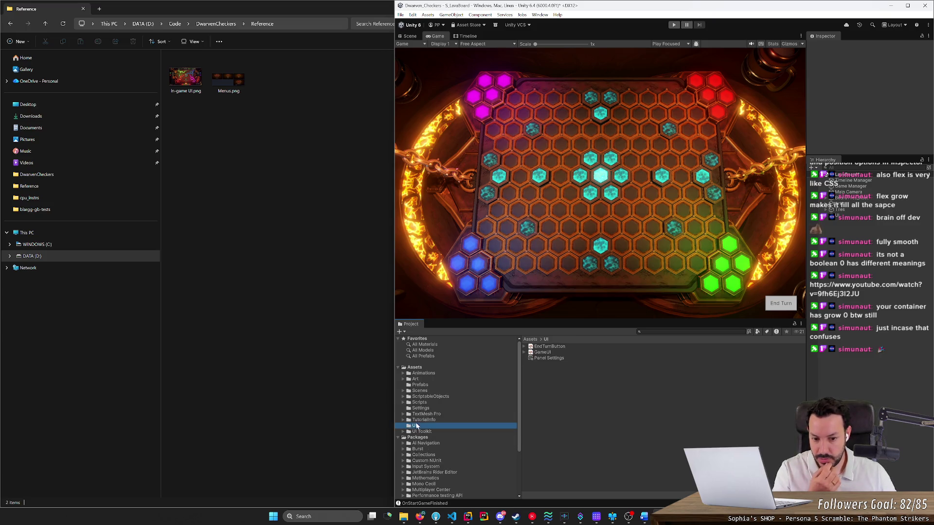
double_click(543, 352)
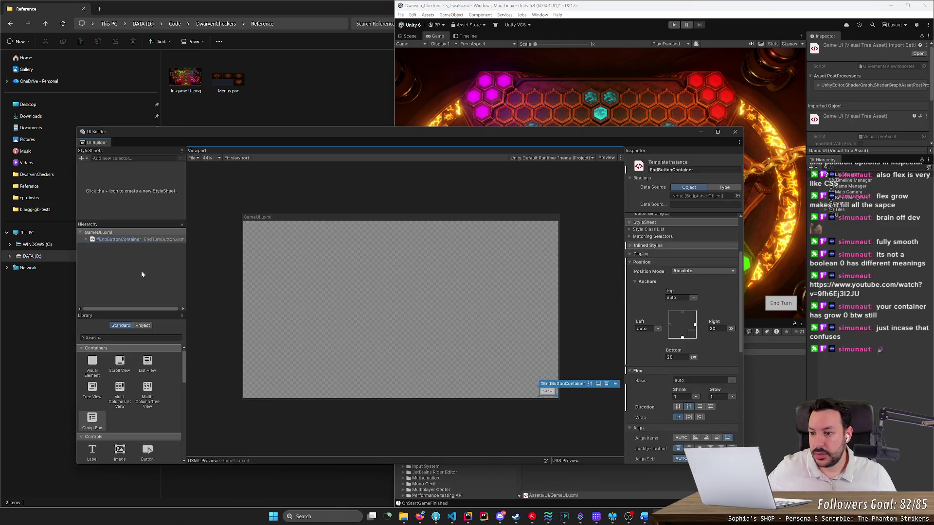
Add a Label to the GameUI layout with Right and Bottom offsets of 0.
right_click(141, 270)
left_click(123, 287)
scroll(85, 419, "down", 2)
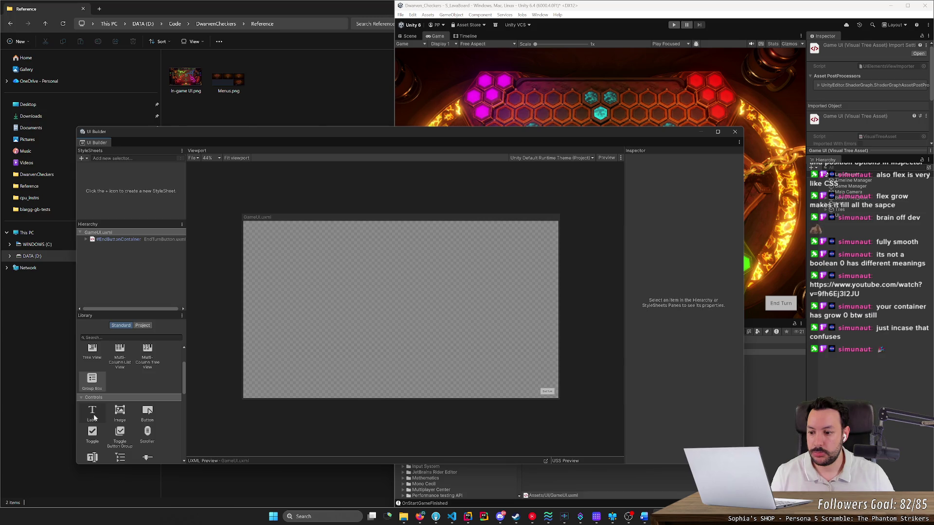
left_click_drag(93, 415, 133, 270)
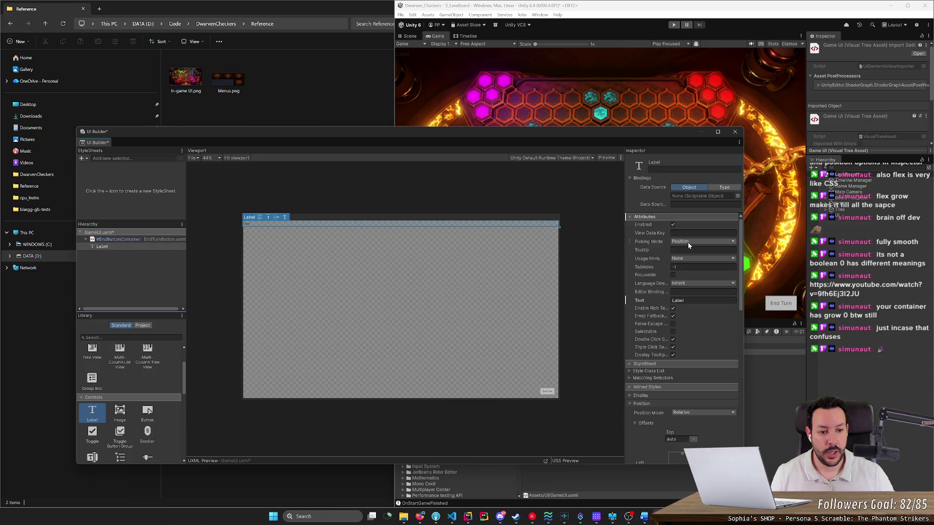
scroll(681, 311, "down", 3)
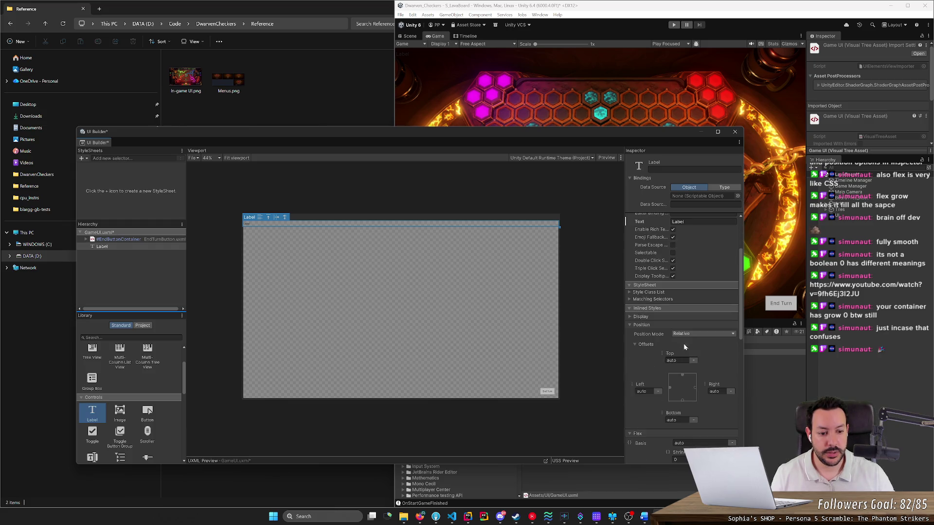
left_click(695, 388)
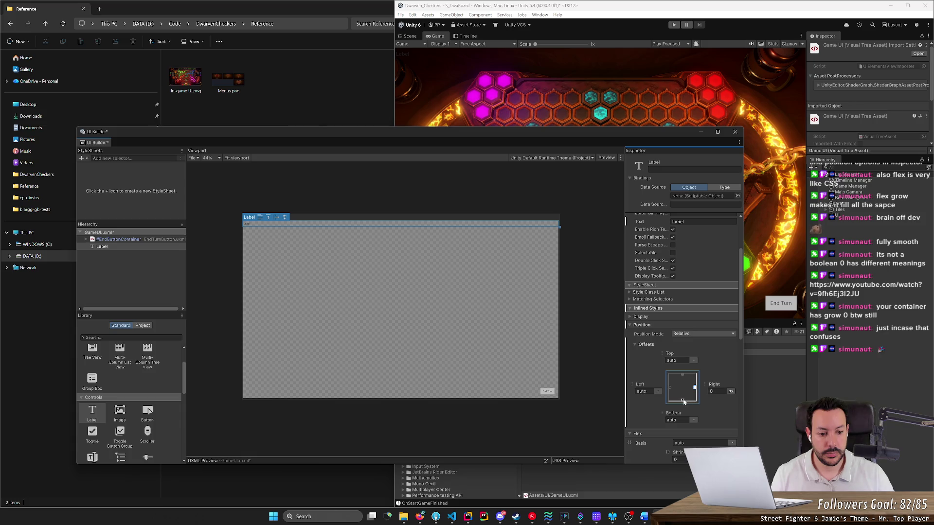
left_click(682, 400)
Add a new VisualElement to the GameUI layout.
left_click(104, 278)
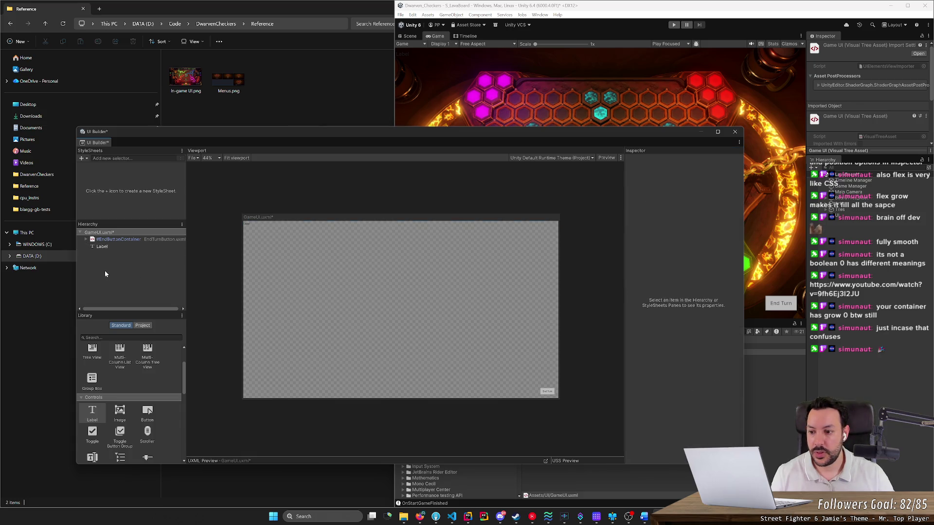
scroll(146, 352, "up", 2)
left_click_drag(92, 363, 119, 264)
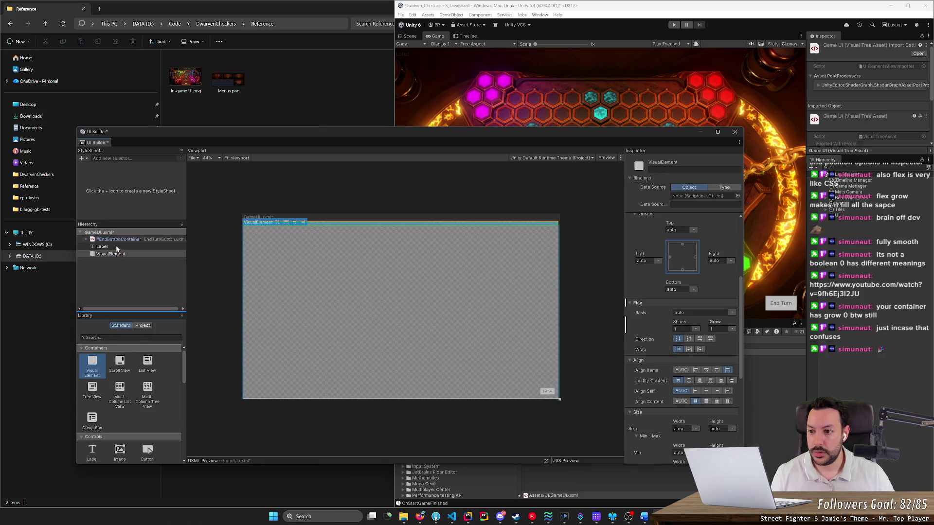
Nest EndButtonContainer inside the VisualElement and delete the extra copy.
left_click(117, 253)
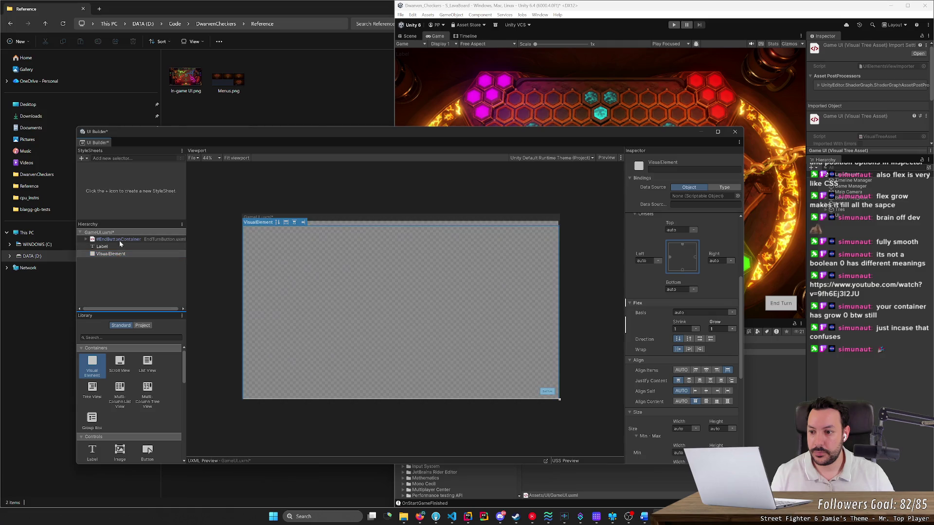
left_click_drag(119, 240, 129, 258)
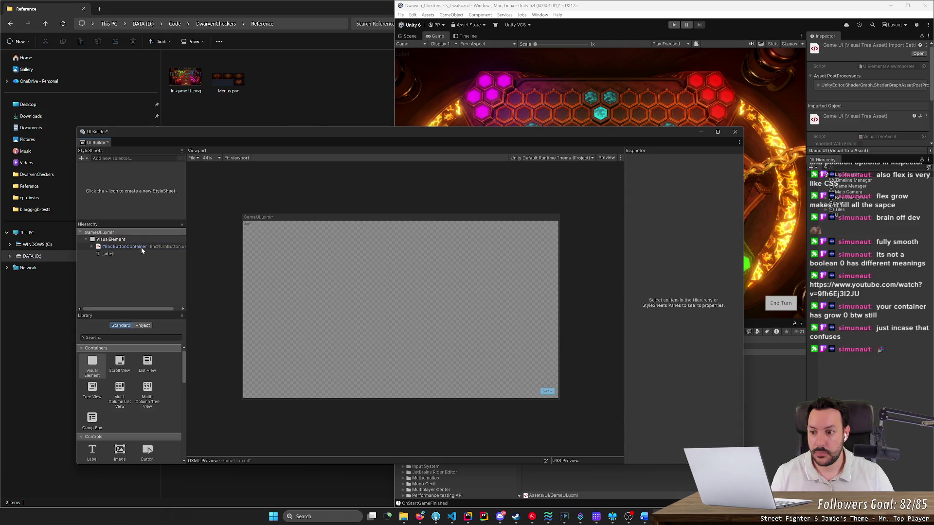
left_click(141, 239)
left_click(140, 248)
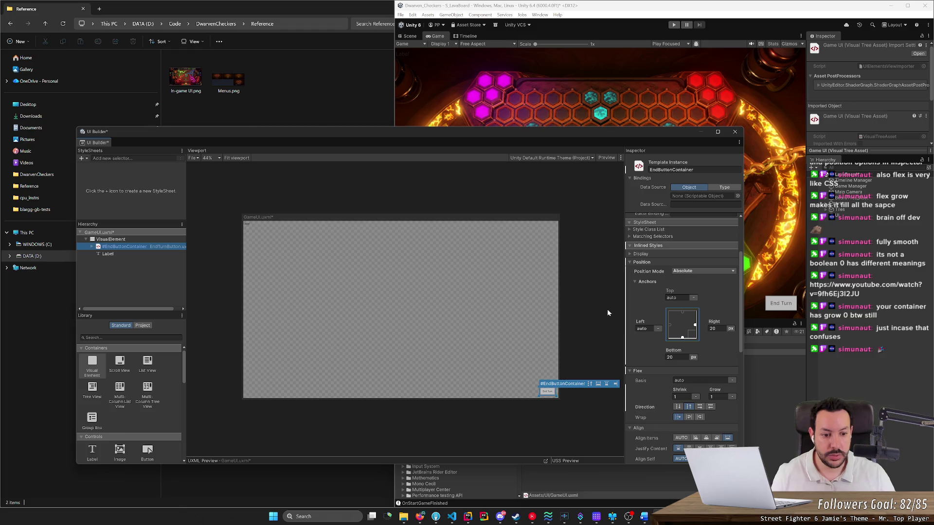
right_click(144, 249)
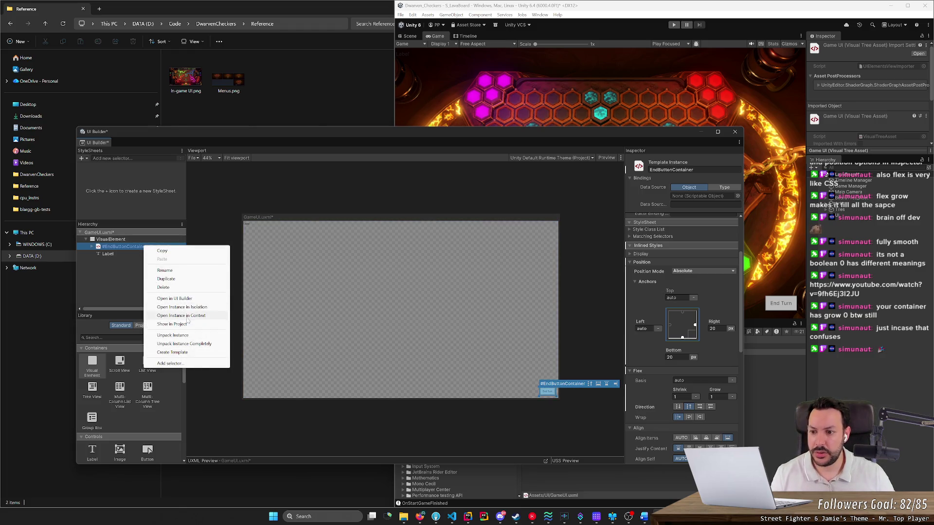
left_click(176, 252)
left_click(110, 240)
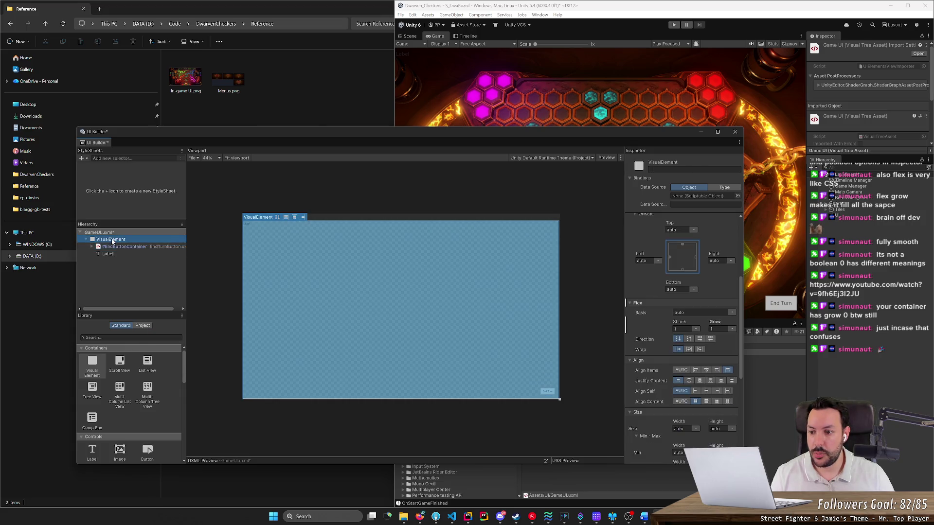
right_click(112, 239)
left_click(122, 254)
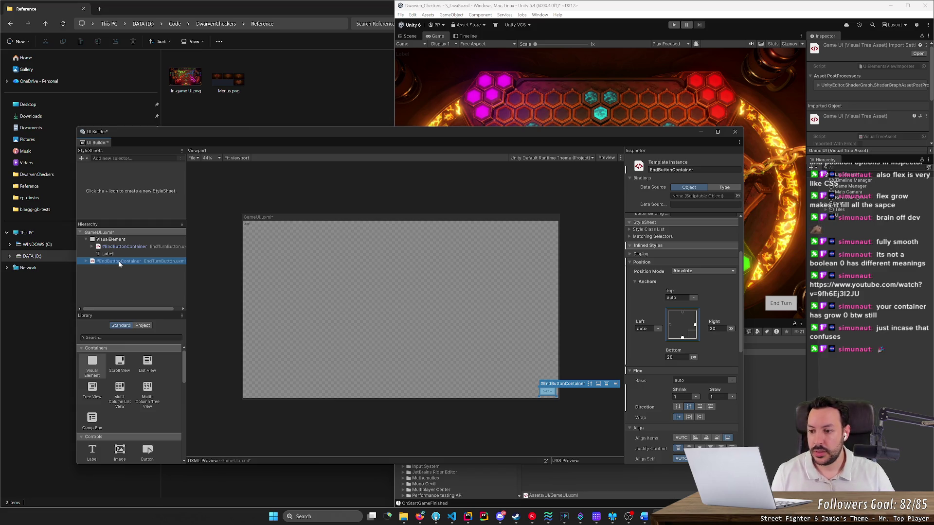
key("Delete")
left_click(139, 247)
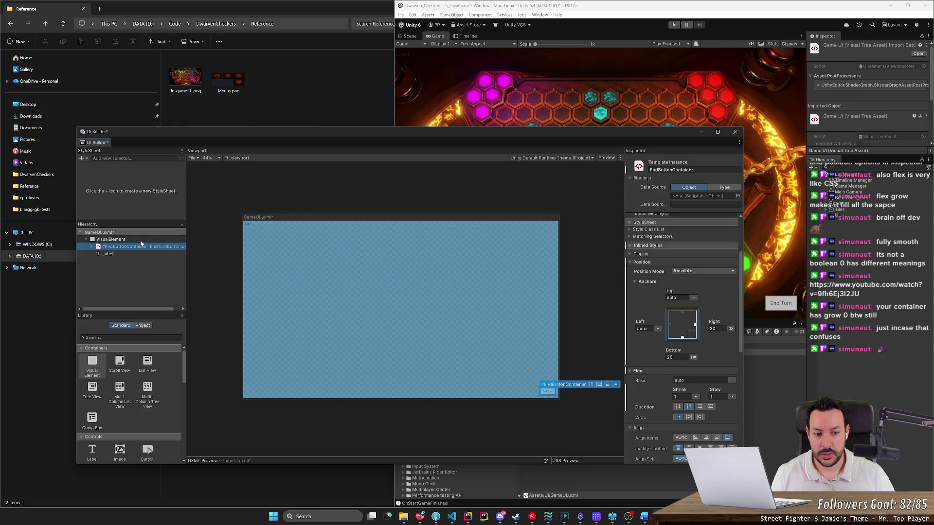
Give the VisualElement Right 20, Bottom 20 offsets and Flex Grow 0.
left_click(141, 239)
left_click(715, 261)
type("2")
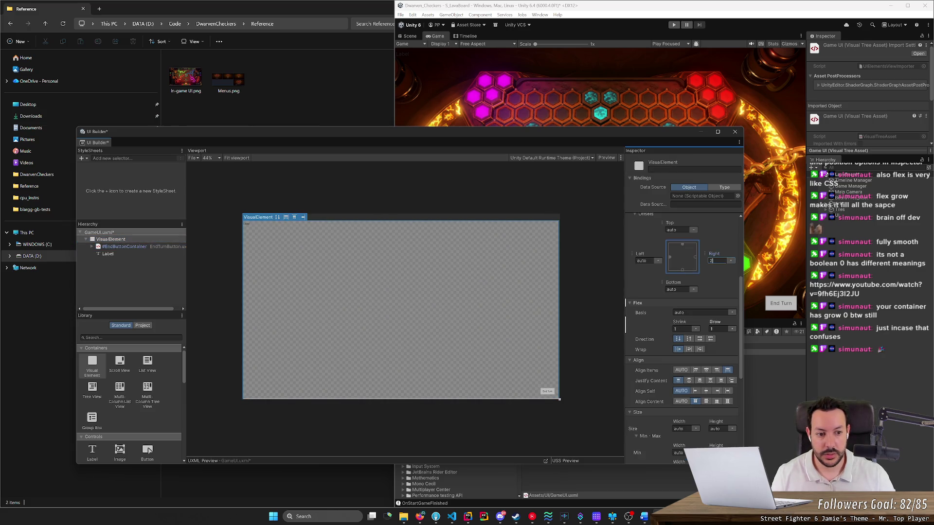
type("0")
key("Return")
left_click(678, 289)
type("20")
key("Return")
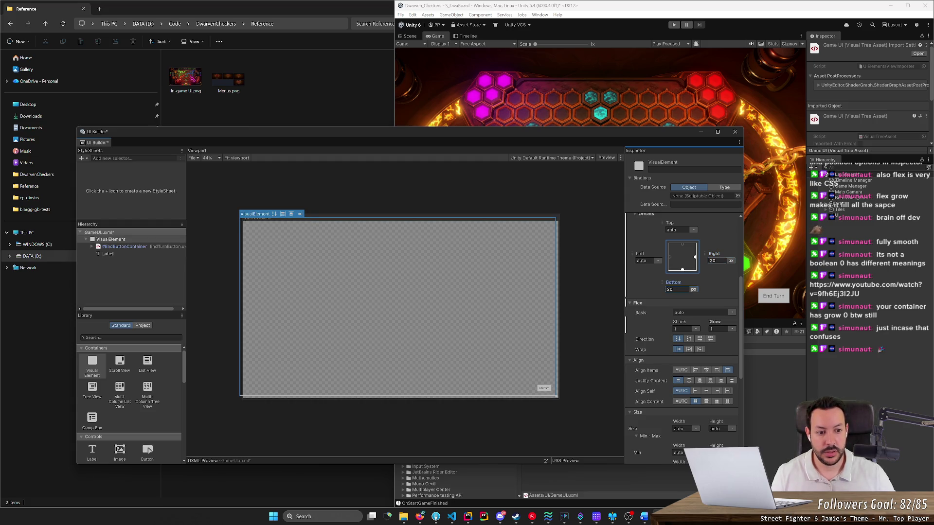
left_click(719, 329)
type("0")
key("Return")
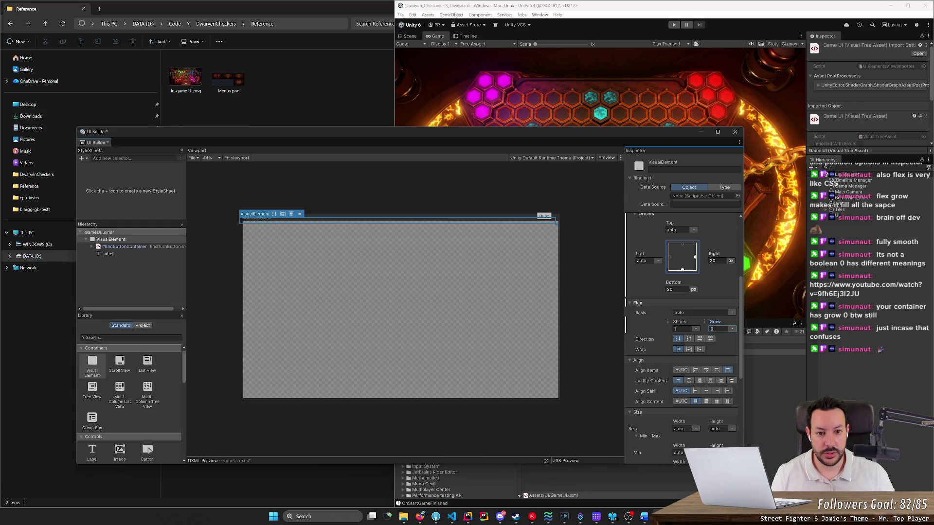
left_click(146, 247)
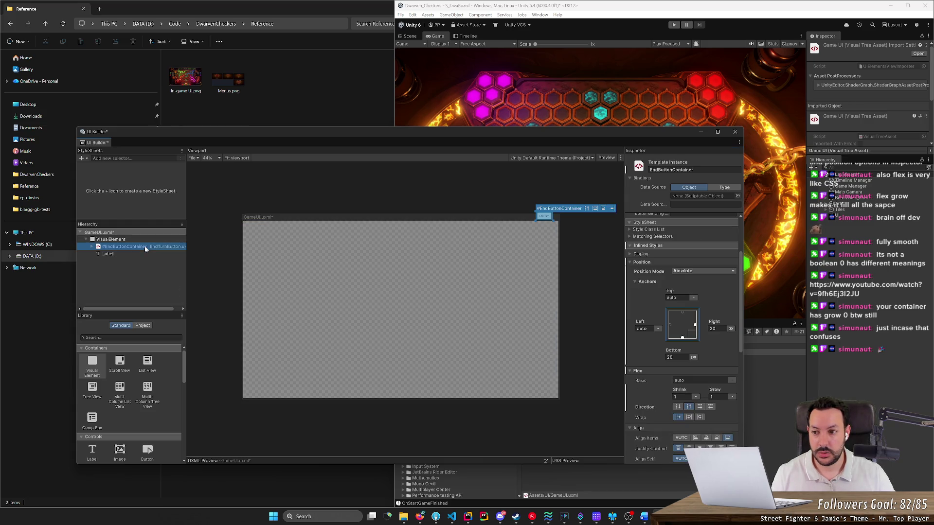
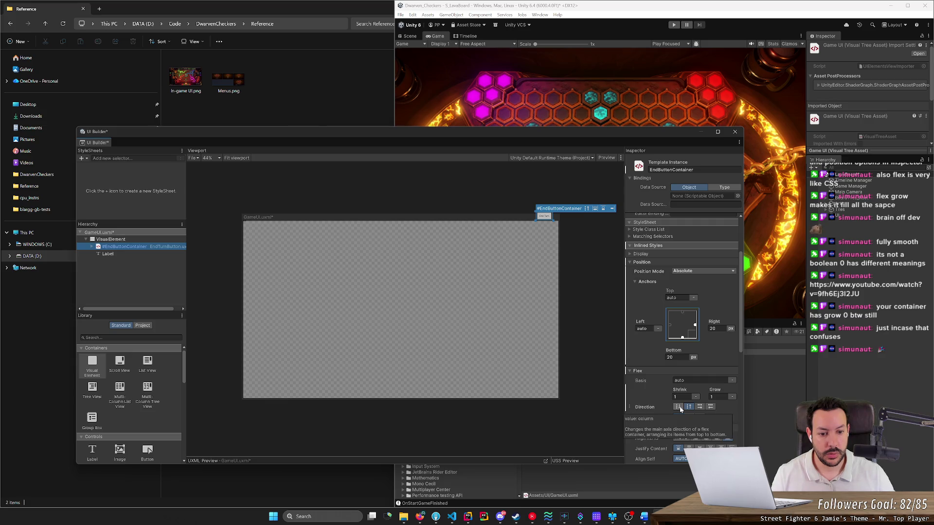
Set the EndButtonContainer's flex direction to Column.
left_click(247, 268)
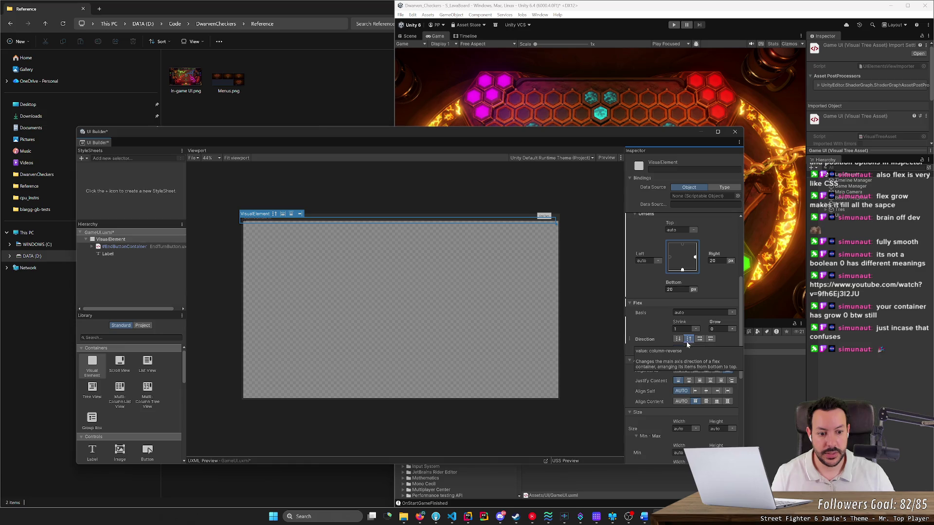
left_click(133, 247)
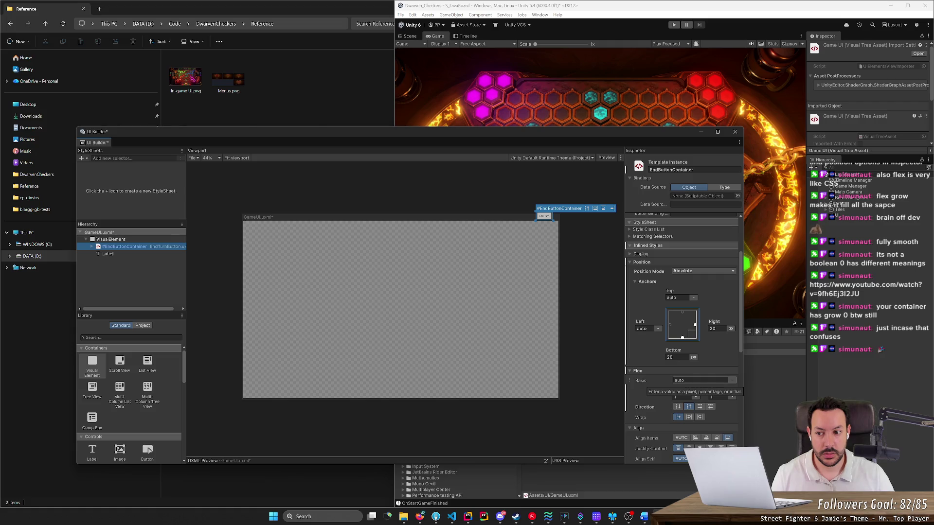
left_click(677, 406)
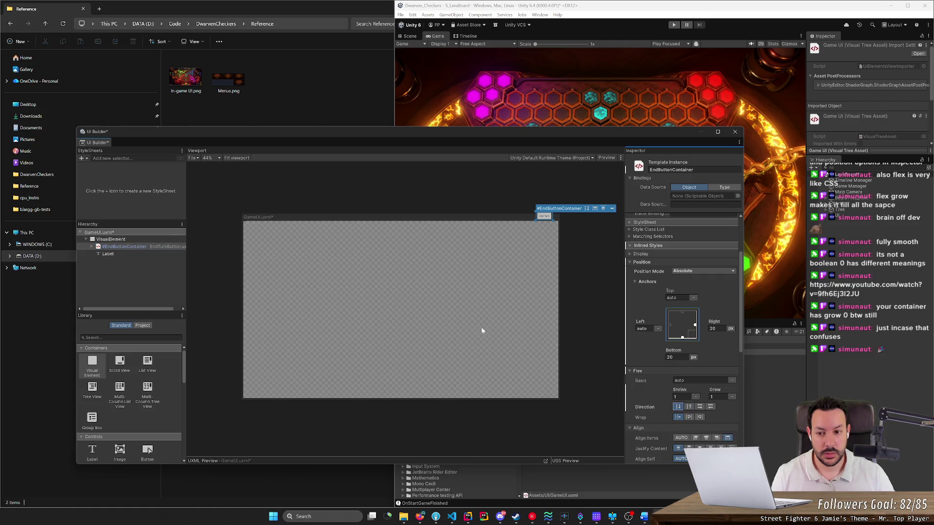
Change the root VisualElement's Position Mode from Relative to Absolute.
left_click(121, 240)
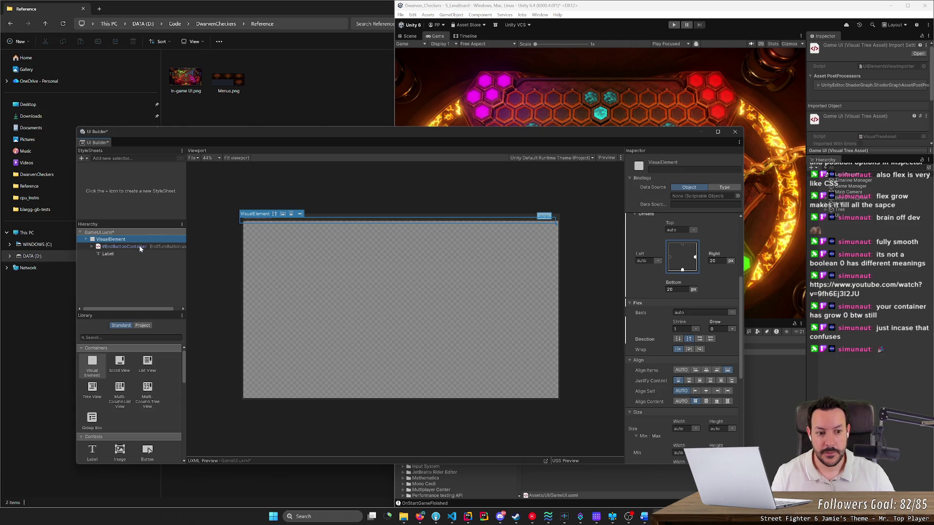
left_click(140, 247)
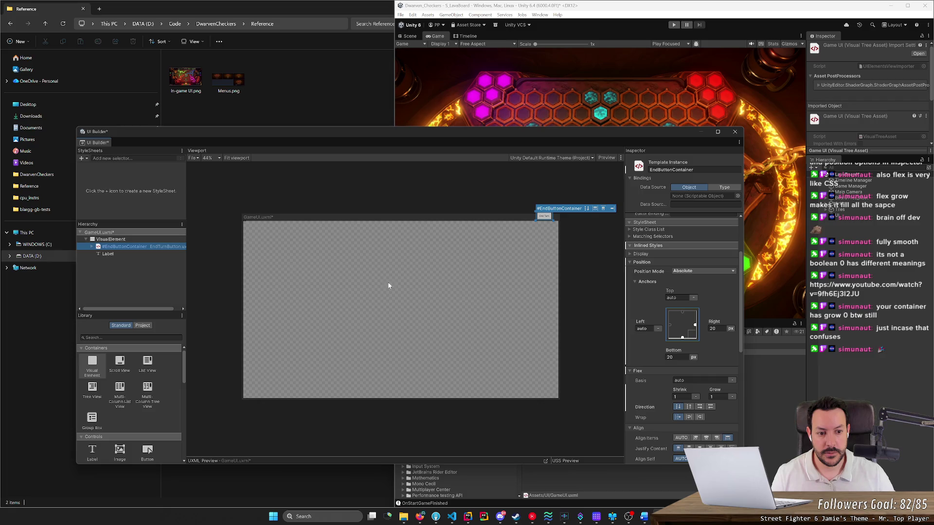
left_click(690, 271)
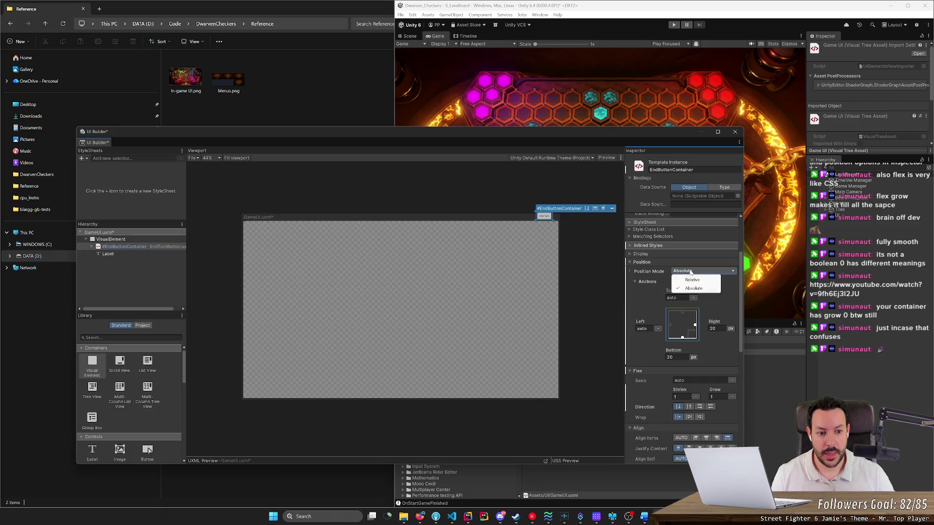
left_click(116, 241)
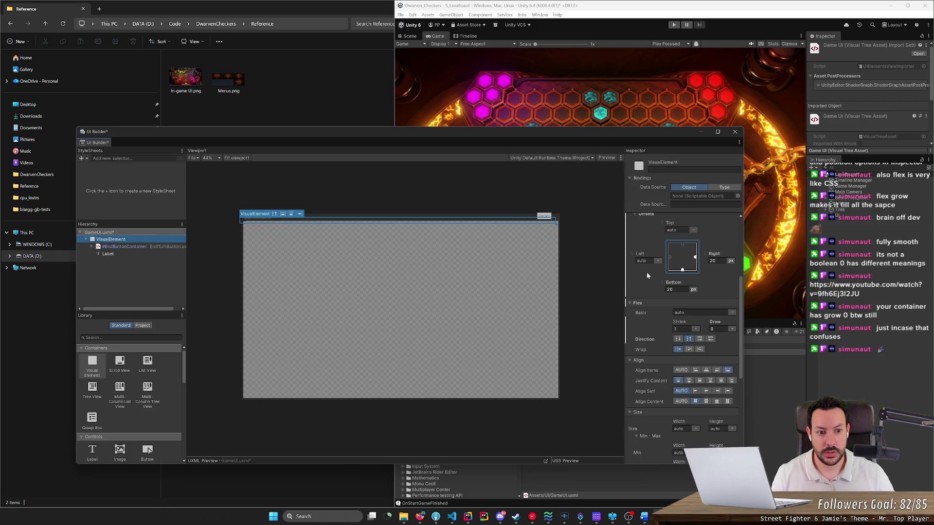
scroll(647, 276, "up", 3)
left_click(696, 242)
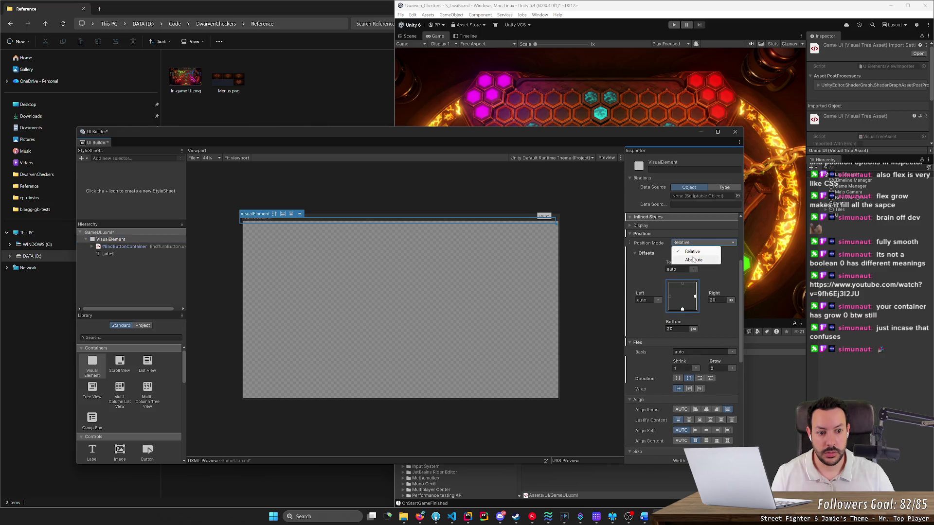
left_click(692, 257)
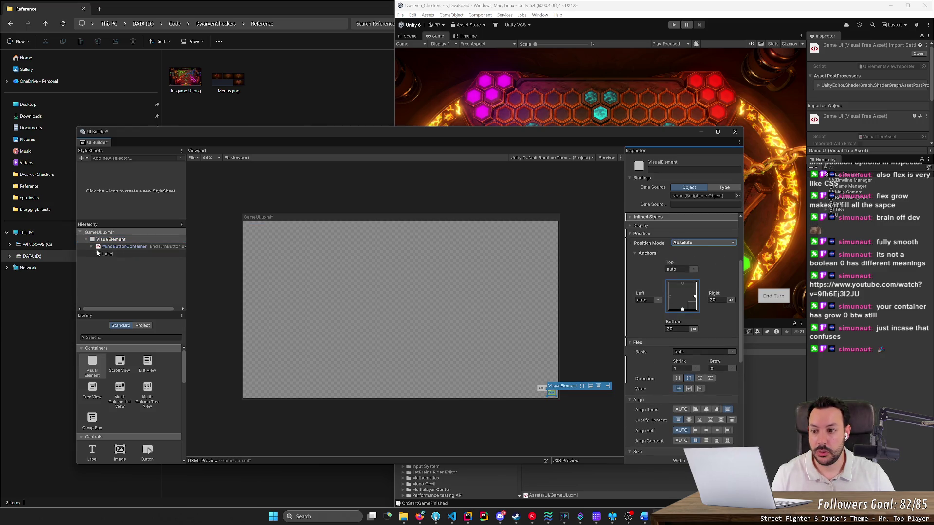
left_click(119, 240)
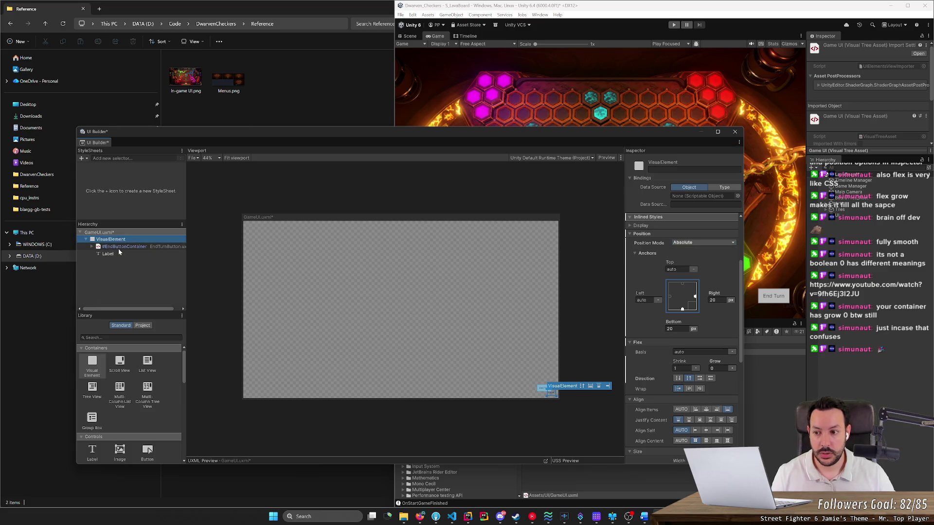
left_click(124, 247)
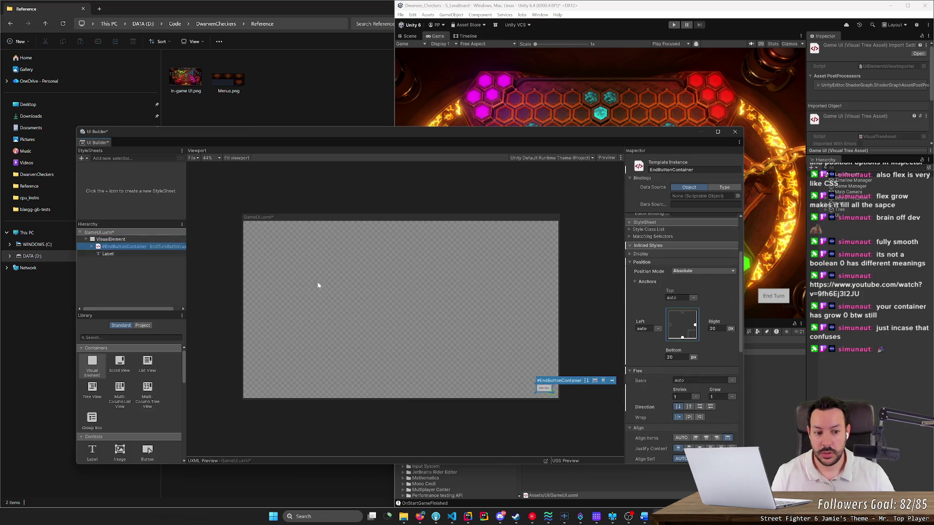
Set the EndButtonContainer's Right and Bottom offsets to 0.
left_click(714, 329)
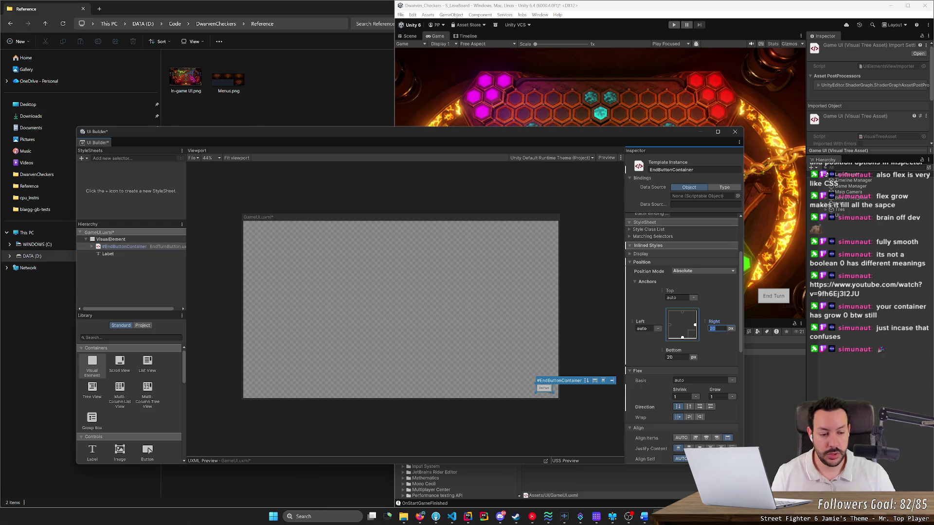
type("0")
key("Tab")
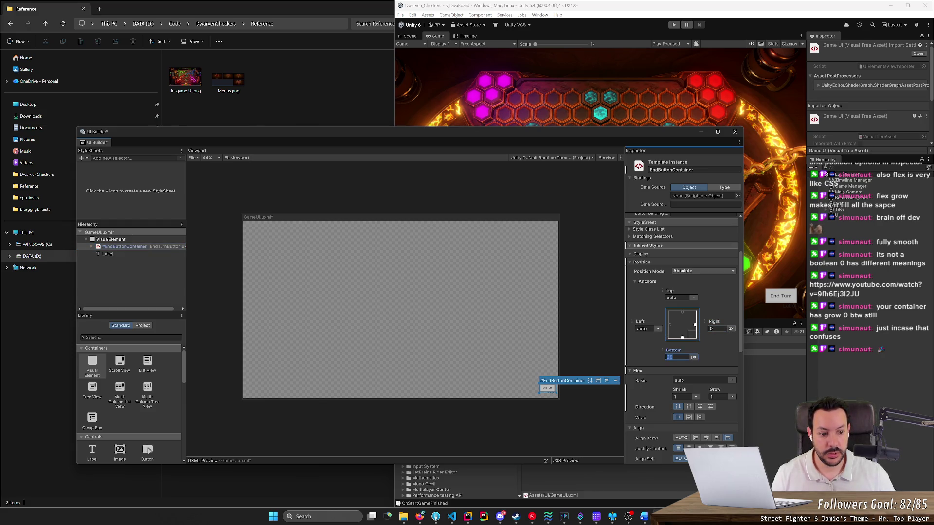
type("0")
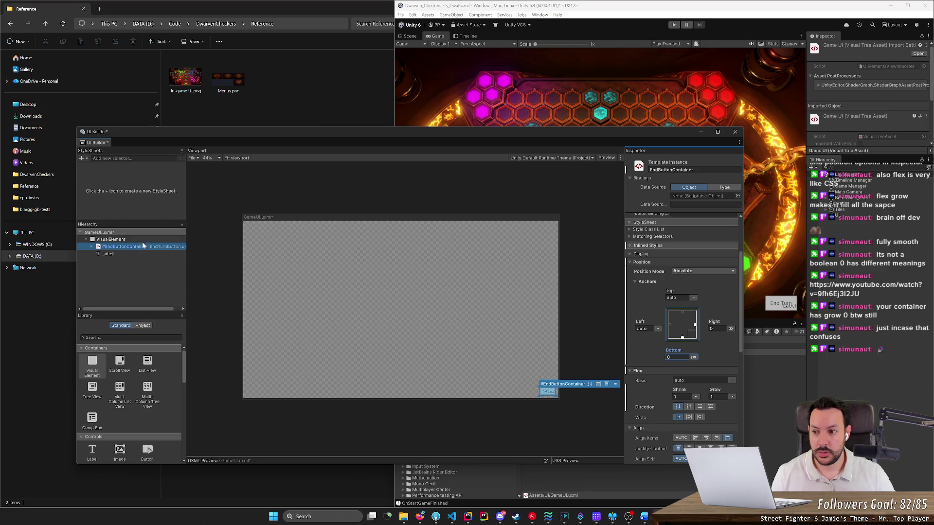
Give the Label a Bottom offset of 51 px and a Right offset of -3 px.
left_click(142, 241)
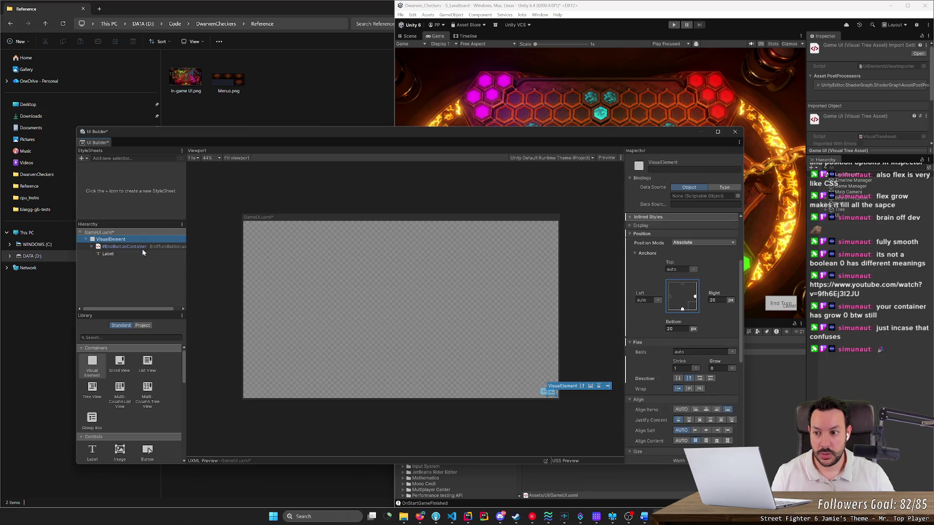
left_click(155, 254)
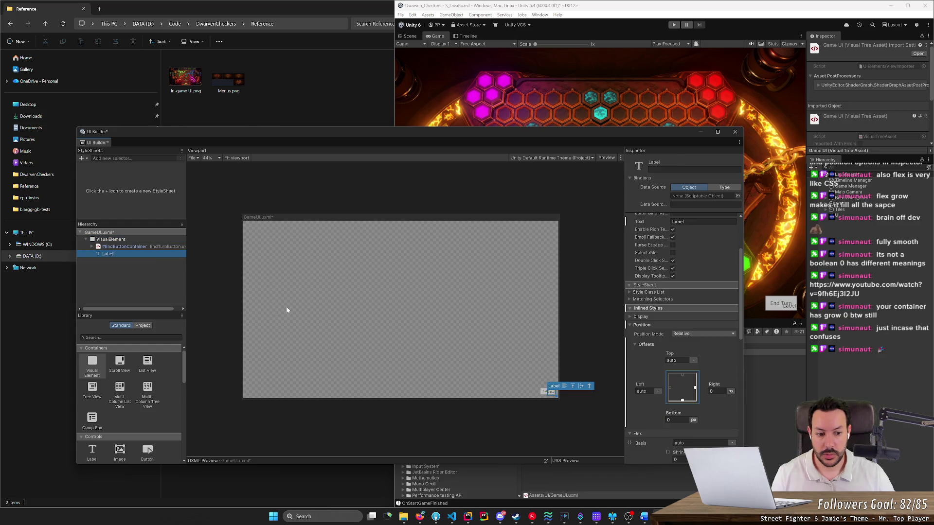
left_click(680, 420)
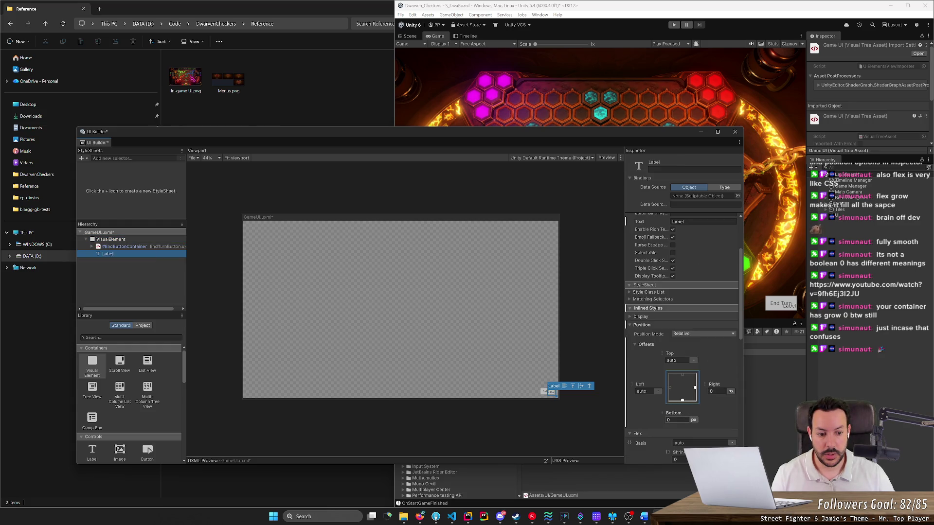
left_click(680, 419)
type("51")
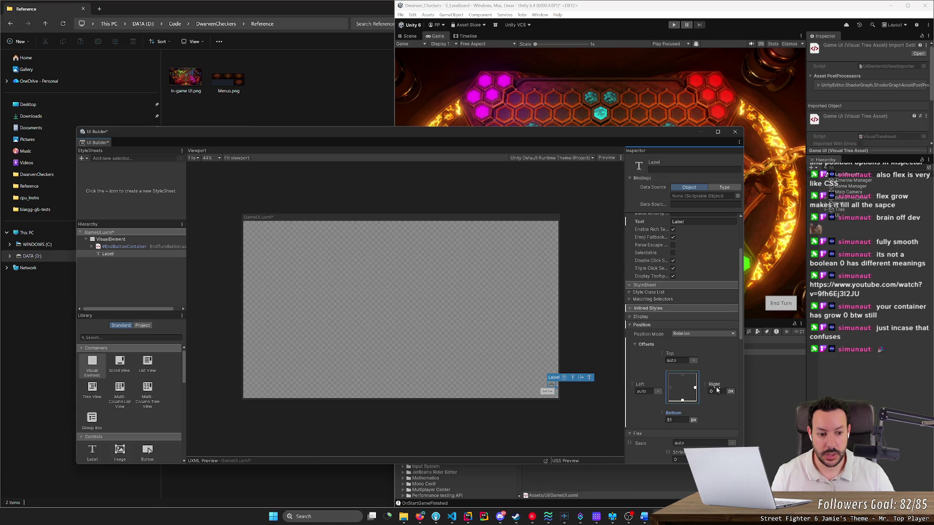
mouse_move(716, 390)
left_mouse_down()
mouse_move(728, 389)
mouse_move(719, 392)
left_mouse_up()
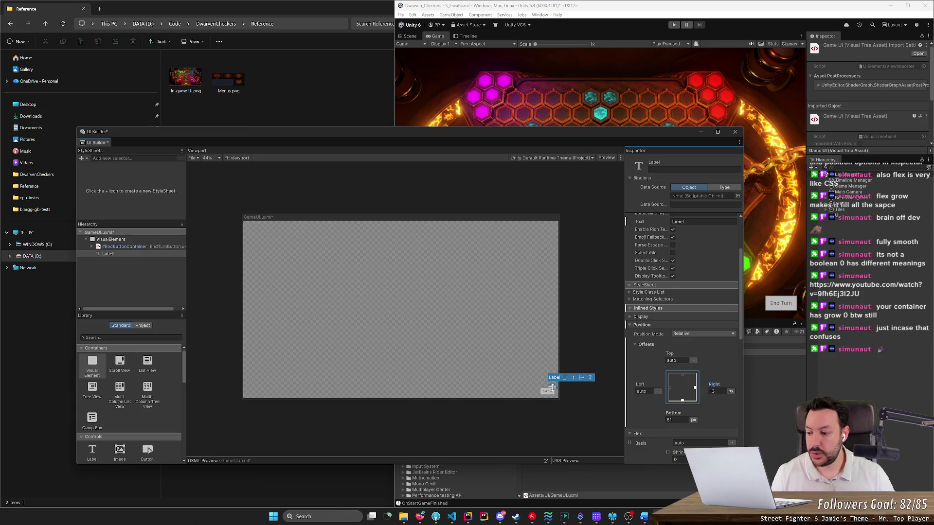
left_click(109, 254)
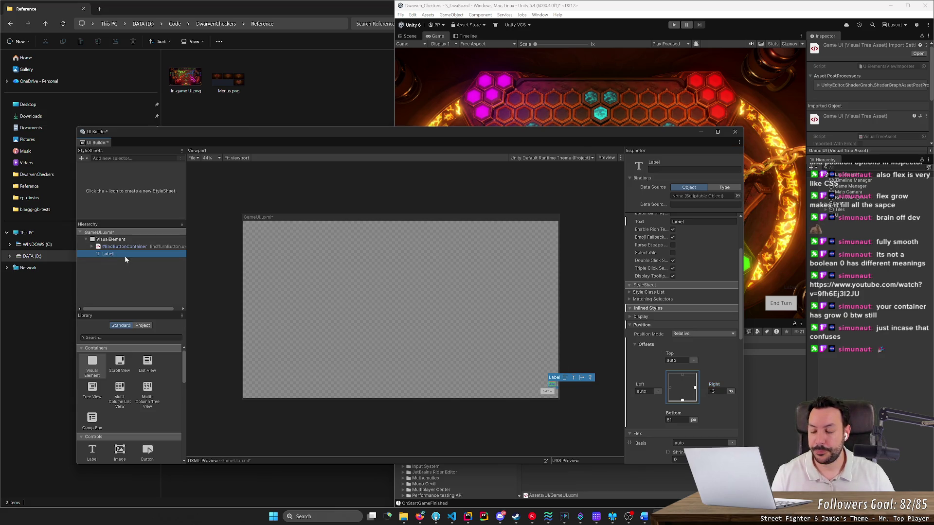
Duplicate the Label twice, then try widening the VisualElement and undo it.
key("ctrl+d")
key("ctrl+d")
key("ctrl+d")
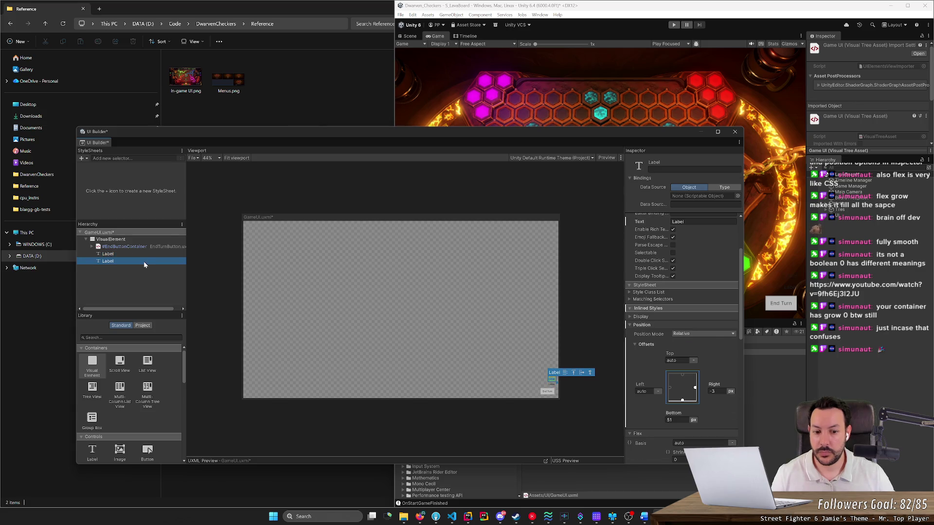
key("ctrl+d")
key("ctrl+d")
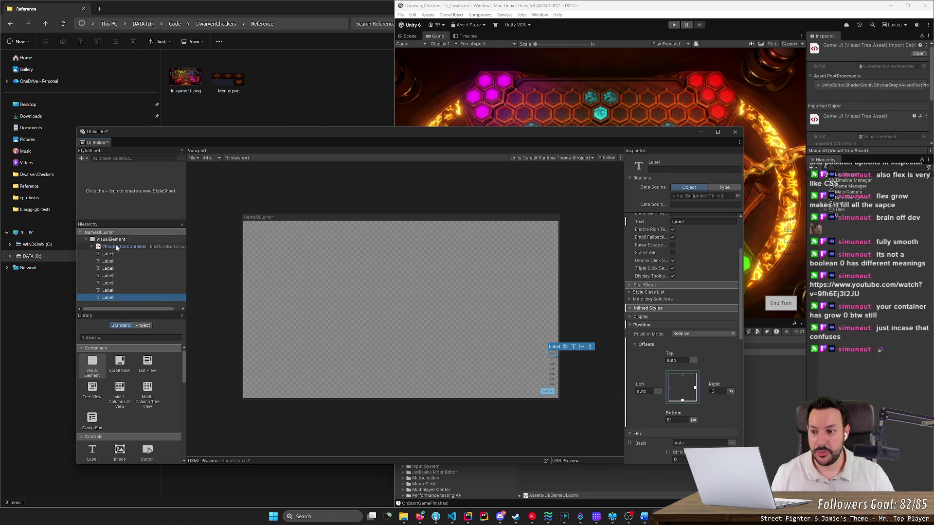
left_click(111, 240)
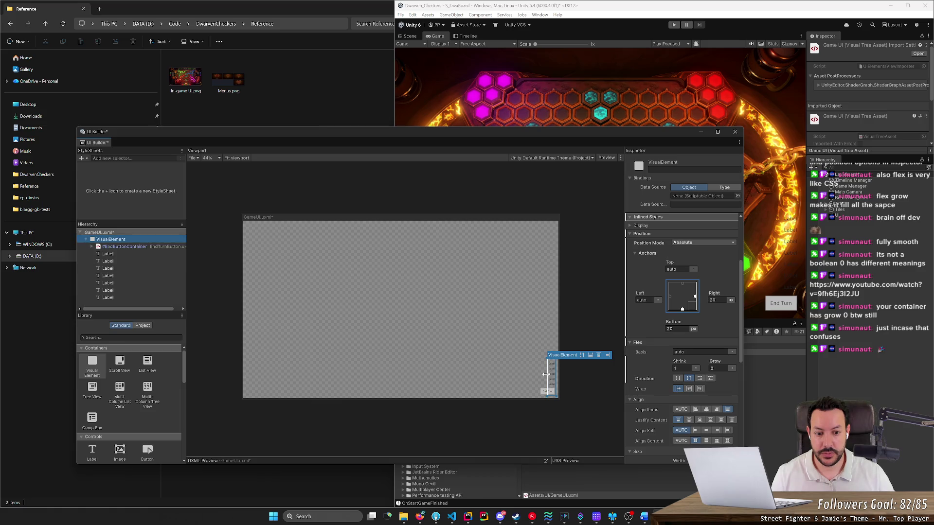
mouse_move(548, 374)
left_mouse_down()
mouse_move(275, 362)
mouse_move(479, 371)
left_mouse_up()
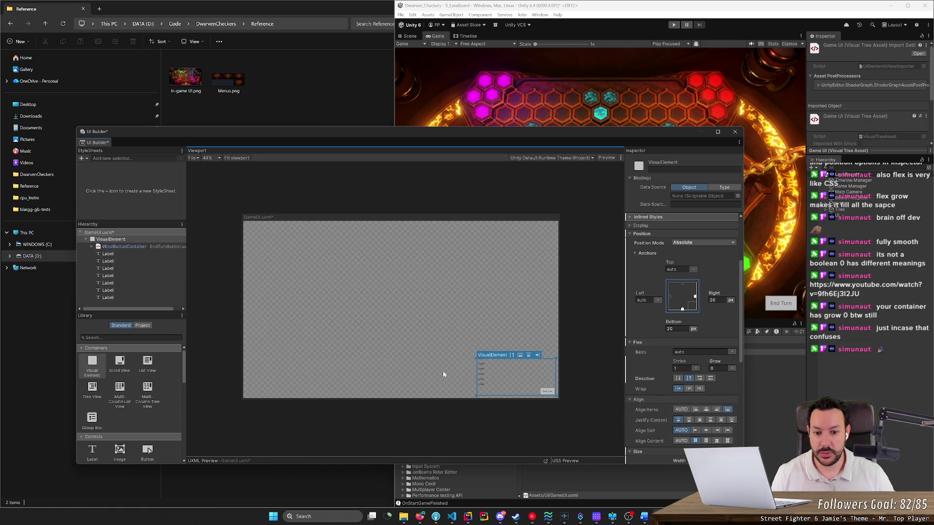
key("ctrl+z")
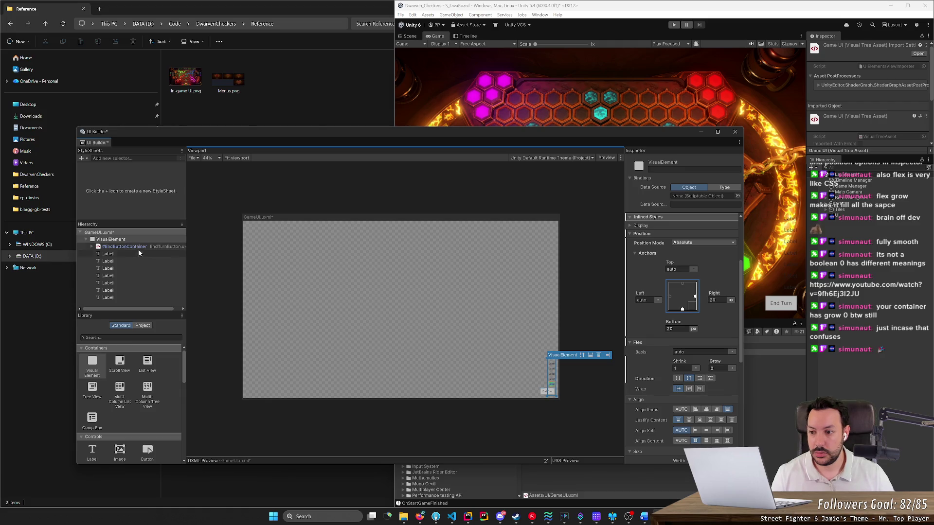
left_click(139, 240)
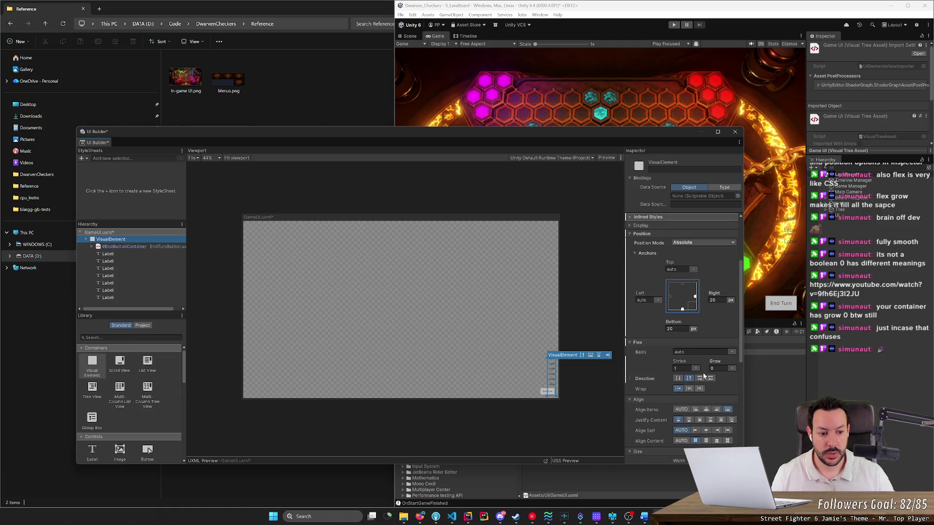
Set the VisualElement's Flex Grow to 1, trying Basis 0 px before returning it to auto.
left_click(716, 368)
type("1")
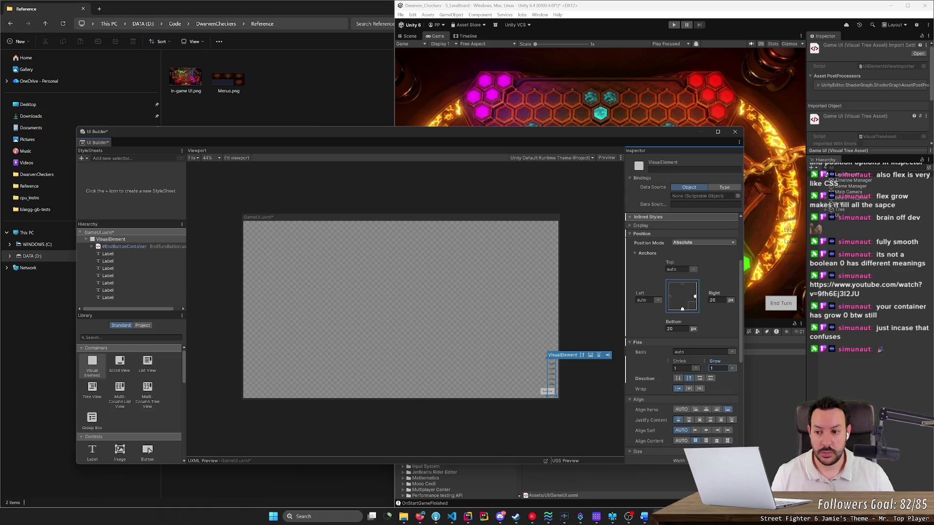
left_click(162, 239)
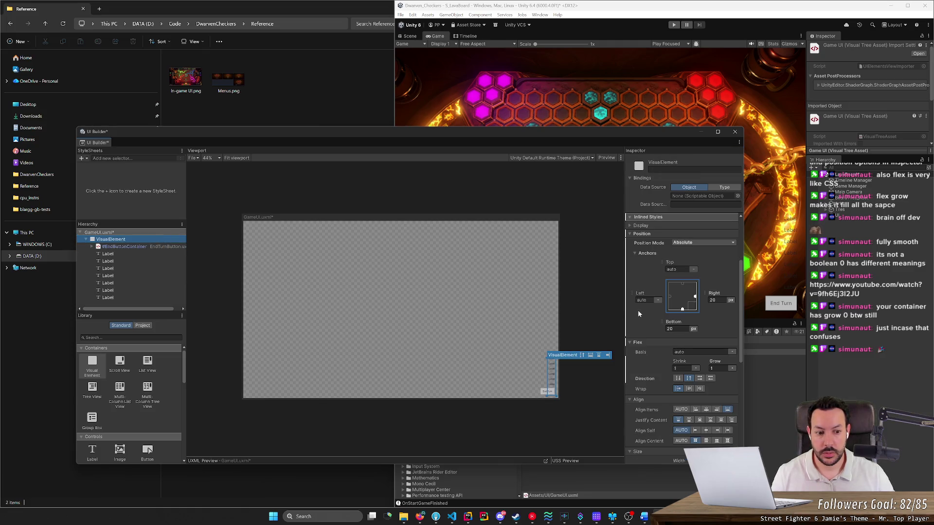
left_click(721, 369)
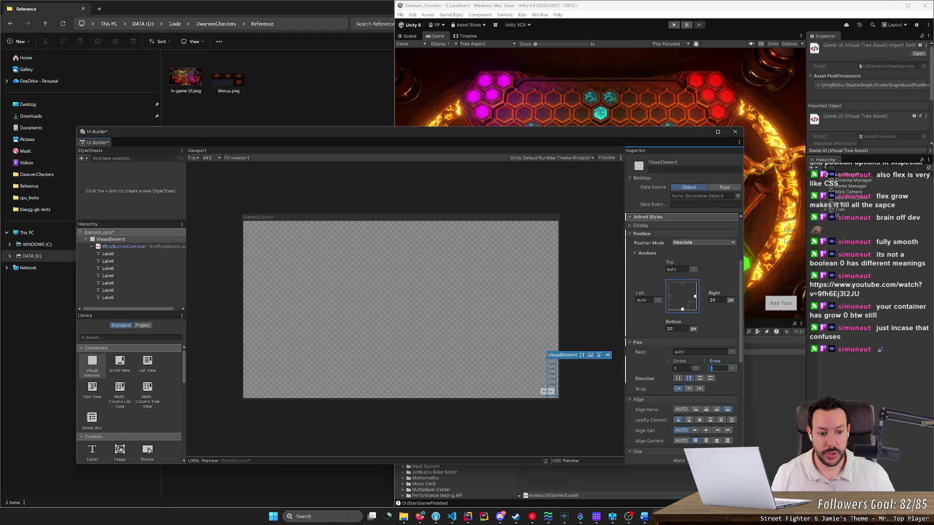
type("0")
key("shift+Tab")
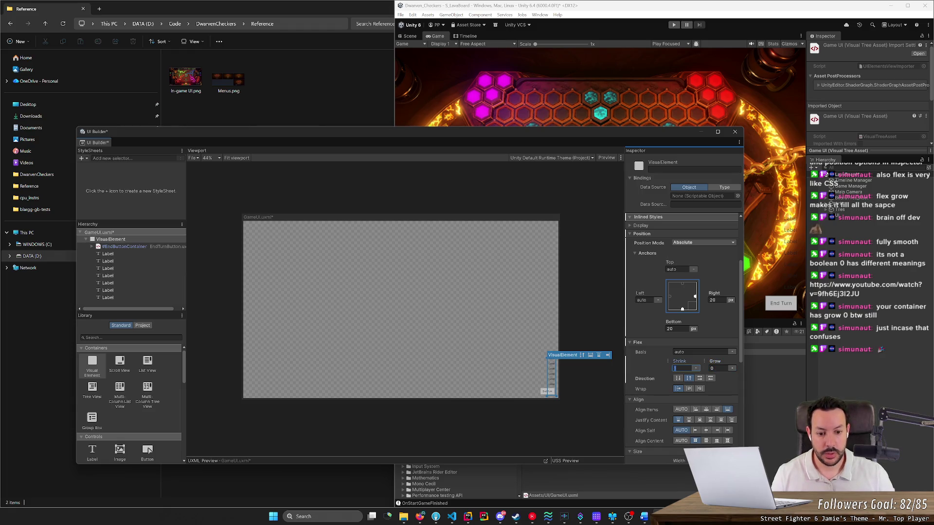
type("0")
key("Tab")
type("1")
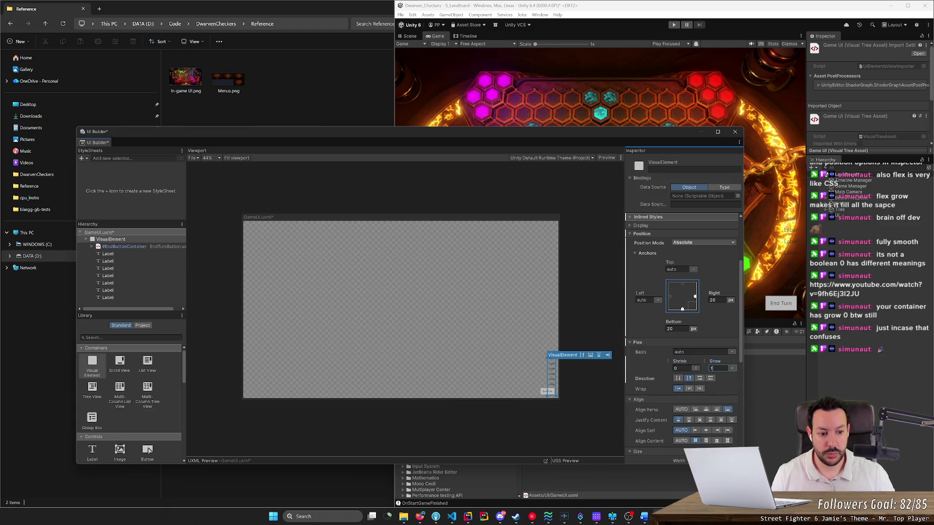
left_click(732, 351)
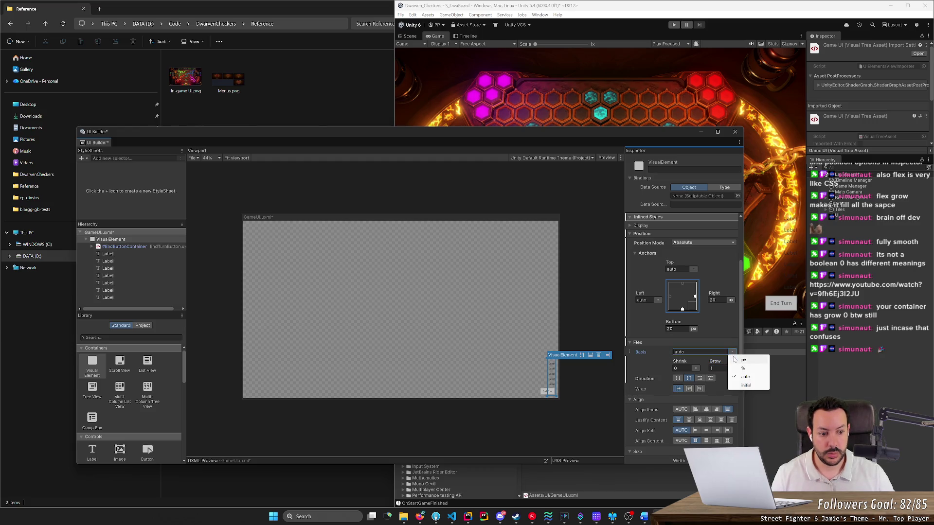
left_click(742, 361)
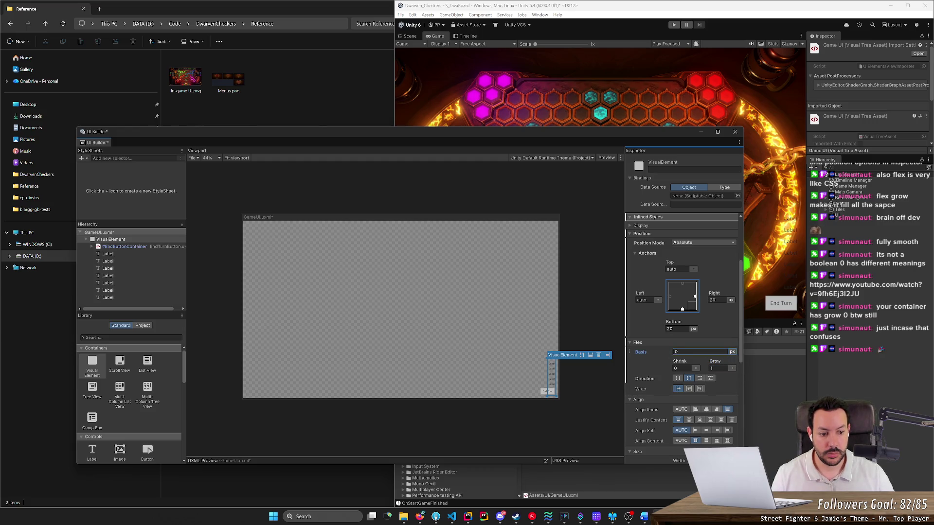
left_click(732, 351)
left_click(742, 377)
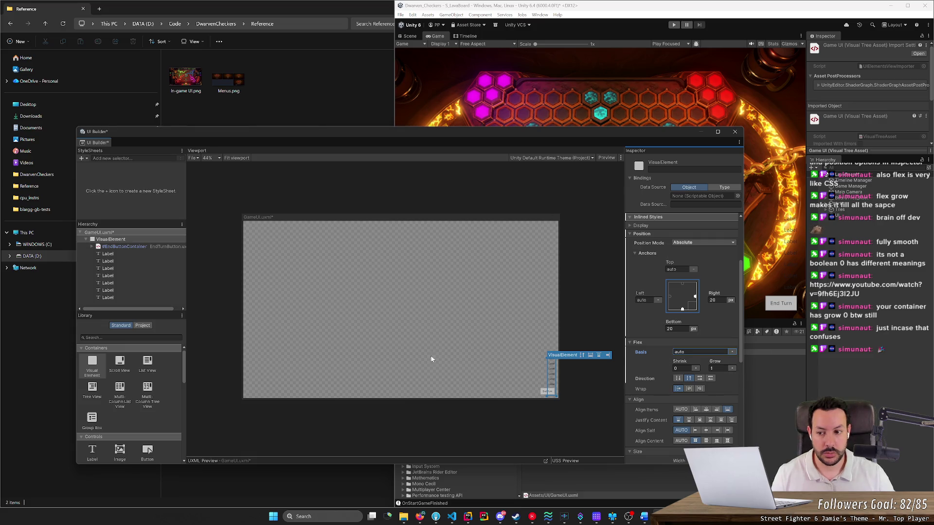
left_click(147, 247)
left_click(135, 268)
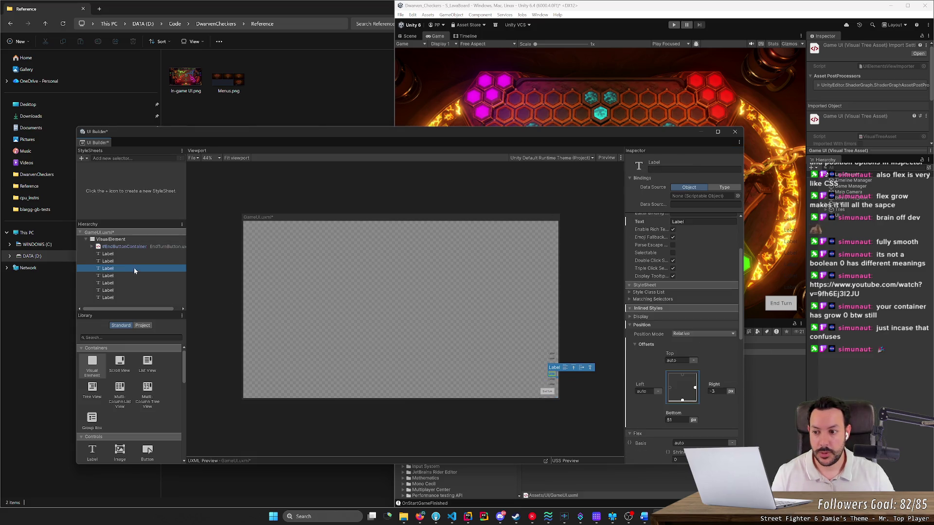
Delete the five extra Labels.
key("Delete")
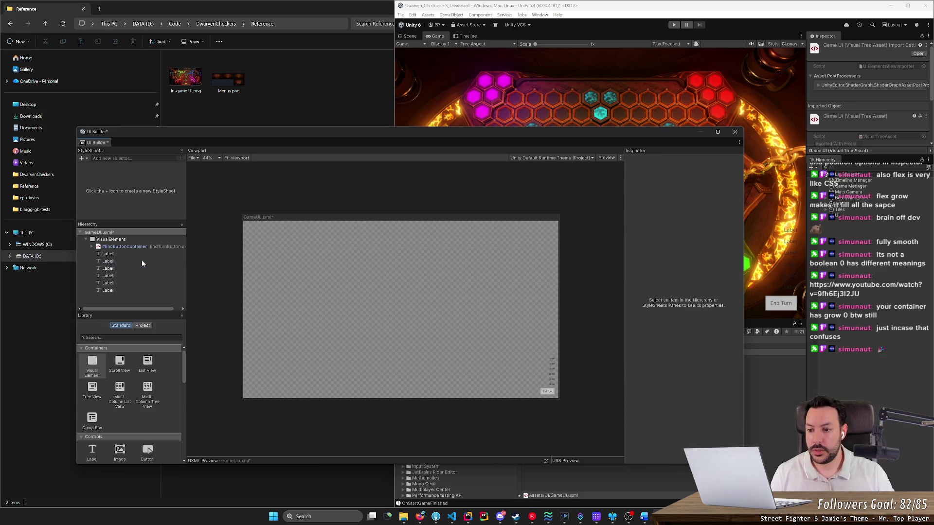
left_click(142, 267)
key("Delete")
left_click(142, 267)
key("Delete")
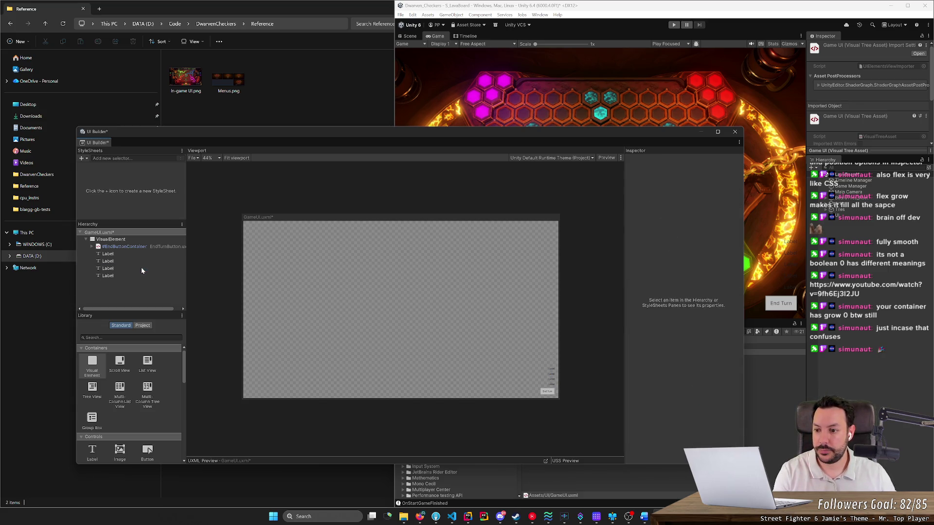
left_click(127, 267)
key("Delete")
left_click(127, 267)
key("Delete")
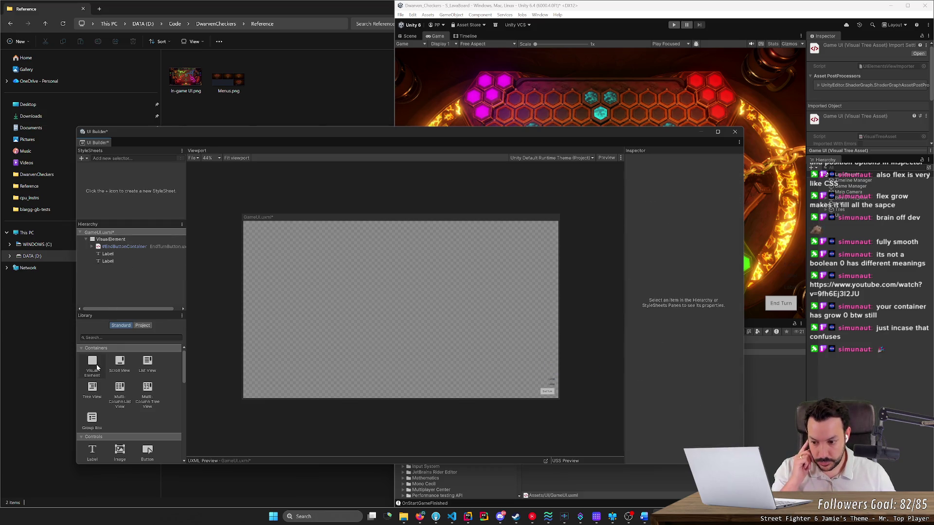
Add a new Visual Element holding the two remaining Labels, with Flex Direction set to Row.
mouse_move(97, 368)
left_mouse_down()
mouse_move(116, 329)
mouse_move(127, 254)
left_mouse_up()
left_click(116, 261)
left_click(119, 268, "shift")
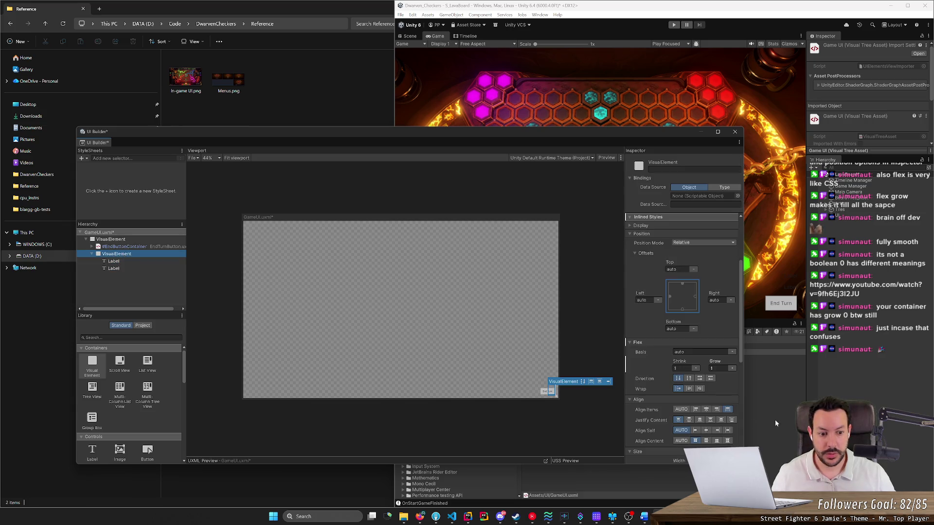
left_click(700, 379)
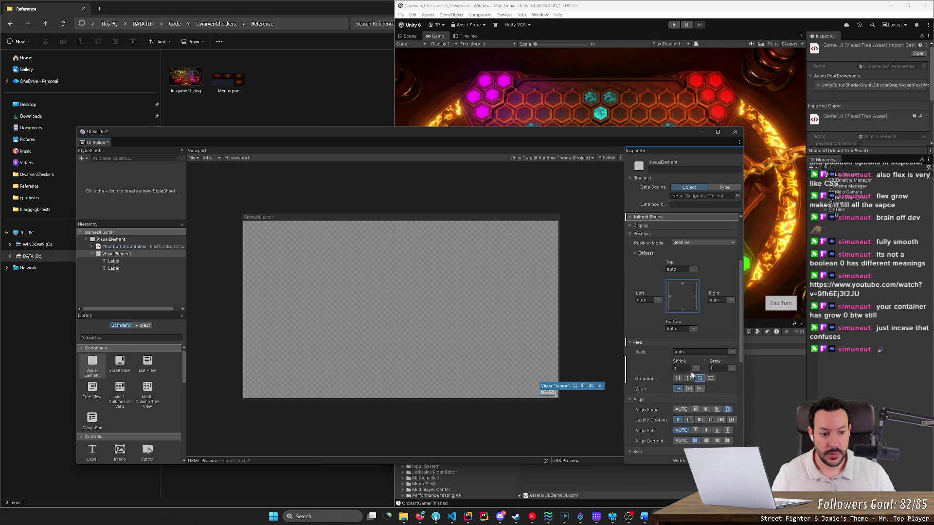
scroll(691, 374, "down", 2)
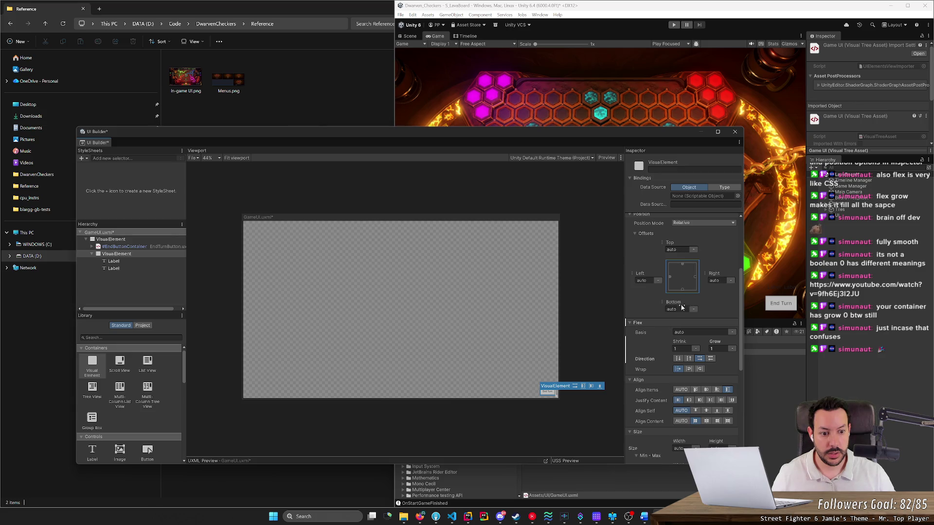
Set EndButtonContainer's Position Mode to Relative and name the new element VisualElement.
left_click(166, 247)
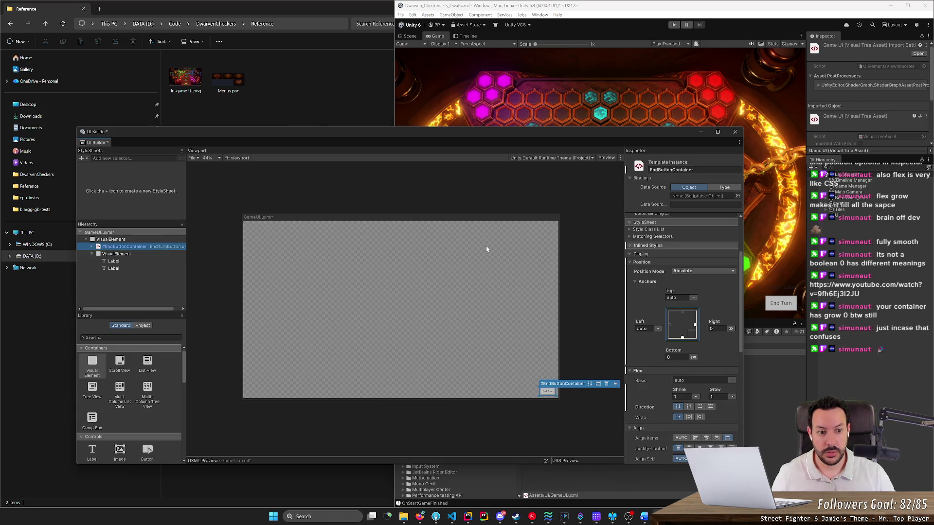
left_click(692, 272)
left_click(692, 281)
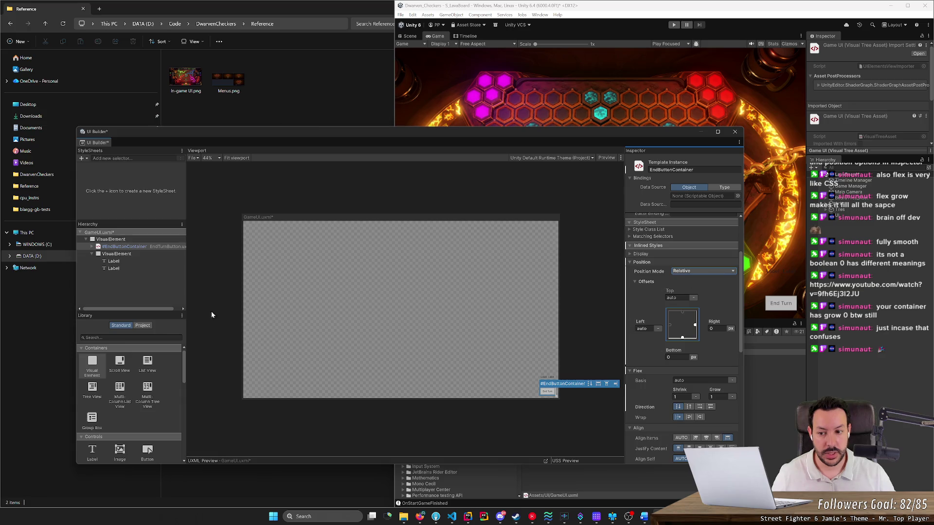
left_click(126, 252)
left_click(126, 246)
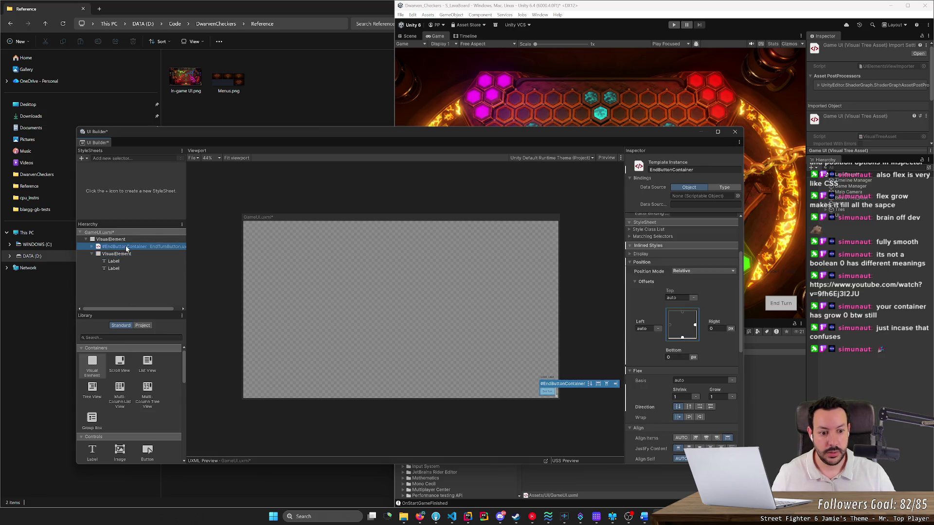
left_click(128, 254)
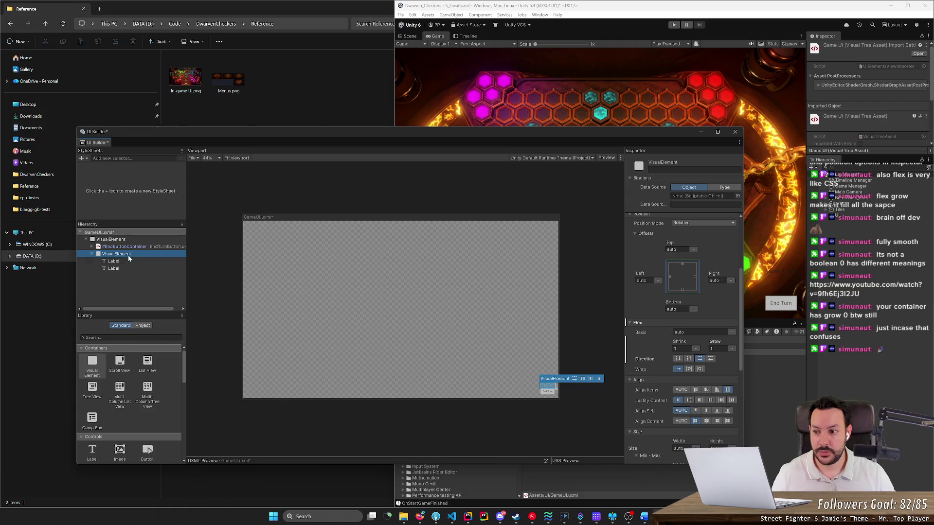
double_click(137, 254)
key("Return")
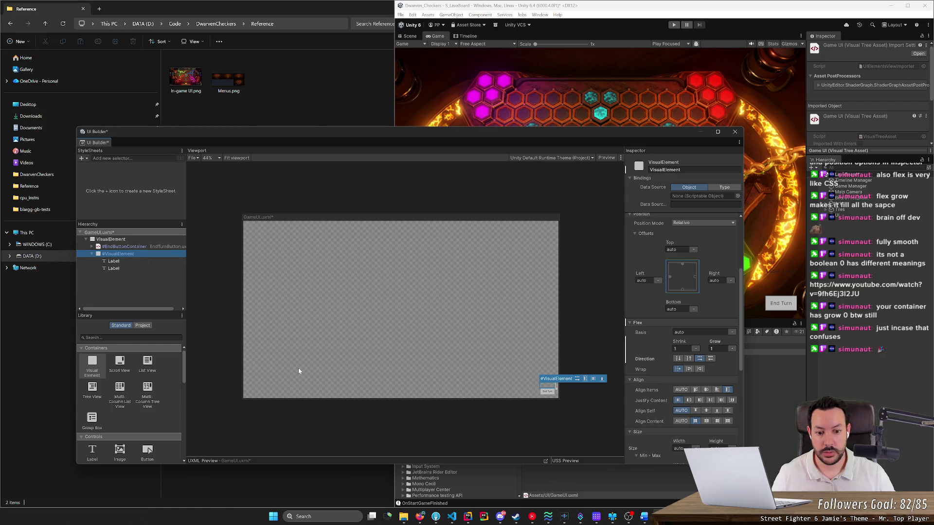
Reset the first Label's Right and Bottom offsets to auto.
left_click(567, 412)
left_click(142, 254)
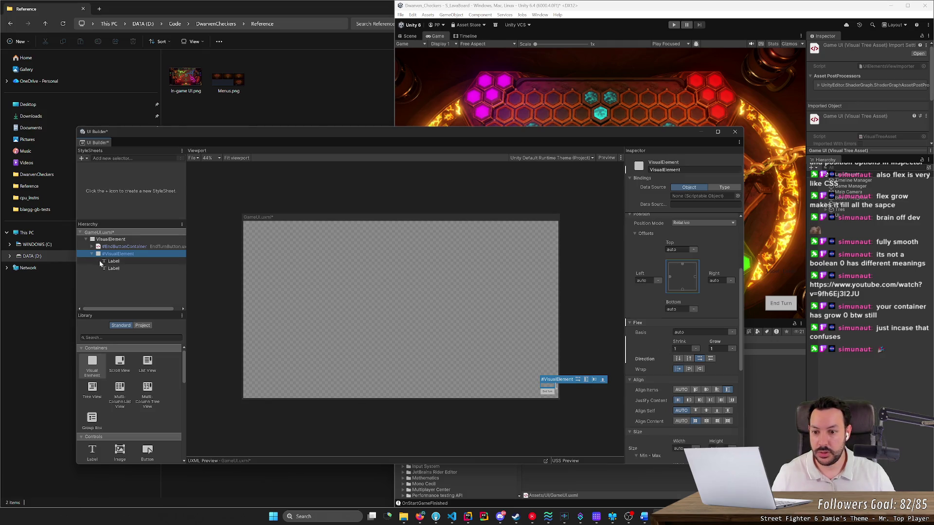
left_click(146, 278)
left_click(113, 262)
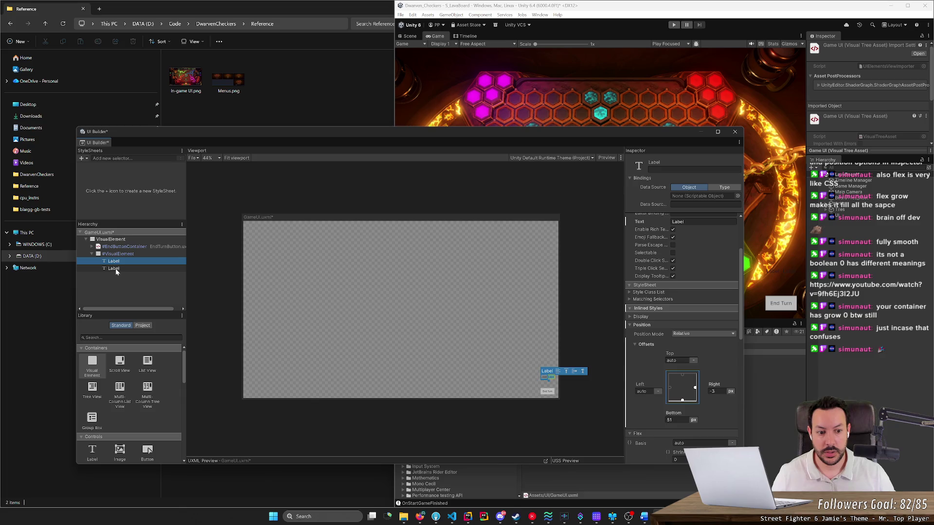
left_click(697, 334)
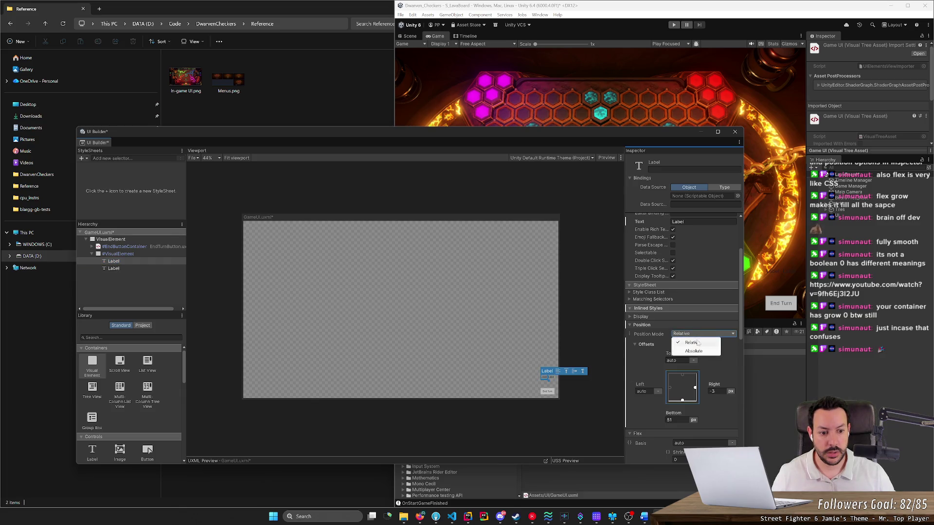
left_click(712, 392)
type("0")
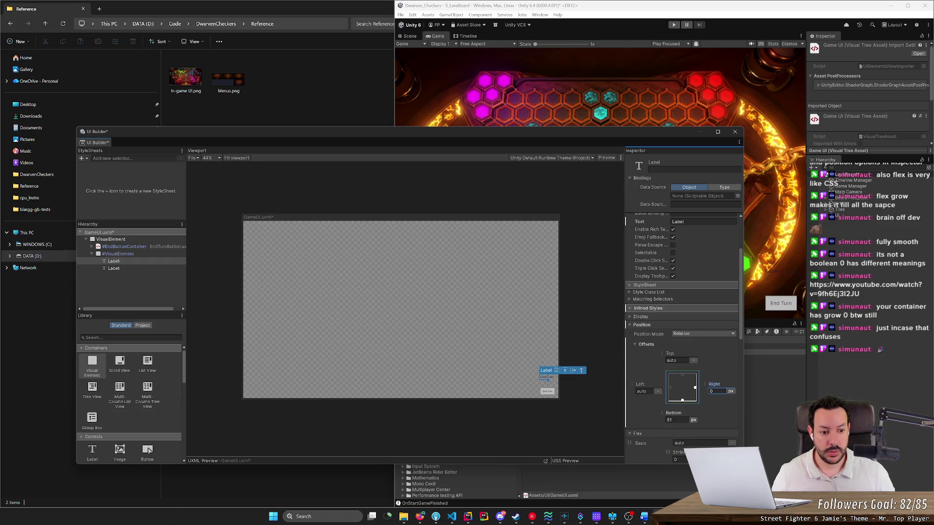
key("Tab")
type("0")
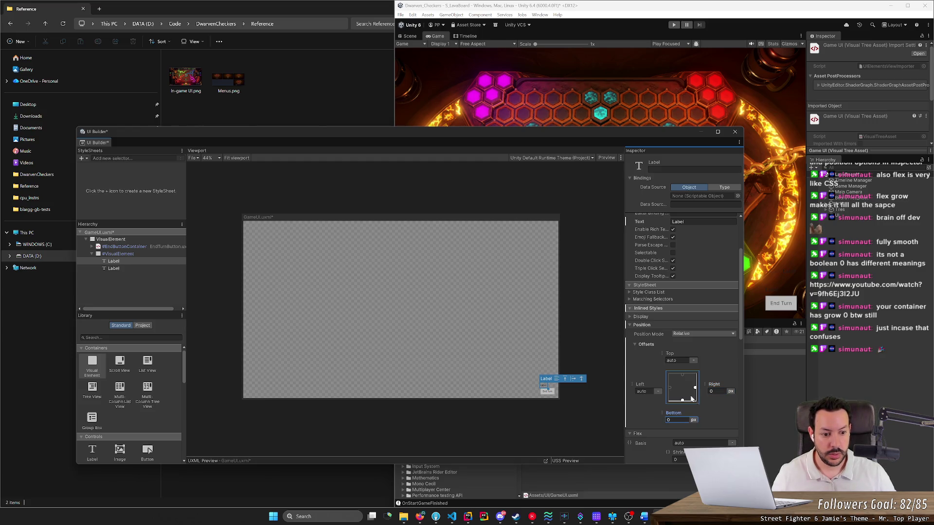
left_click(695, 393)
left_click(683, 400)
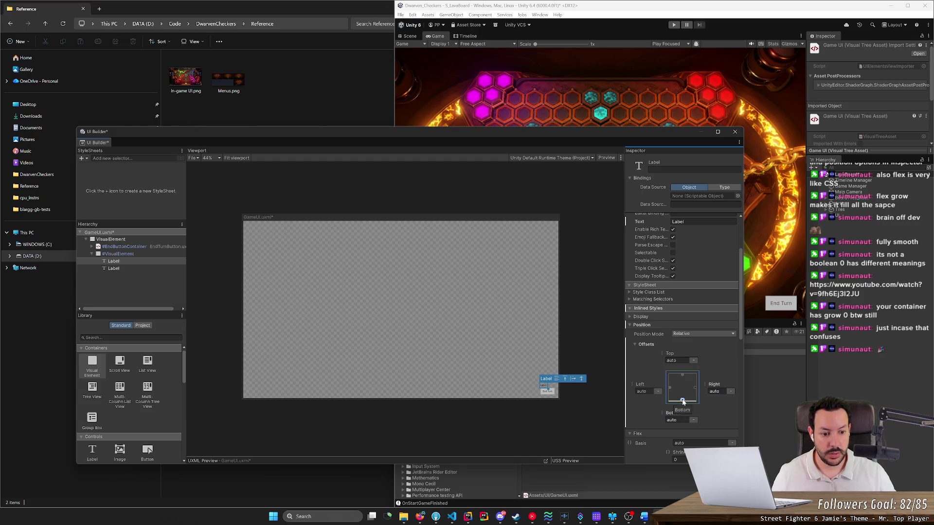
Reset the second Label's Right and Bottom offsets to auto.
left_click(100, 269)
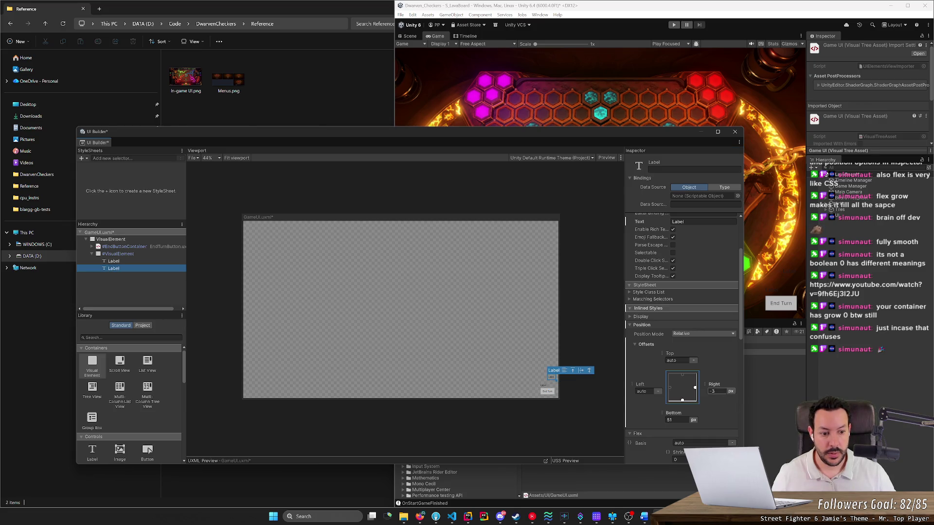
left_click(695, 389)
left_click(682, 400)
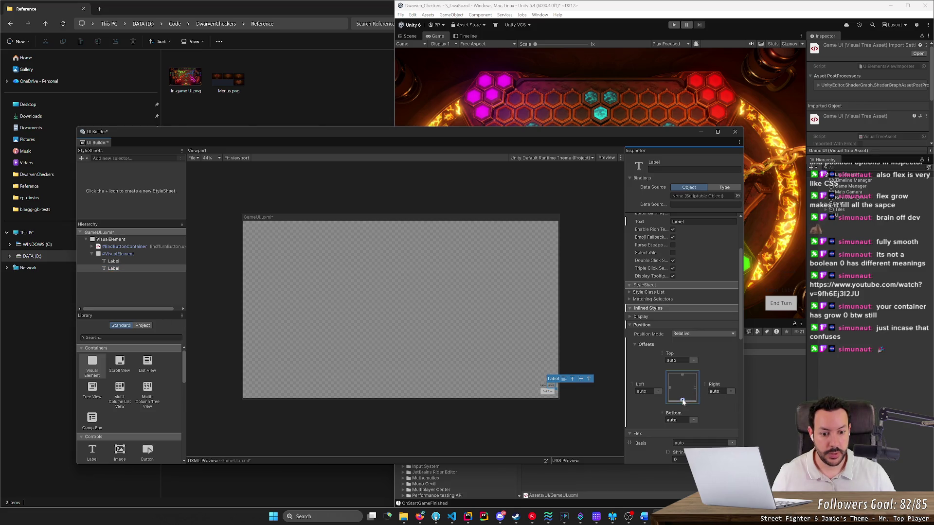
left_click(146, 286)
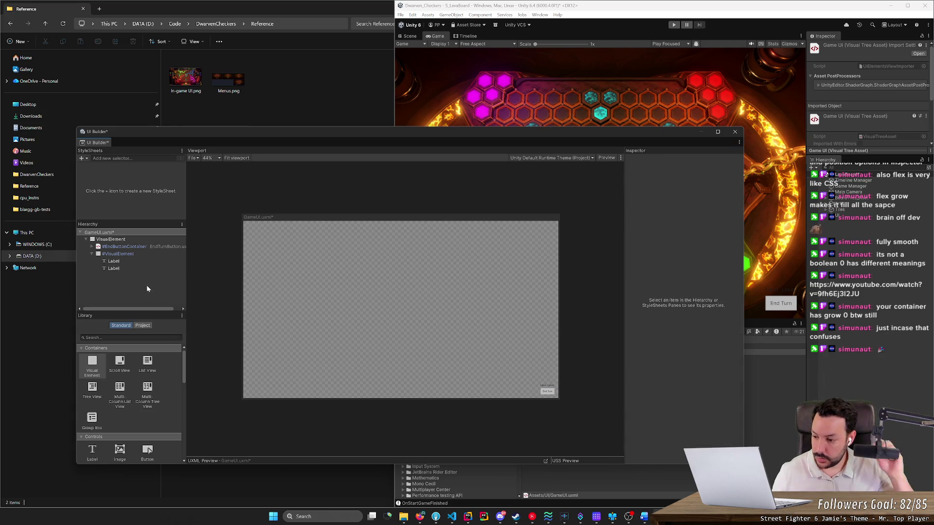
Make the first Label's text colour white.
left_click(114, 263)
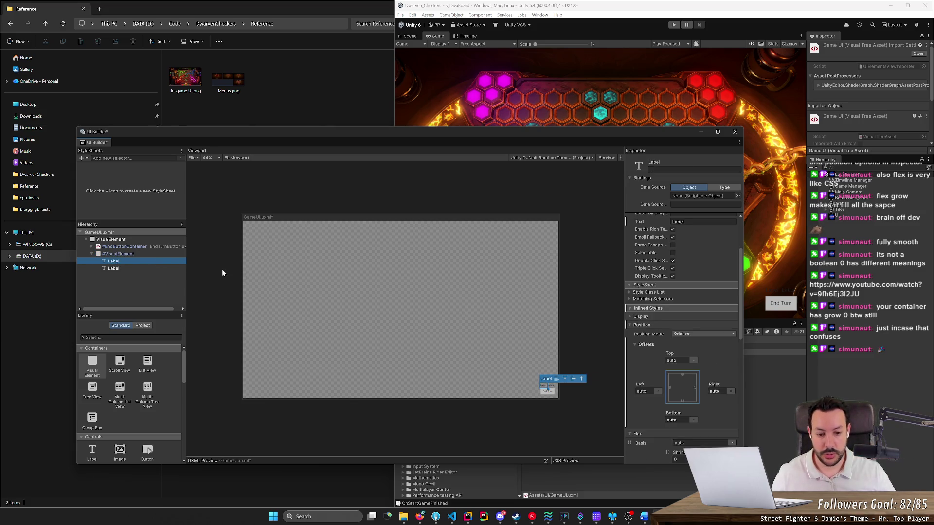
scroll(654, 364, "up", 3)
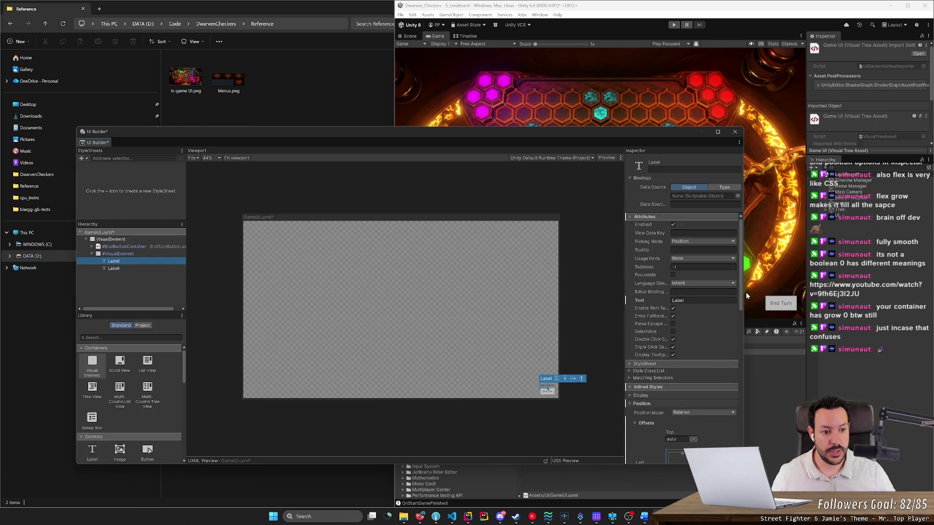
left_click_drag(742, 298, 740, 433)
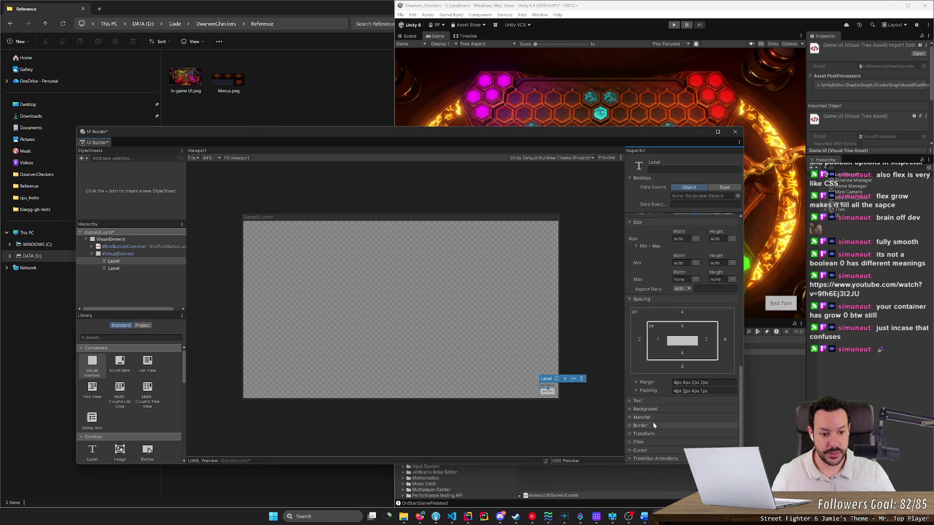
left_click(630, 401)
scroll(660, 417, "down", 2)
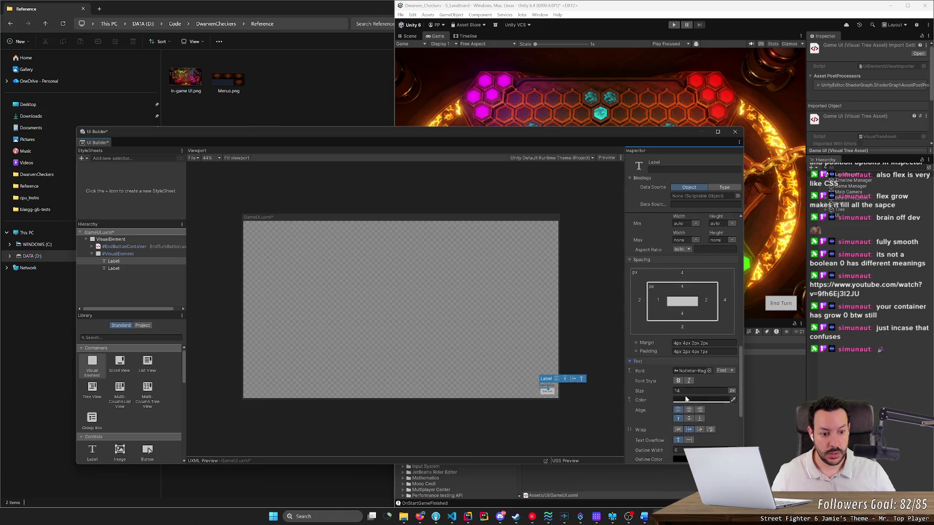
left_click(685, 399)
mouse_move(708, 343)
left_mouse_down()
mouse_move(719, 320)
mouse_move(706, 307)
left_mouse_up()
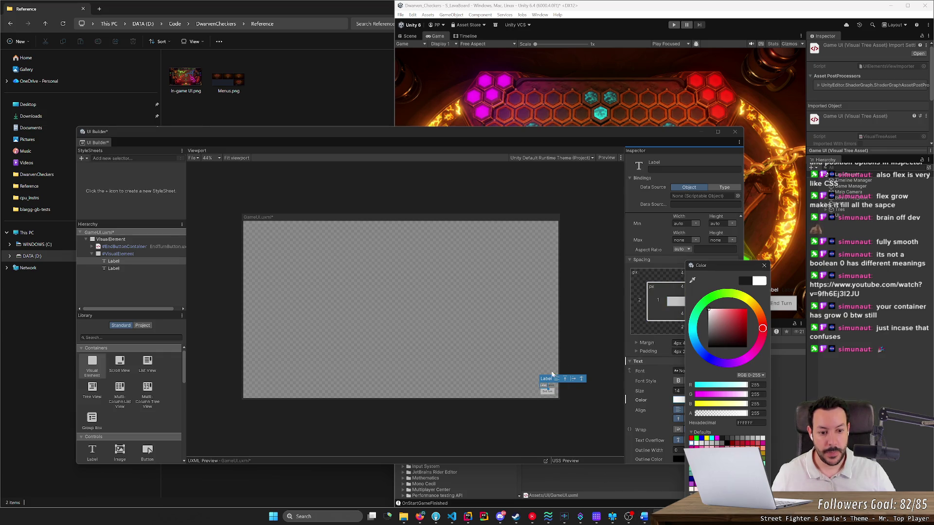
left_click(656, 316)
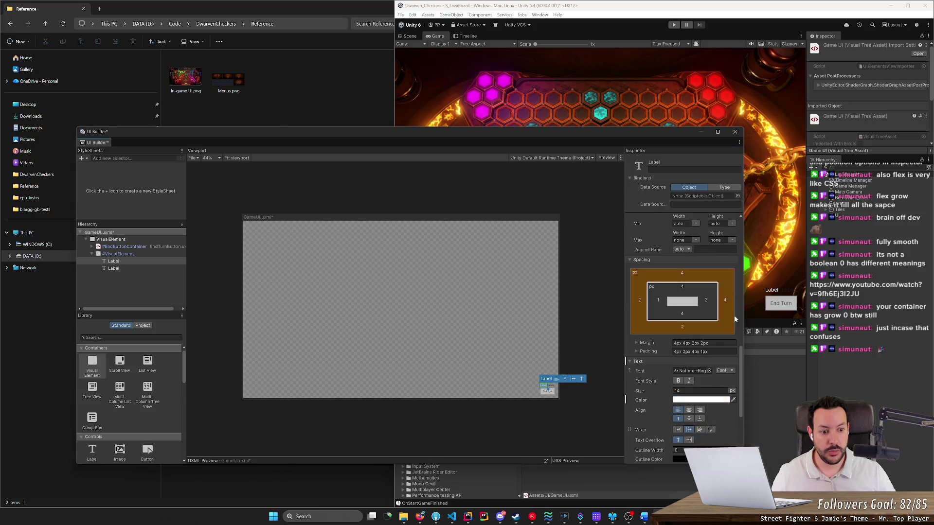
scroll(680, 317, "up", 10)
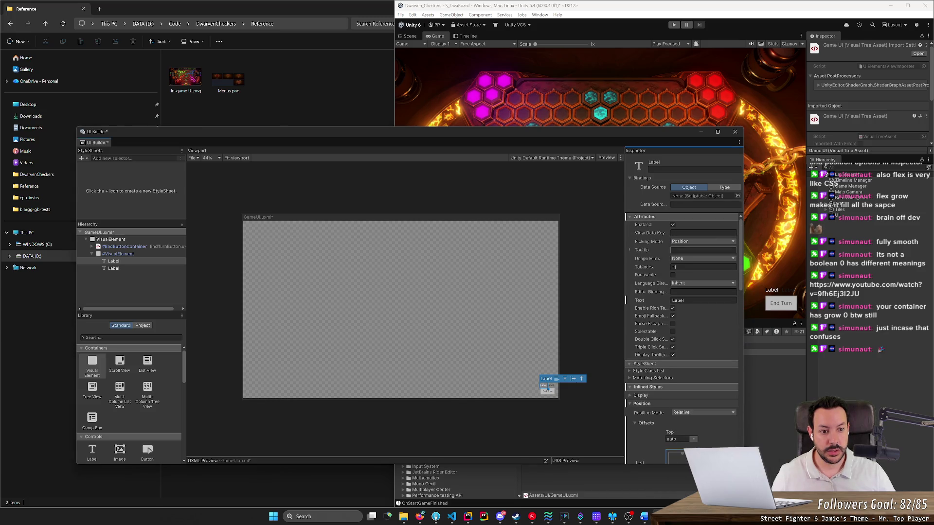
Set the Label's text to 'Movement Tiles Remaining:'.
left_click(681, 300)
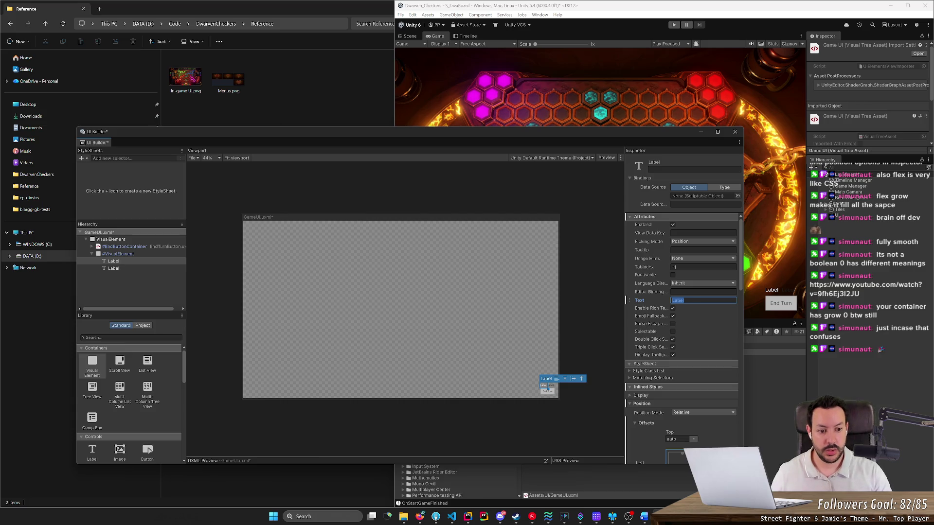
type("Movement")
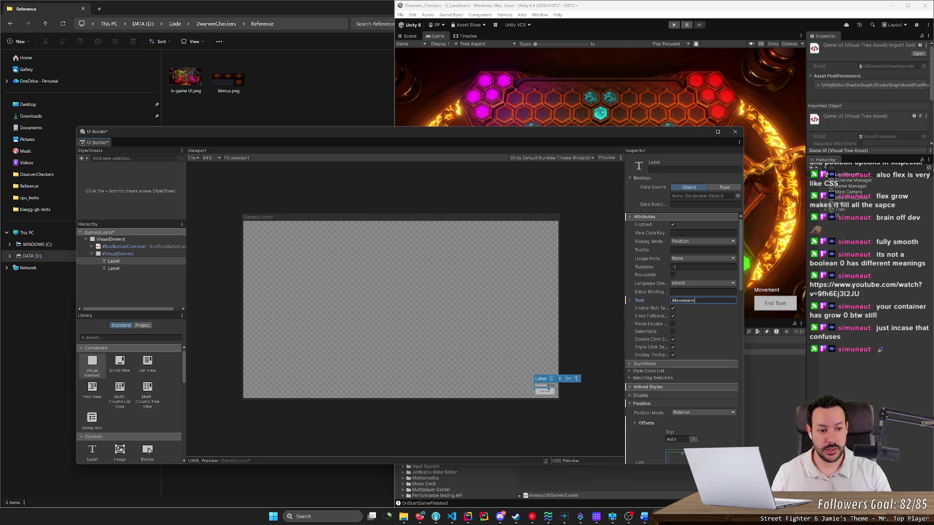
type(" Tiles:")
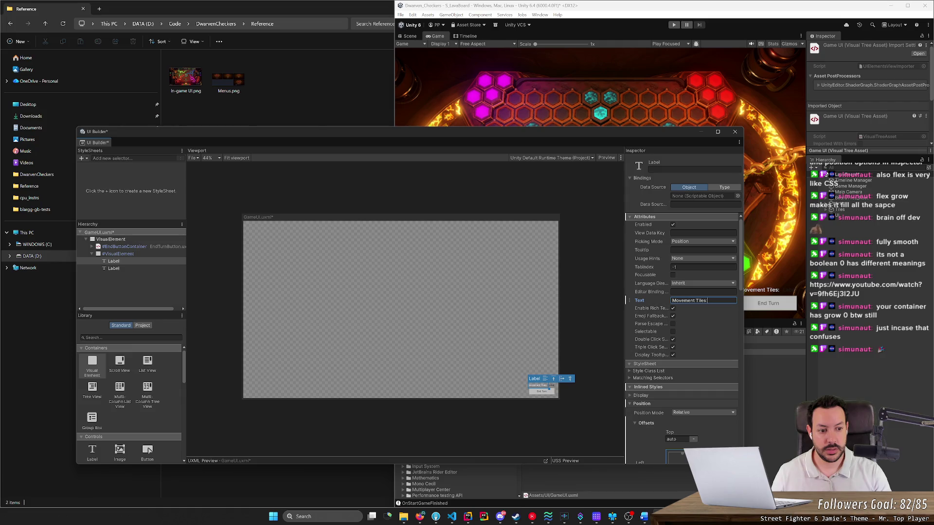
key("BackSpace")
type("Remaining:")
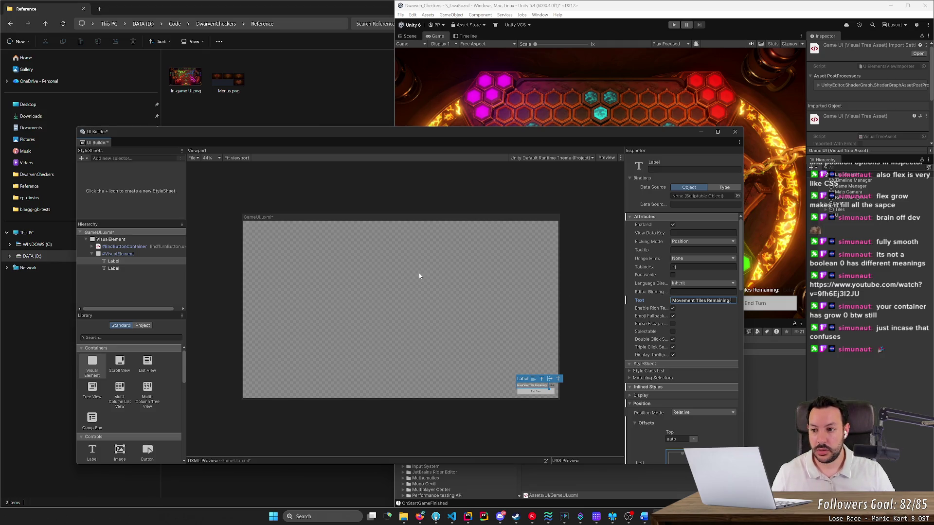
left_click(139, 254)
left_click(138, 247)
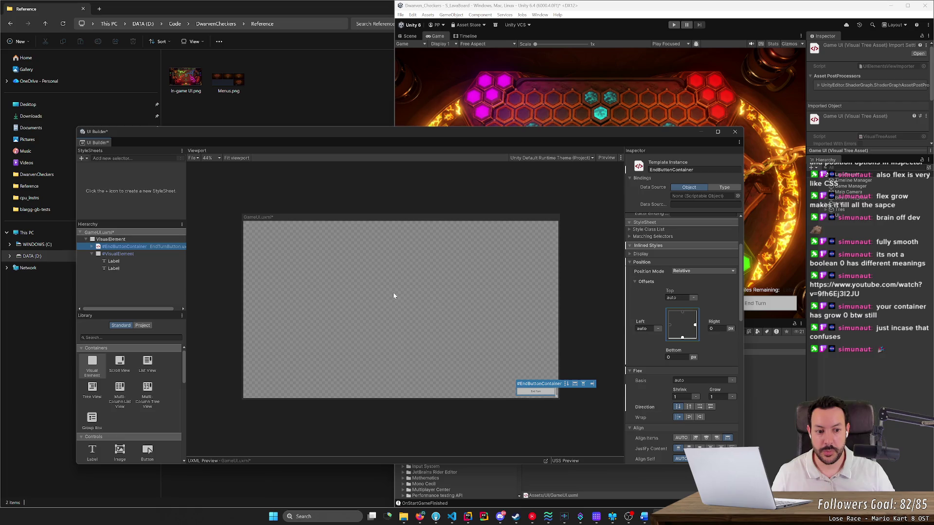
Give EndButtonContainer Flex Shrink 0, Grow 0 and row-reverse direction.
left_click(719, 397)
type("0")
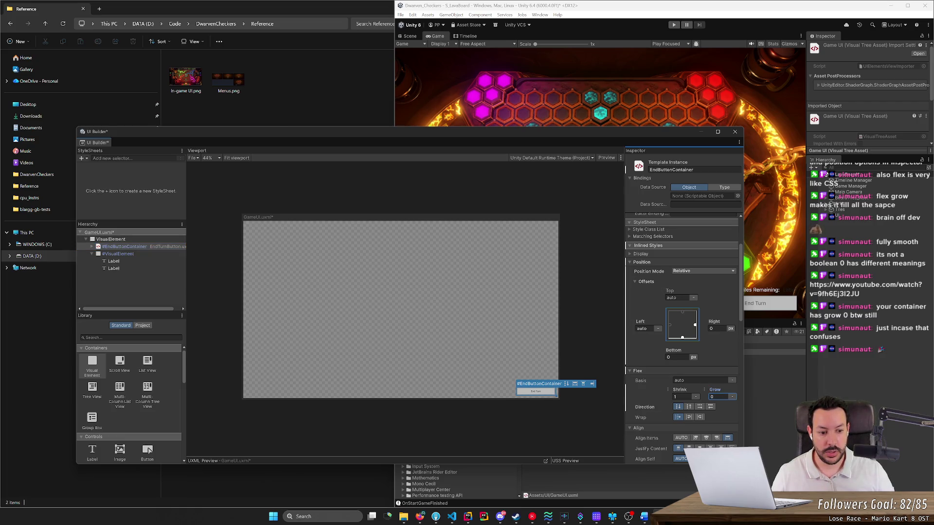
left_click(683, 397)
type("0")
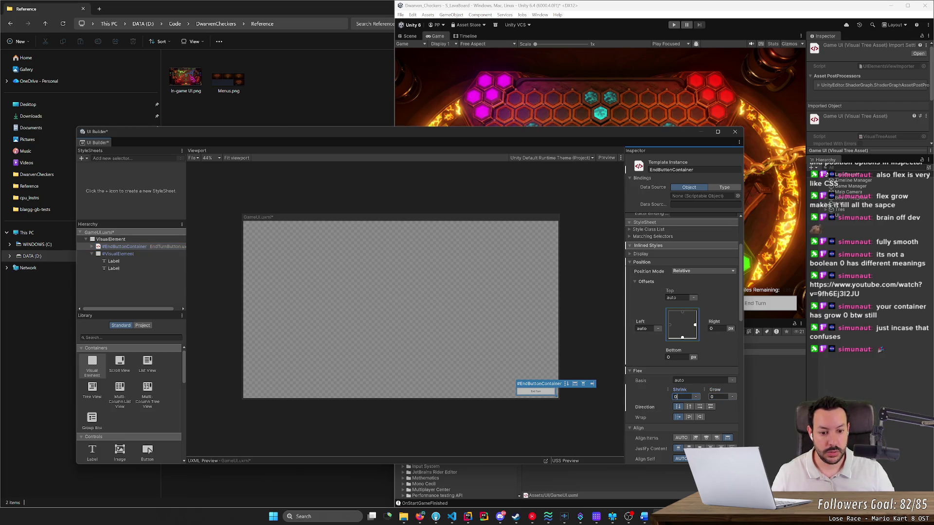
key("Tab")
type("1")
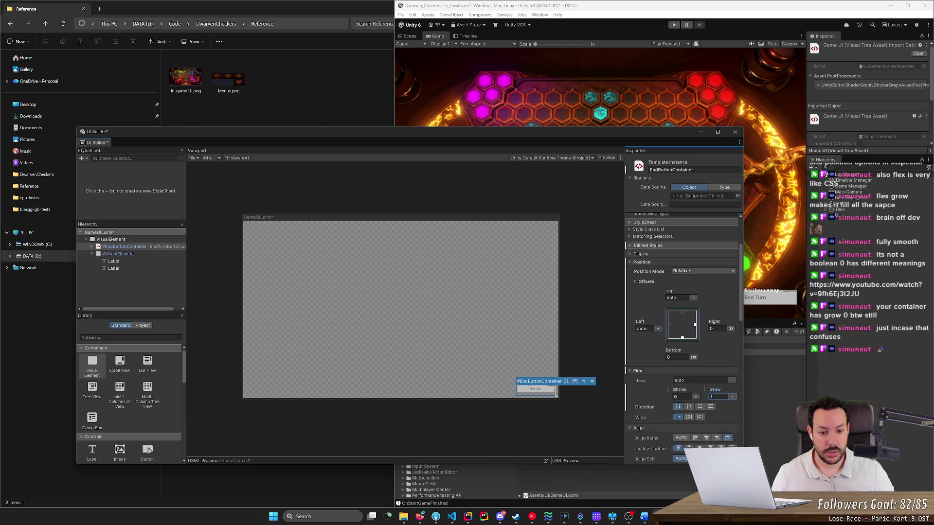
key("BackSpace")
type("0")
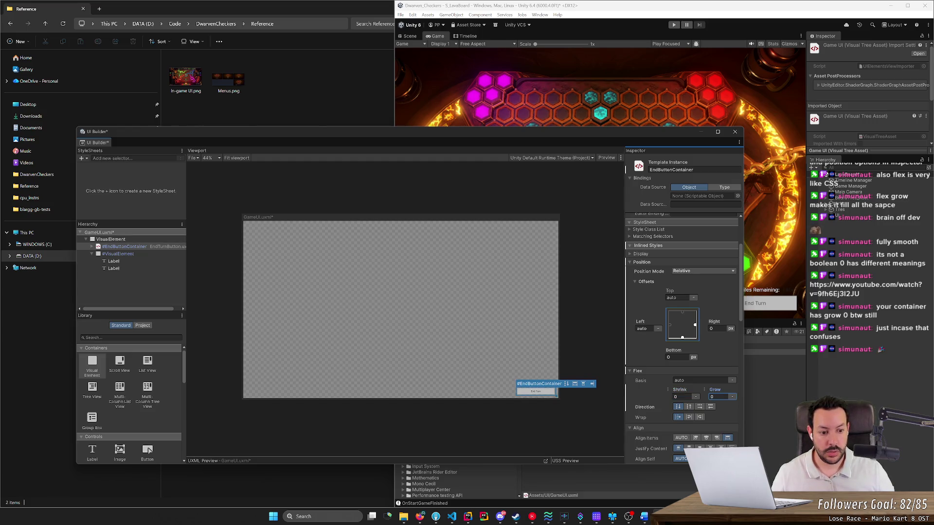
key("shift+Tab")
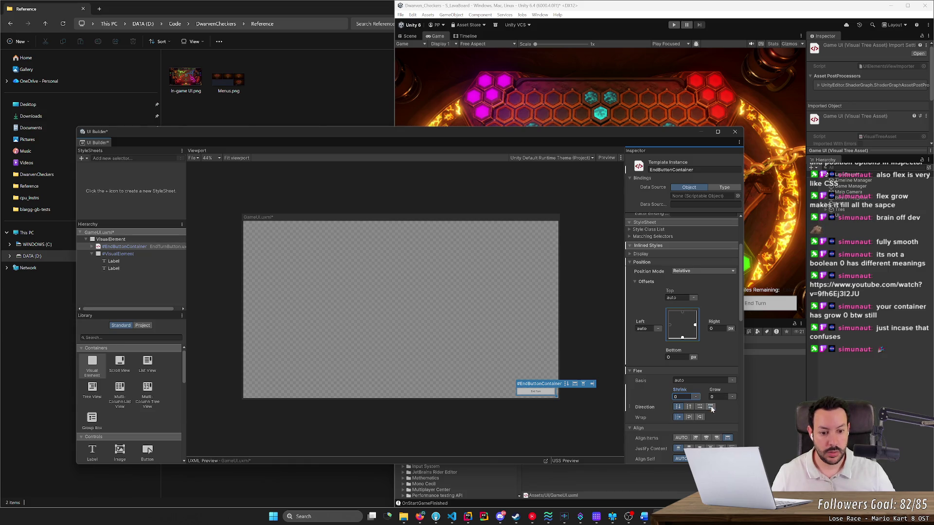
left_click(710, 407)
left_click(720, 428)
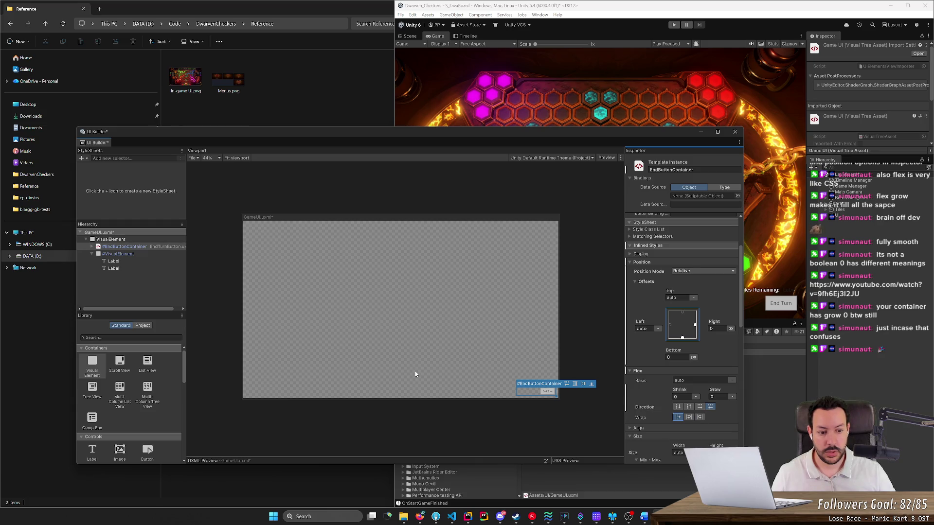
Give the label container row-reverse direction with Flex Shrink 0 and Grow 0.
left_click(532, 385)
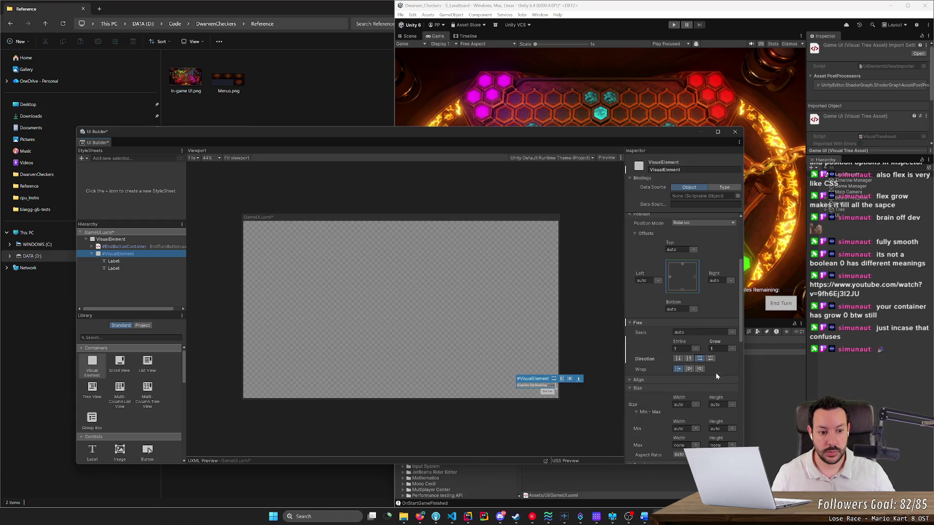
left_click(711, 358)
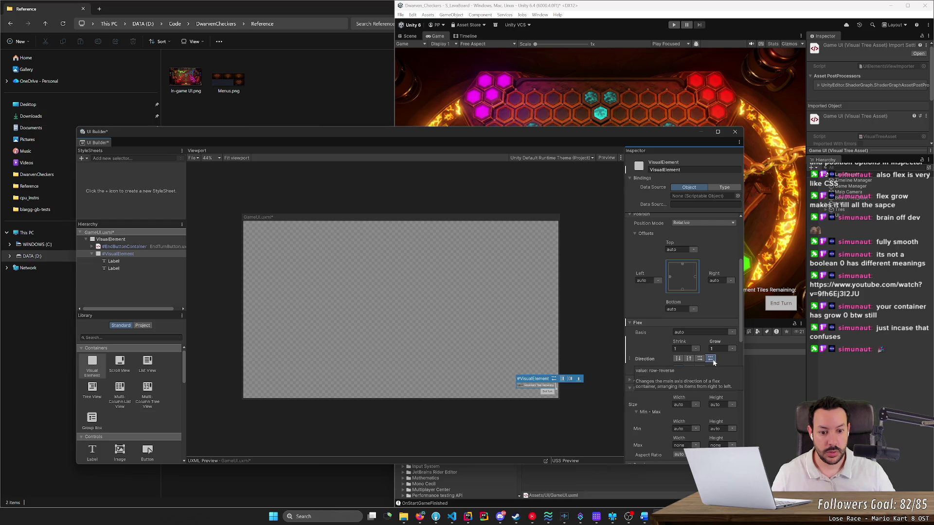
left_click(140, 263)
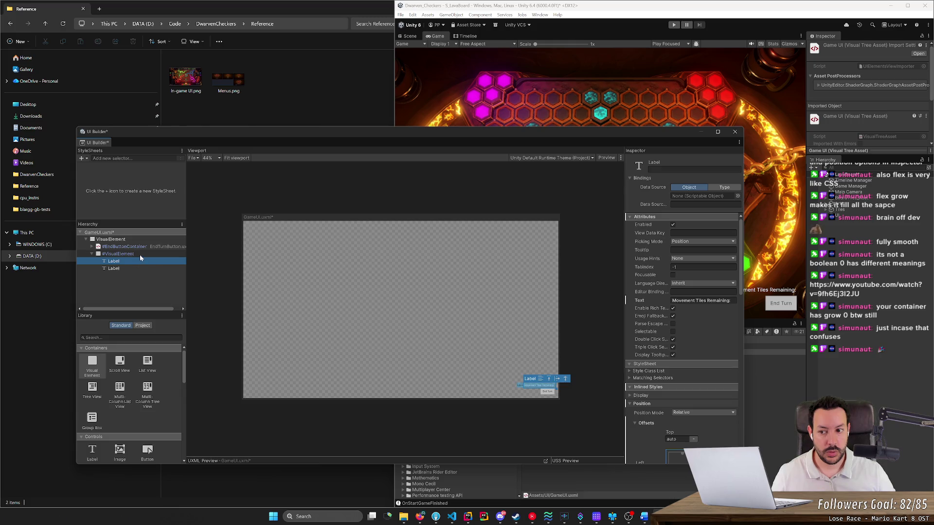
left_click(140, 254)
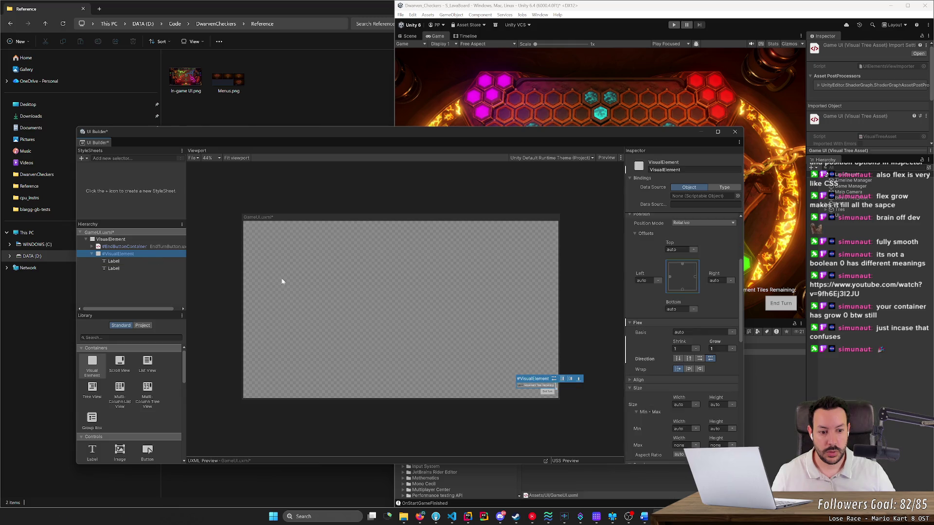
left_click(681, 349)
type("0")
key("Tab")
type("0")
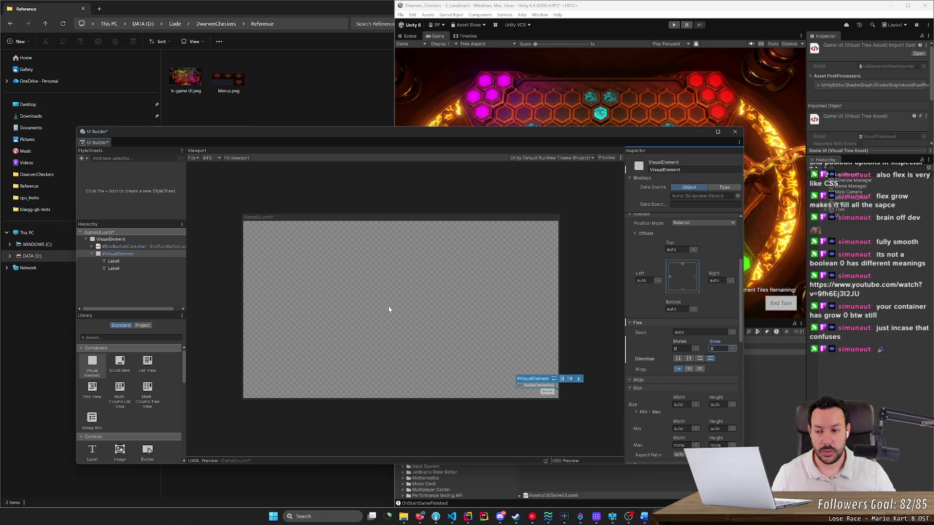
left_click(161, 263)
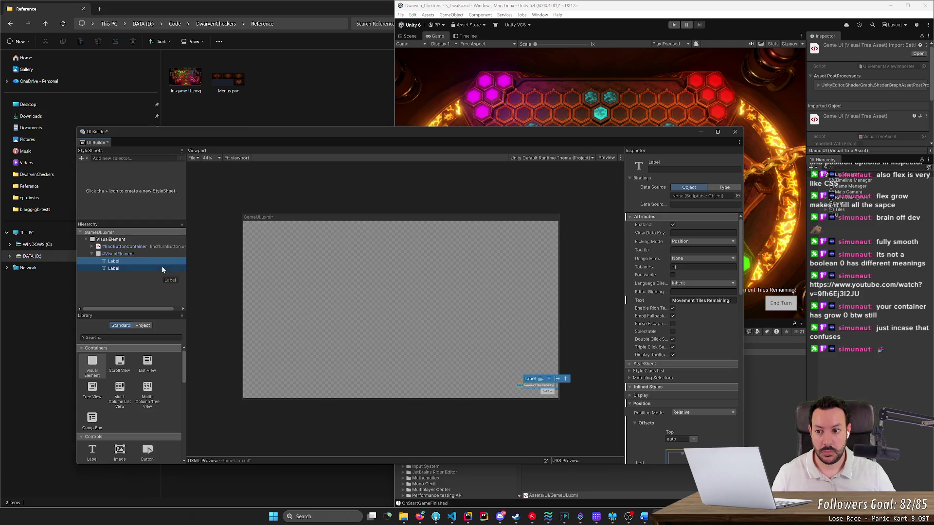
left_click(161, 269)
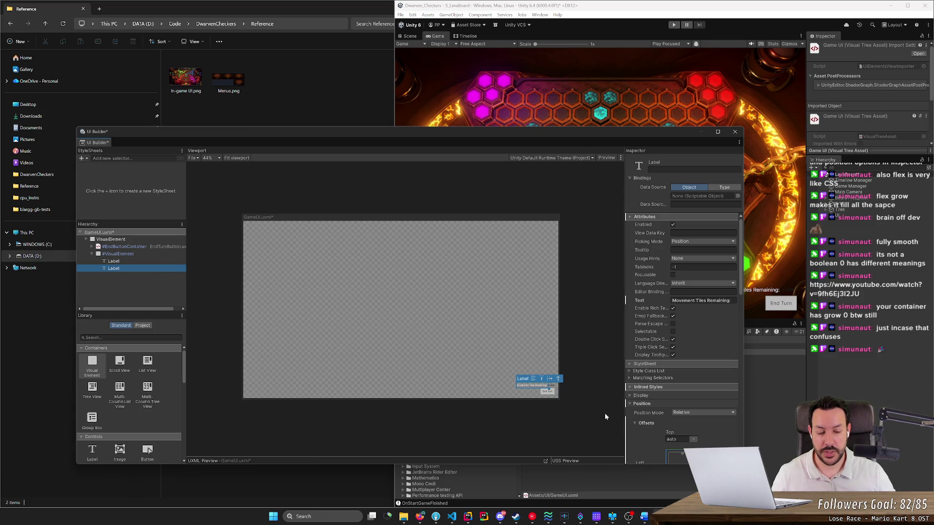
Set the placeholder Label's text colour to white (FFFFFF).
scroll(605, 413, "up", 5)
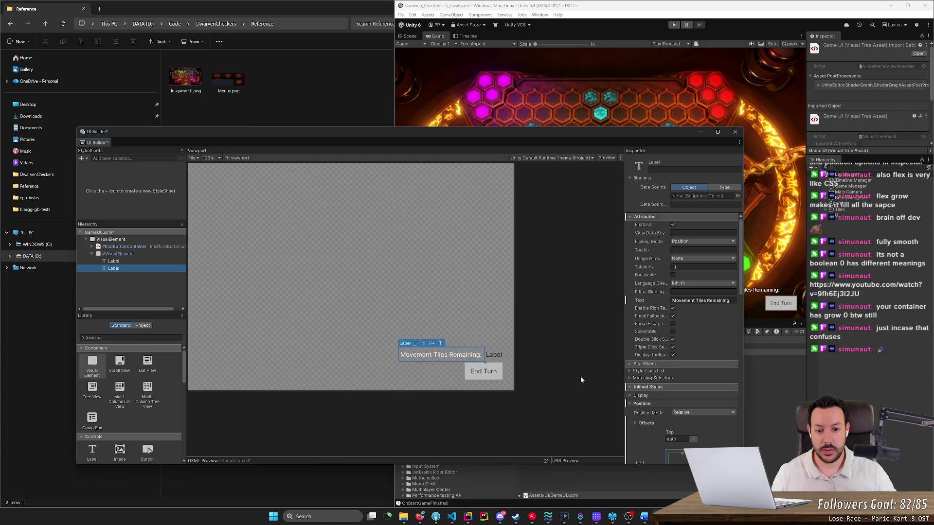
scroll(579, 379, "up", 1)
left_click(152, 262)
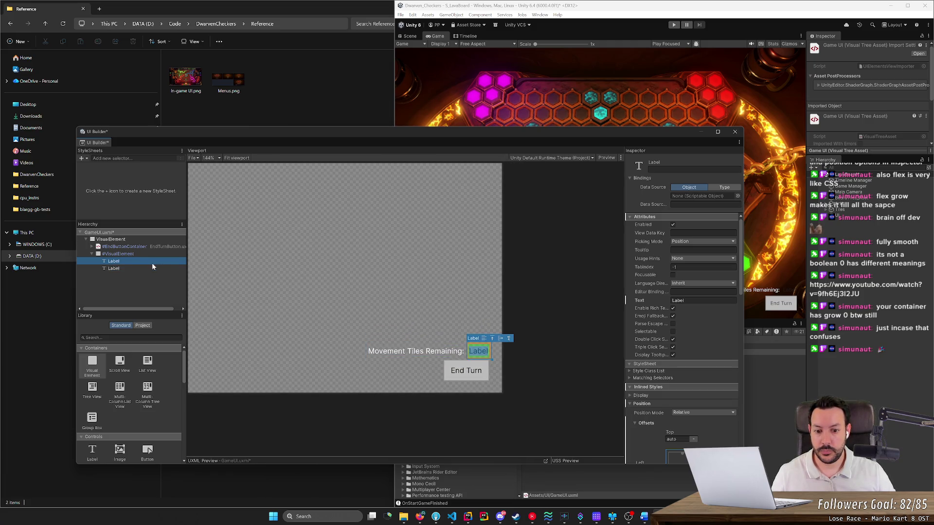
scroll(703, 361, "down", 3)
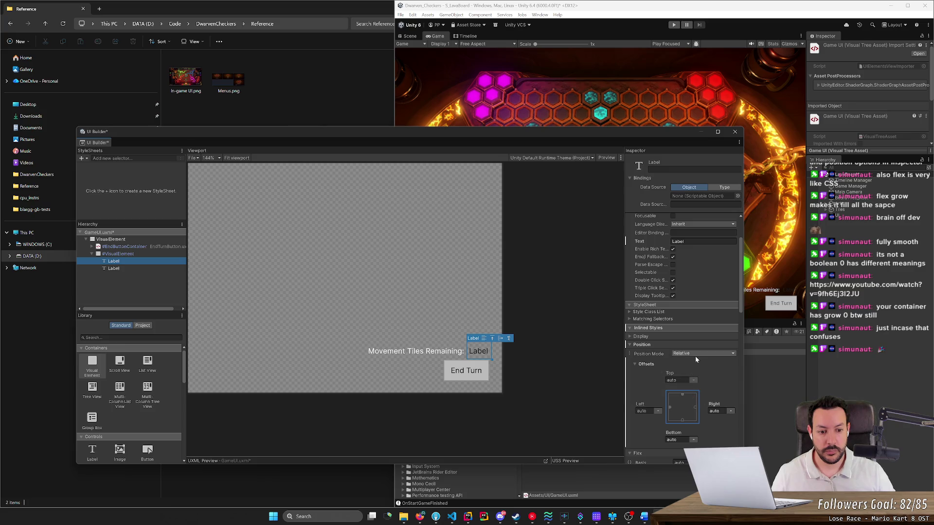
scroll(701, 365, "down", 3)
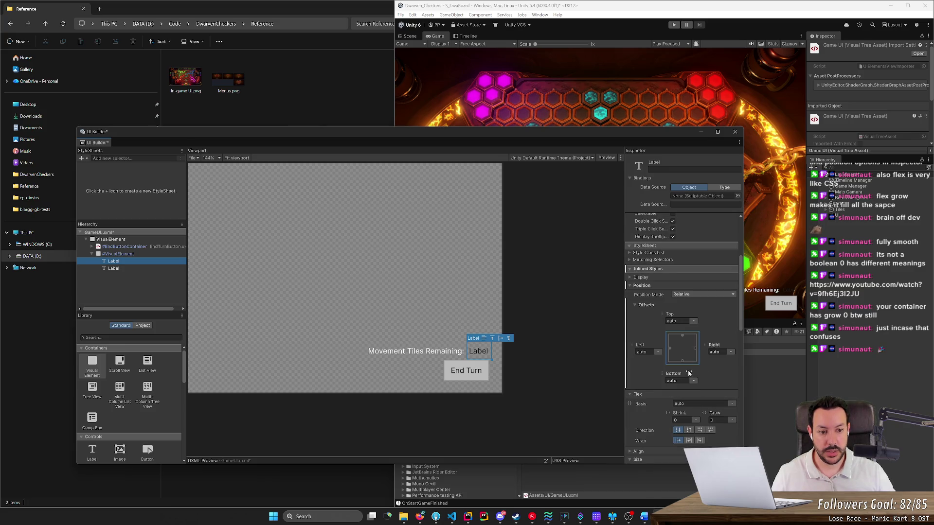
scroll(688, 373, "down", 2)
scroll(687, 372, "down", 8)
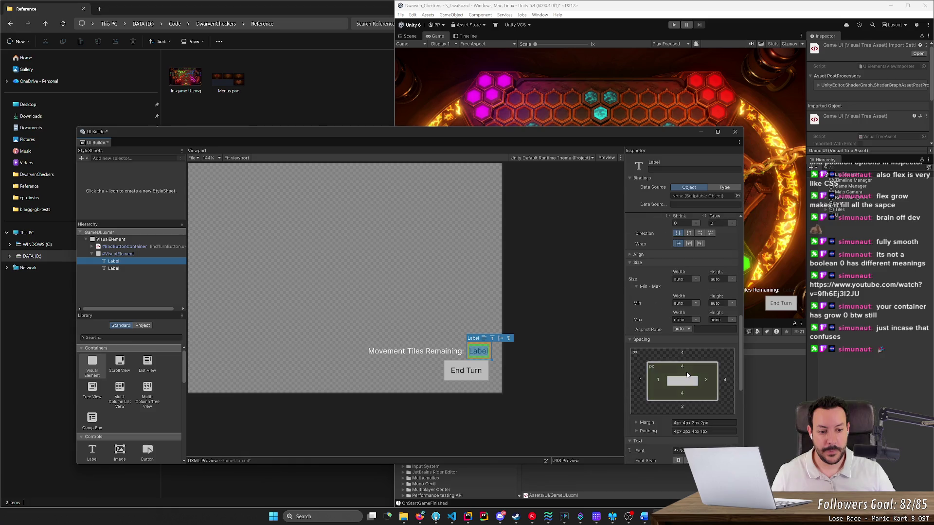
scroll(680, 370, "down", 4)
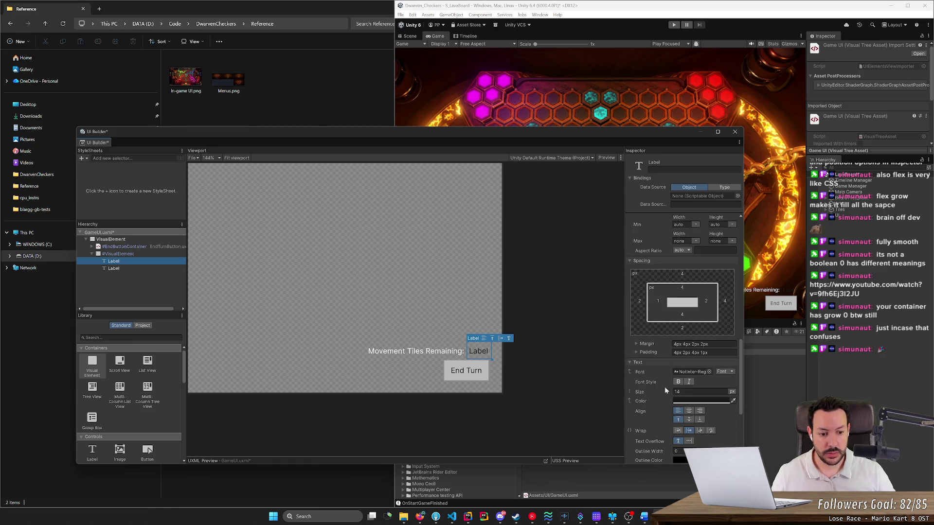
left_click(689, 402)
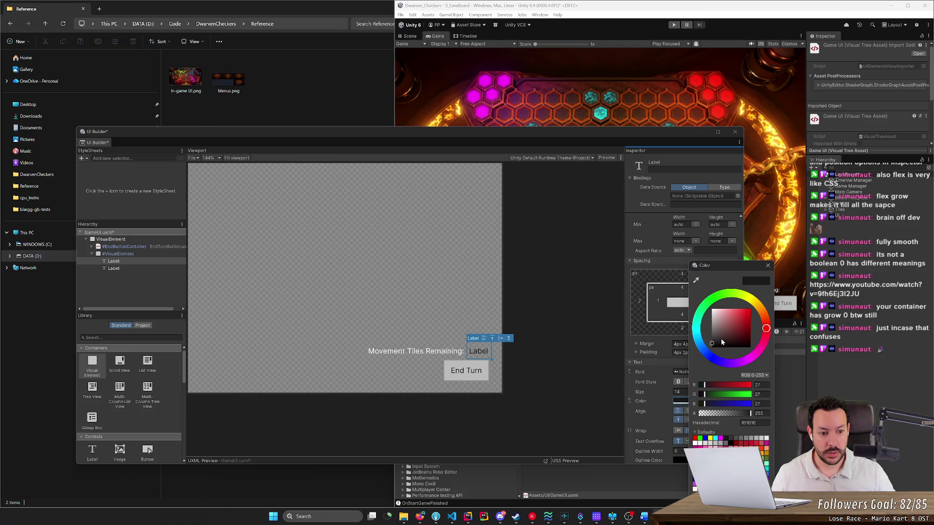
left_click_drag(721, 342, 711, 309)
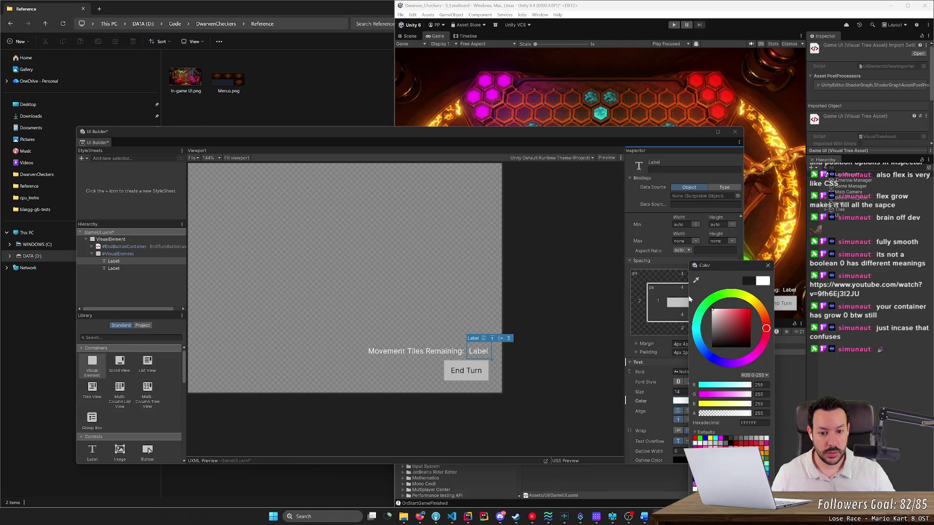
left_click(631, 261)
Replace the Label's placeholder text with '33' directly on the canvas.
double_click(478, 351)
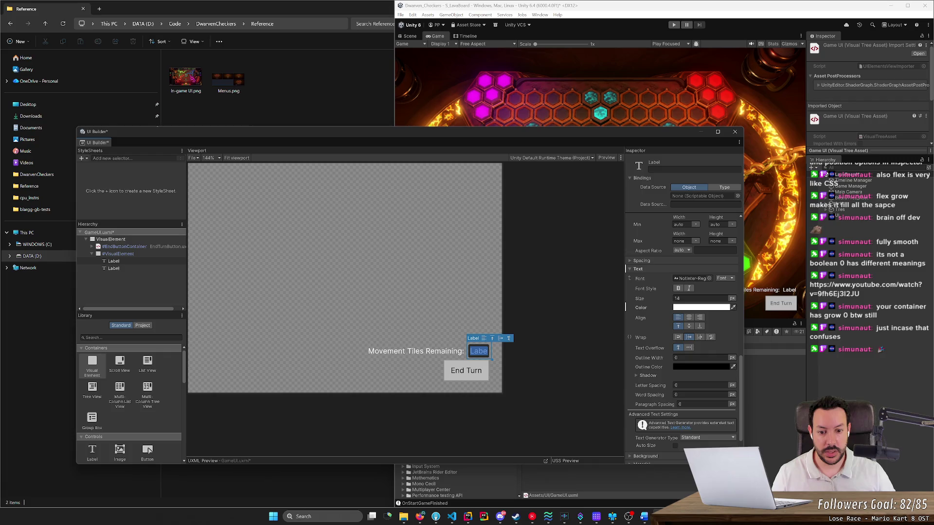
key("BackSpace")
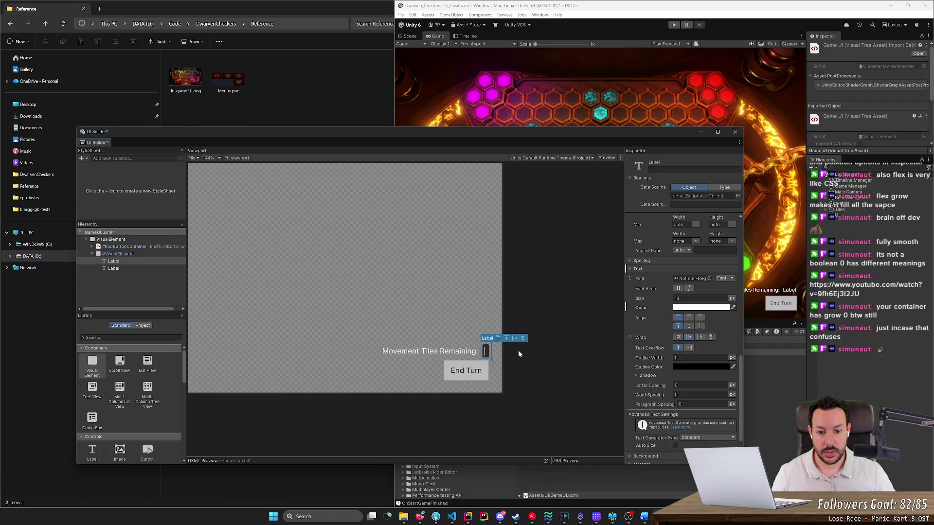
type("33")
key("Escape")
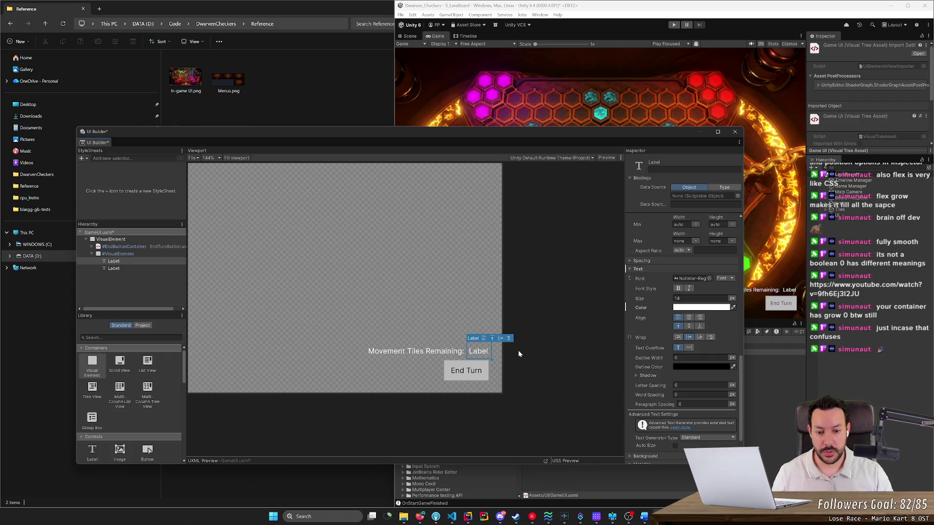
left_click(481, 354)
type("3")
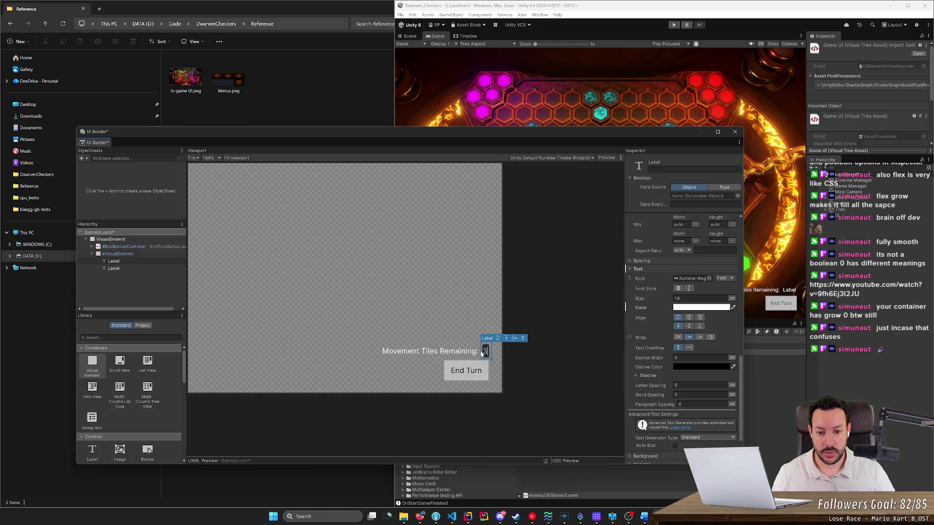
Select the 3 counter label and drag its Min Width to about 22 px.
left_click(158, 296)
left_click(486, 351)
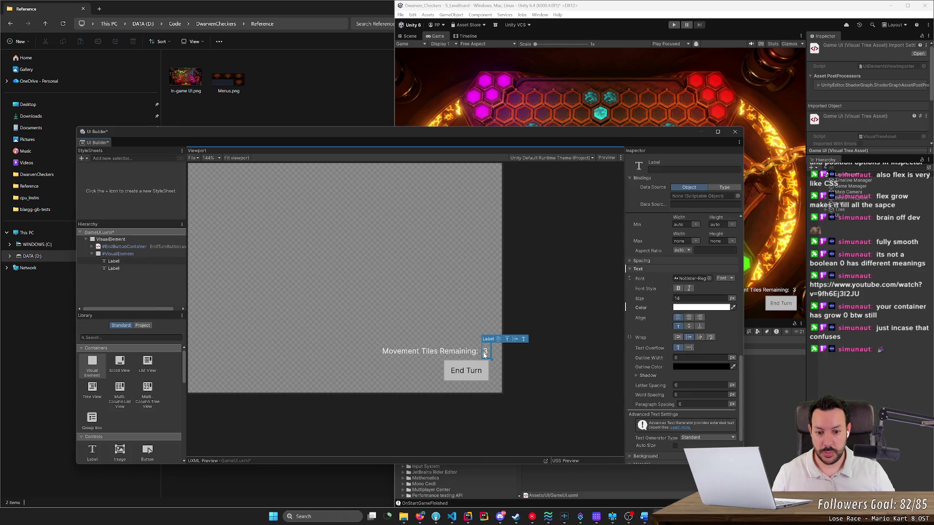
key("Return")
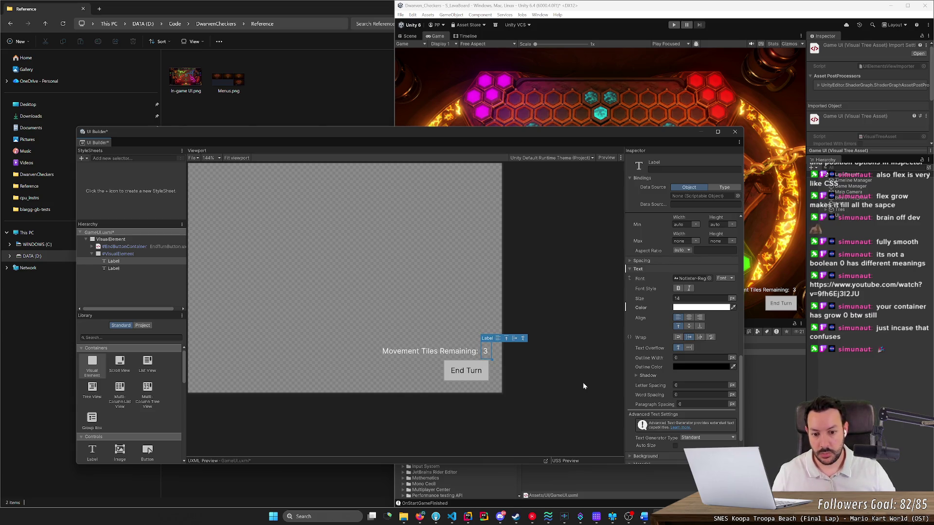
scroll(743, 363, "up", 1)
left_click_drag(743, 362, 746, 308)
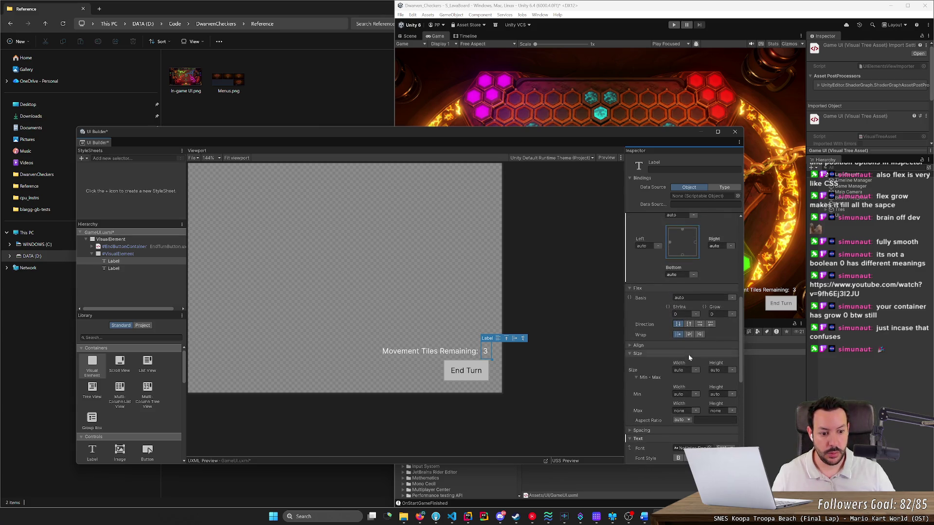
left_click_drag(679, 388, 684, 390)
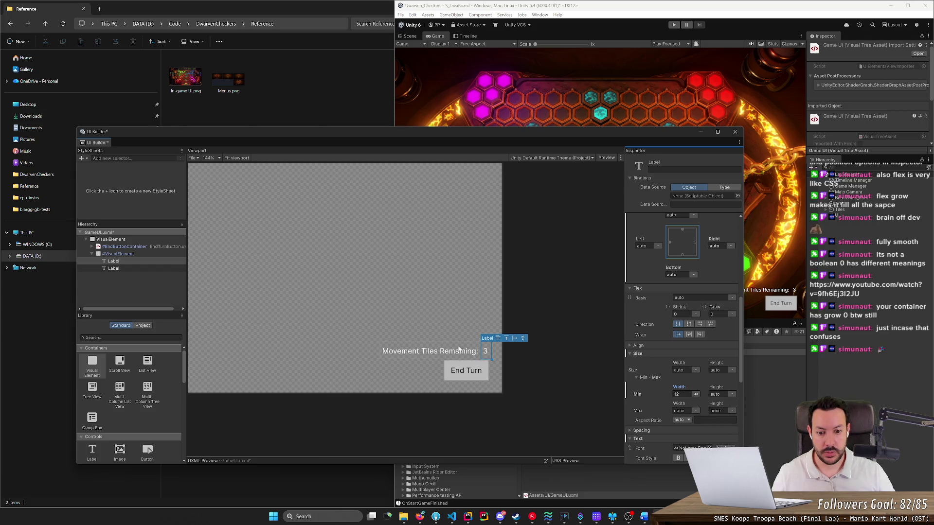
Retype 3 as the counter text and set the label's Min Width to 16 px.
double_click(486, 351)
key("BackSpace")
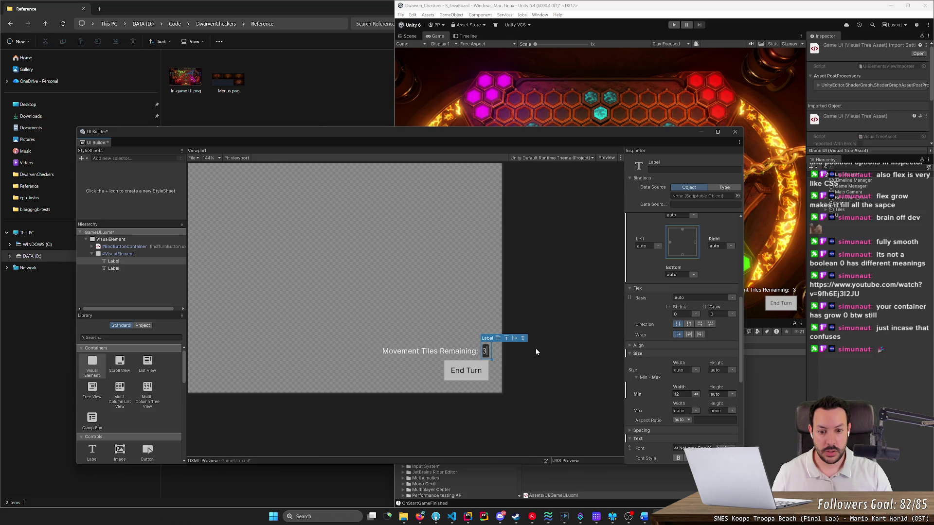
type("1")
key("BackSpace")
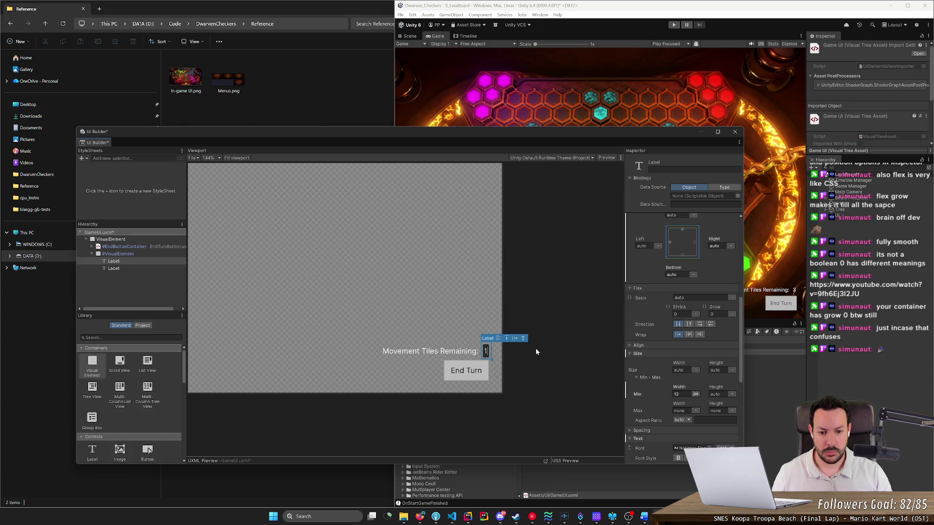
type("3")
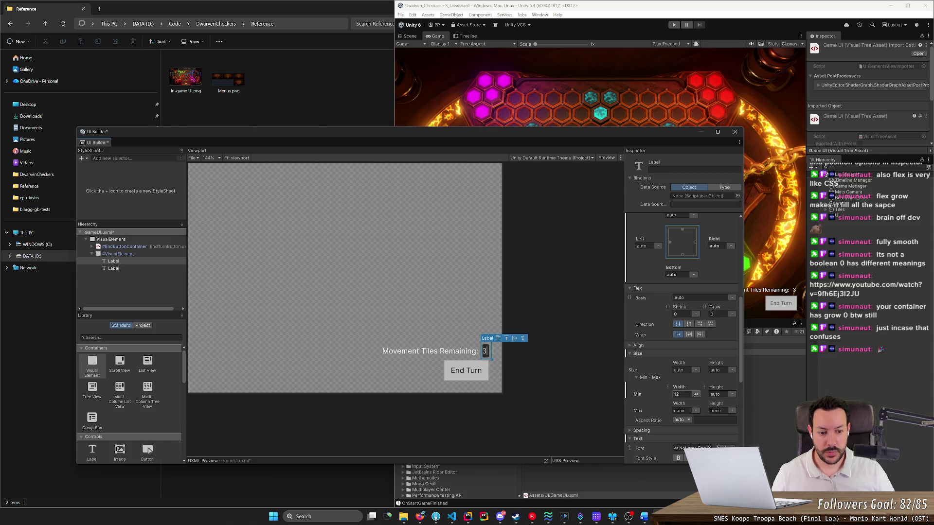
left_click(681, 394)
type("16")
key("Return")
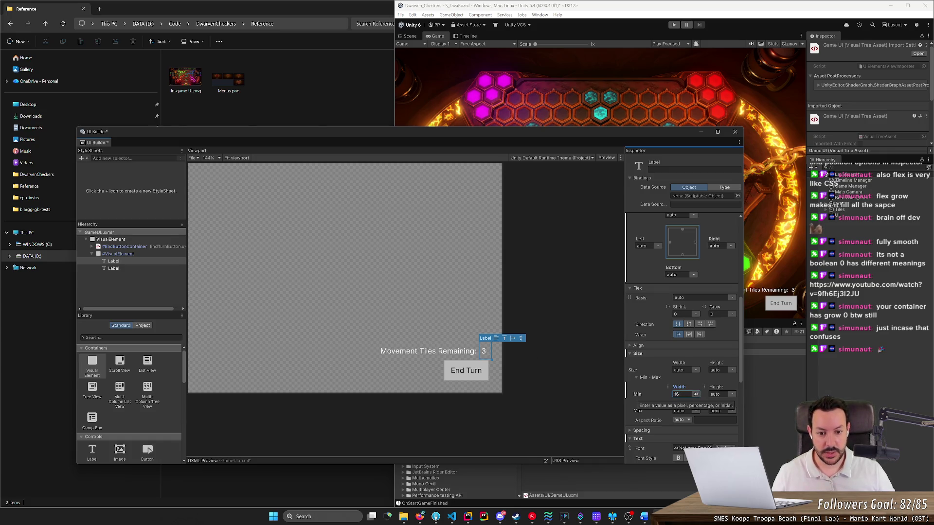
Re-enter the counter label's text as 3 and confirm it.
double_click(484, 351)
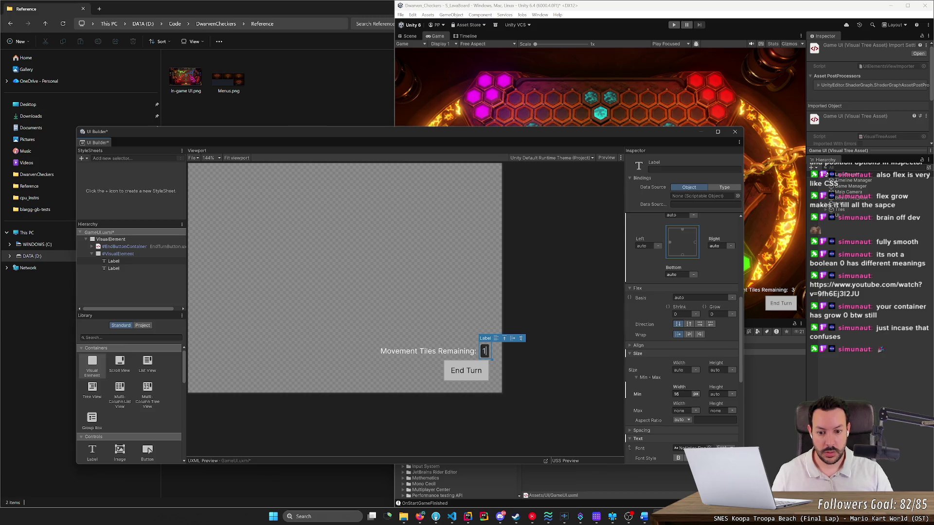
type("2")
key("BackSpace")
type("3")
key("Return")
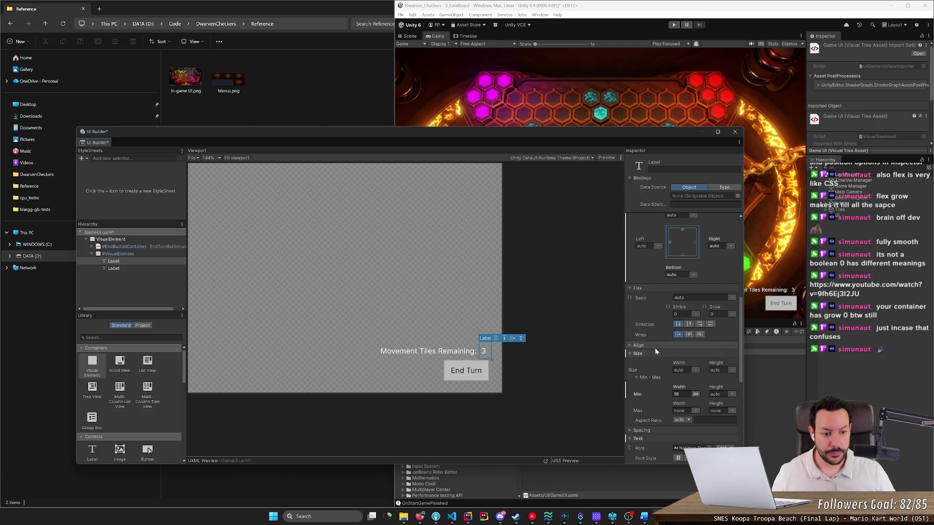
left_click(743, 373)
scroll(739, 384, "down", 5)
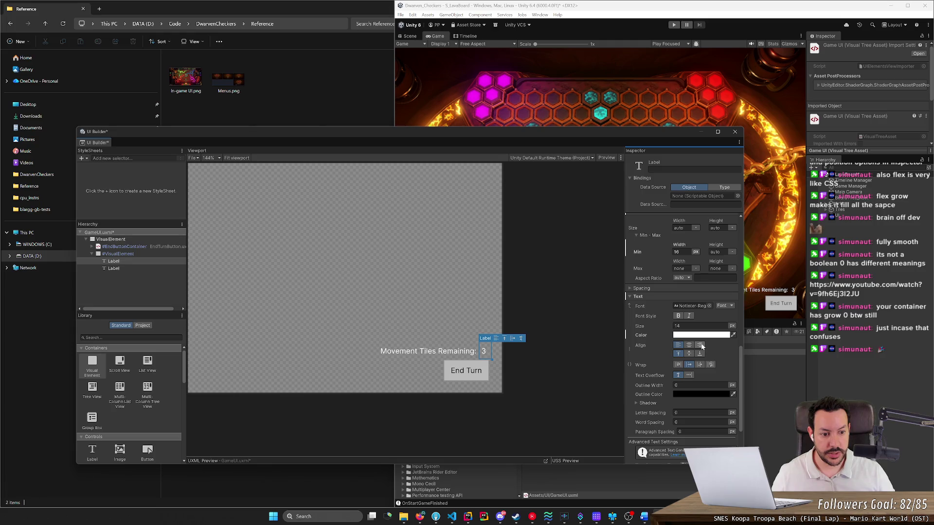
Right-align the counter number, keeping Movement Tiles Remaining: left-aligned.
left_click(700, 346)
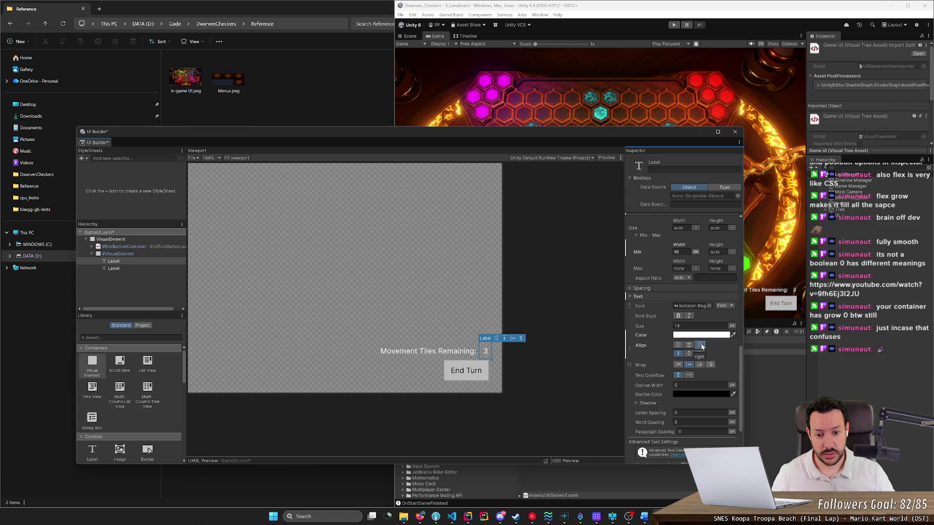
left_click(452, 356)
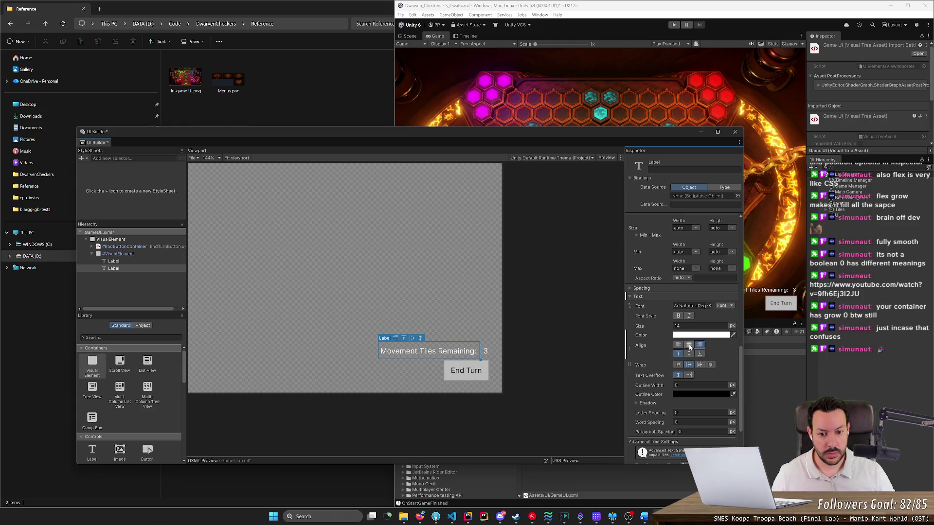
left_click(689, 346)
left_click(680, 345)
Change the counter label's text from 3 to 9 and deselect it.
left_click(486, 353)
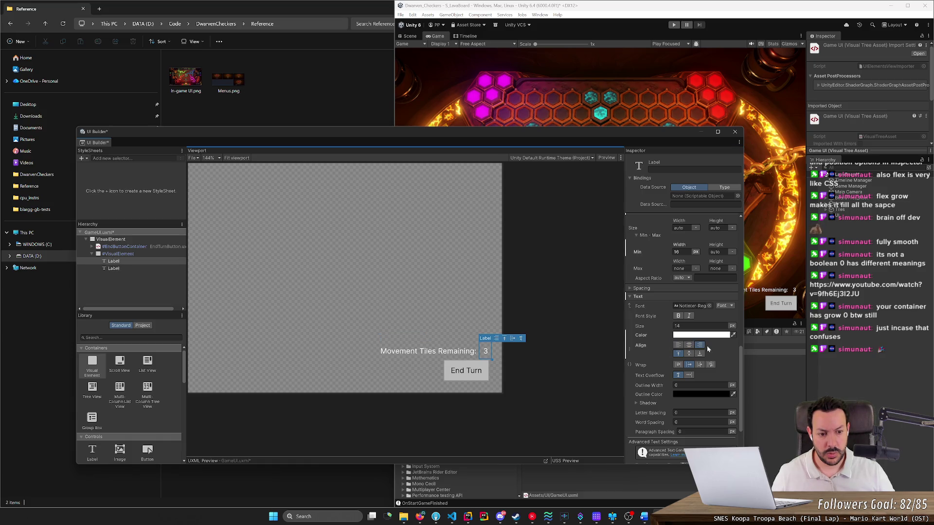
double_click(485, 352)
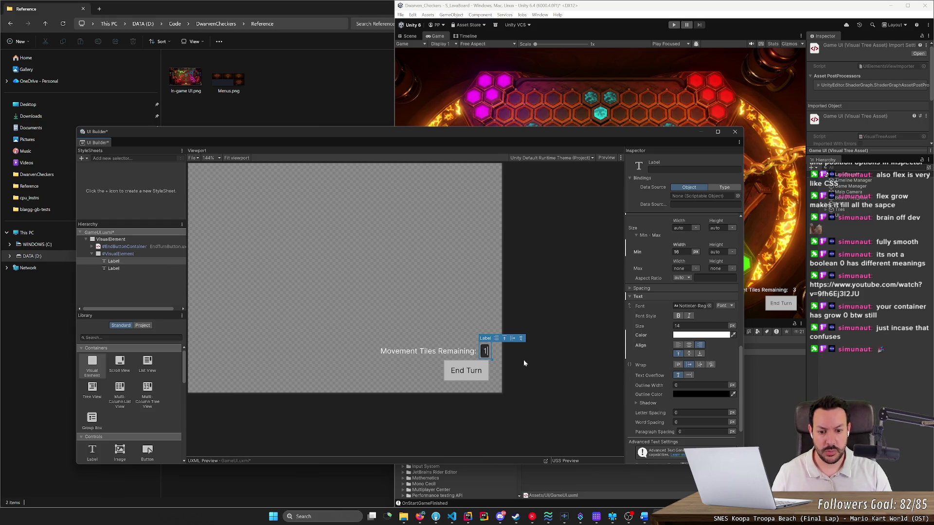
type("01")
key("BackSpace")
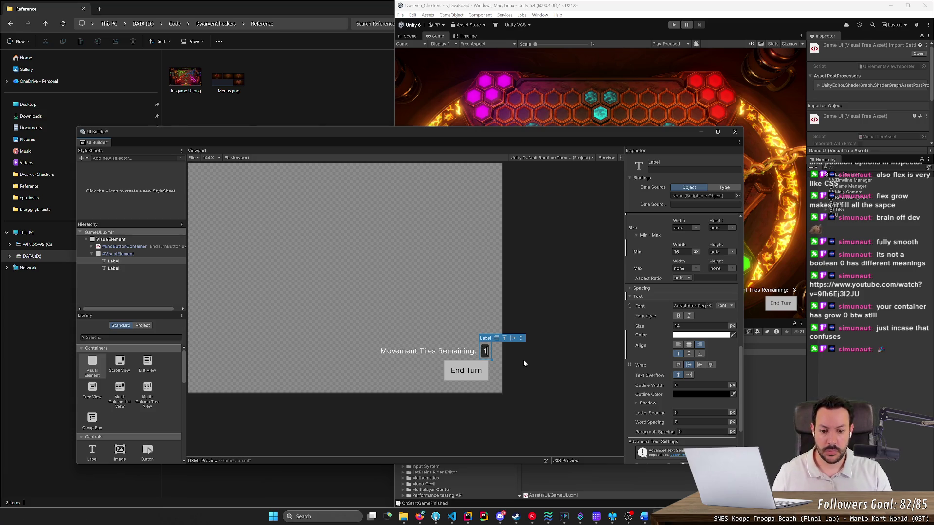
type("3")
key("Return")
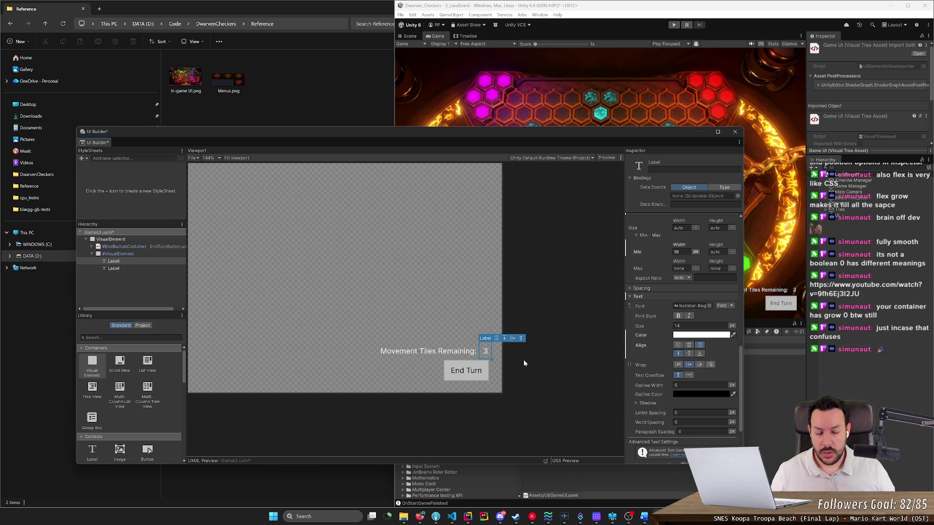
double_click(484, 351)
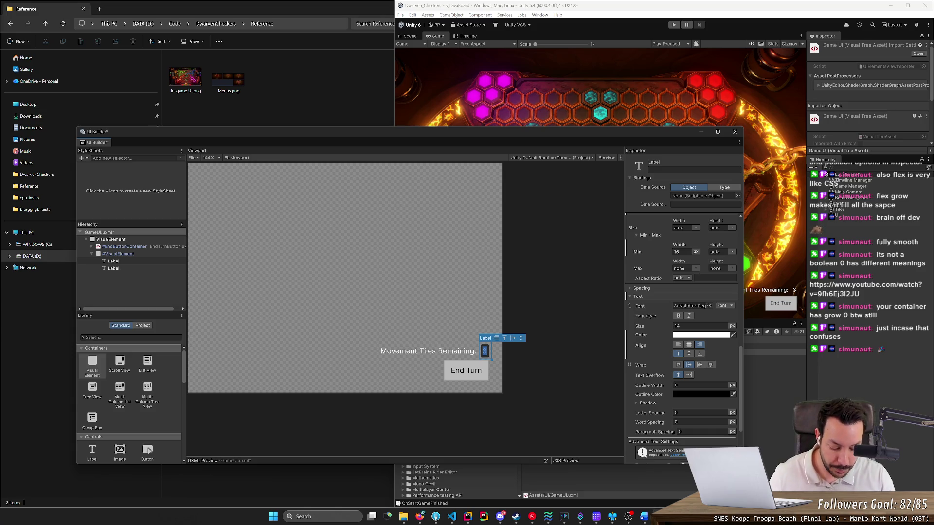
type("9")
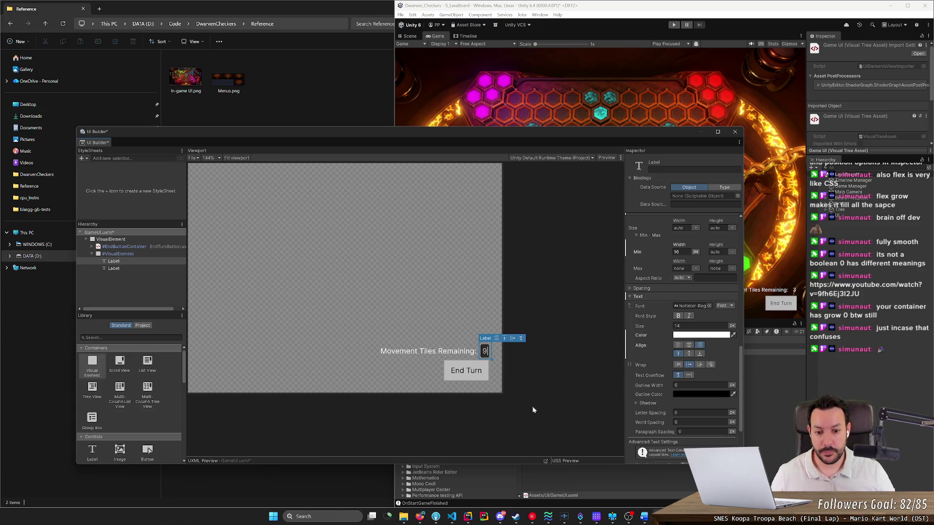
left_click(533, 409)
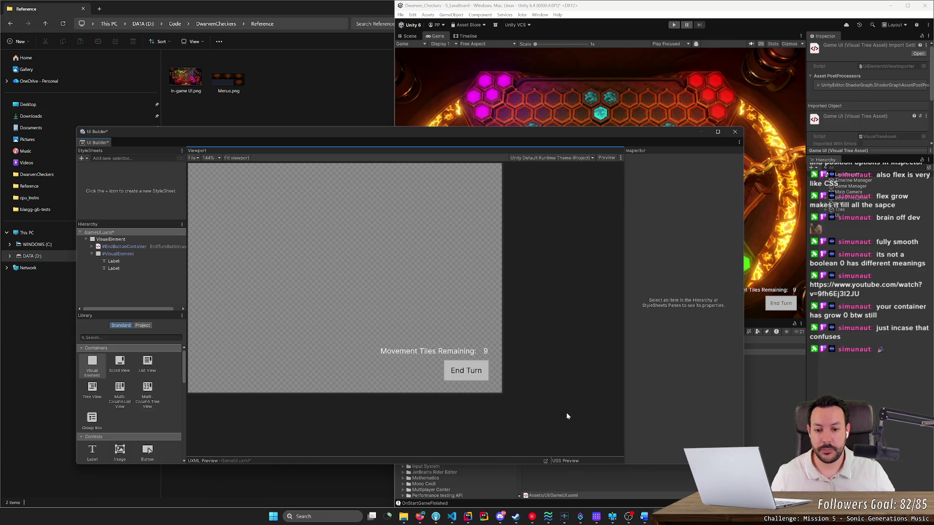
Rename the labels' container to MovementTilesContainer, then open the In-game UI.png reference image.
left_click(119, 256)
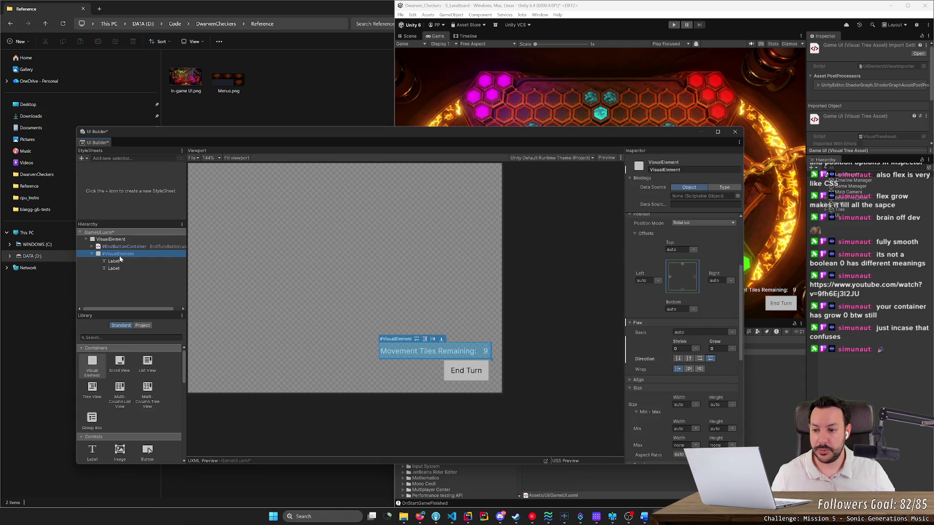
left_click(119, 256)
type("Mov")
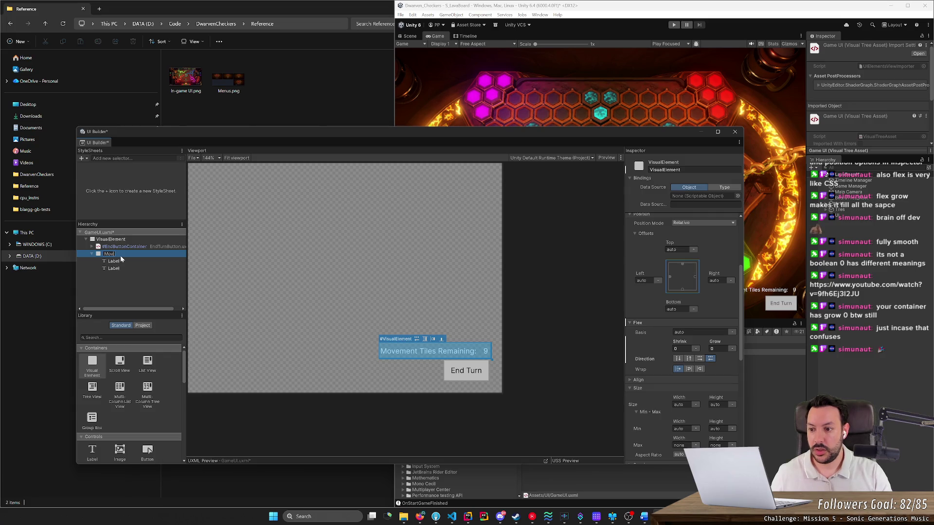
type("ementTilesC")
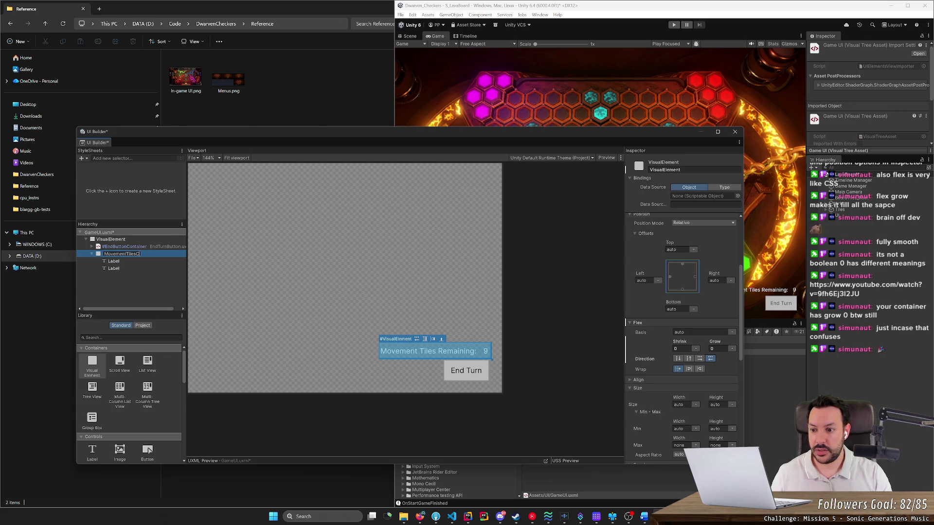
type("onta")
type("ainer")
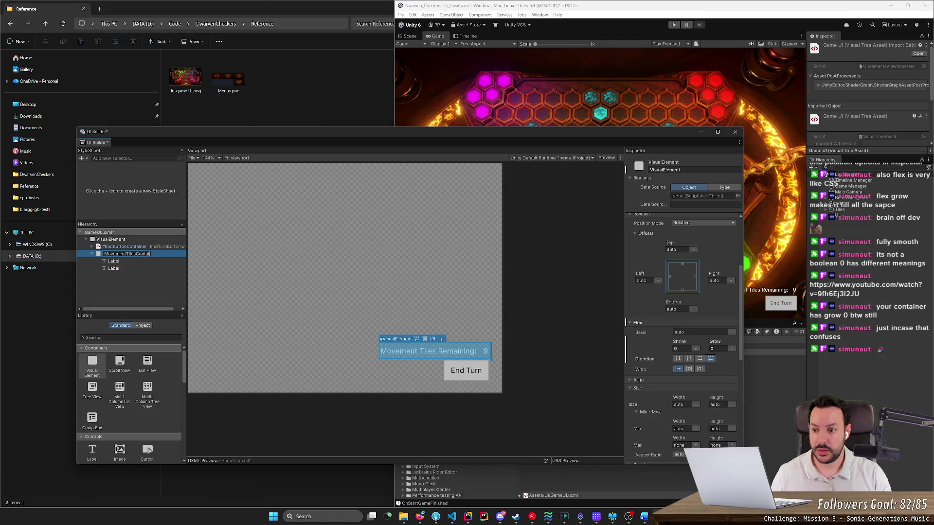
key("Return")
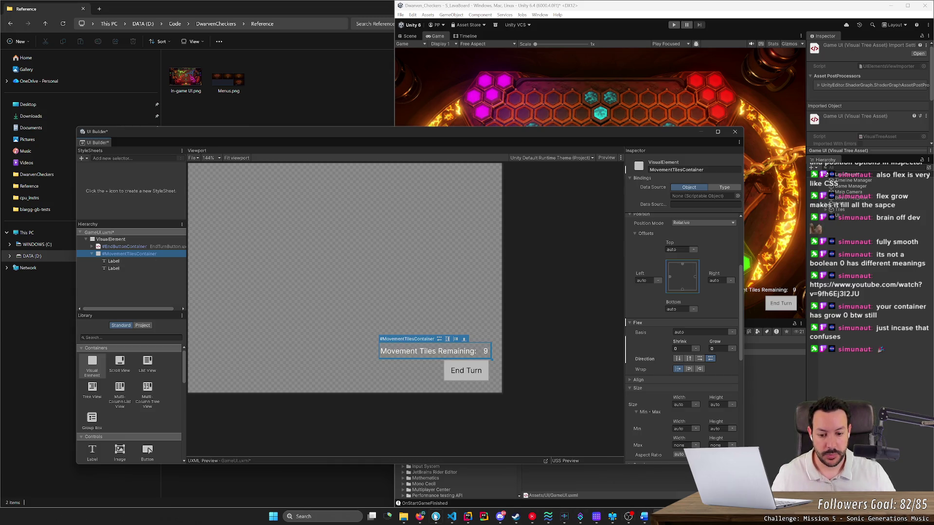
left_click(403, 518)
double_click(185, 77)
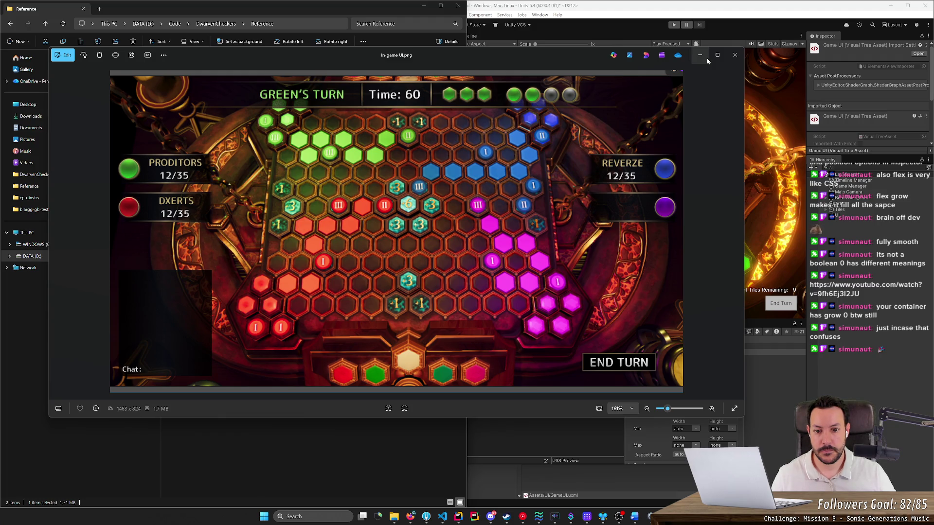
Minimise the In-game UI.png viewer and compare it against the counter labels in UI Builder.
left_click(706, 57)
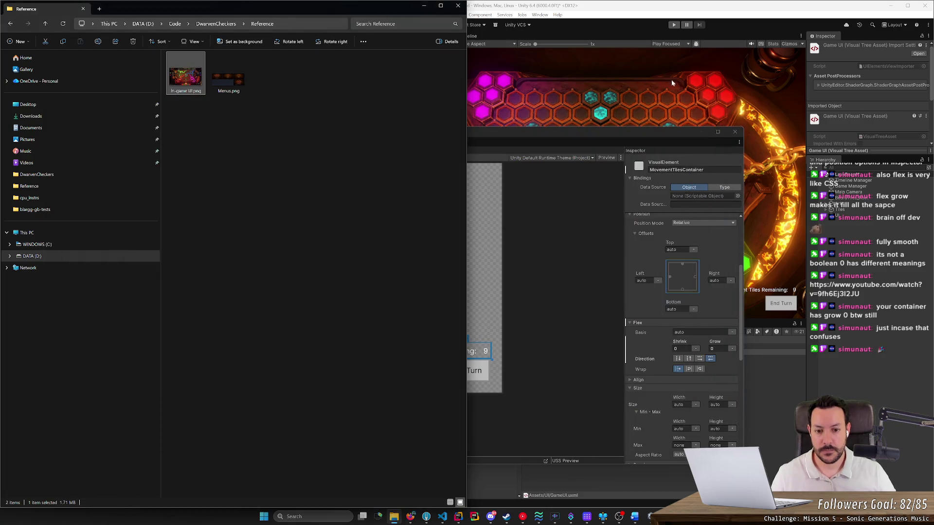
left_click(582, 261)
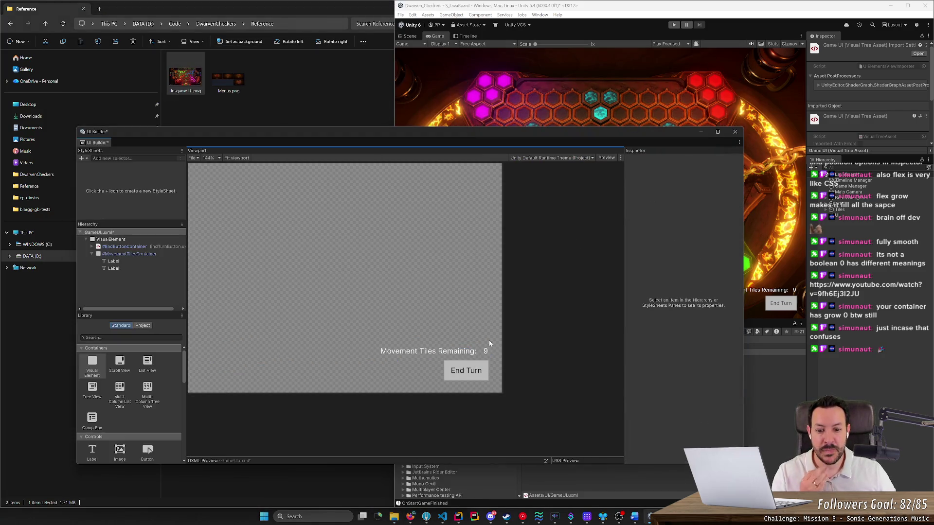
left_click(486, 351)
left_click_drag(487, 354, 485, 351)
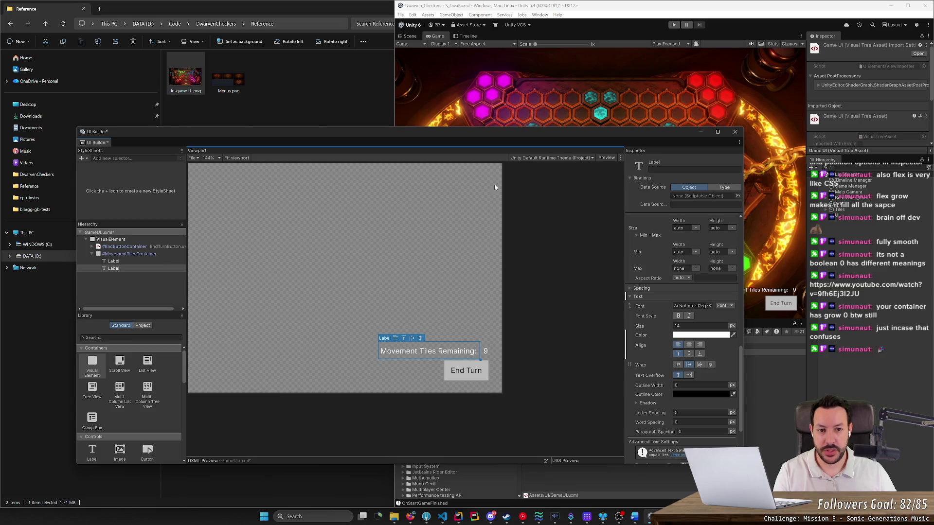
key("alt+Tab")
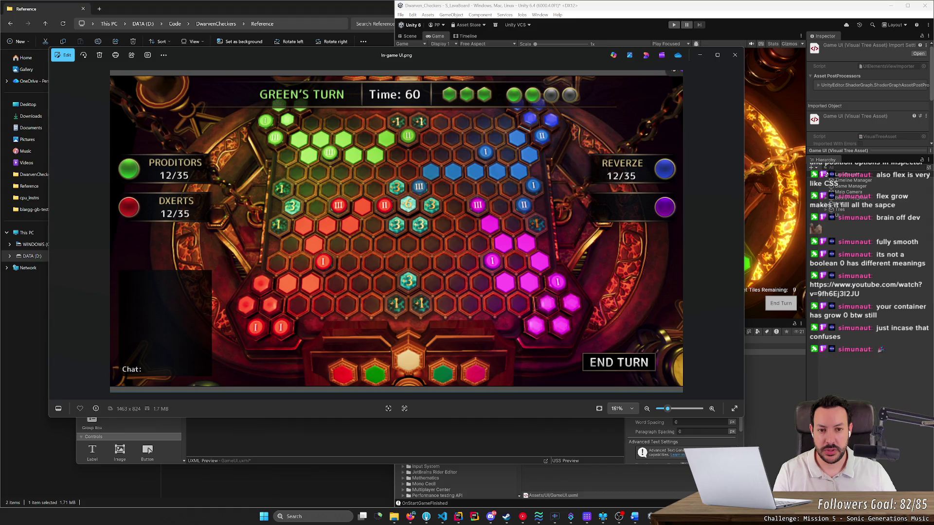
key("alt+Tab")
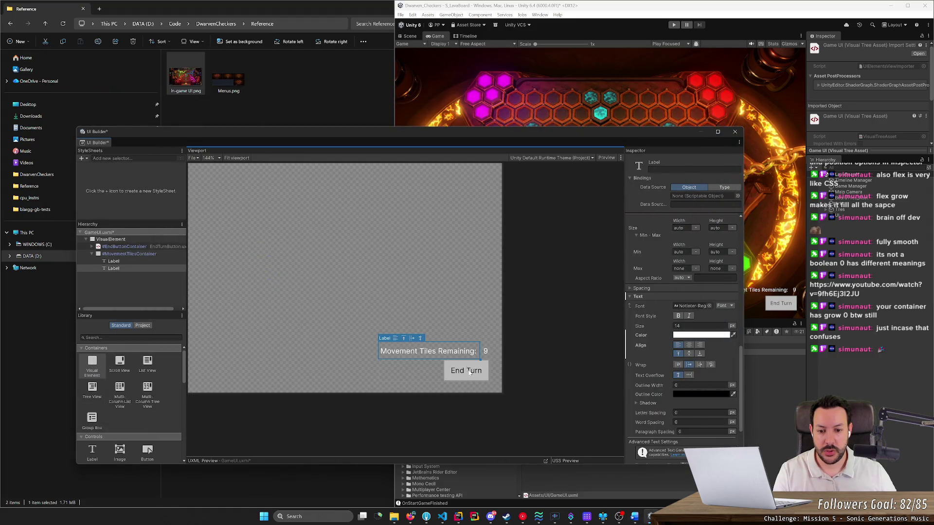
key("ctrl+z")
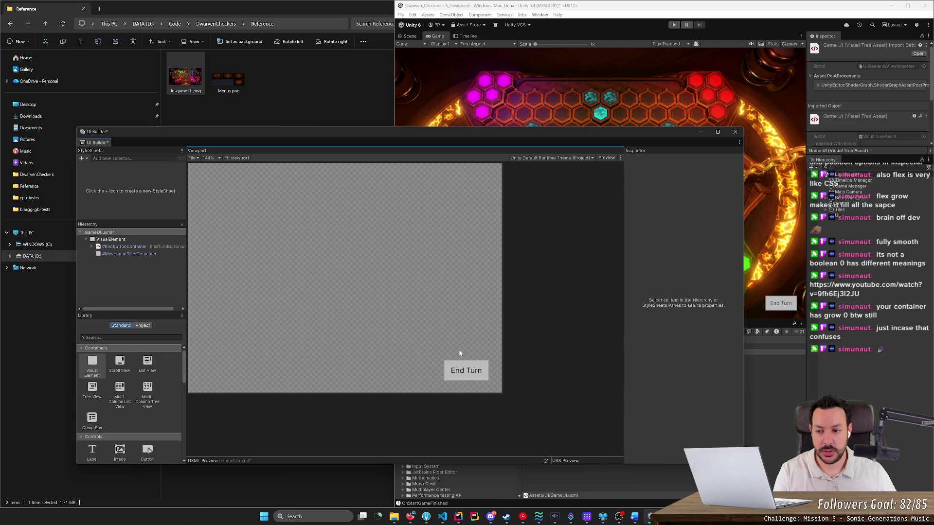
Select MovementTilesContainer and close the In-game UI.png reference viewer.
left_click(134, 254)
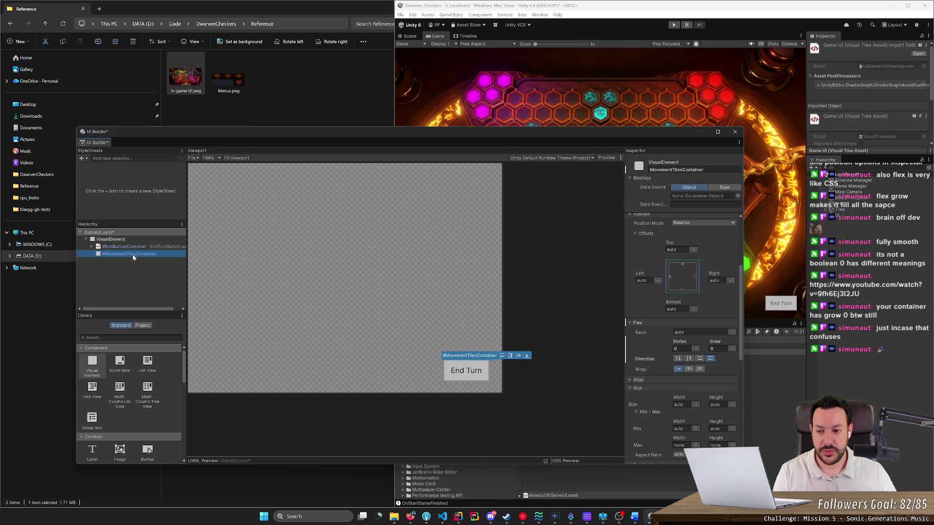
right_click(133, 258)
scroll(149, 402, "down", 10)
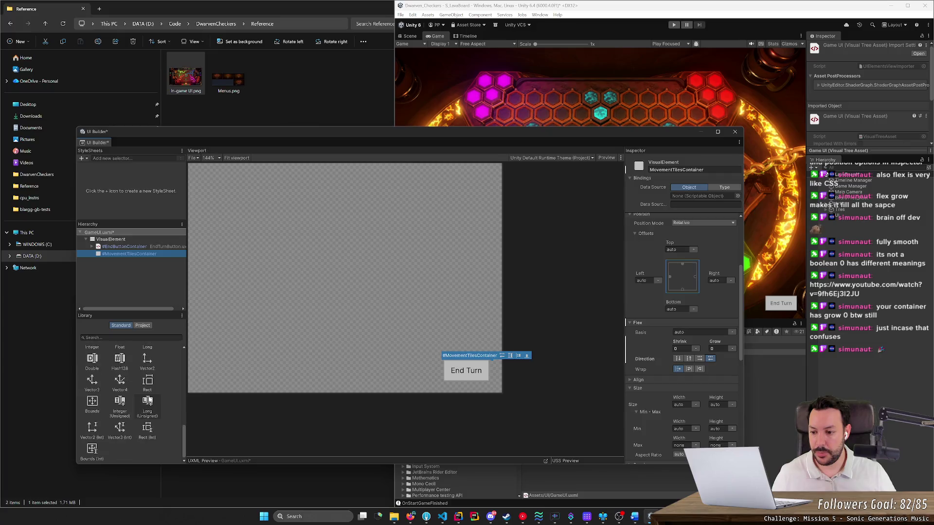
scroll(139, 400, "up", 3)
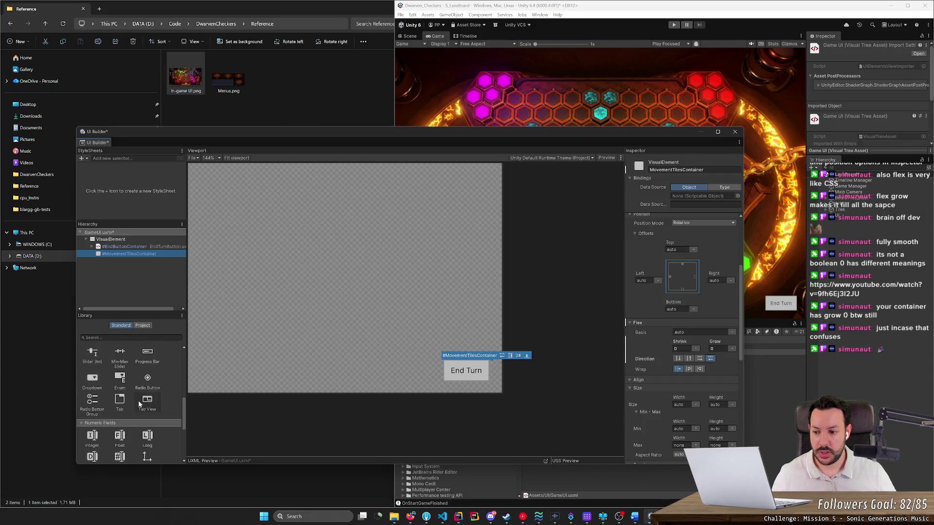
scroll(138, 404, "up", 4)
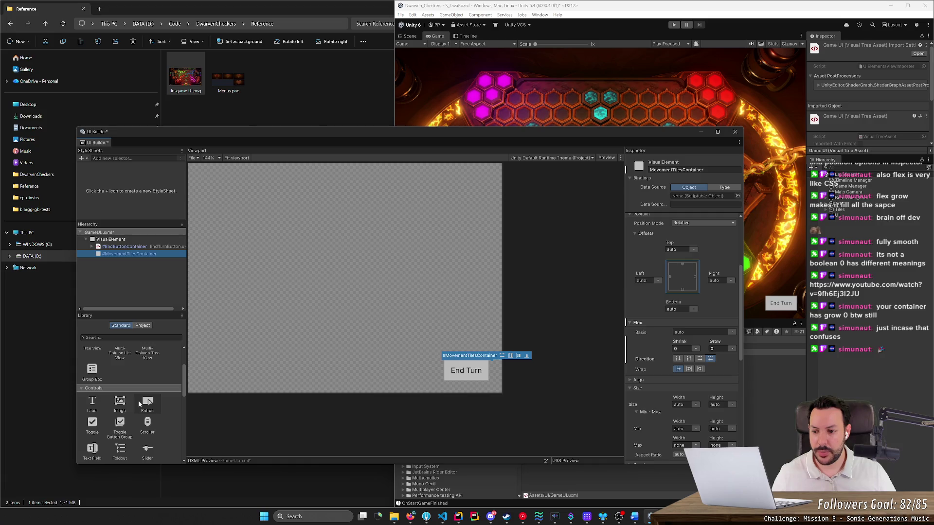
scroll(139, 405, "up", 2)
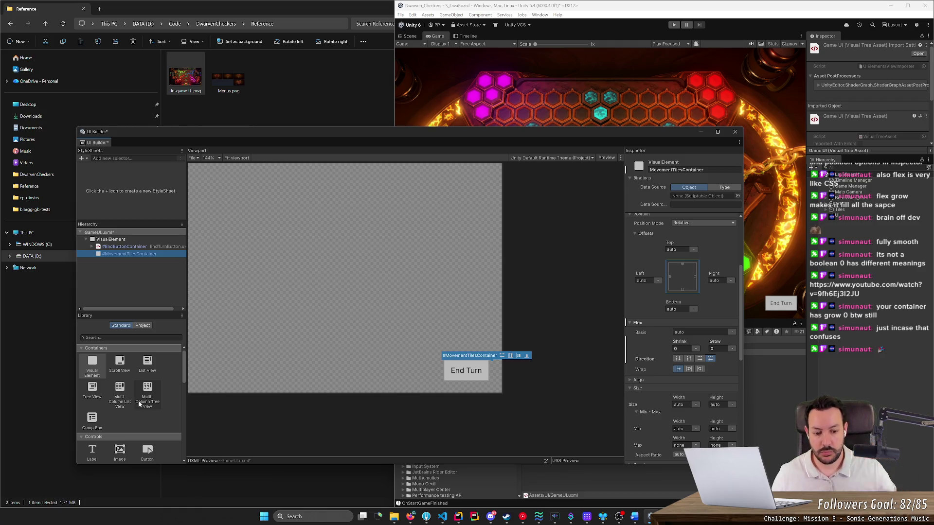
left_click(620, 517)
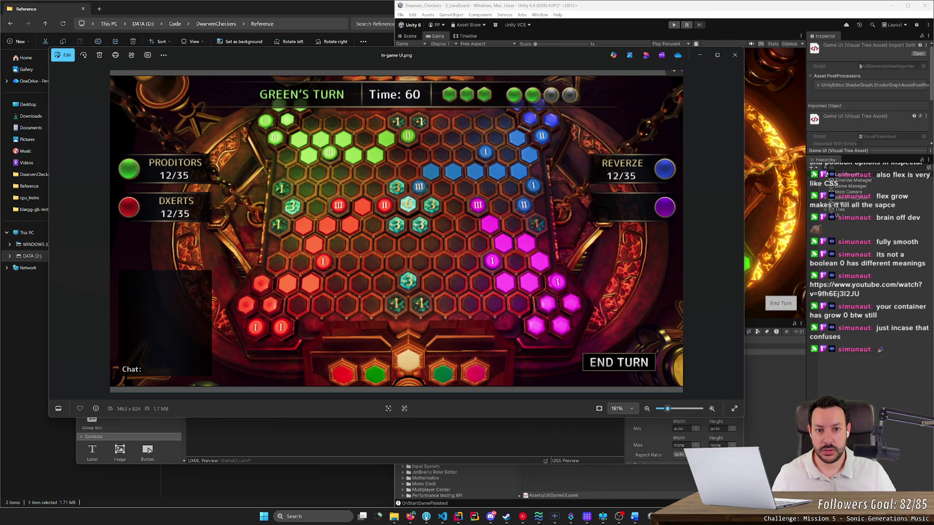
key("alt+F4")
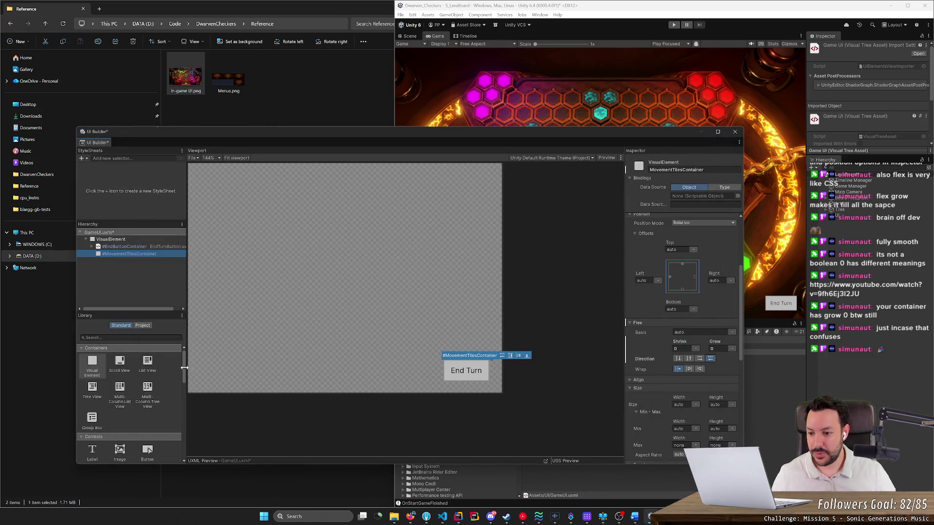
Drag a Button from the Library's Controls into MovementTilesContainer.
scroll(185, 372, "down", 1)
left_click_drag(184, 371, 183, 387)
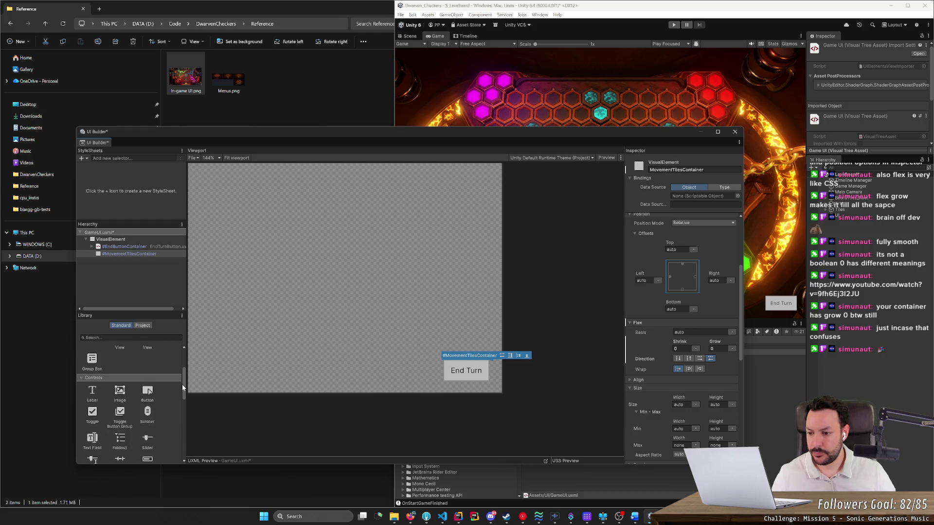
left_click_drag(181, 385, 181, 389)
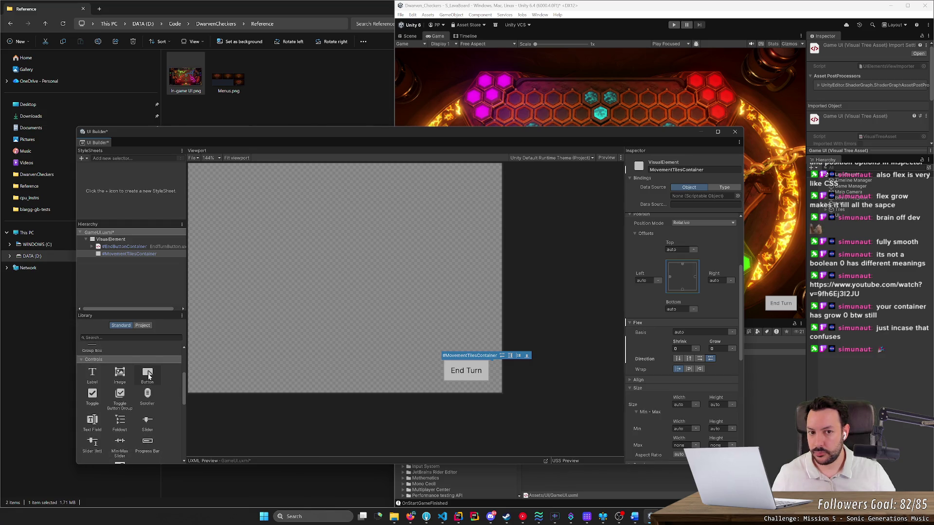
left_click_drag(148, 376, 152, 255)
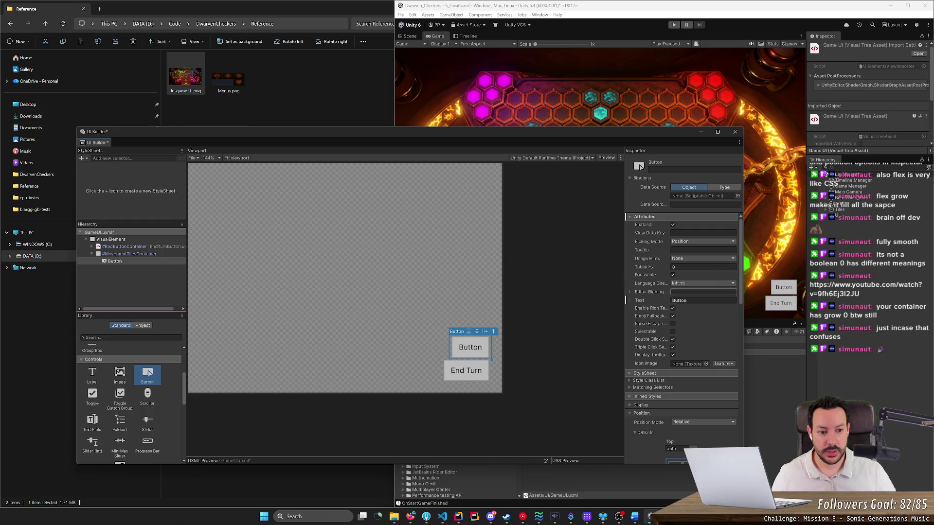
Select the new Button in the Hierarchy and switch to the In-game UI.png mockup.
left_click(740, 275)
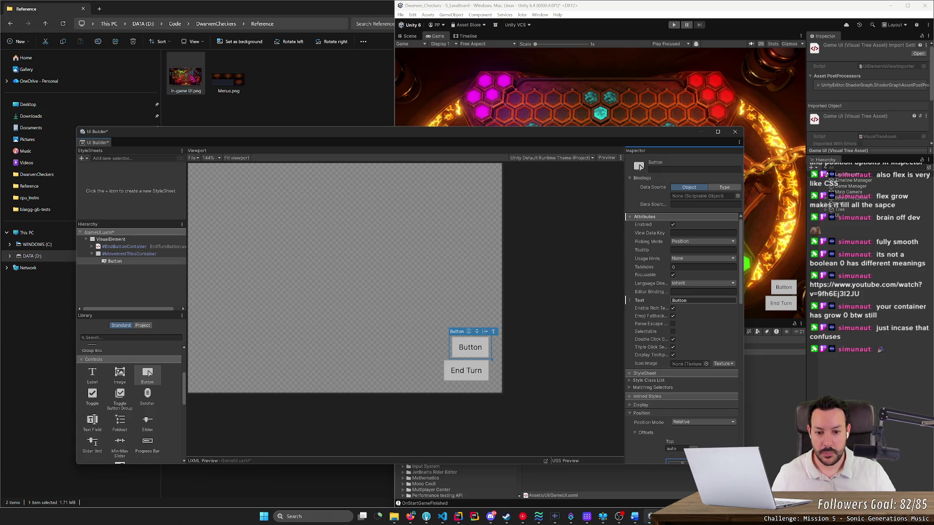
left_click(152, 262)
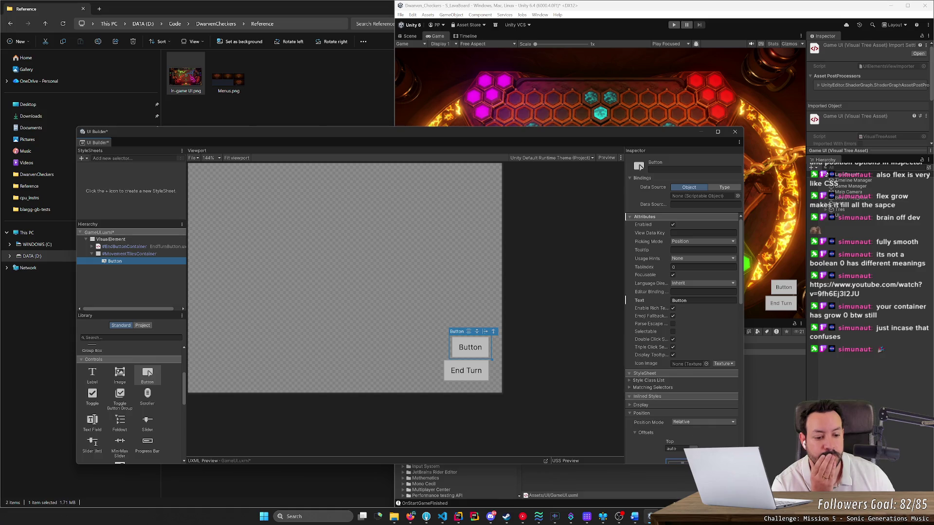
key("alt+Tab")
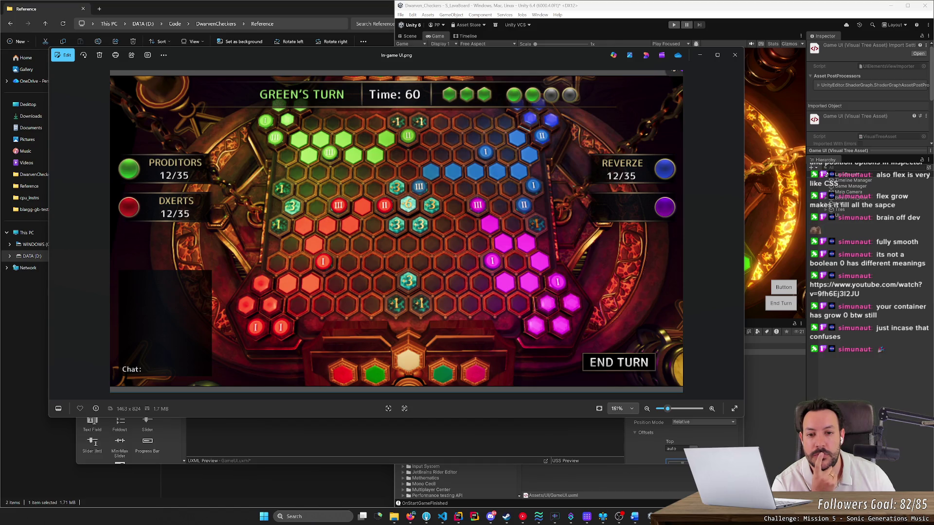
key("alt+Tab")
key("alt+Tab")
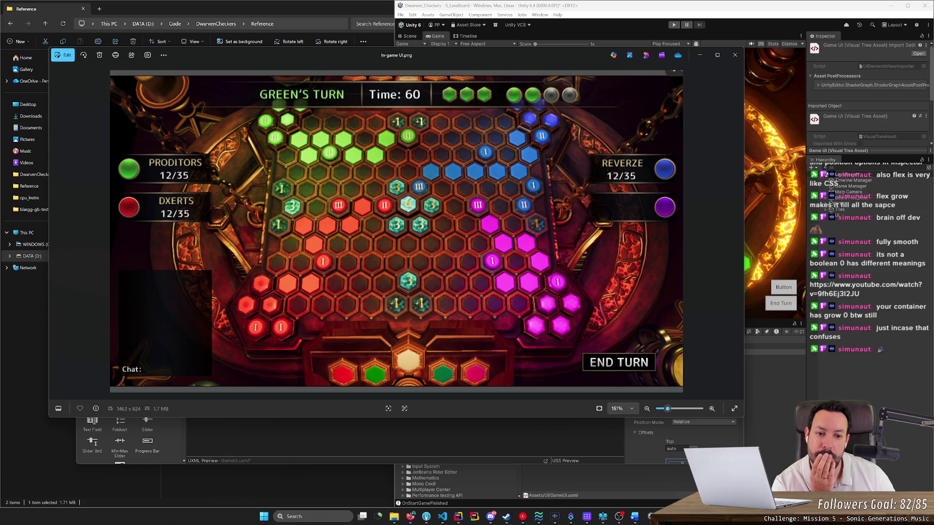
Back in UI Builder, clear the Button's Text attribute so it has no label.
key("alt+Tab")
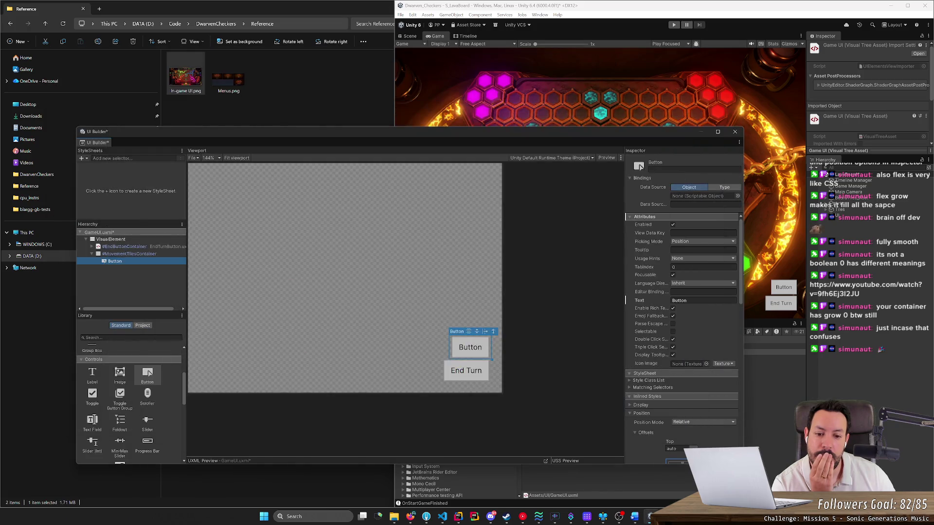
key("alt+Tab")
key("alt+Tab")
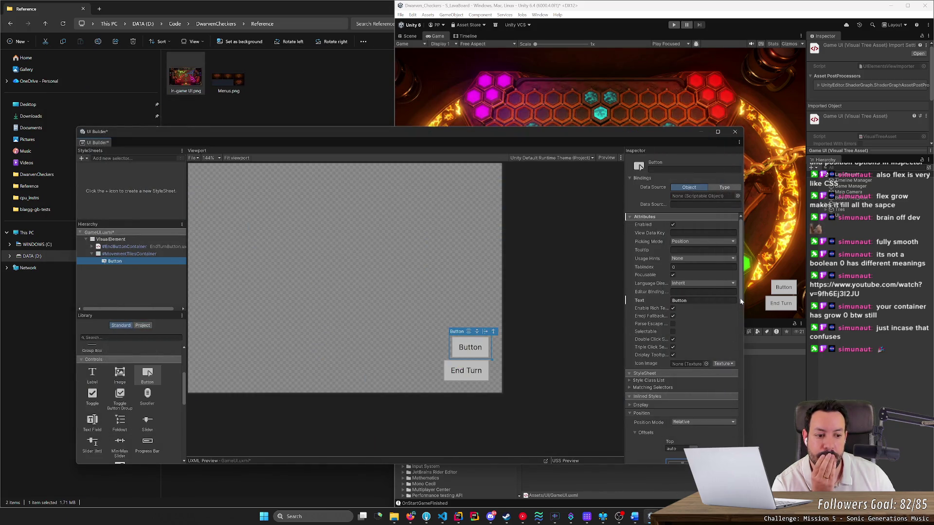
left_click(741, 301)
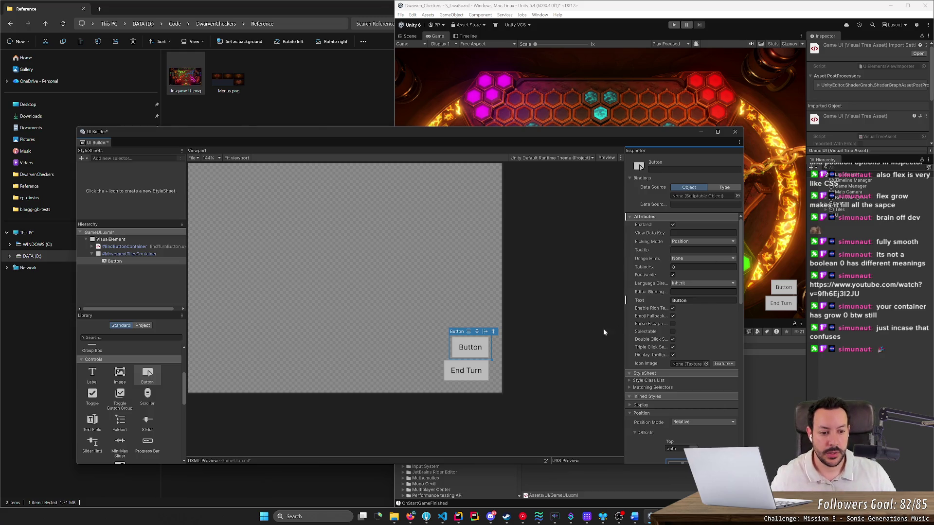
left_click(703, 300)
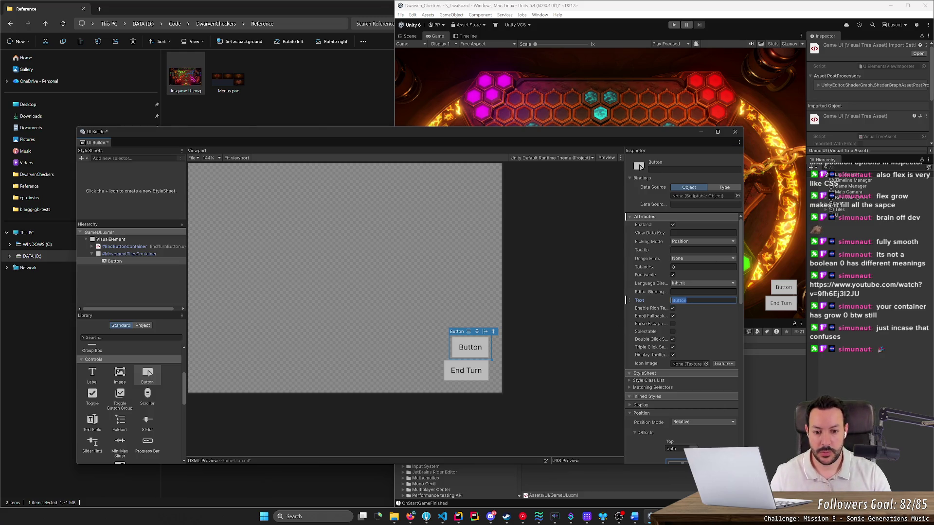
type("MT")
key("BackSpace")
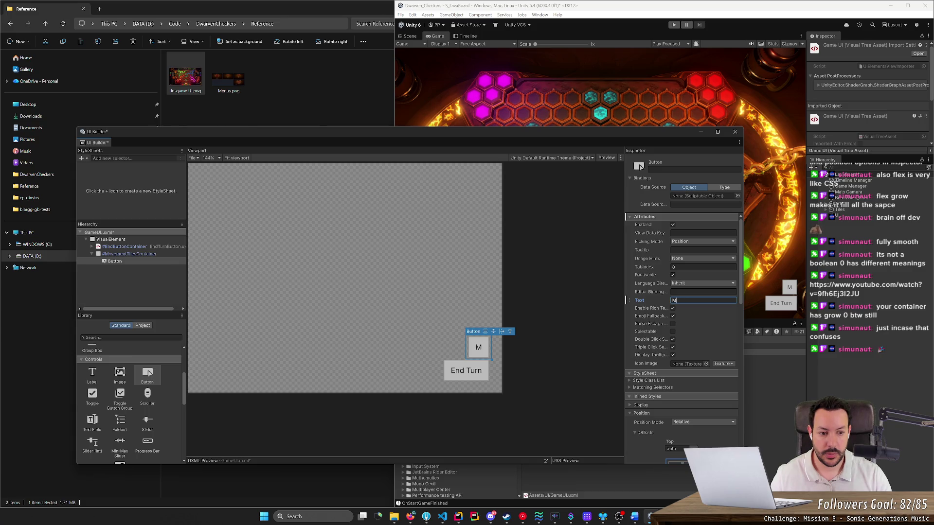
key("BackSpace")
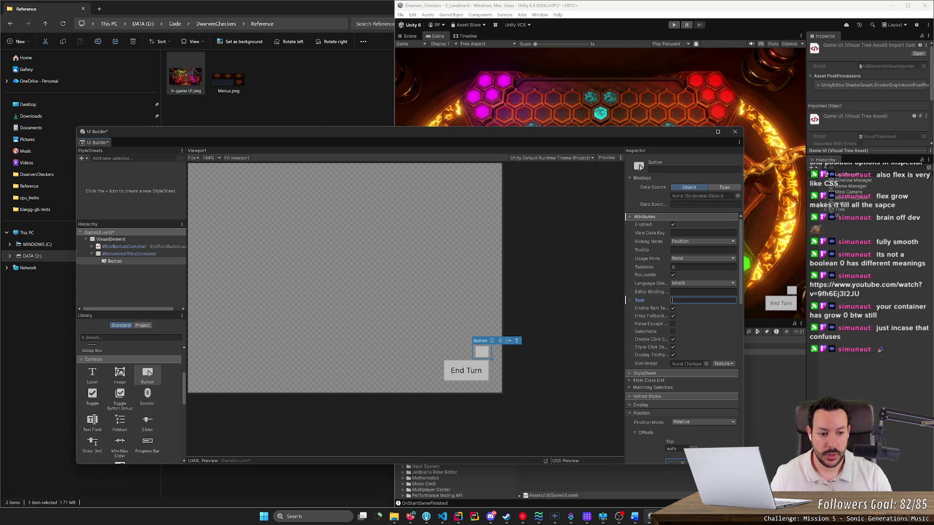
Set the Button's Size > Aspect Ratio to 1/1.
scroll(662, 374, "down", 5)
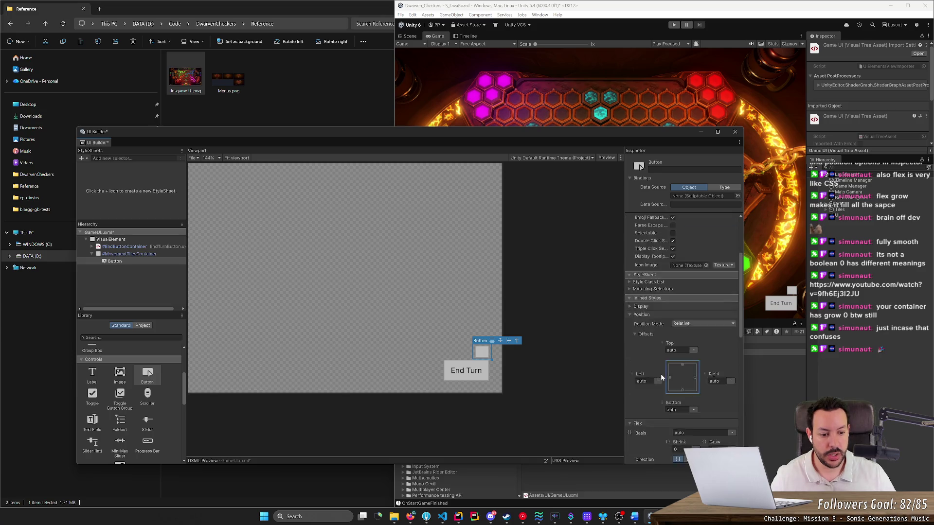
scroll(660, 377, "down", 7)
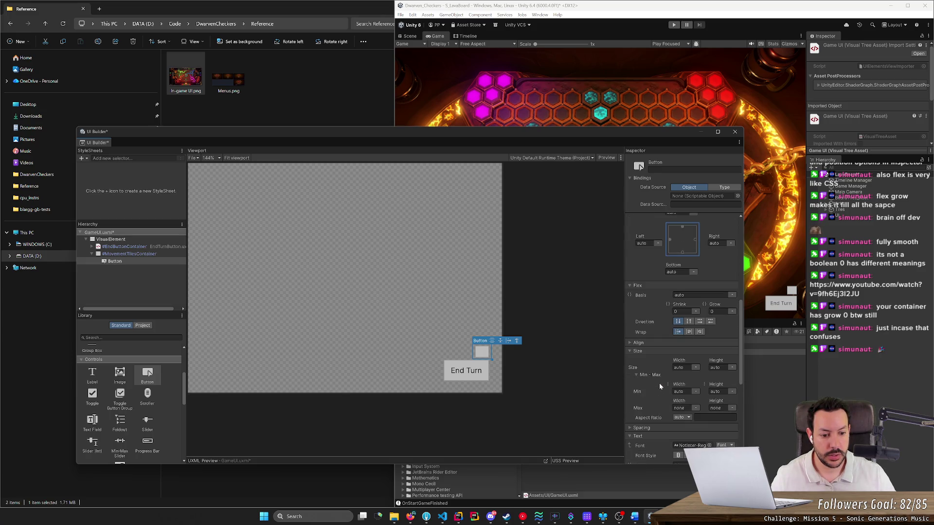
scroll(660, 386, "down", 2)
left_click(681, 378)
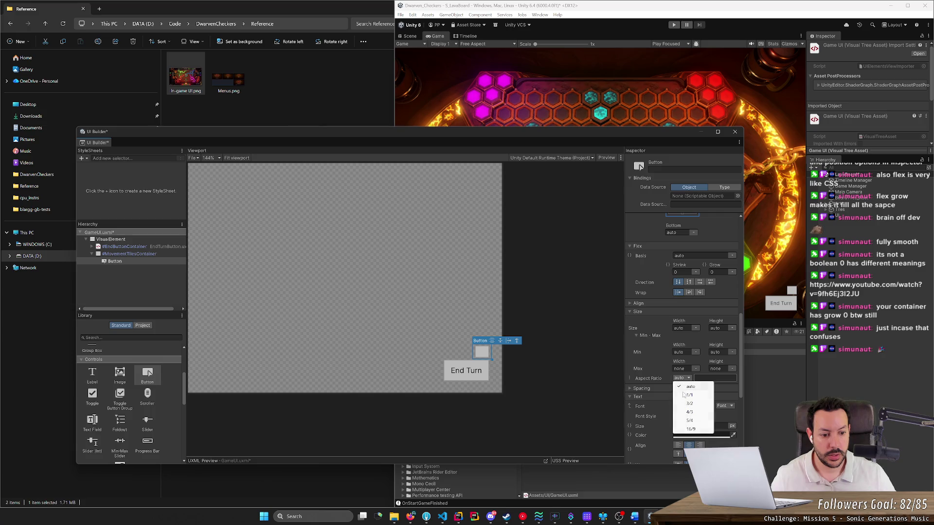
left_click(684, 395)
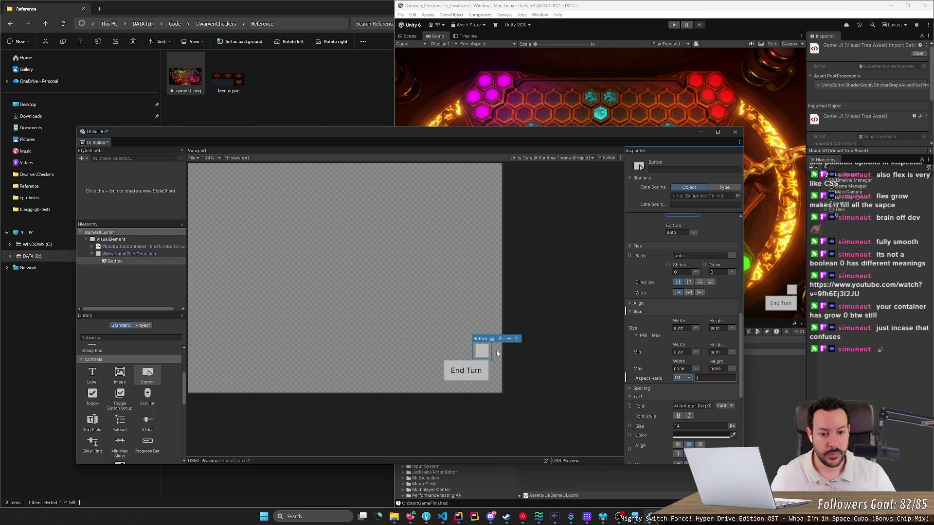
left_click(135, 262)
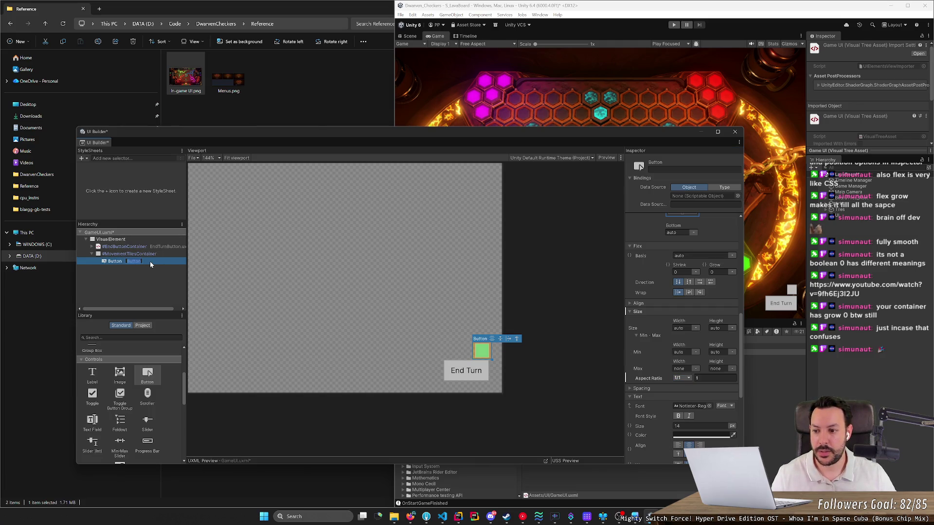
double_click(103, 262)
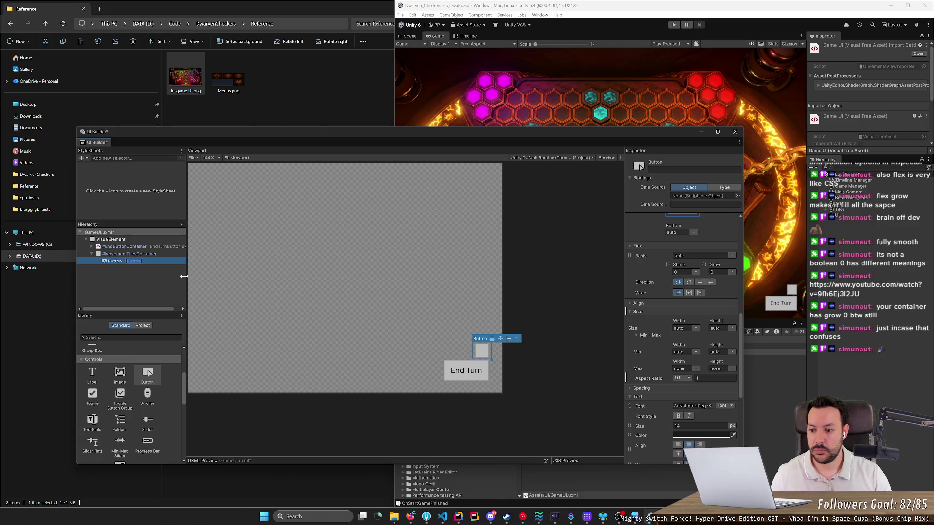
type("Movement")
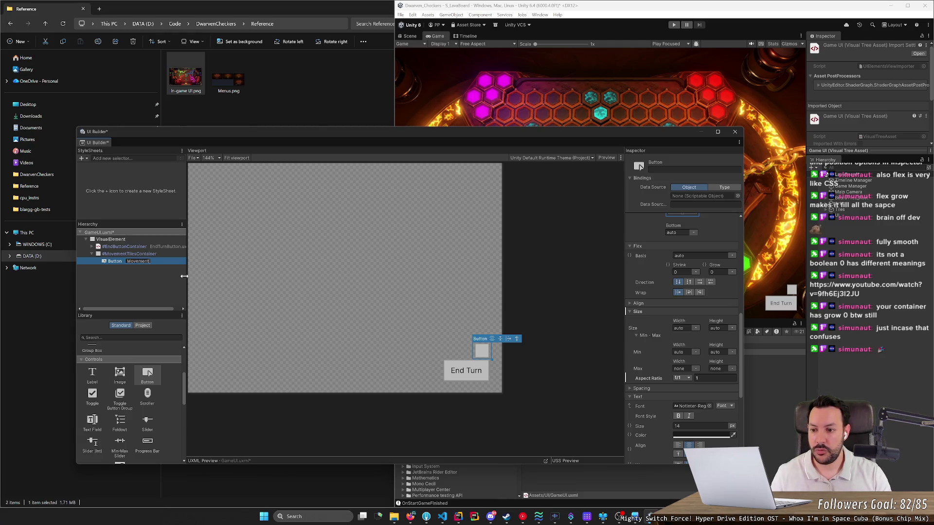
type("Tile01")
key("Return")
key("ctrl+d")
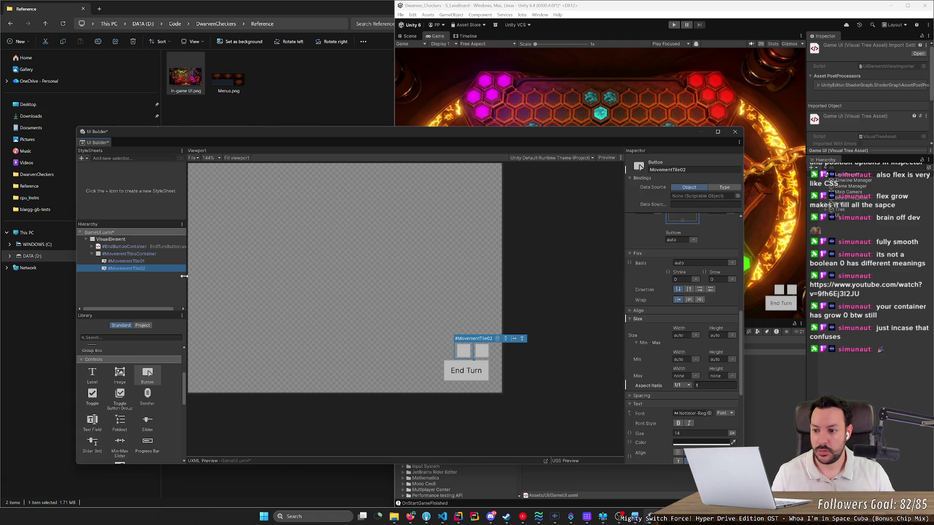
key("F2")
key("Return")
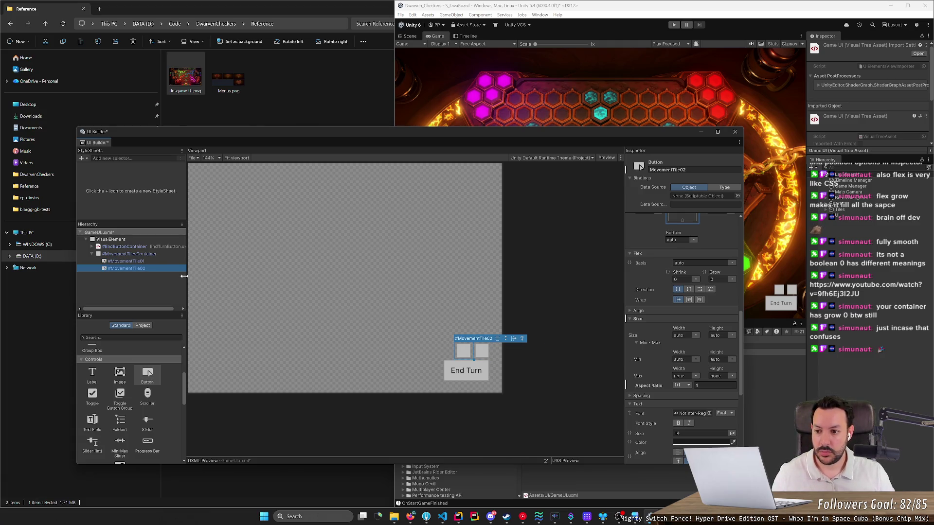
key("ctrl+d")
key("F2")
key("End")
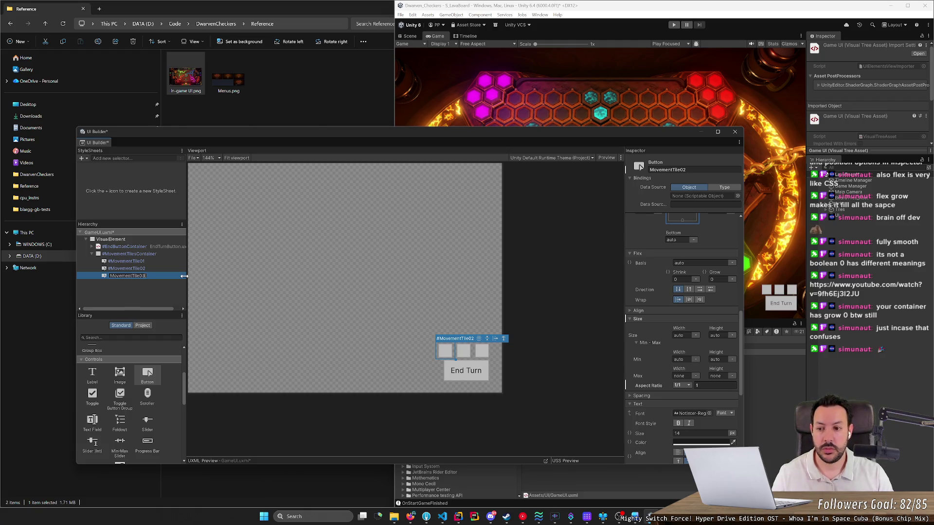
key("Return")
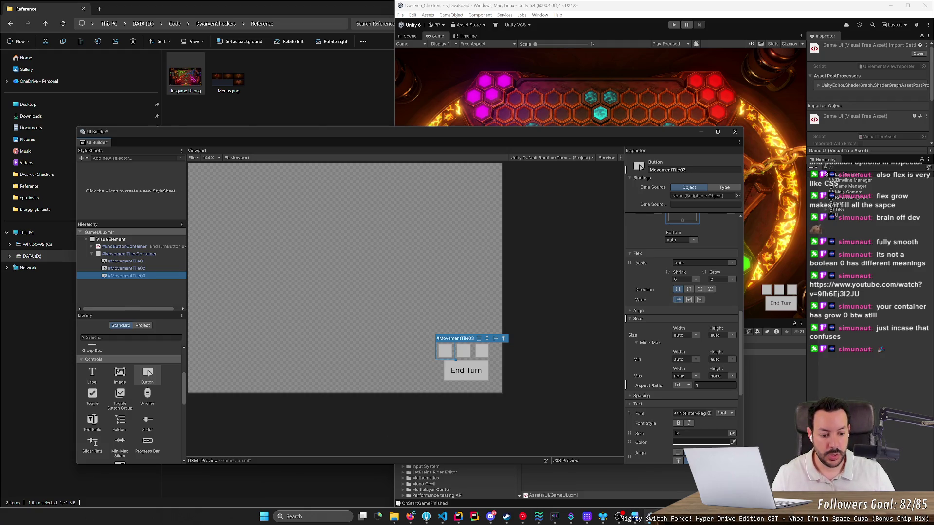
double_click(185, 77)
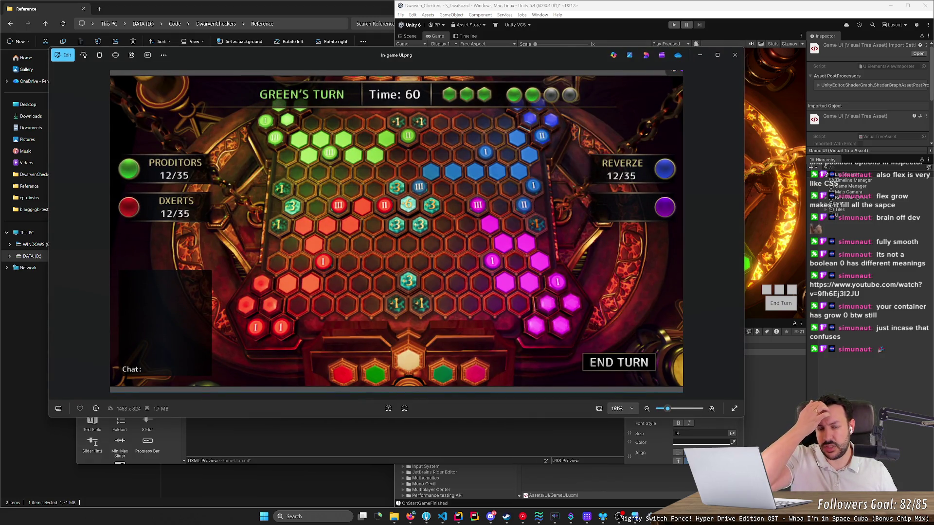
key("Escape")
left_click(127, 254)
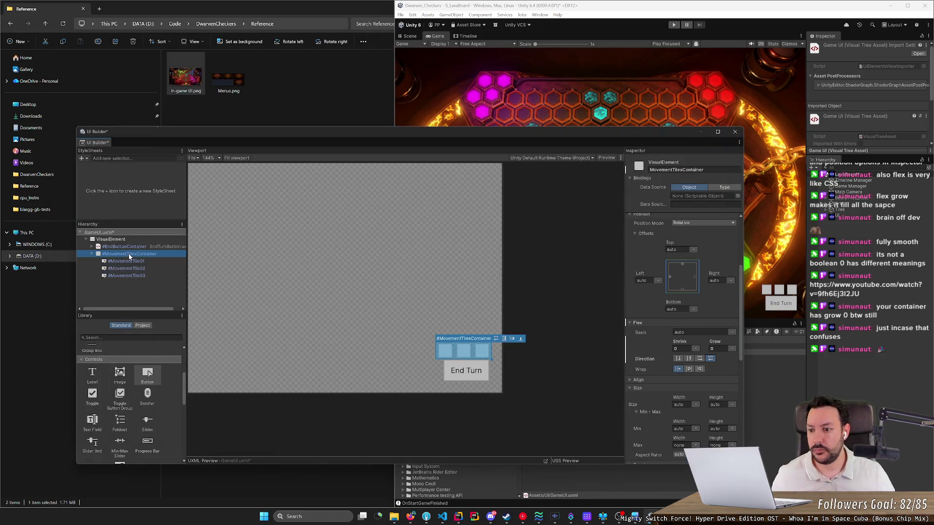
Duplicate MovementTilesContainer and rename the copy CombatTilesContainer.
key("ctrl+d")
key("F2")
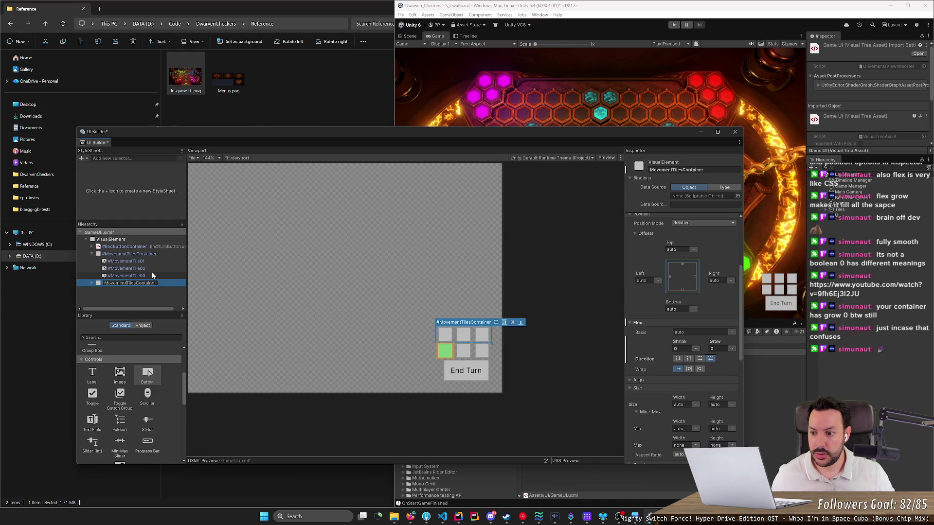
key("shift+Home")
type("Combat")
key("Return")
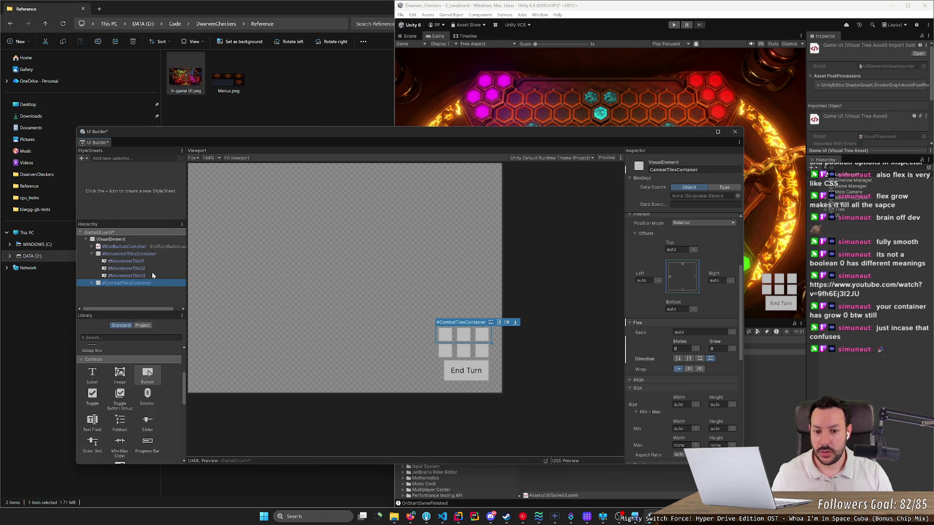
Rename the container's three tiles CombatTile01, CombatTile02 and CombatTile03.
left_click(91, 283)
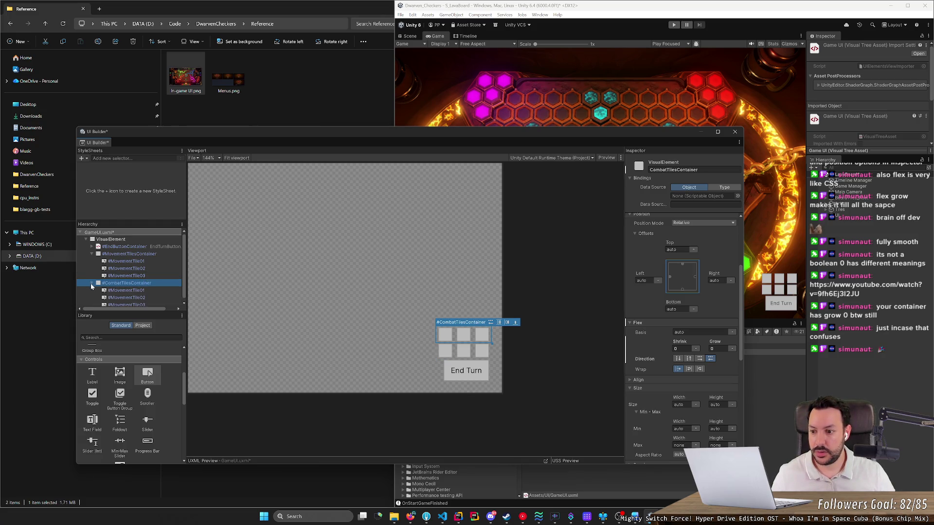
left_click(126, 290)
key("F2")
key("Home")
key("shift+Right")
key("shift+Right")
key("shift+Right")
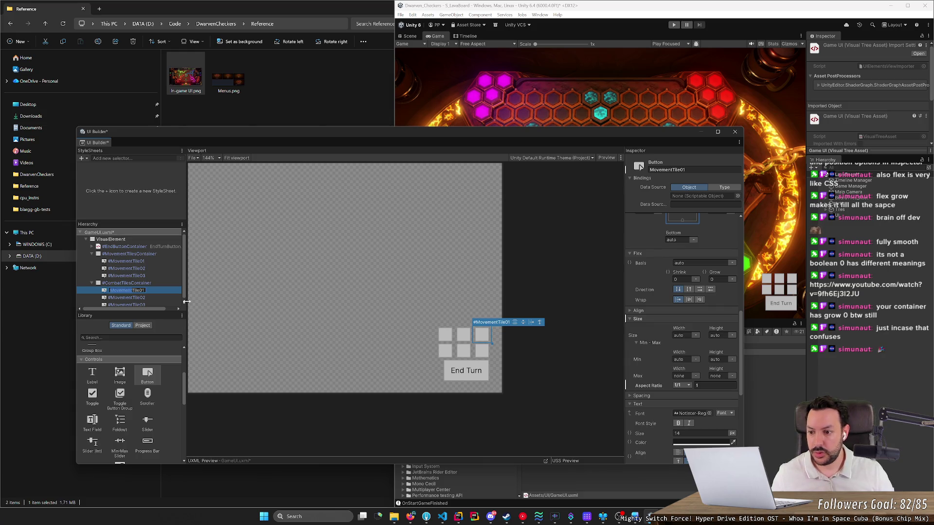
type("Combat")
key("Return")
key("Down")
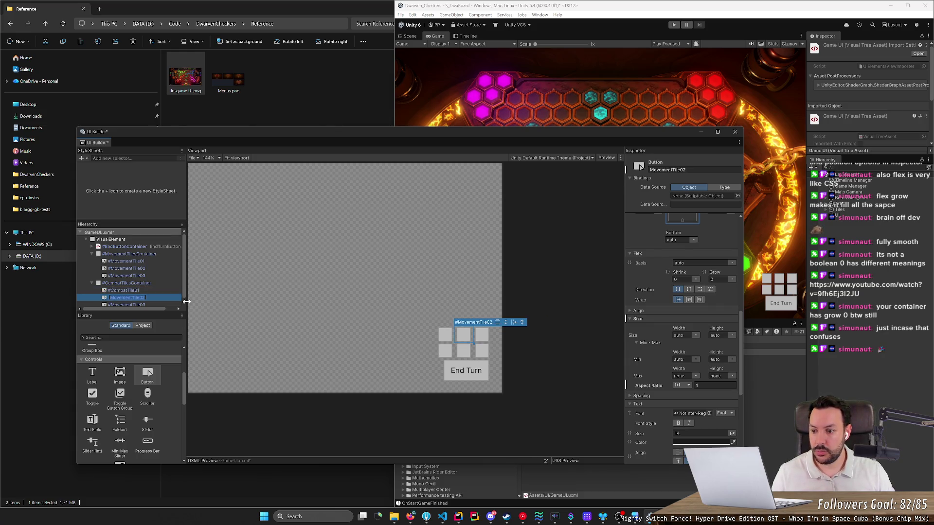
key("F2")
key("shift+Home")
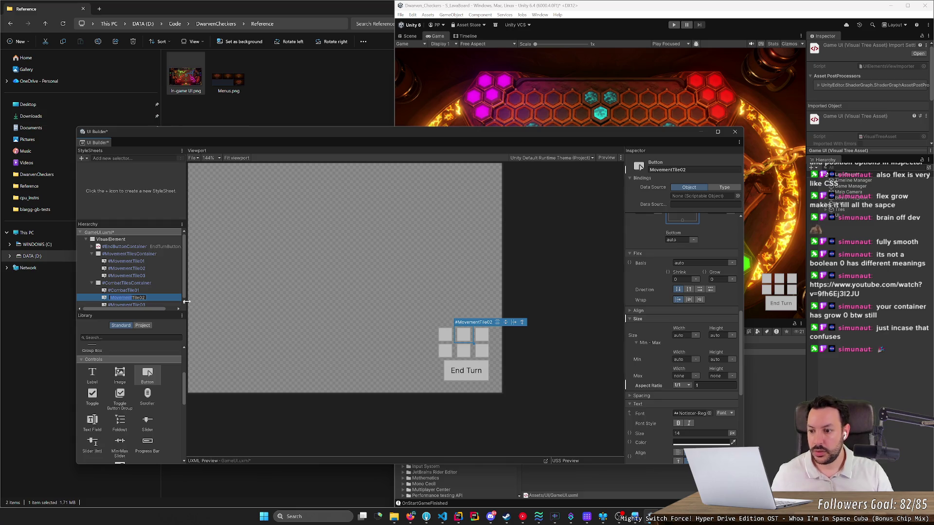
type("Combat")
key("Return")
key("Down")
key("F2")
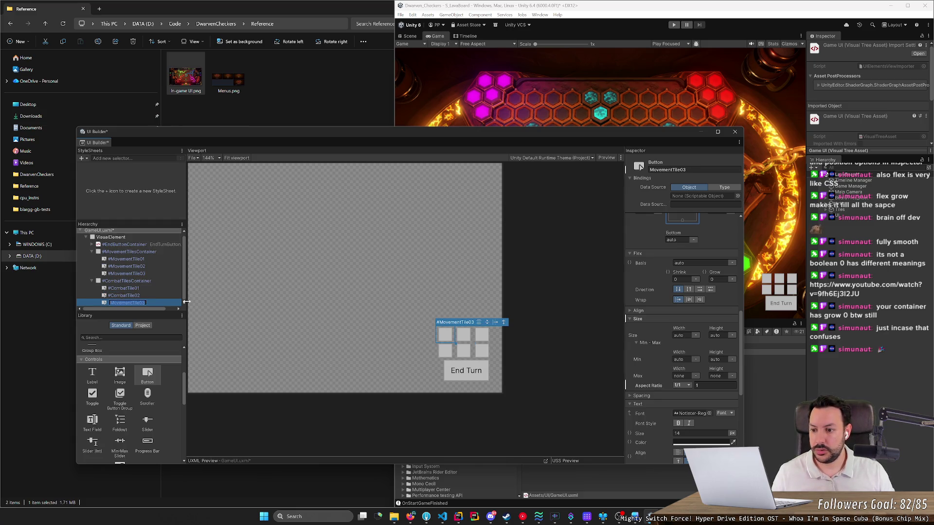
key("shift+Home")
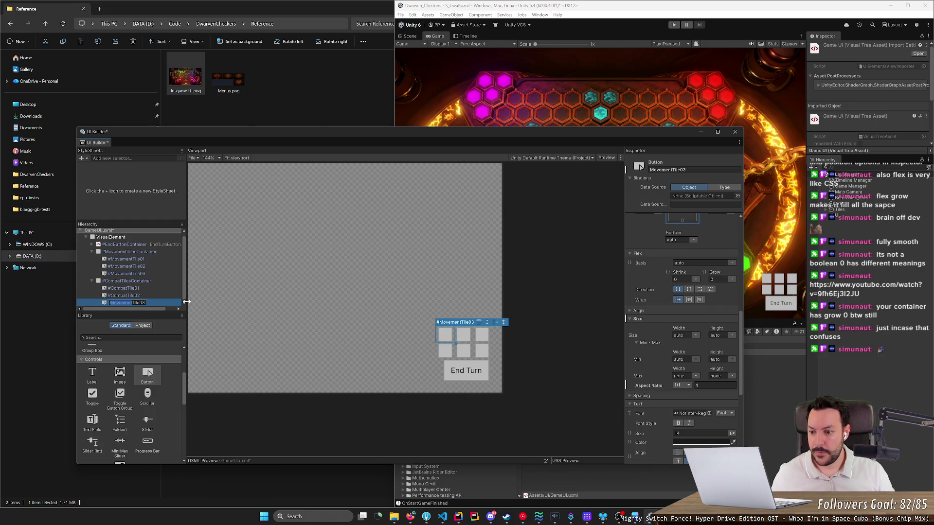
type("Combat")
key("Return")
Duplicate CombatTile03 and name the fourth tile CombatTile04.
key("ctrl+d")
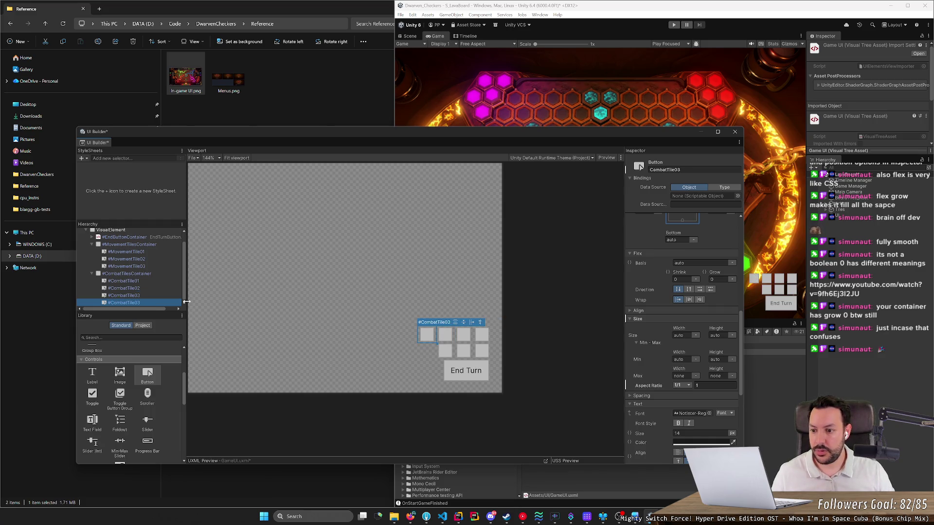
key("F2")
key("End")
key("BackSpace")
type("4")
key("Return")
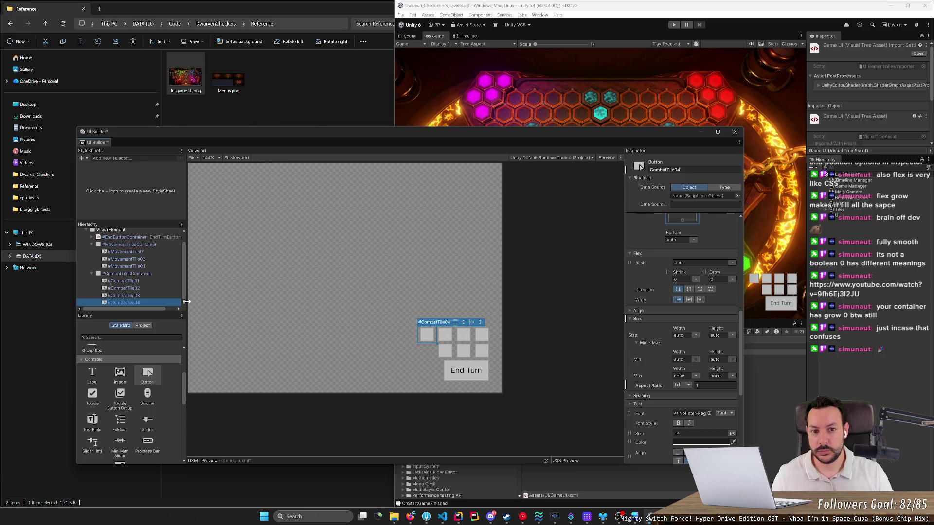
left_click(155, 282)
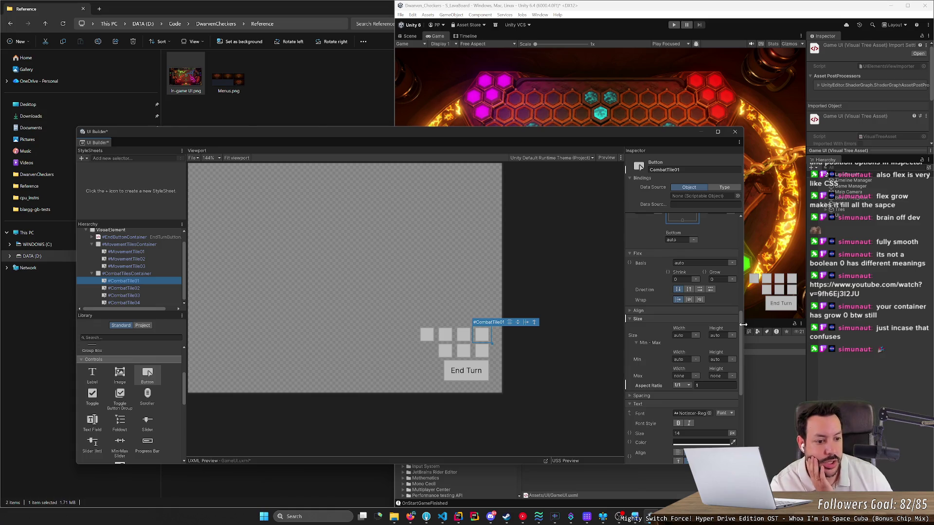
Try arrow-down and arrow-left textures as CombatTile01's background image, then remove it.
scroll(743, 296, "up", 3)
scroll(744, 295, "up", 4)
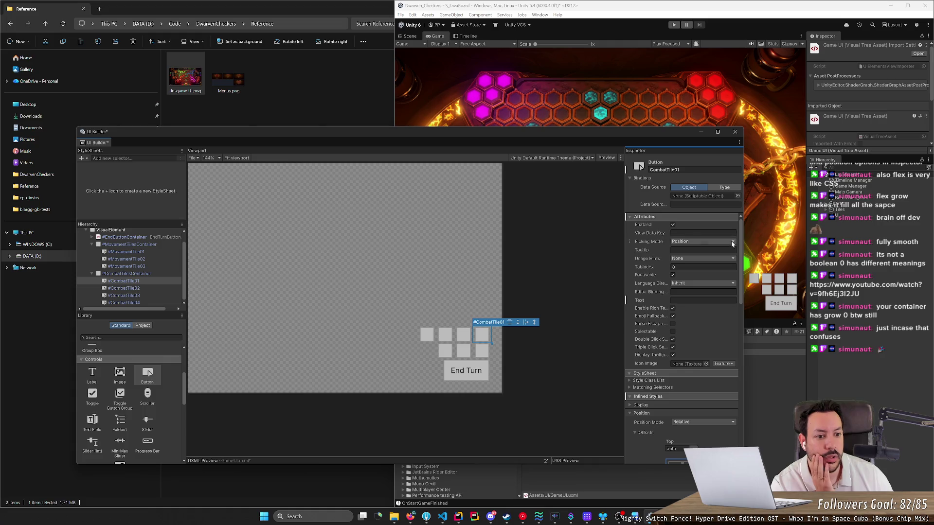
left_click_drag(743, 235, 735, 404)
left_click(666, 410)
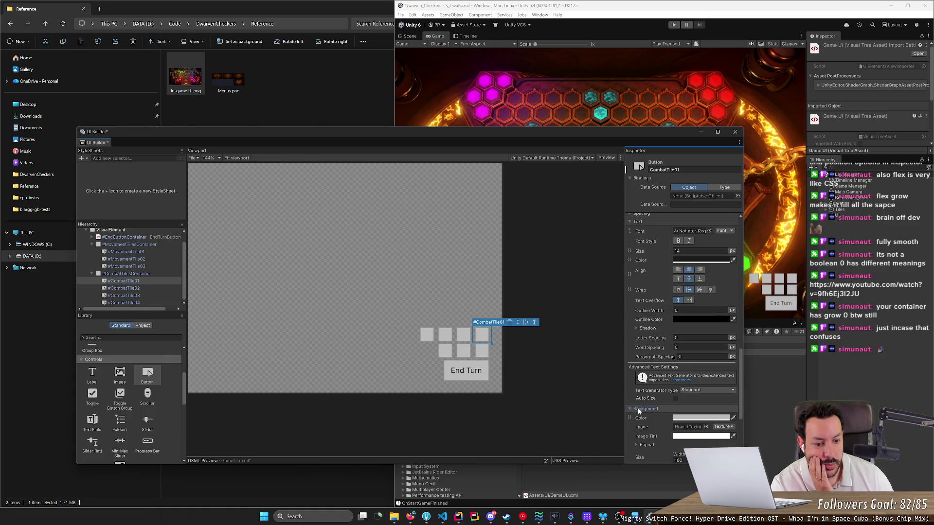
scroll(658, 391, "down", 3)
scroll(656, 366, "down", 2)
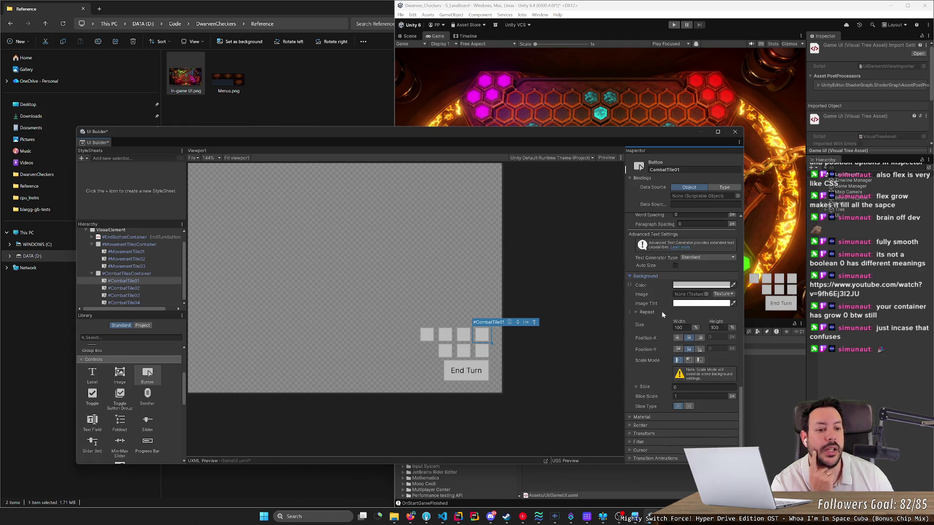
left_click(712, 294)
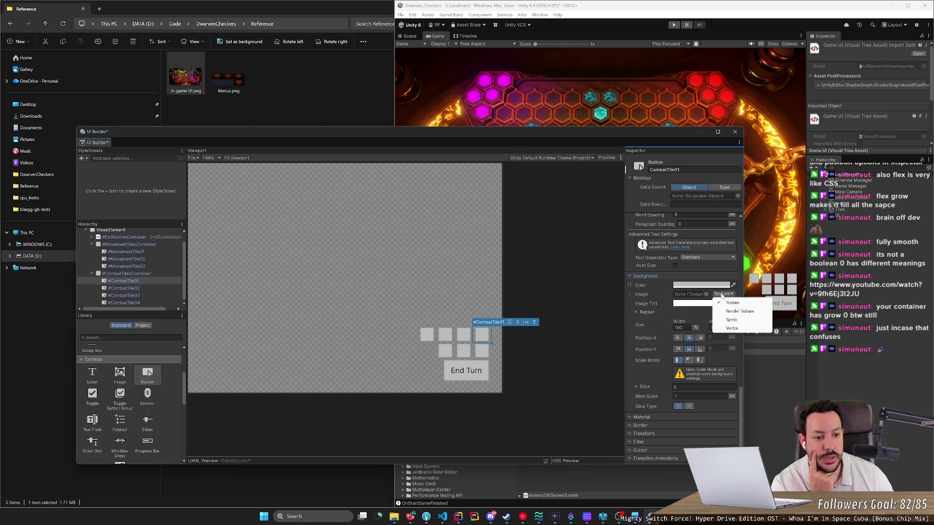
left_click(706, 295)
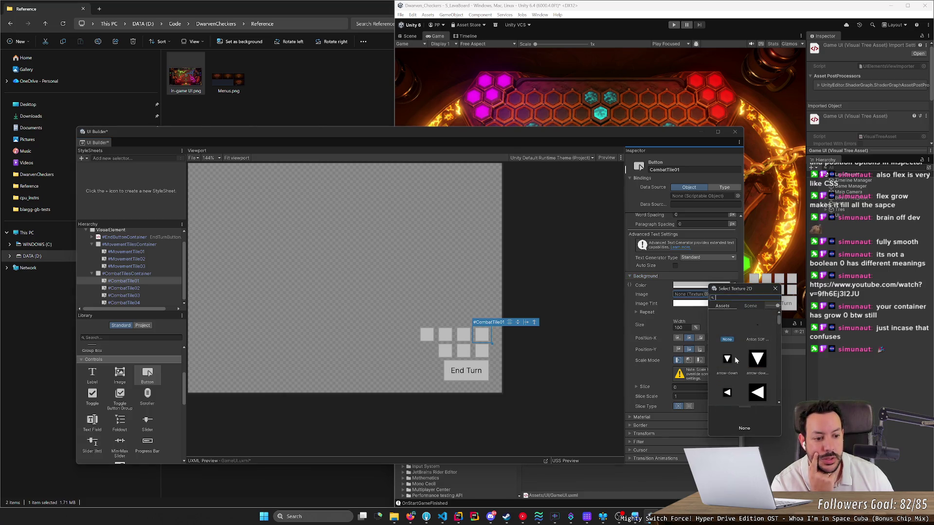
left_click(757, 359)
left_click(735, 360)
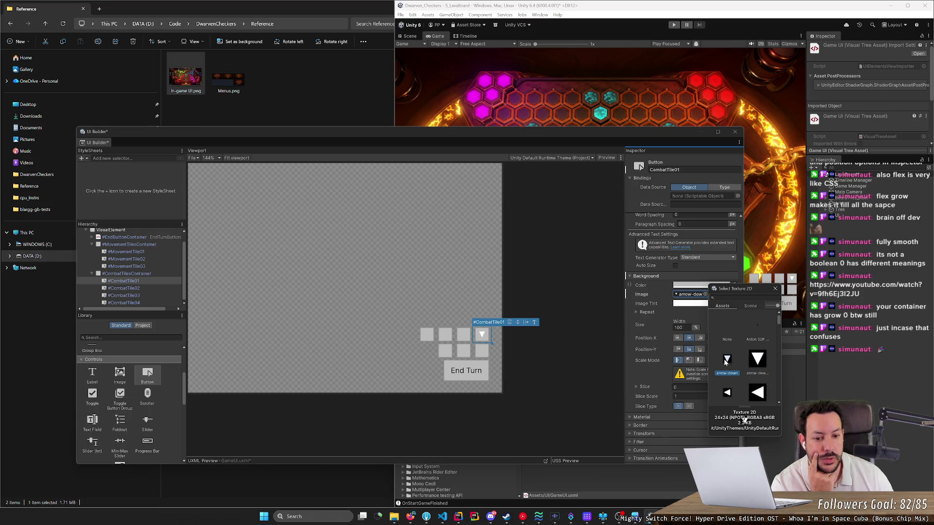
left_click(729, 392)
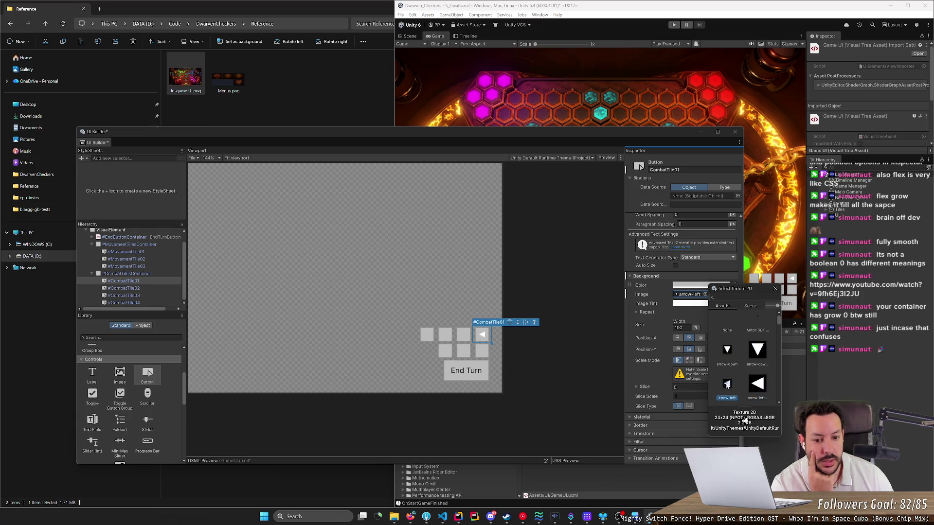
left_click(735, 305)
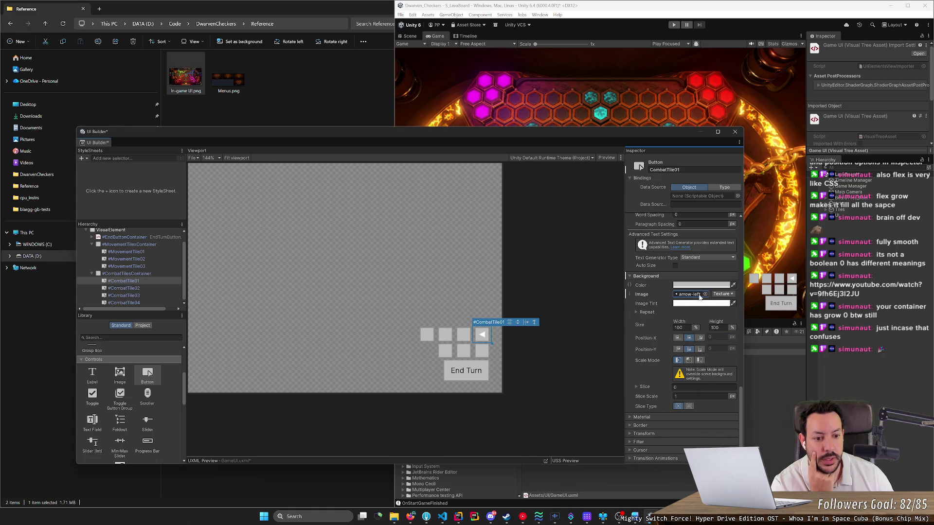
key("Delete")
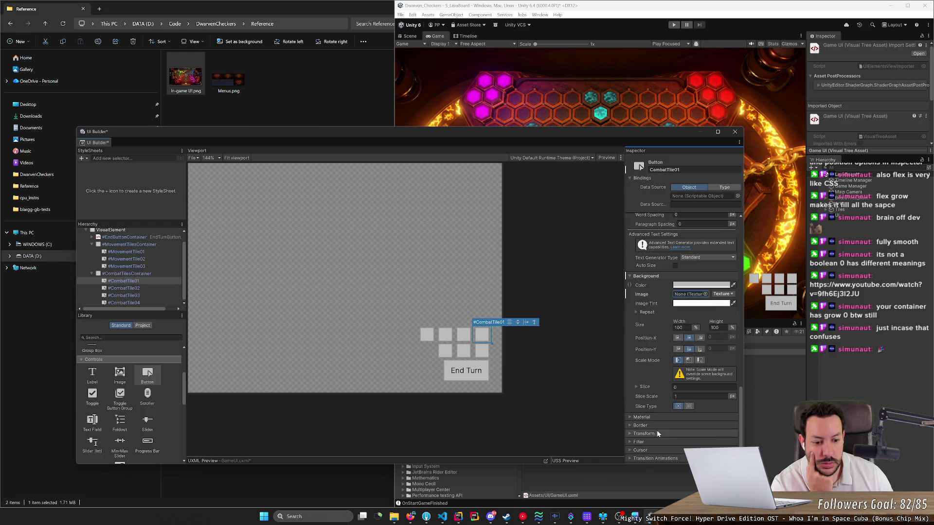
Browse CombatTile01's material, transition animation and cursor settings.
left_click(634, 417)
scroll(636, 420, "down", 2)
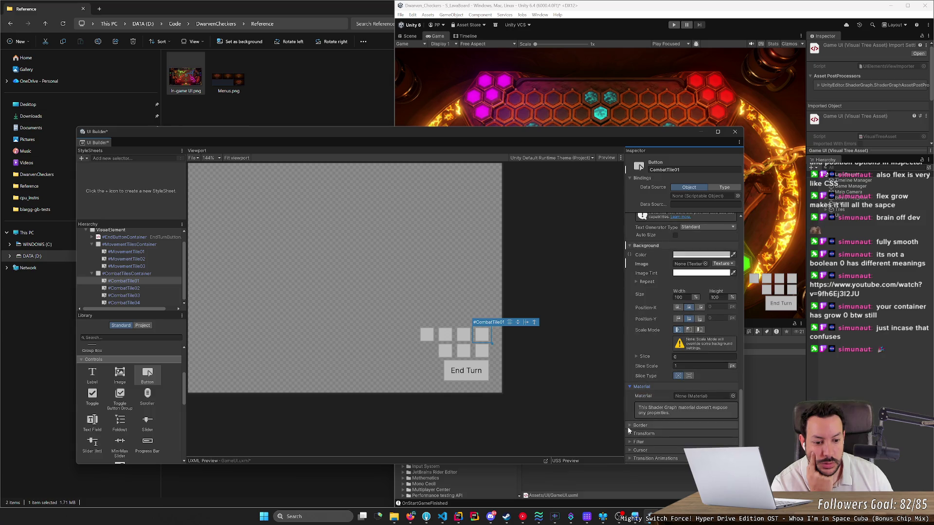
left_click(629, 457)
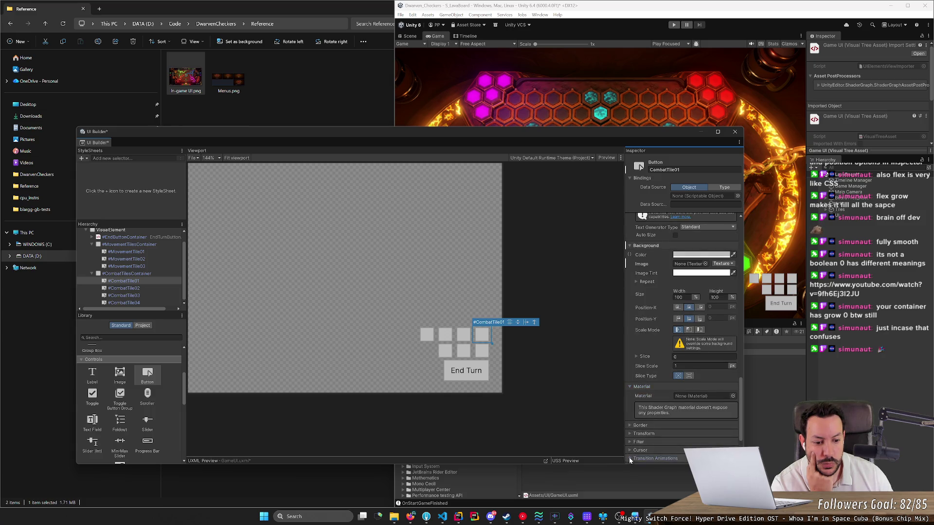
scroll(631, 448, "down", 4)
left_click(629, 393)
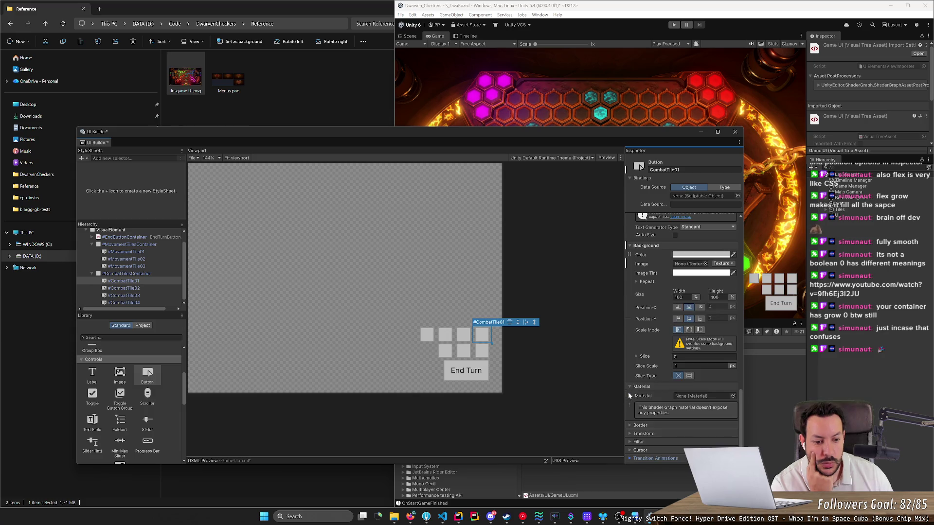
left_click(638, 449)
scroll(639, 446, "down", 1)
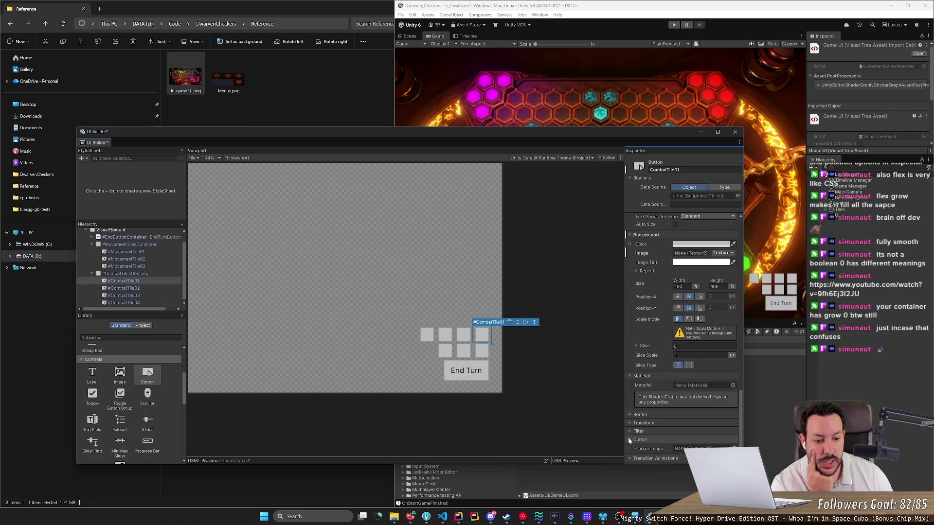
left_click(630, 439)
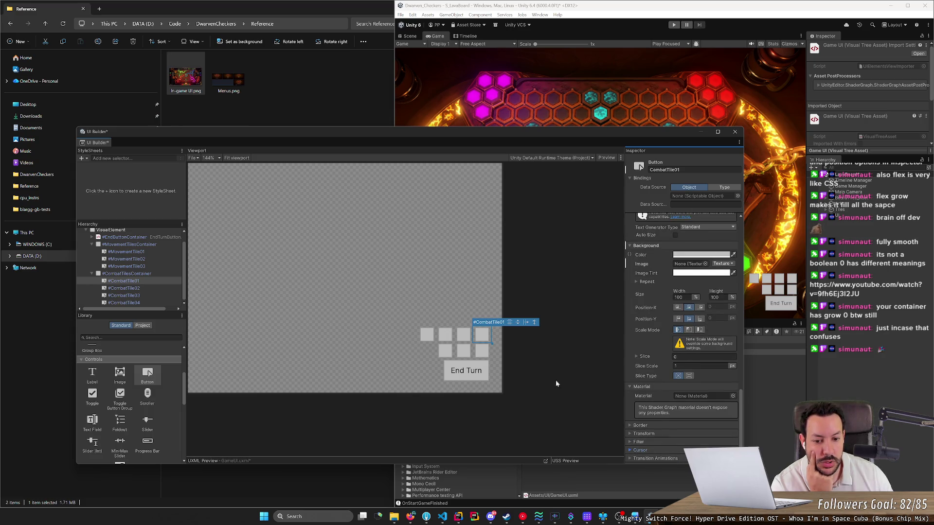
Set CombatTile01's background colour to the grey sampled from a neighbouring tile.
left_click(699, 254)
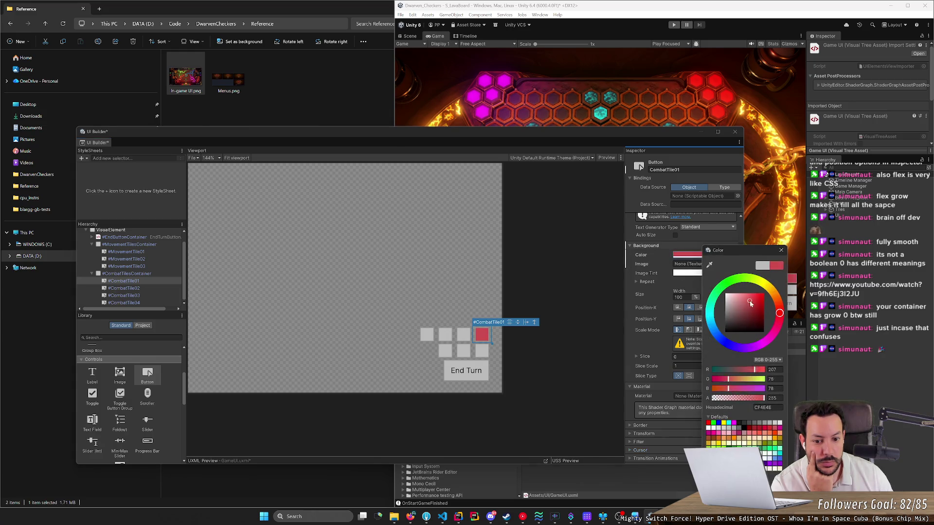
left_click(709, 264)
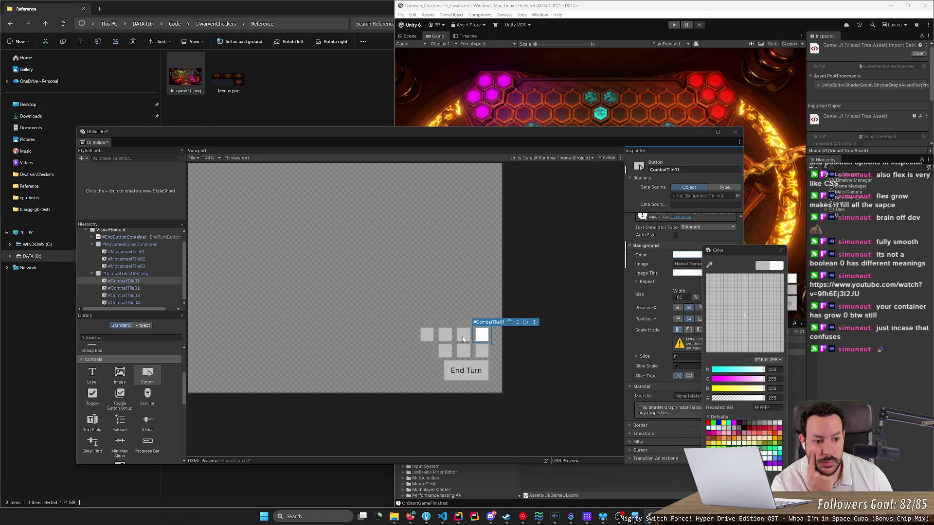
left_click(463, 339)
left_click(781, 250)
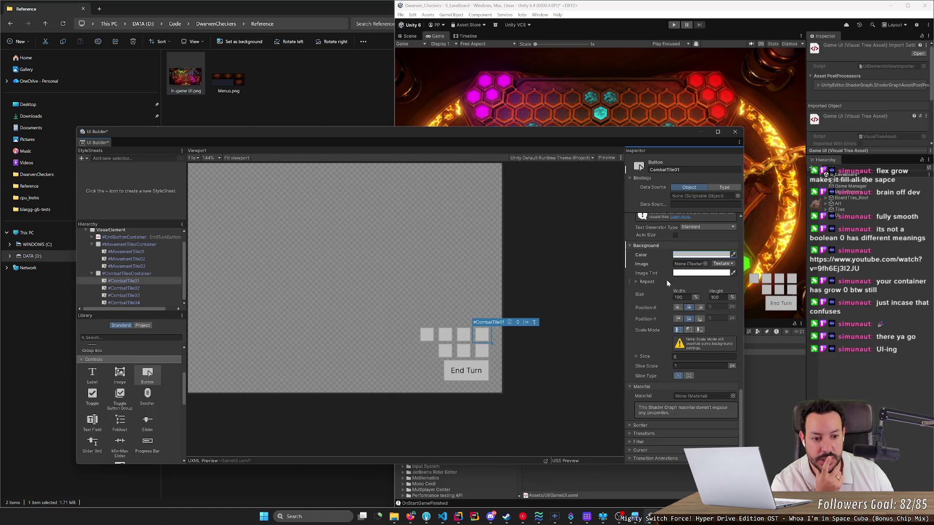
Fold away the Background Repeat options and move the UI Builder window up and left.
left_click(638, 283)
left_click(636, 282)
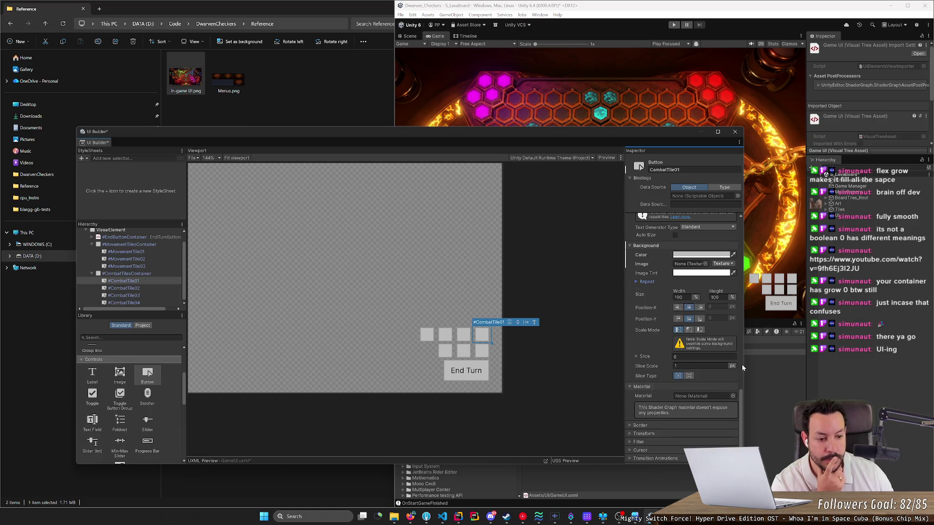
left_click_drag(569, 136, 553, 84)
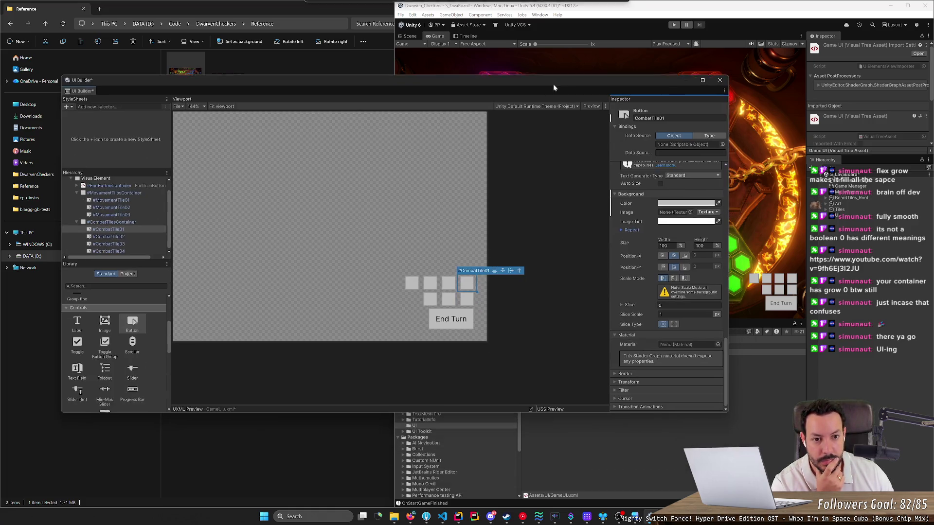
Widen the Inspector and browse CombatTile01's Transition Animations, Cursor and Filter sections.
left_click_drag(610, 165, 498, 165)
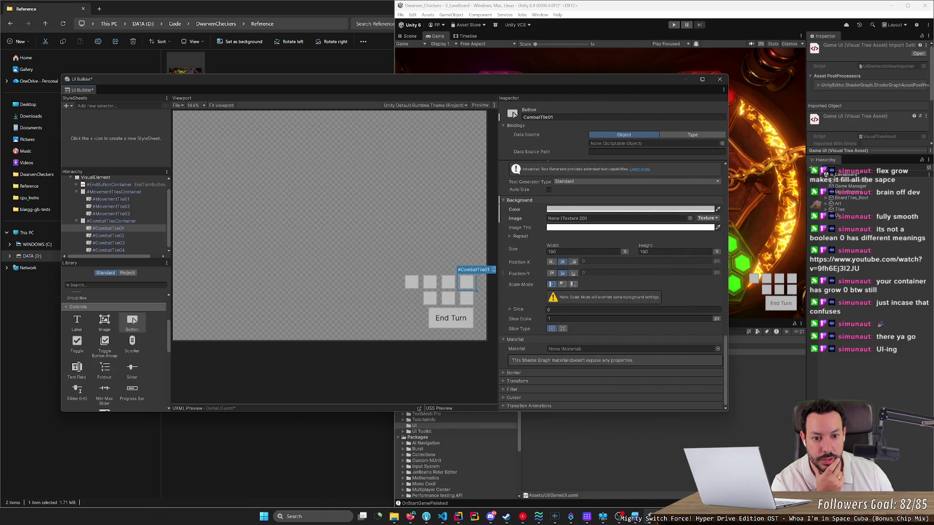
left_click(527, 408)
scroll(506, 384, "down", 3)
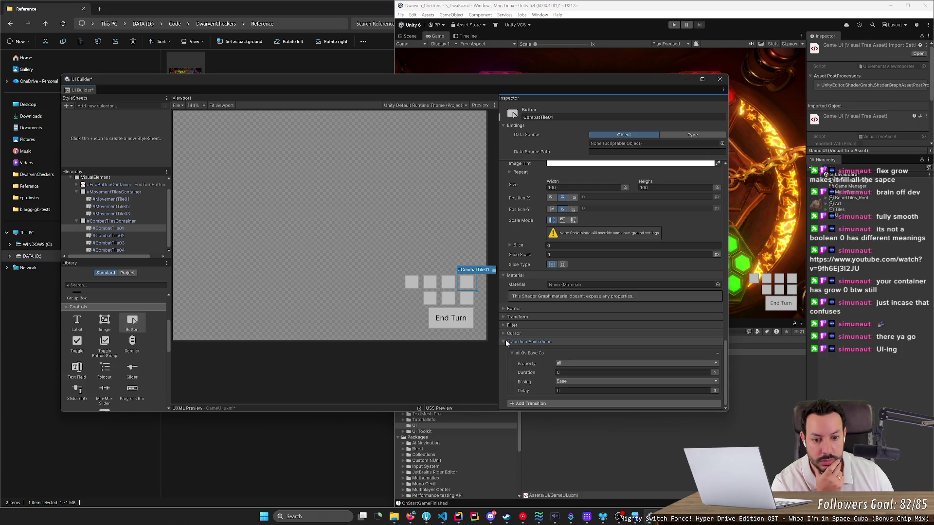
left_click(569, 364)
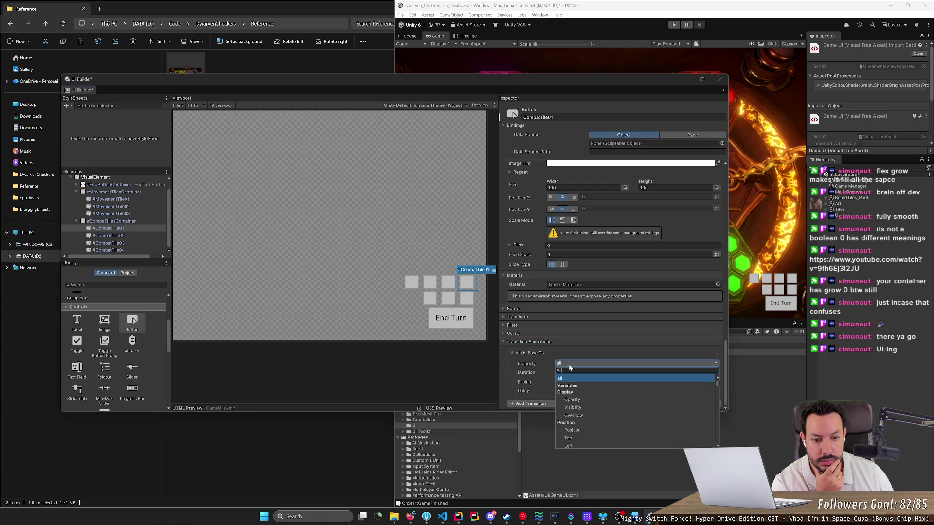
key("Escape")
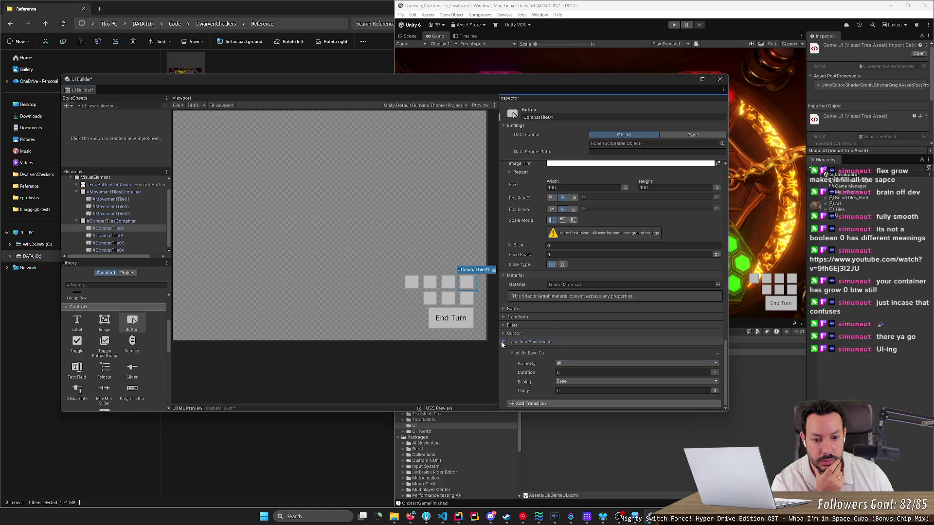
left_click(502, 342)
left_click(503, 397)
left_click(504, 397)
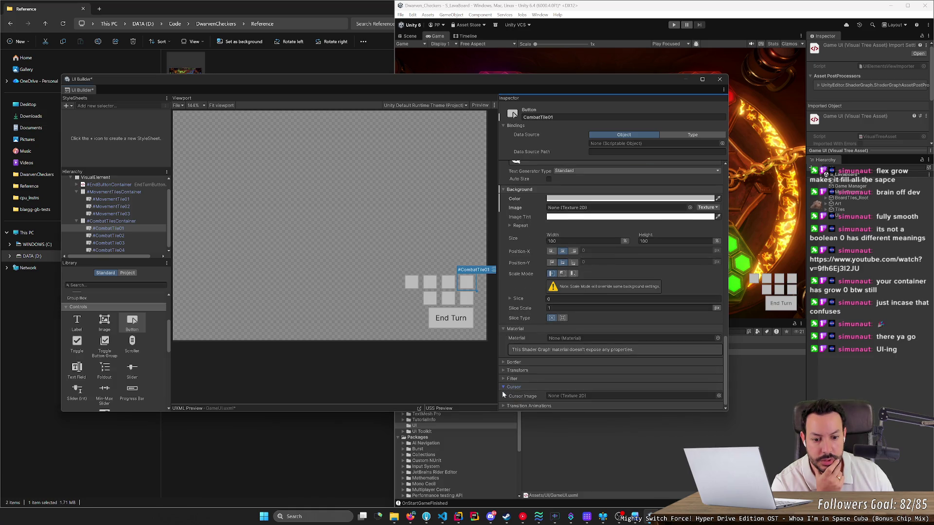
left_click(505, 390)
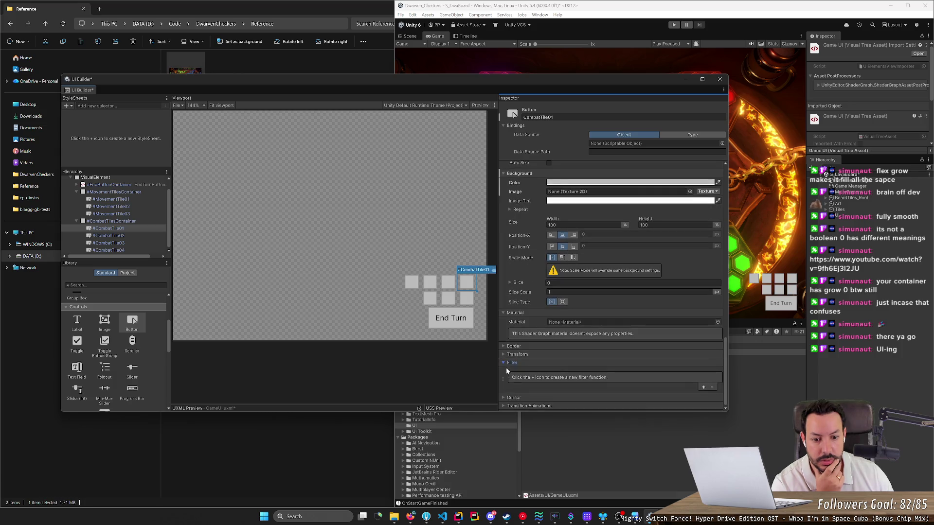
left_click(506, 363)
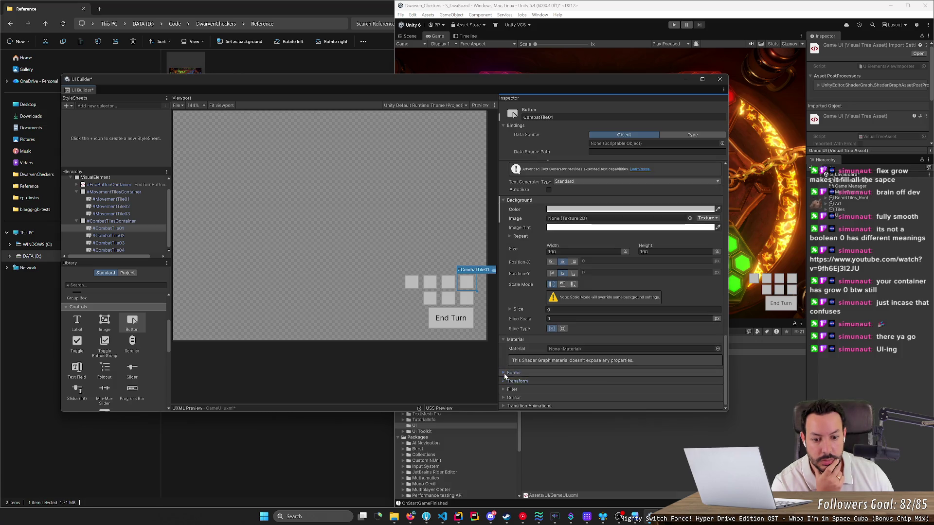
Try red and white as CombatTile01's border colour, then restore the original grey.
left_click(504, 373)
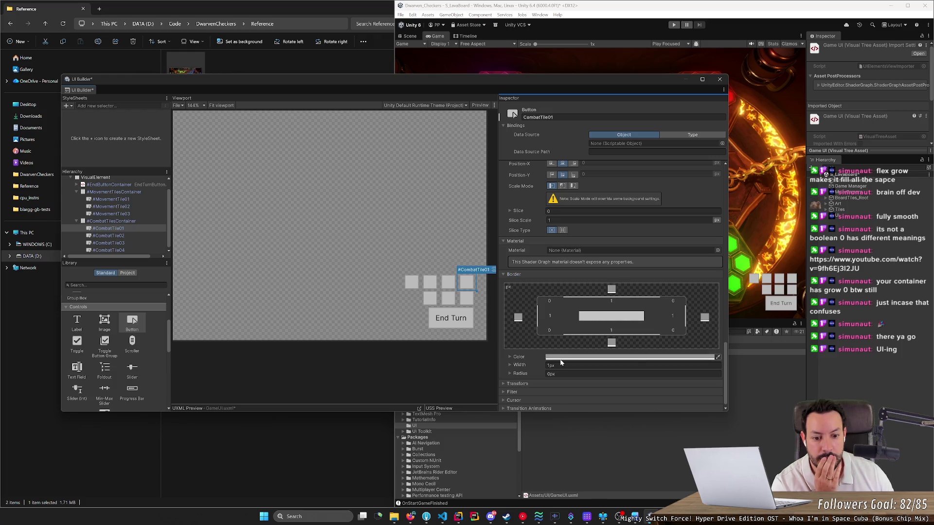
left_click(562, 362)
left_click(615, 314)
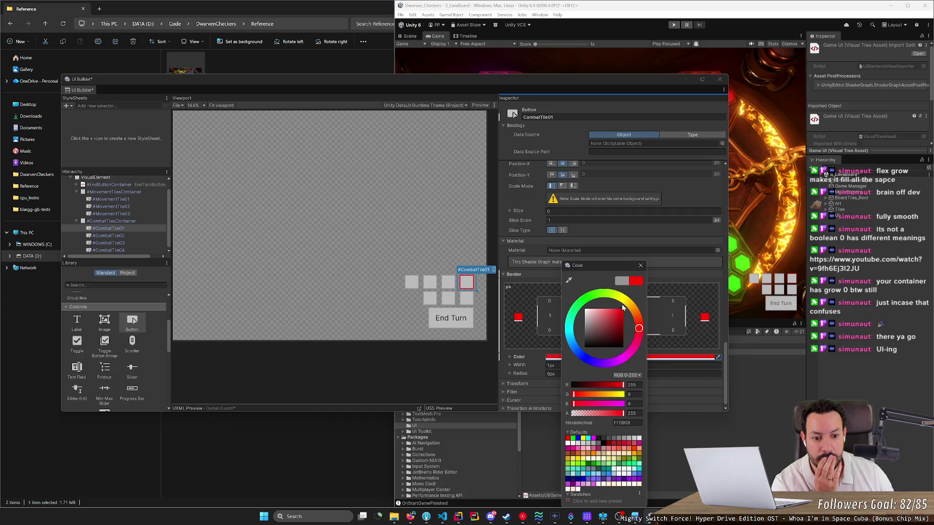
left_click_drag(626, 303, 566, 299)
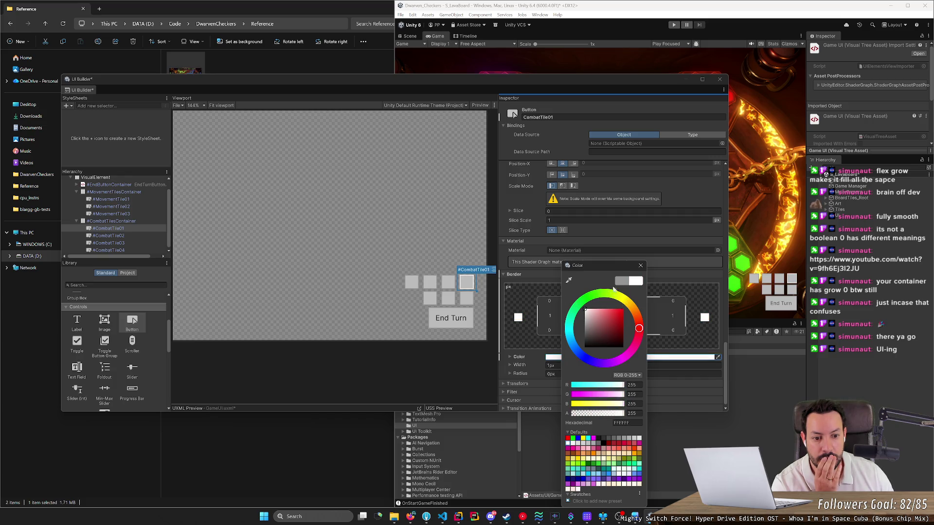
left_click(624, 282)
left_click(640, 265)
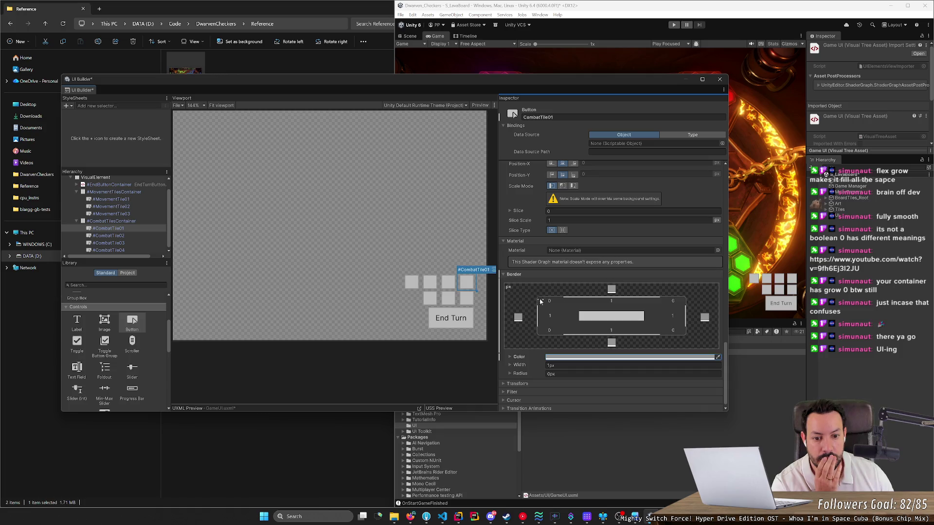
Set CombatTile01's background alpha to 0, then back to 255 for opaque BCBCBC grey.
scroll(504, 276, "up", 5)
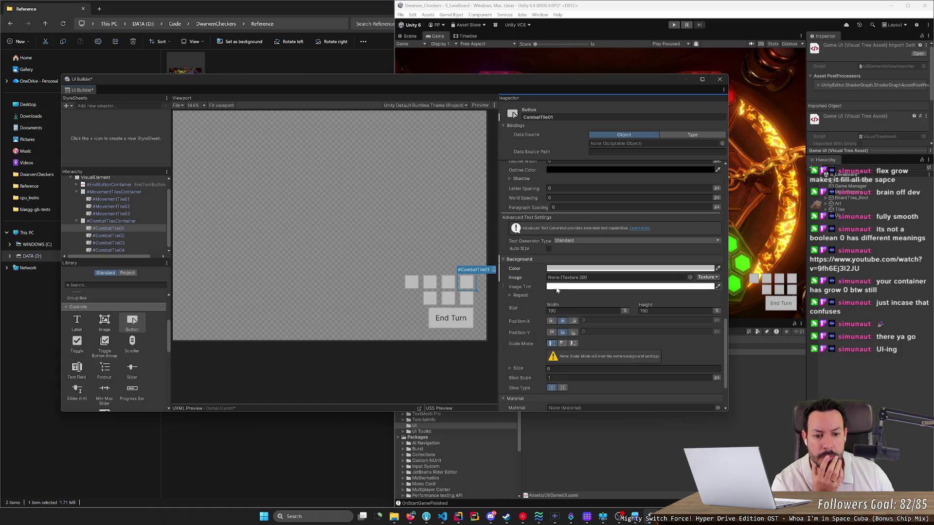
left_click(599, 267)
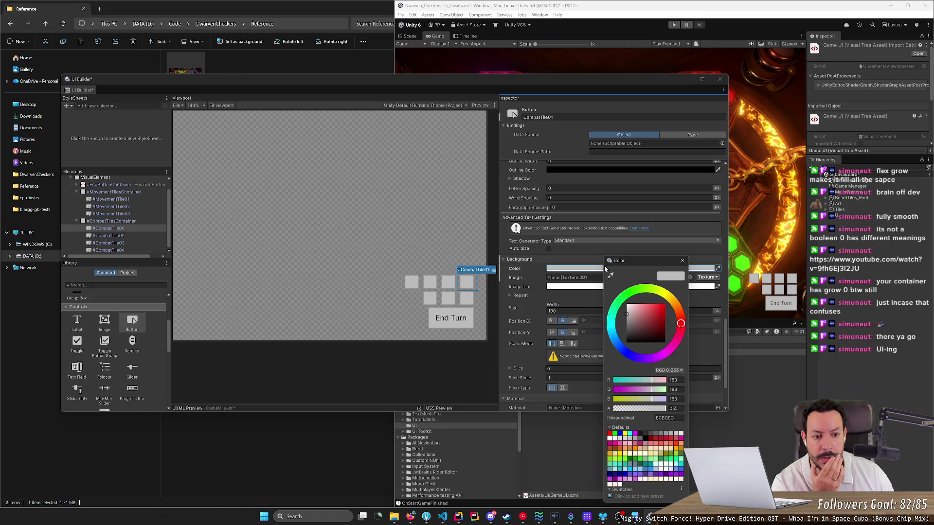
left_click(674, 408)
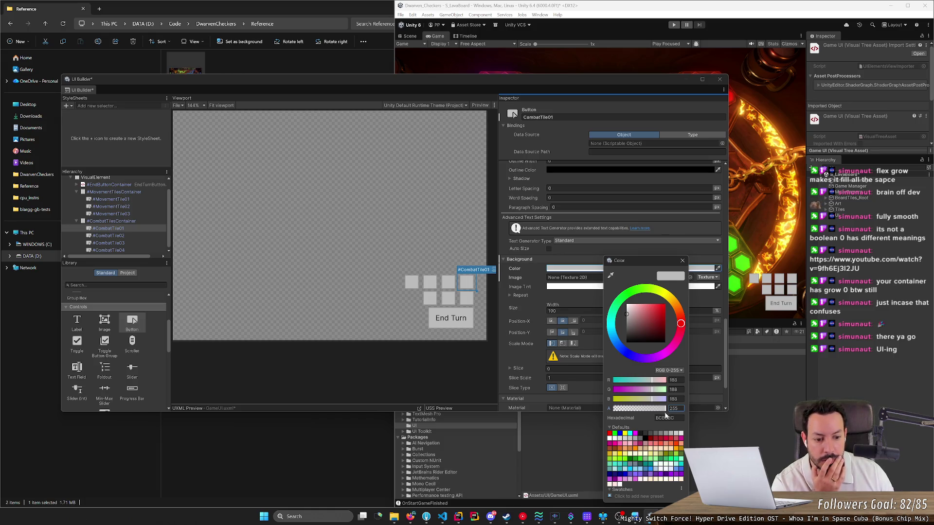
type("0")
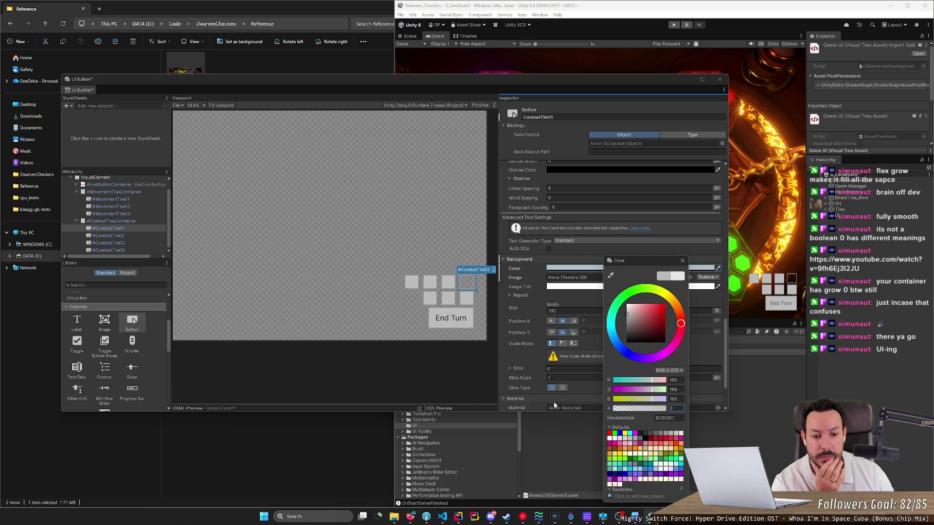
type("255")
key("Return")
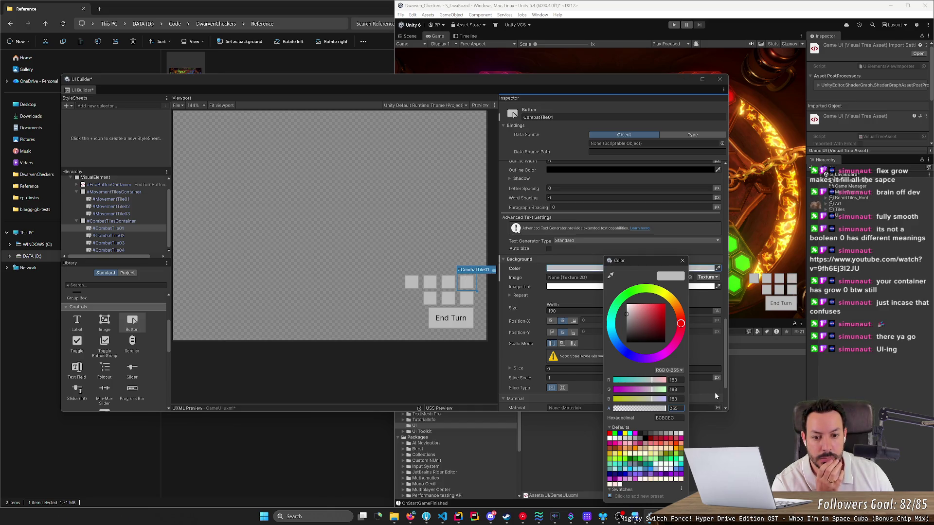
left_click(682, 260)
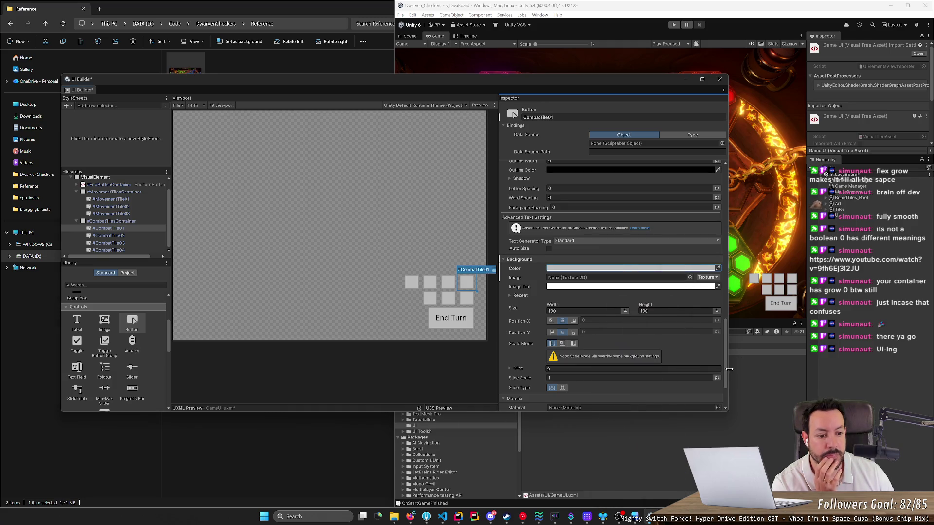
left_click_drag(725, 366, 739, 240)
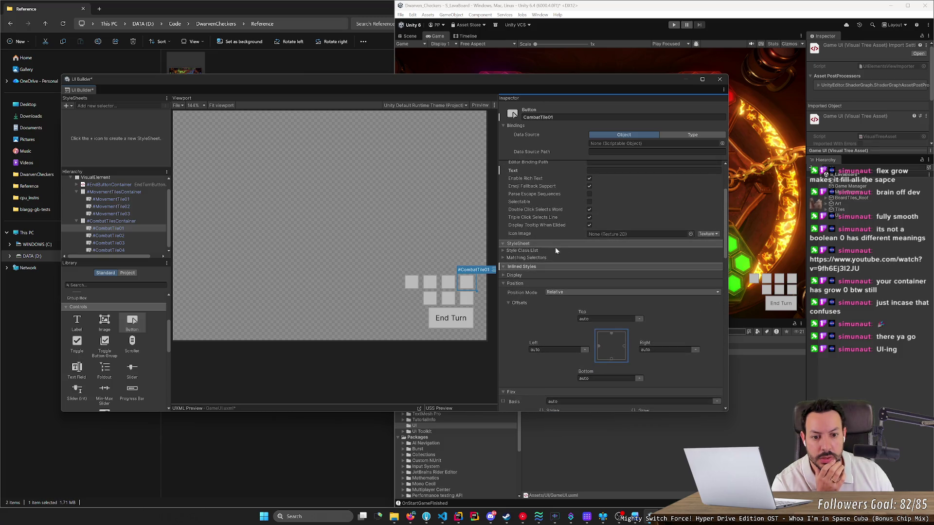
Expand Style Class List and Matching Selectors and inspect both .unity-button selectors' properties.
left_click(503, 251)
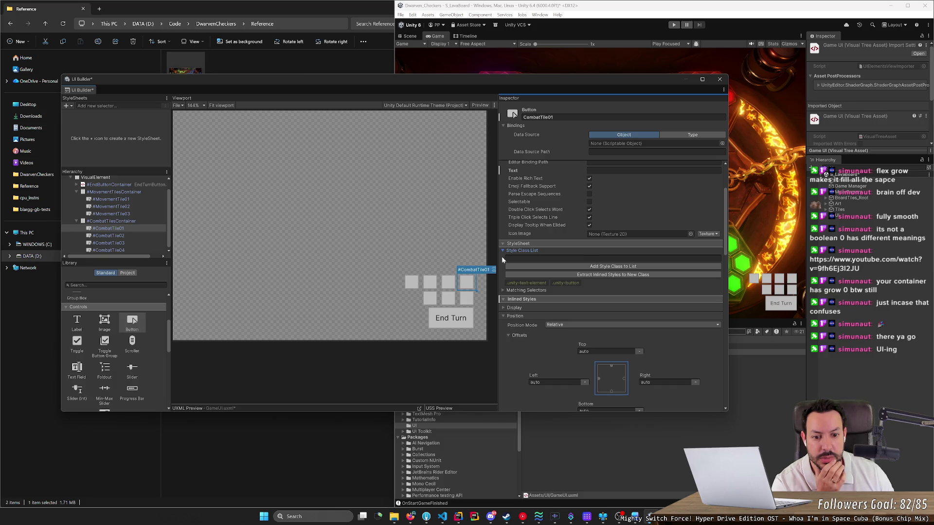
left_click(502, 289)
left_click(509, 304)
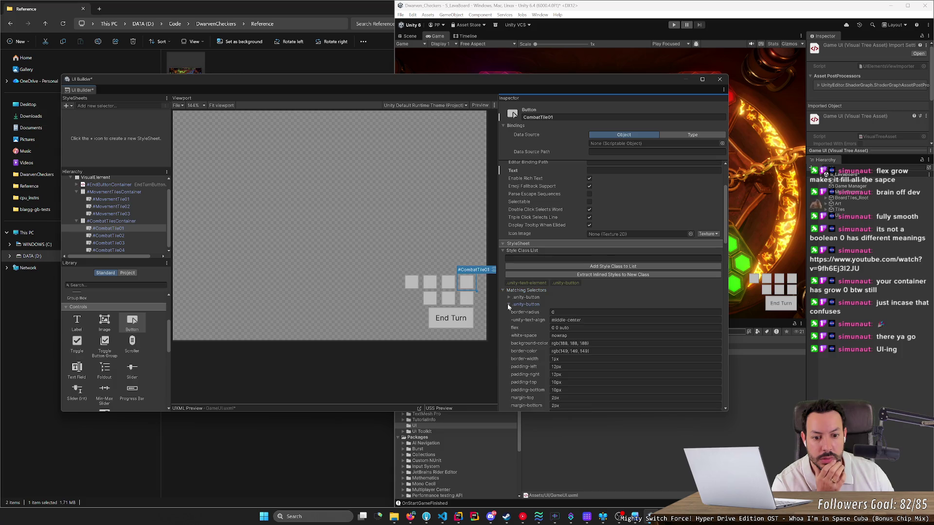
scroll(529, 311, "down", 2)
left_click(509, 258)
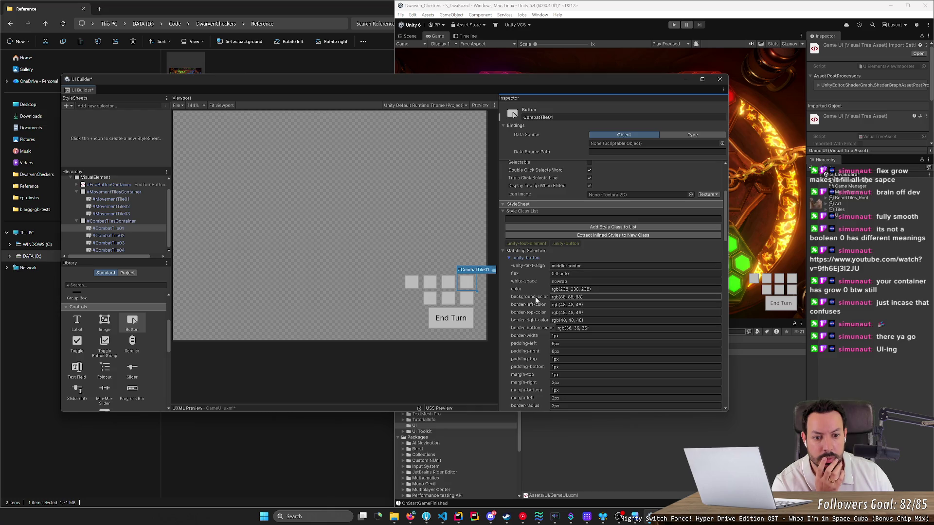
scroll(589, 292, "down", 2)
scroll(539, 316, "down", 4)
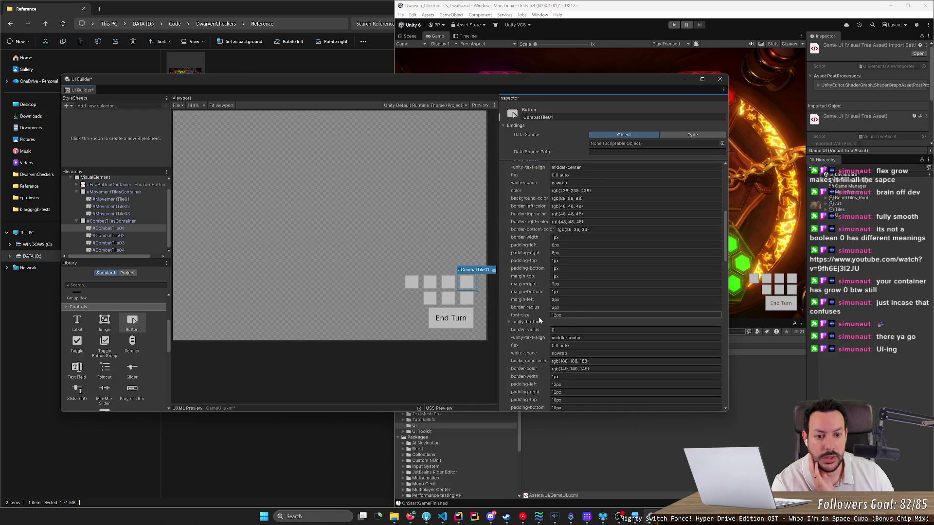
scroll(538, 317, "down", 3)
scroll(533, 339, "up", 3)
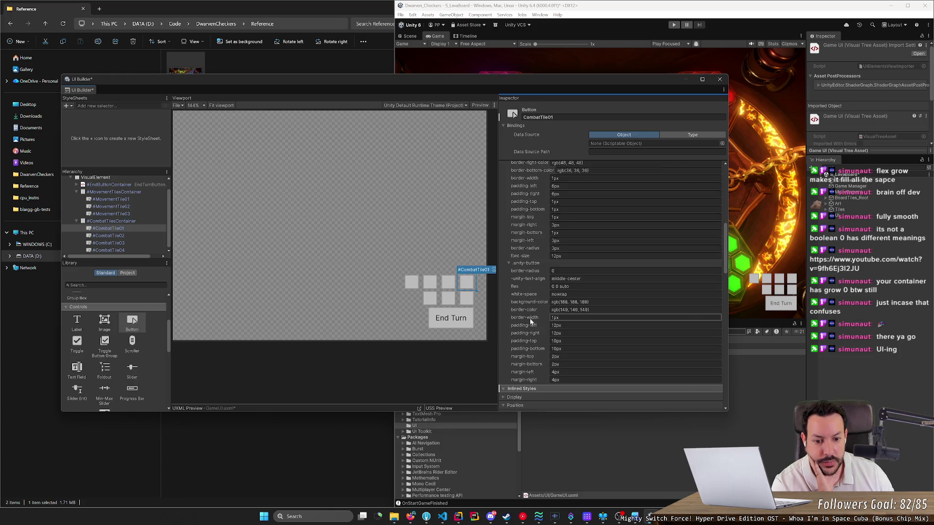
scroll(531, 321, "up", 4)
scroll(531, 321, "up", 2)
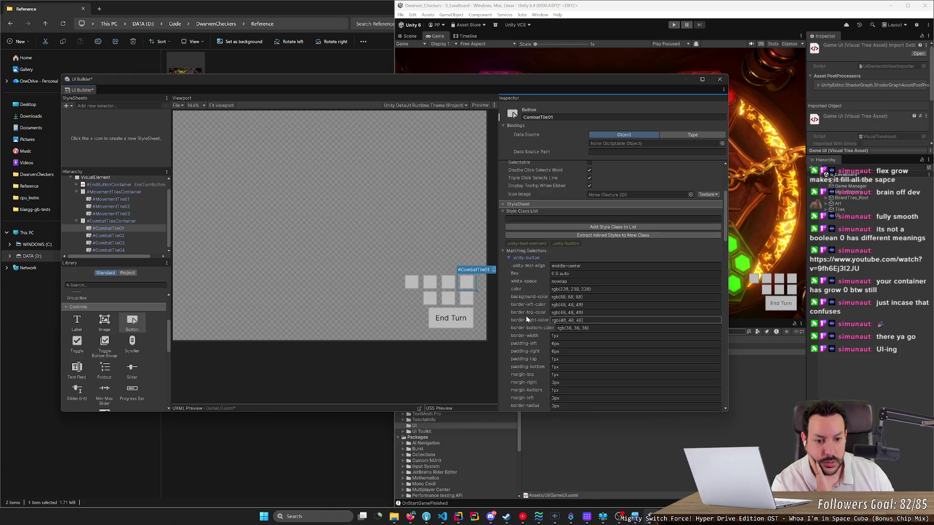
Collapse Matching Selectors and Inlined Styles, then bring In-game UI.png to the front.
left_click(504, 250)
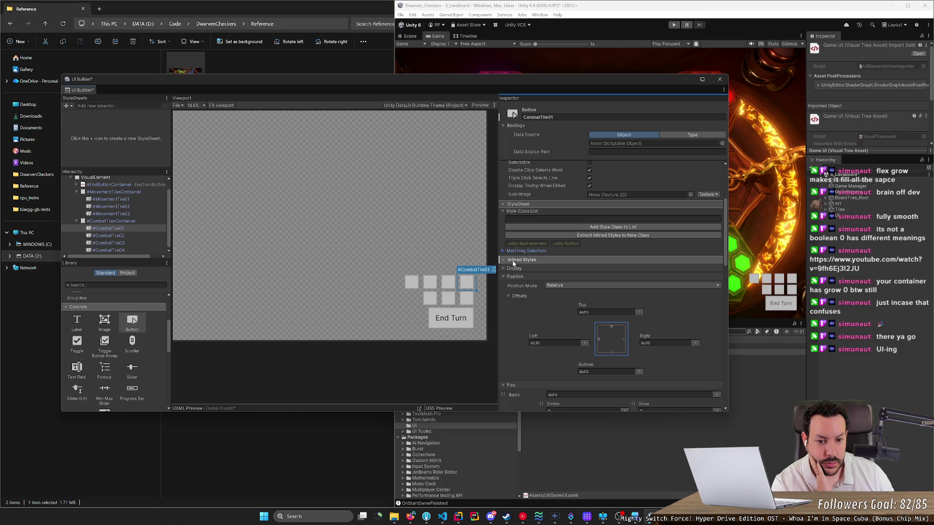
left_click(503, 261)
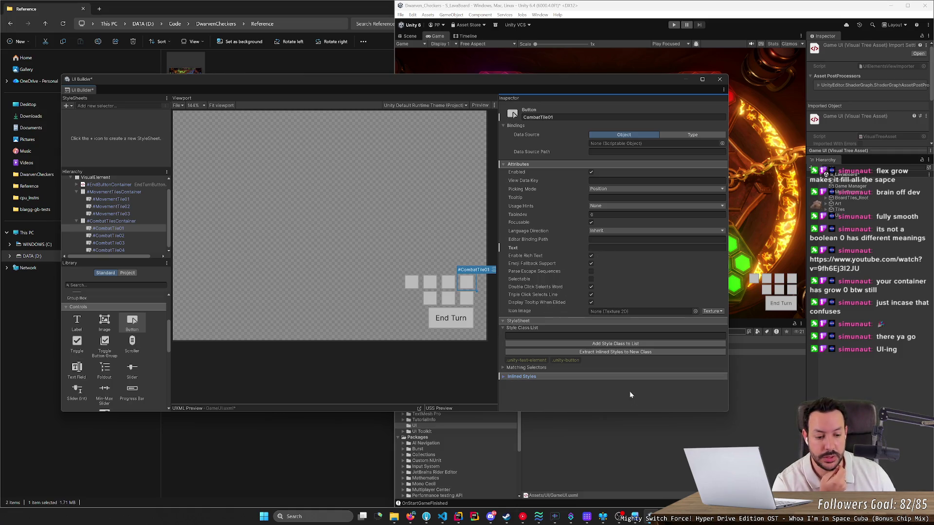
key("alt+Tab")
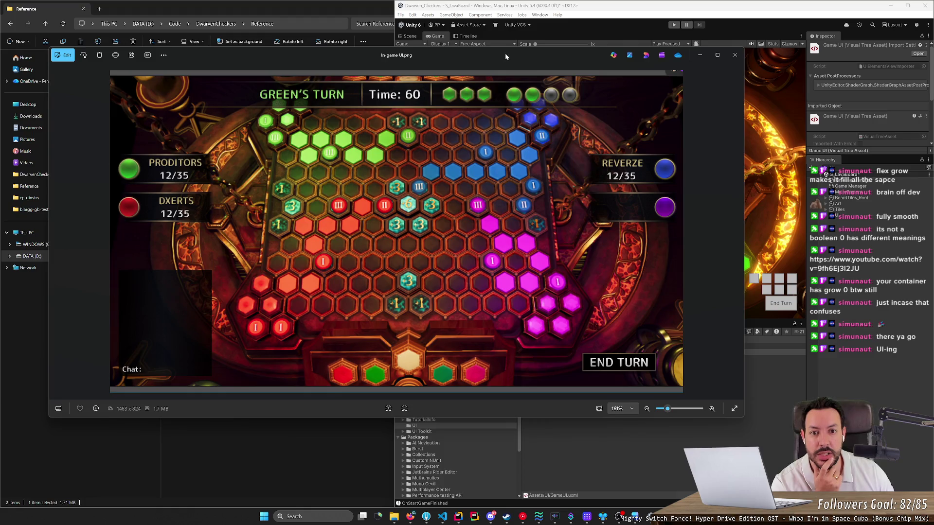
Shift the Photos window to compare with the builder, then minimize In-game UI.png.
left_click_drag(505, 54, 470, 276)
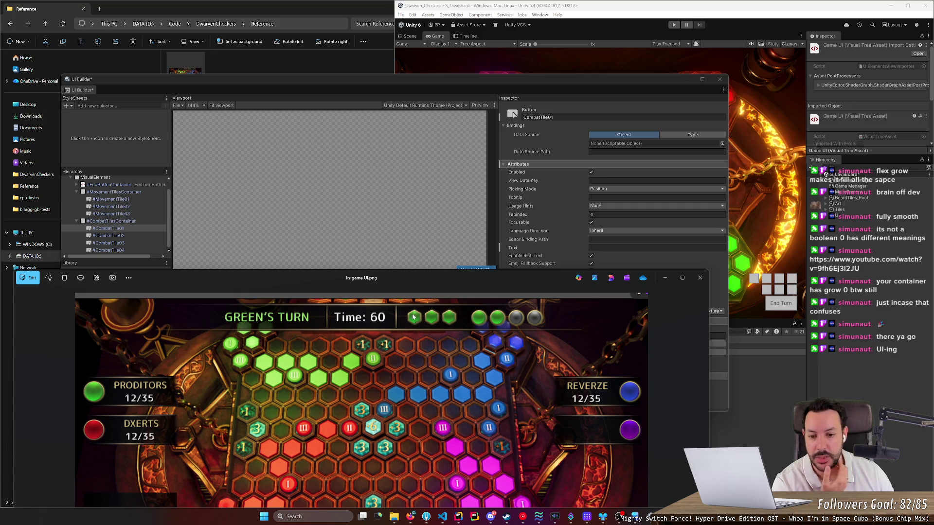
left_click_drag(407, 273, 459, 92)
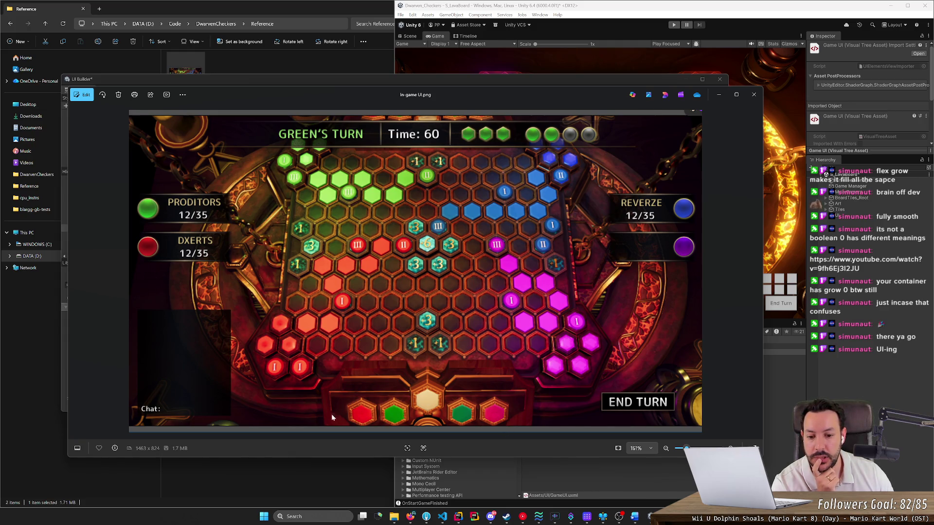
scroll(364, 398, "up", 2)
scroll(483, 400, "down", 2)
scroll(506, 375, "up", 2)
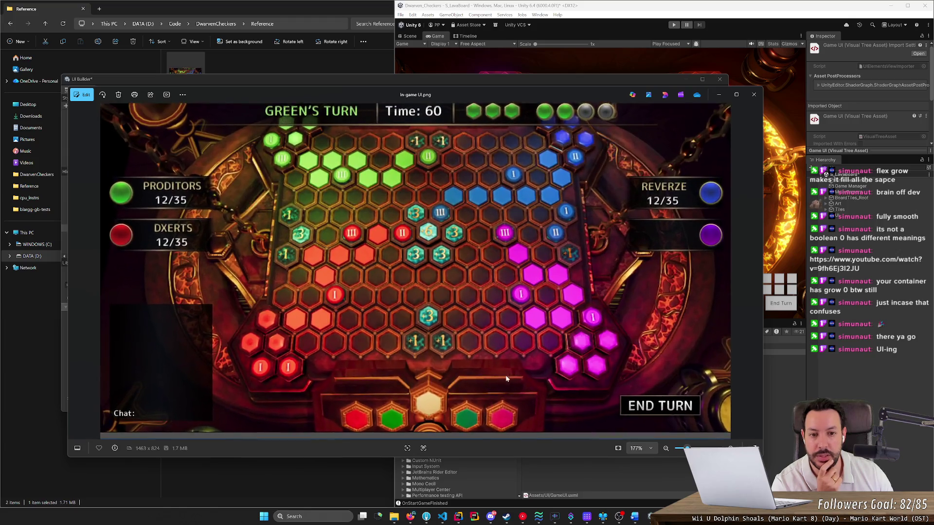
scroll(673, 148, "down", 3)
left_click(718, 95)
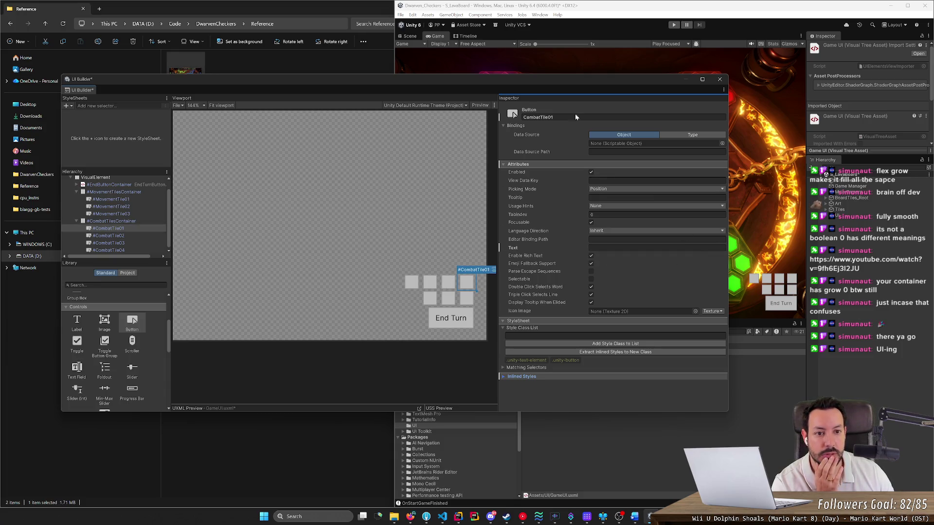
Reposition and widen the UI Builder window and select MovementTile01 in the Hierarchy.
mouse_move(578, 82)
left_mouse_down()
mouse_move(524, 90)
mouse_move(325, 177)
mouse_move(611, 86)
left_mouse_up()
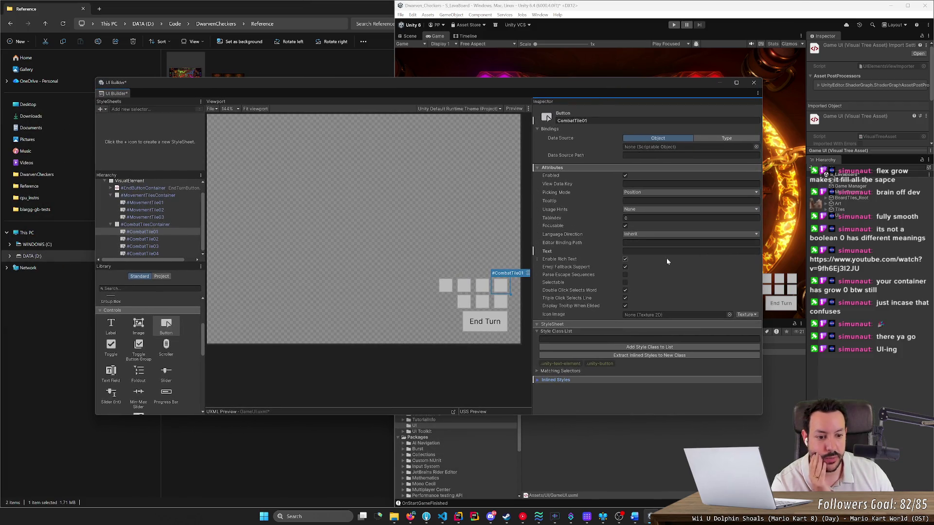
left_click(158, 203)
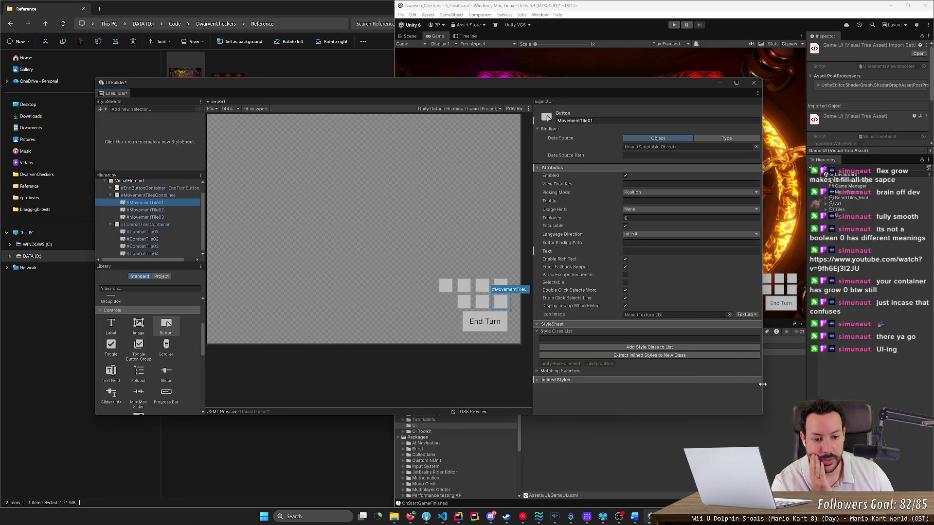
left_click_drag(762, 384, 805, 385)
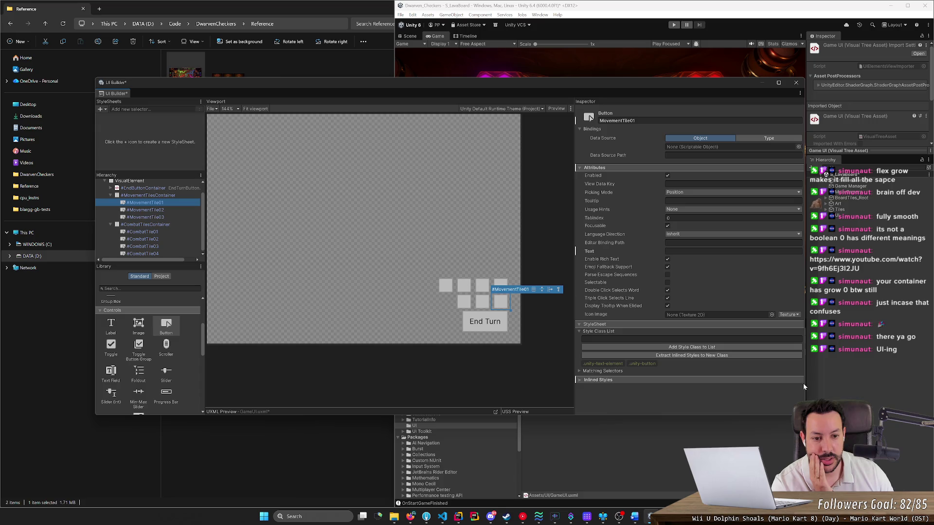
left_click(498, 284)
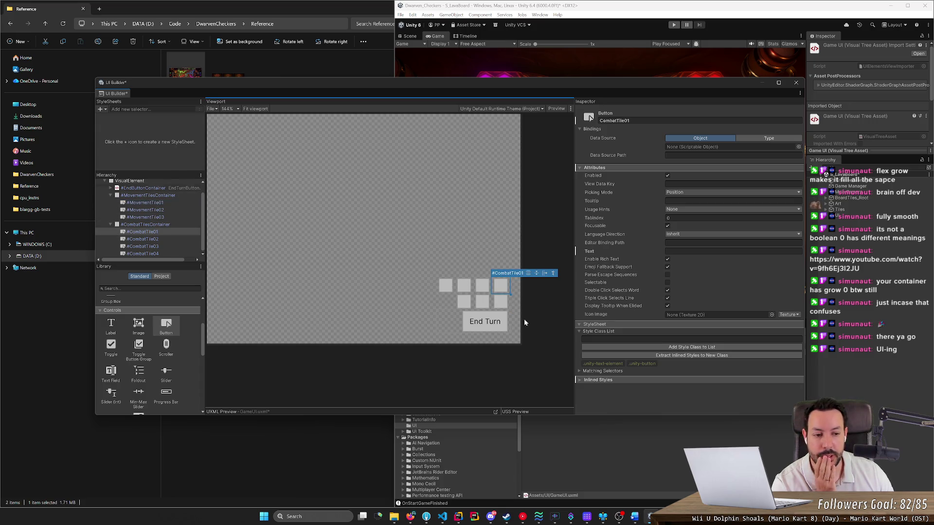
key("alt+Tab")
key("alt+Tab")
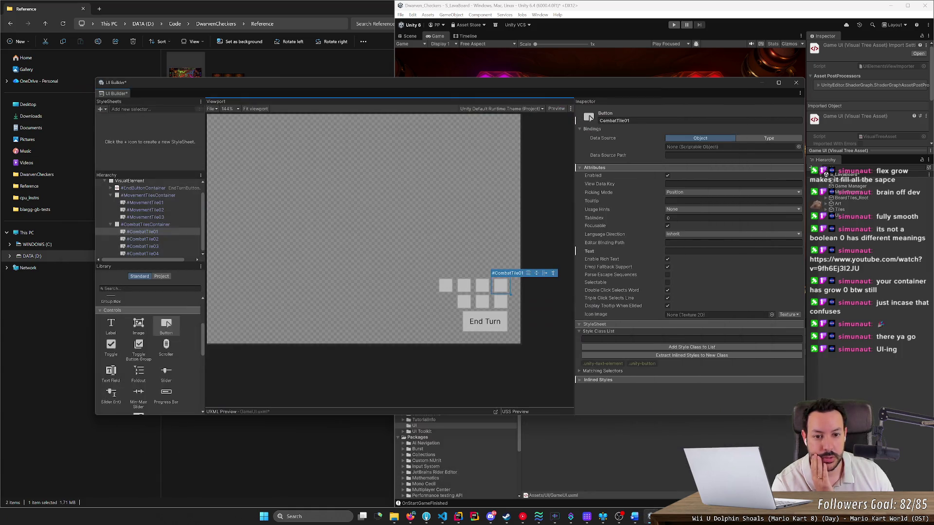
key("alt+Tab")
key("alt+Tab")
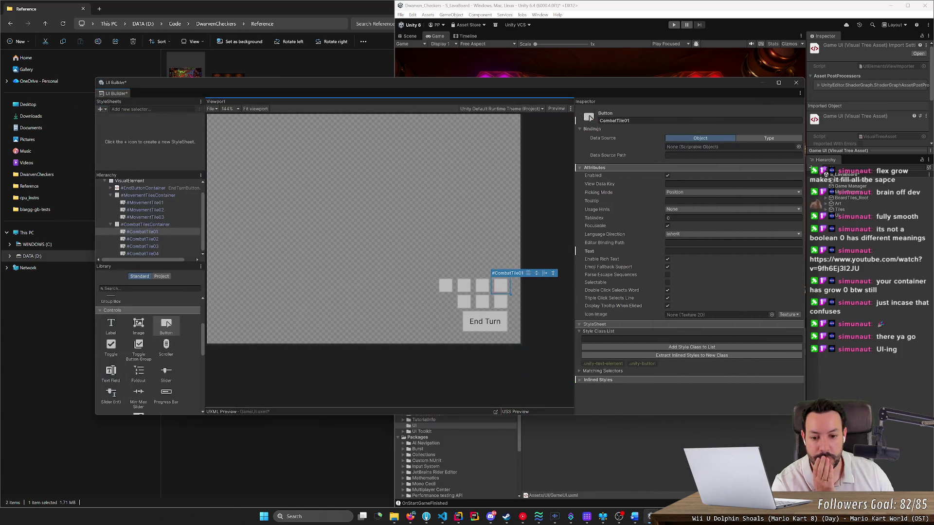
mouse_move(671, 98)
left_mouse_down()
mouse_move(555, 67)
mouse_move(522, 81)
mouse_move(630, 86)
left_mouse_up()
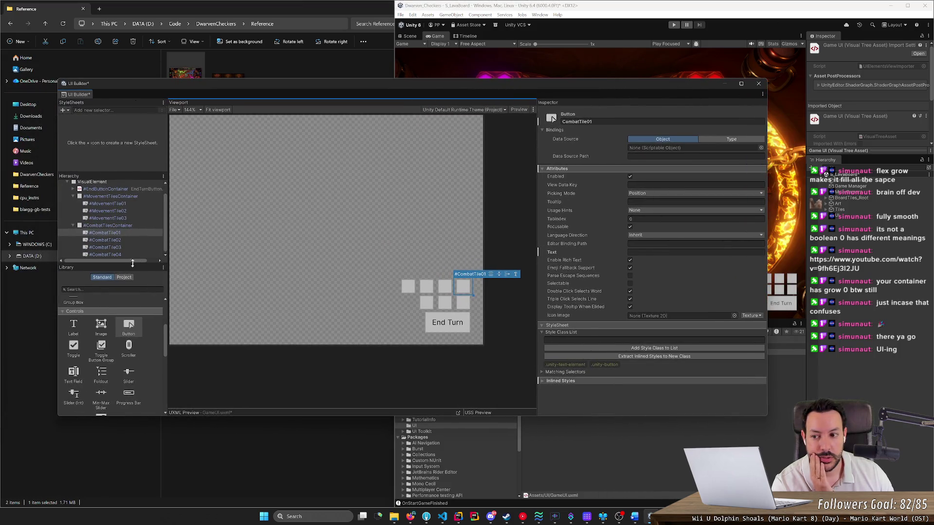
left_click(127, 204)
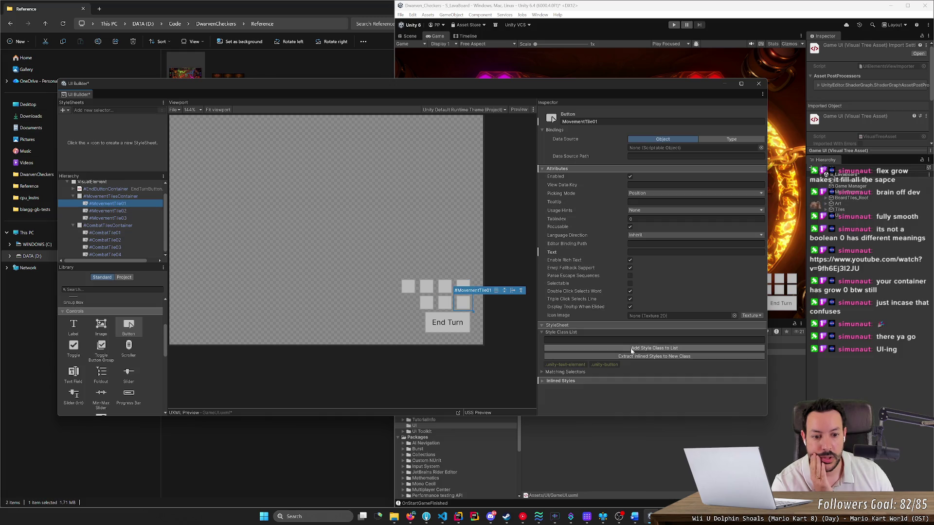
Set MovementTile01's Inlined Styles background image to the EmptyMovement texture.
left_click(541, 380)
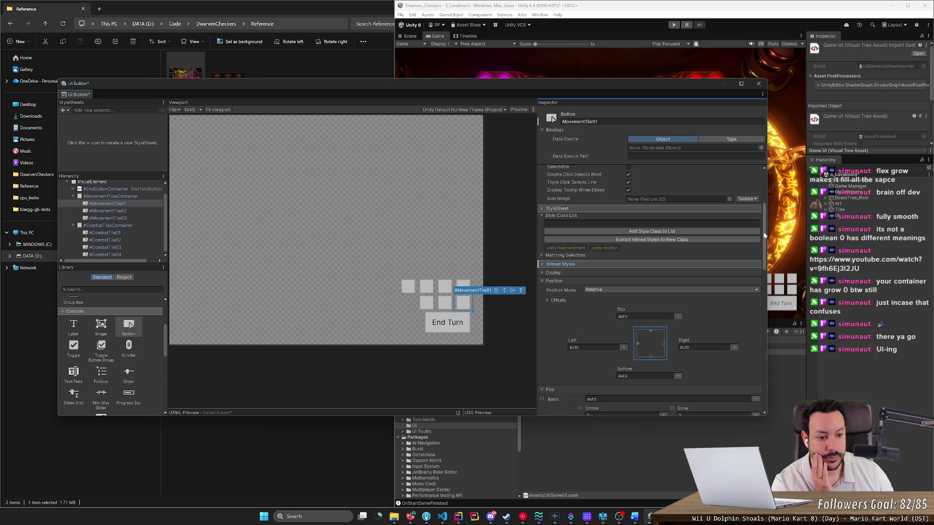
scroll(748, 388, "down", 10)
scroll(754, 379, "down", 2)
scroll(763, 362, "up", 1)
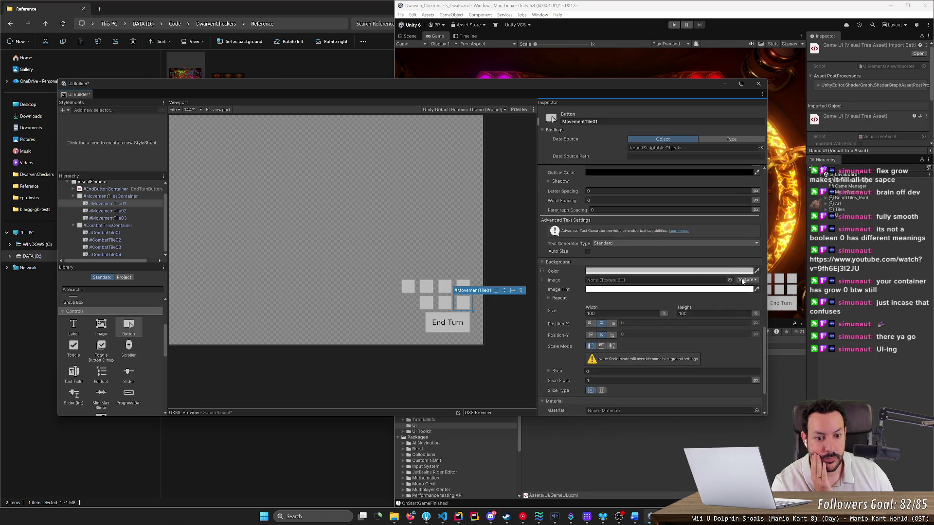
left_click(742, 280)
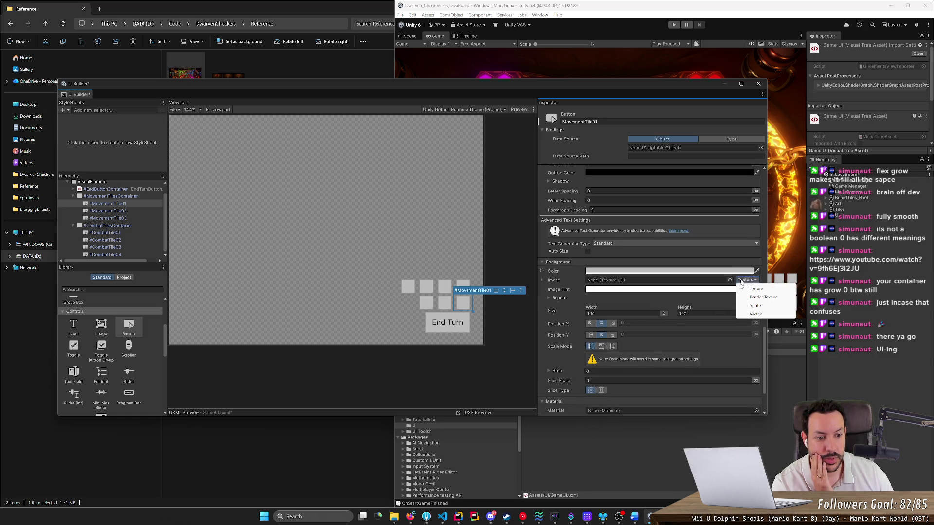
left_click(730, 281)
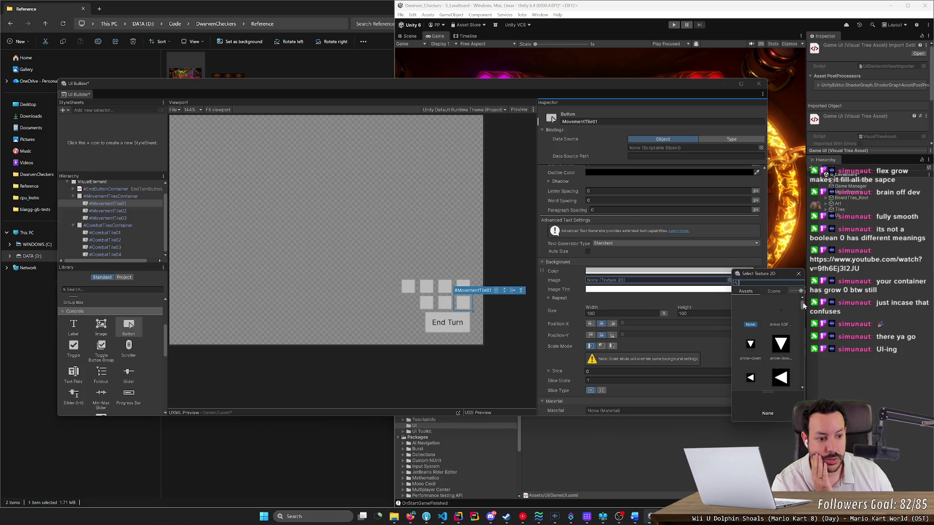
left_click_drag(803, 305, 803, 322)
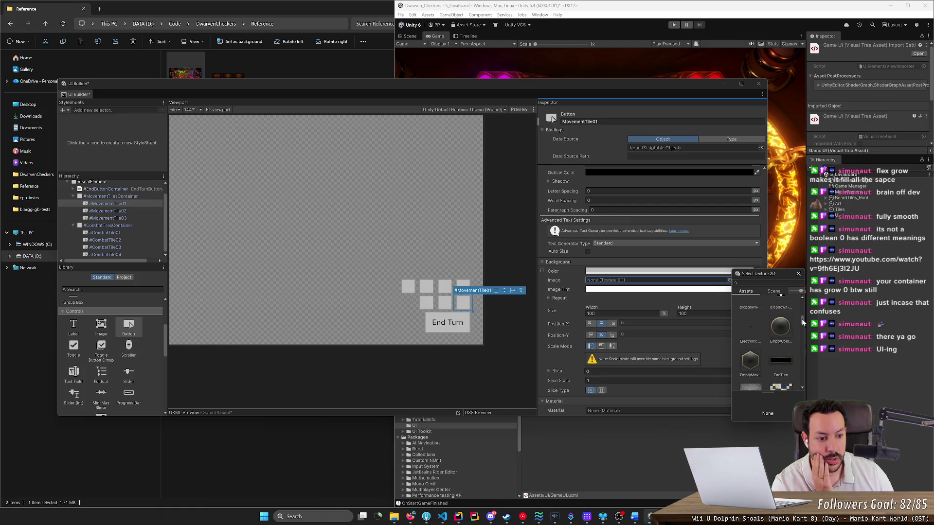
left_click(752, 361)
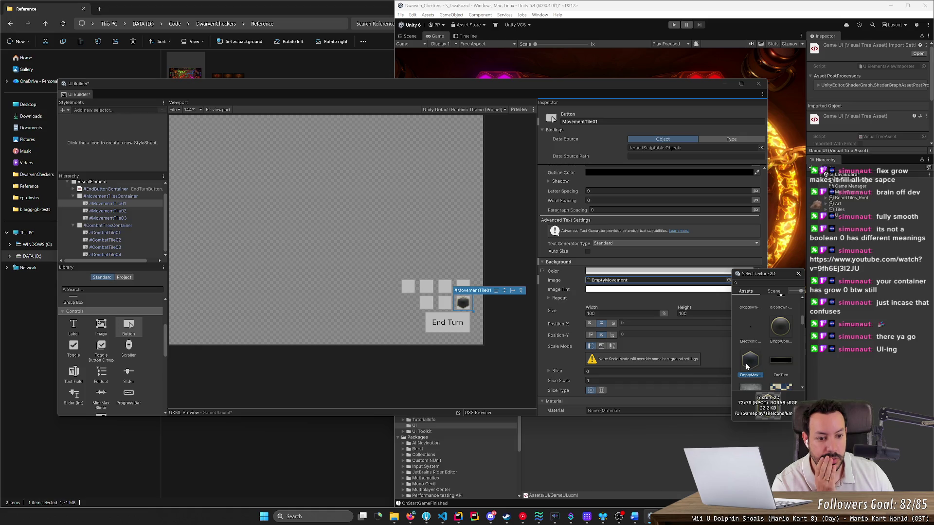
double_click(746, 365)
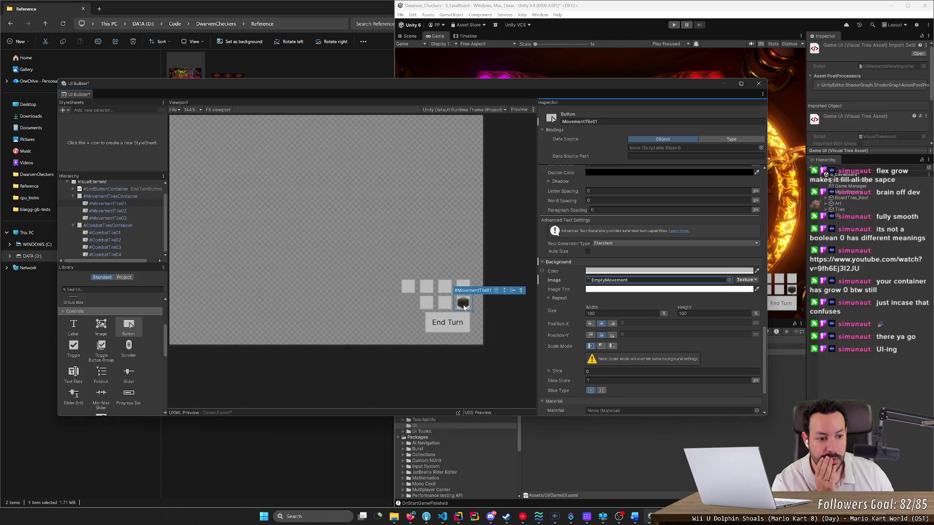
Make MovementTile01's background colour fully transparent and keep the background height at 100.
left_click(624, 272)
left_click_drag(654, 411, 631, 410)
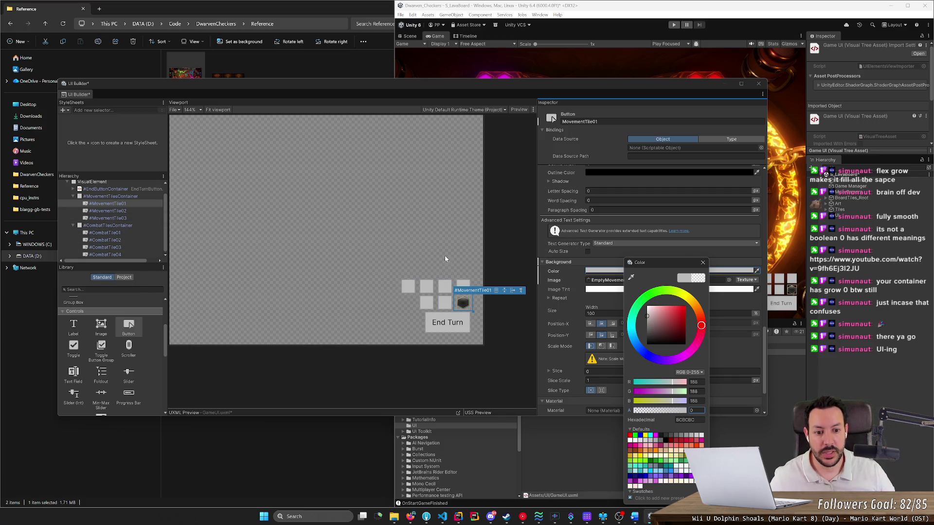
left_click(575, 310)
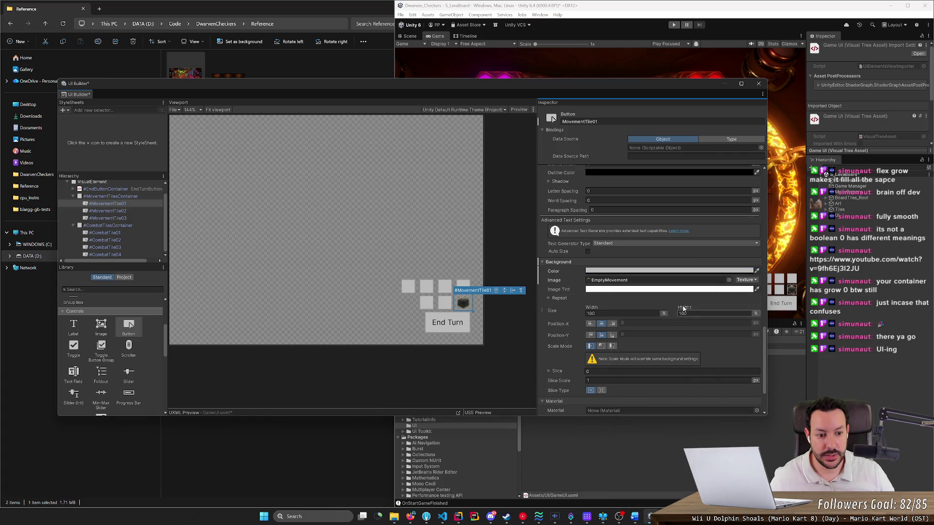
left_click_drag(675, 311, 738, 315)
left_click(738, 314)
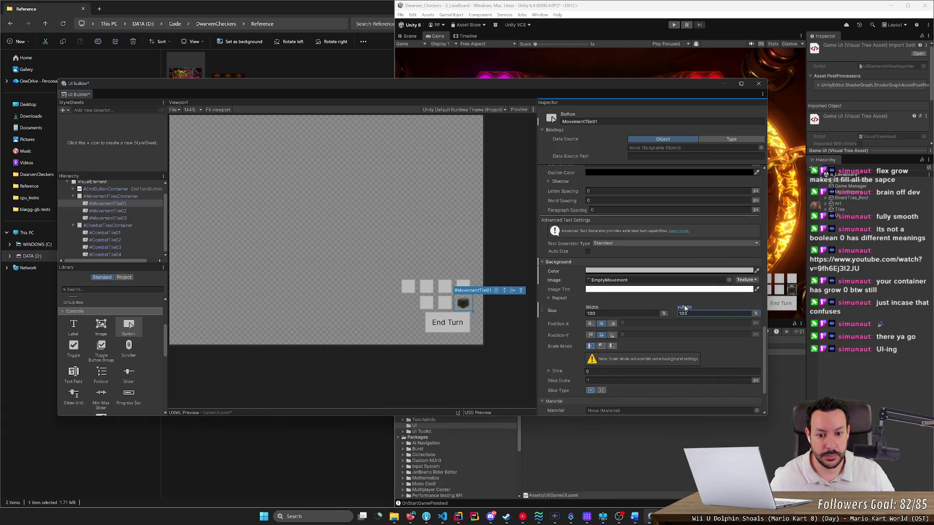
type("107")
key("BackSpace")
type("0")
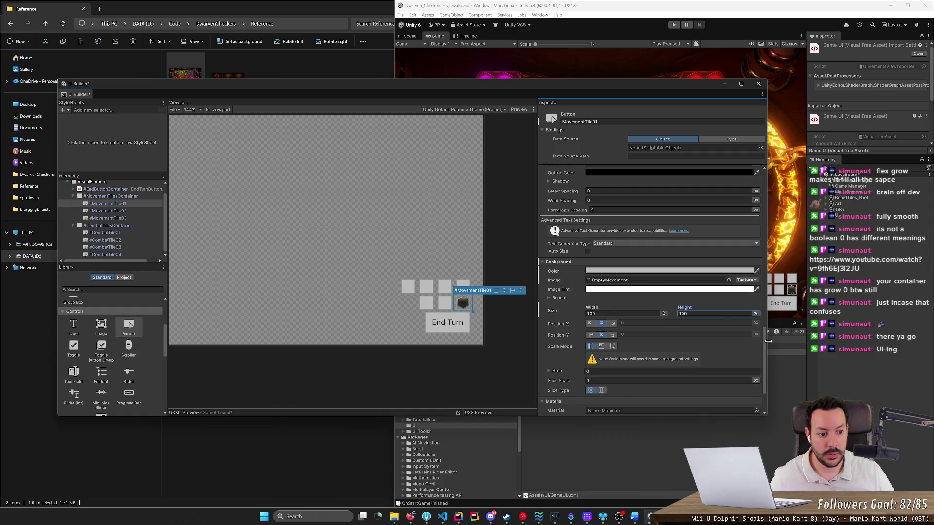
Expand Border and set MovementTile01's border colour alpha to 0.
scroll(582, 387, "down", 3)
left_click(544, 377)
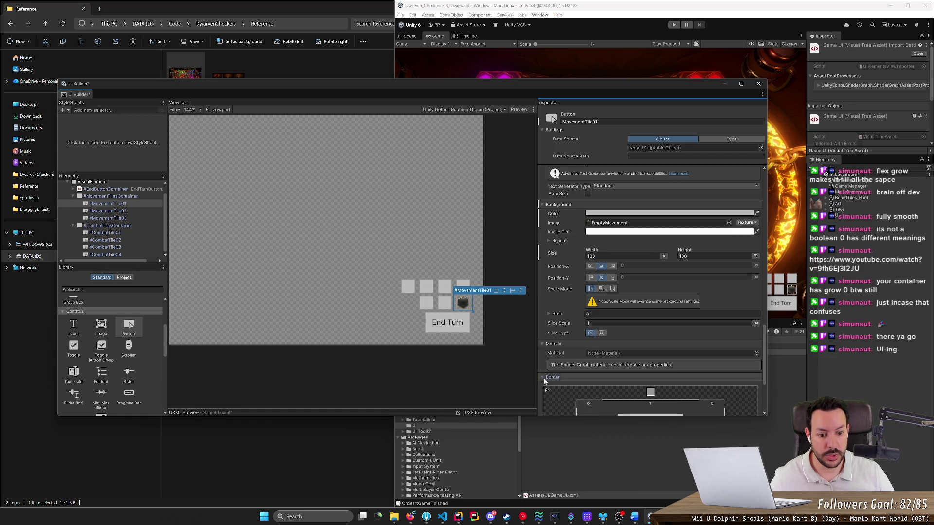
scroll(597, 393, "down", 4)
left_click(607, 381)
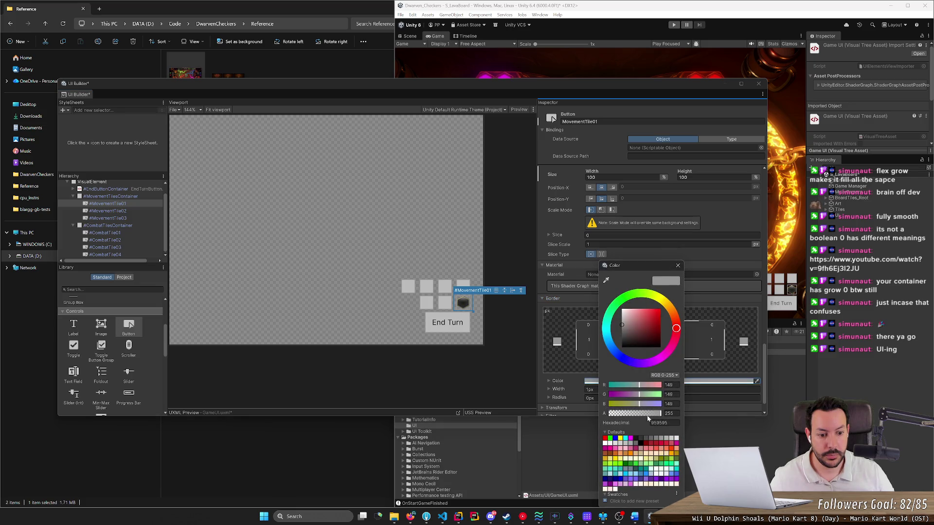
left_click_drag(647, 418, 586, 417)
left_click(676, 265)
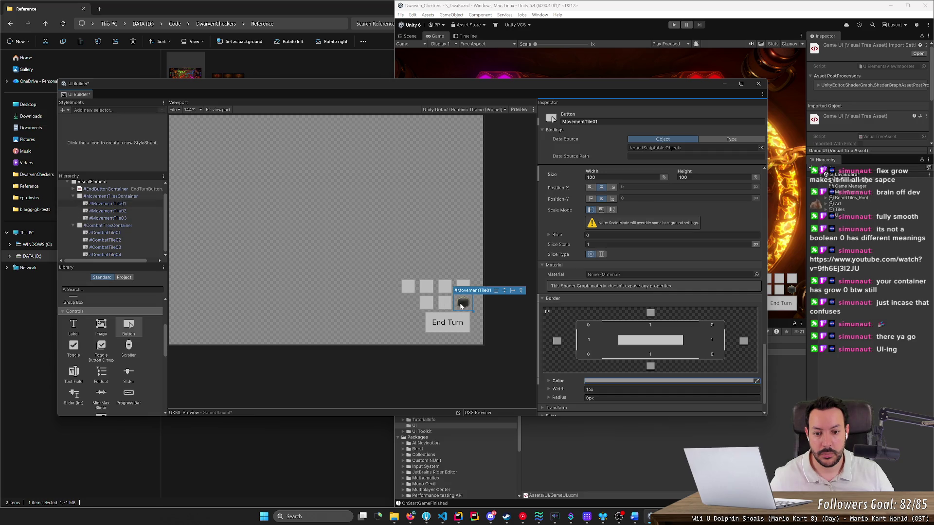
scroll(565, 264, "up", 3)
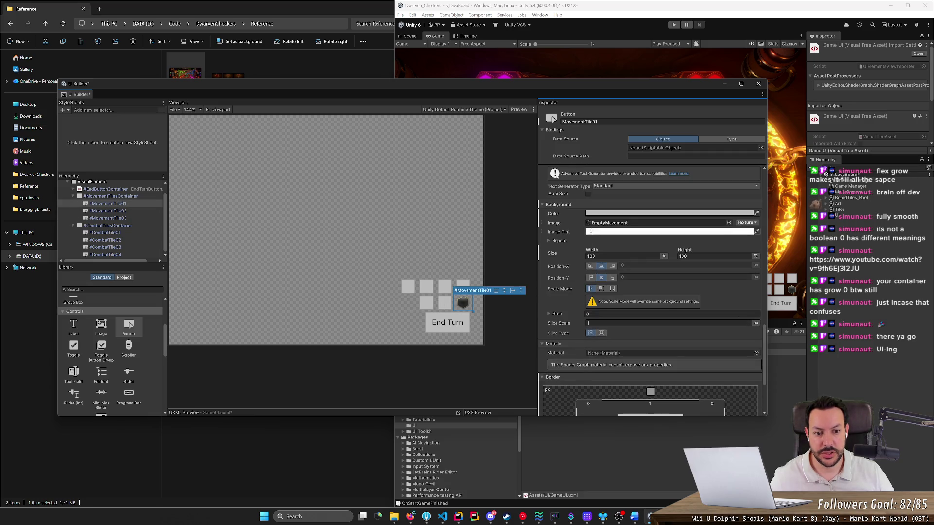
Try the background image types Render Texture, Sprite and Vector, closing each picker.
left_click(746, 222)
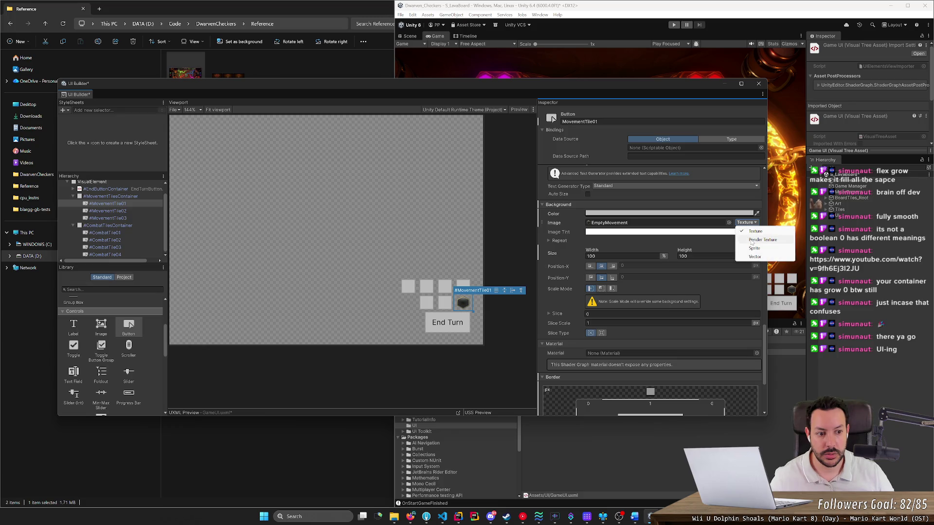
left_click(752, 241)
left_click(713, 223)
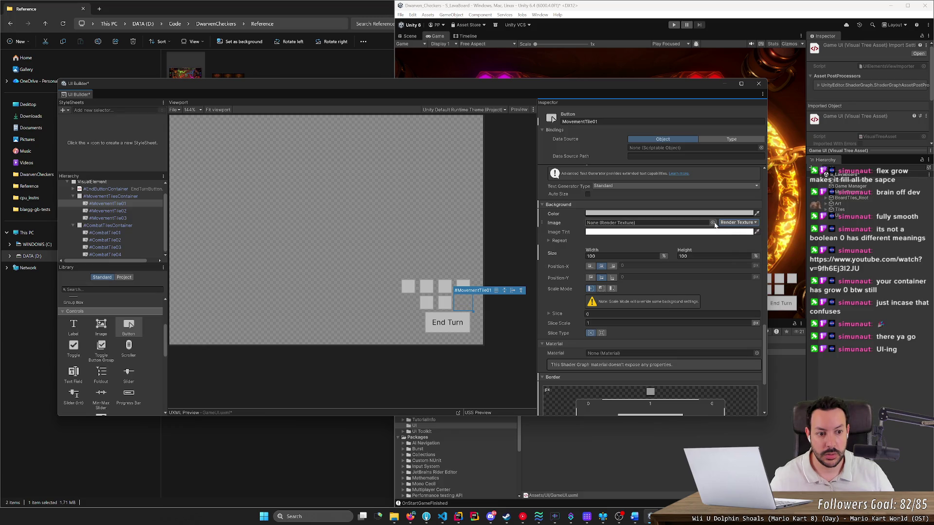
left_click(738, 223)
left_click(743, 247)
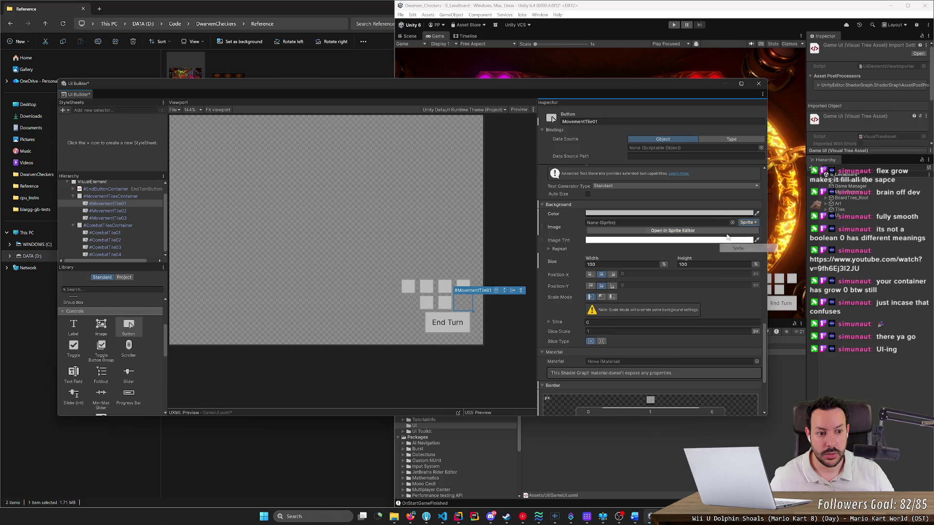
left_click(729, 222)
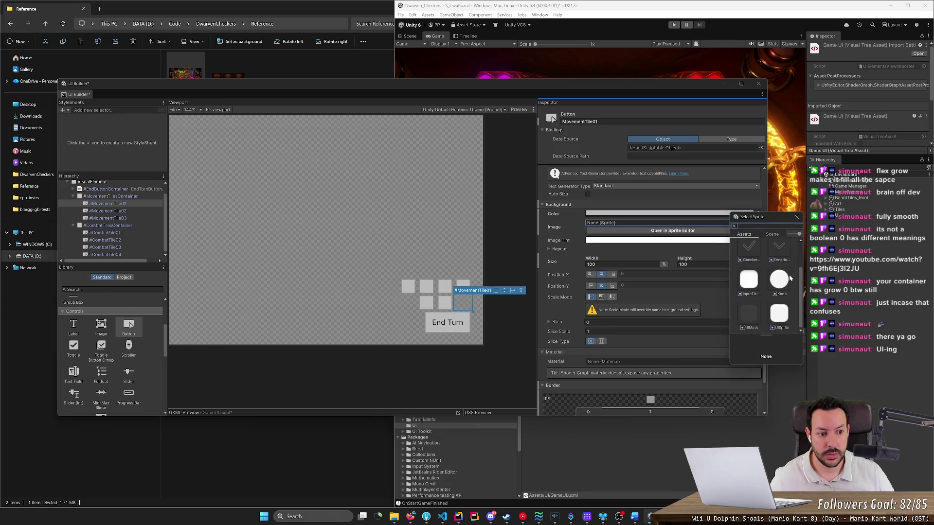
key("Escape")
left_click(754, 224)
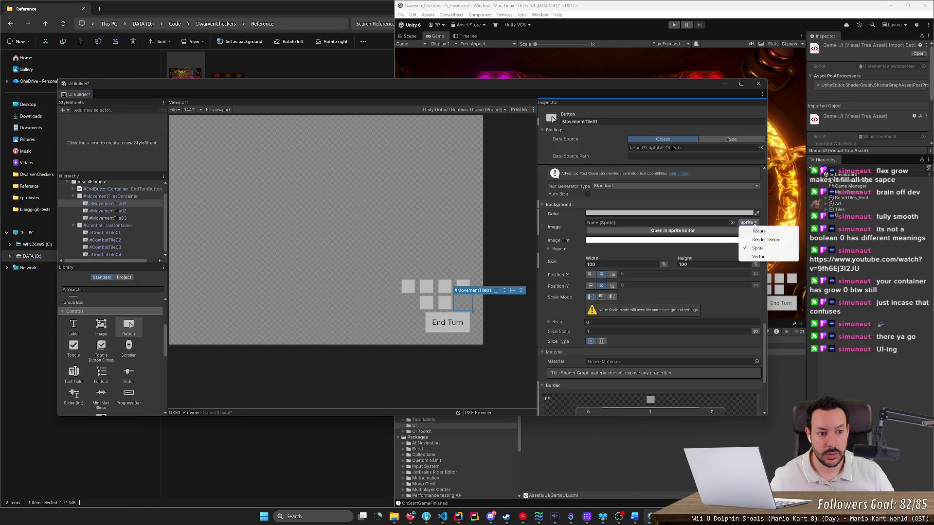
left_click(758, 256)
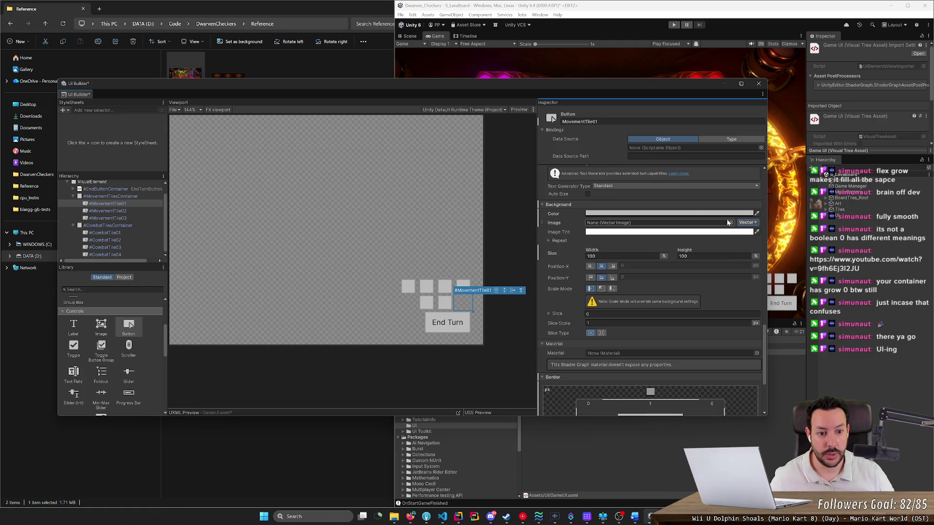
Switch the background image type to Texture and enlarge the Select Texture 2D picker.
left_click(748, 222)
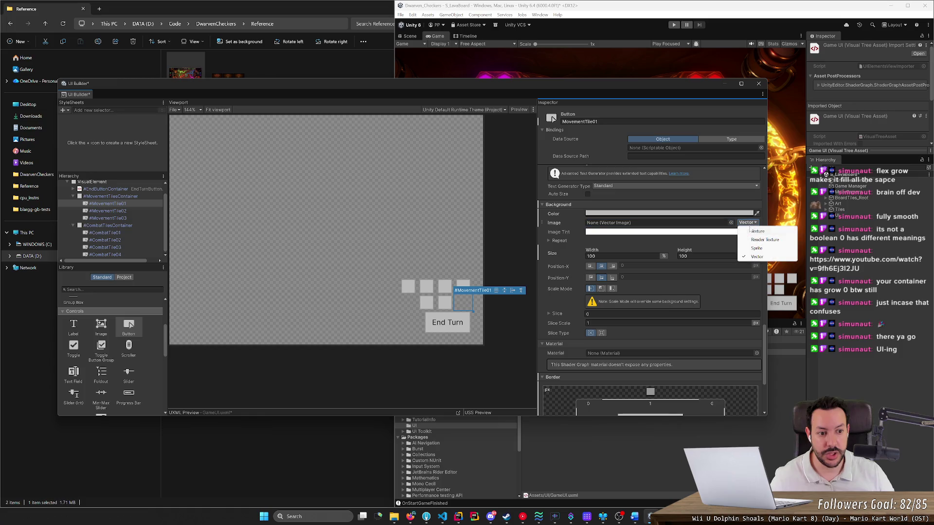
left_click(750, 230)
left_click(729, 222)
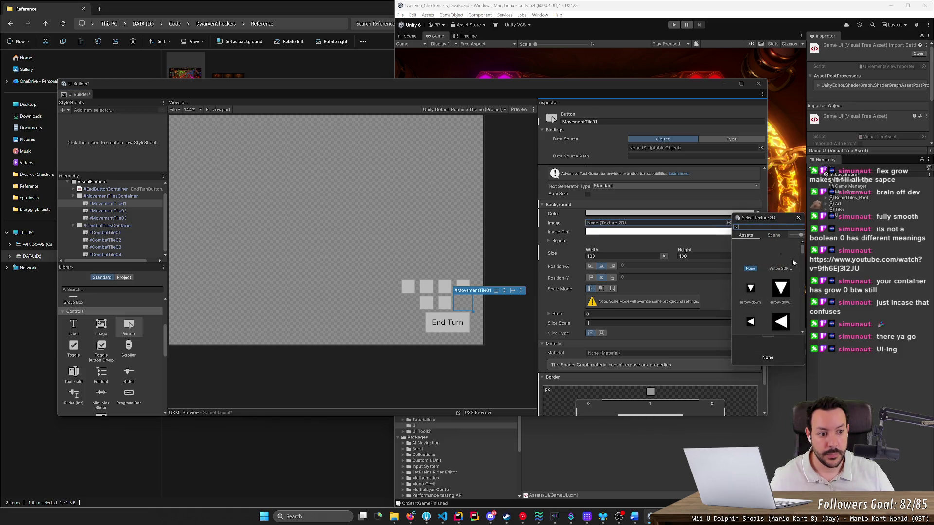
left_click(698, 382)
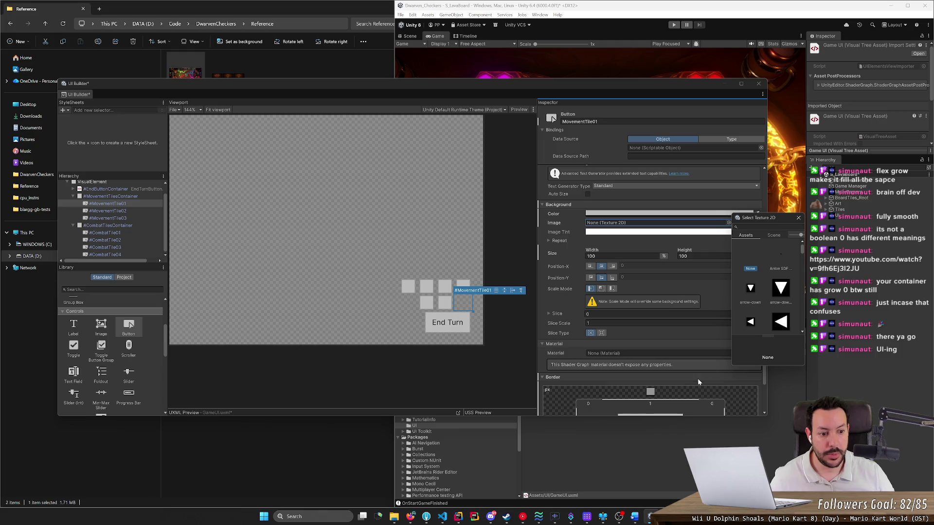
left_click_drag(732, 243, 490, 243)
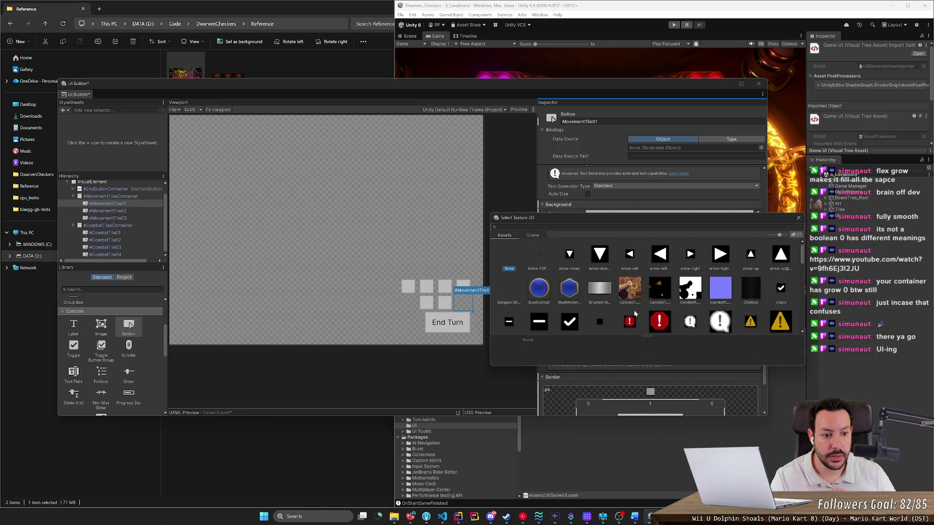
scroll(637, 311, "down", 6)
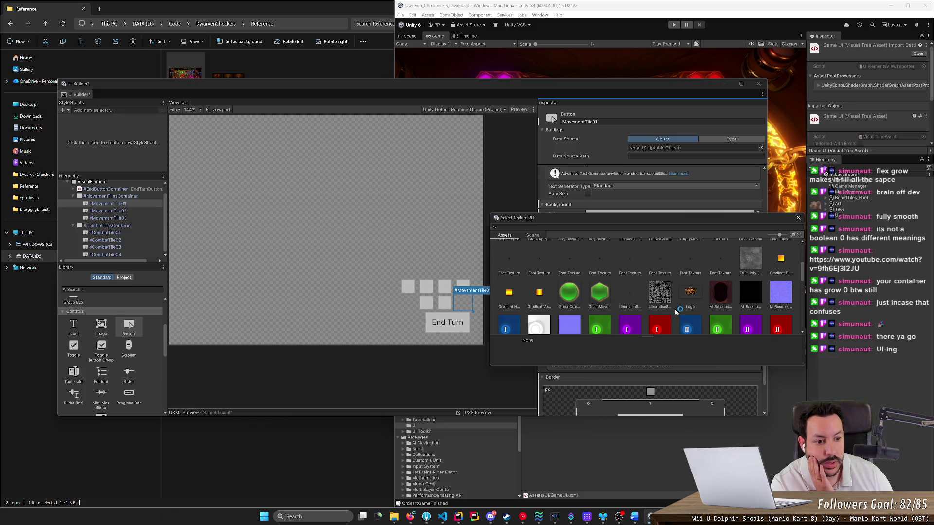
scroll(676, 311, "down", 2)
left_click_drag(681, 365, 684, 457)
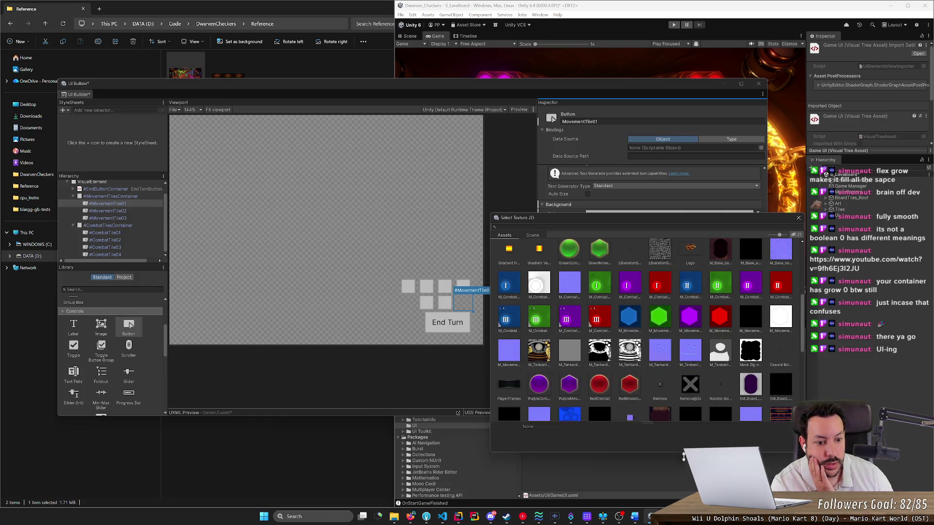
left_click_drag(805, 336, 803, 411)
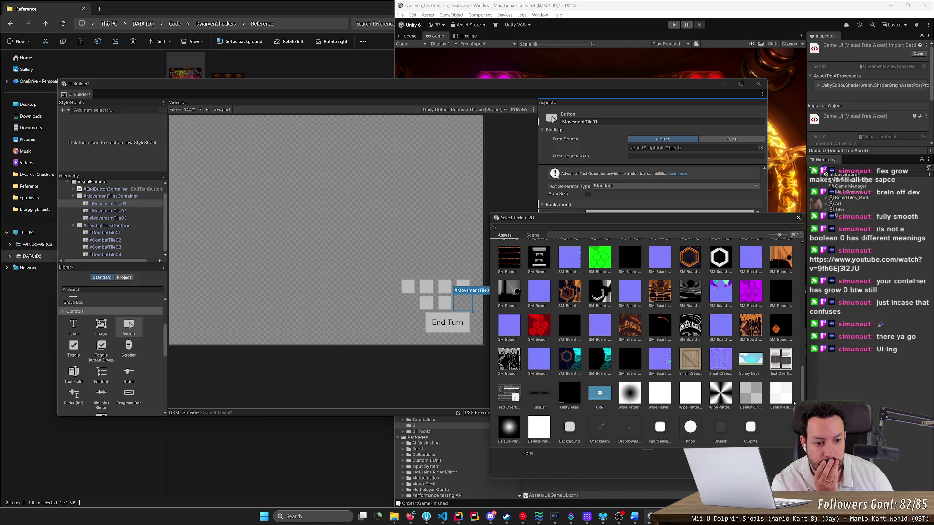
scroll(792, 385, "up", 2)
scroll(791, 382, "up", 10)
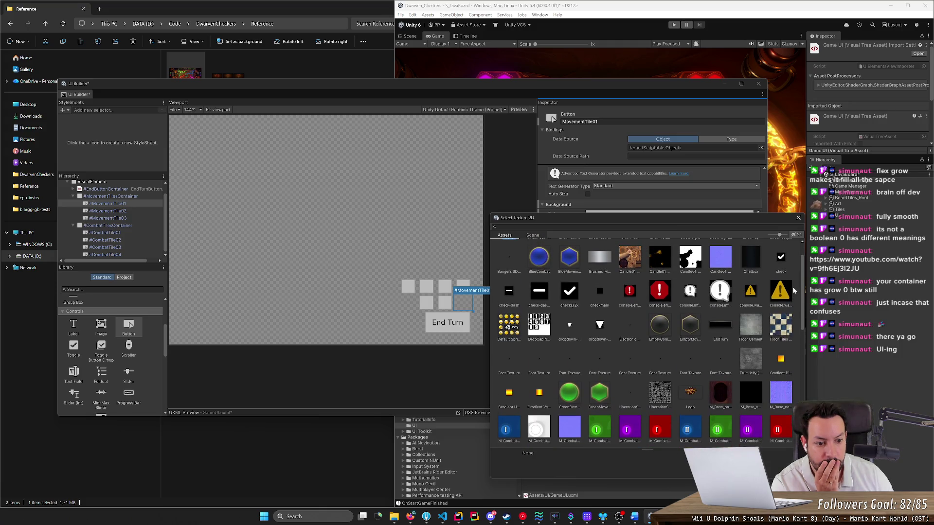
Compare the EmptyMovement and EmptyCommand textures, then apply EmptyMovement to the first tile.
left_click(689, 327)
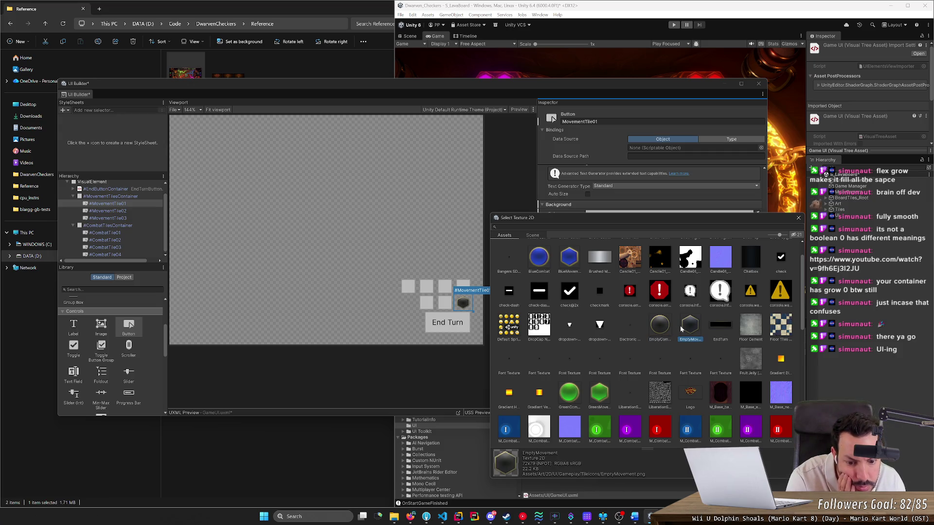
key("Left")
key("Right")
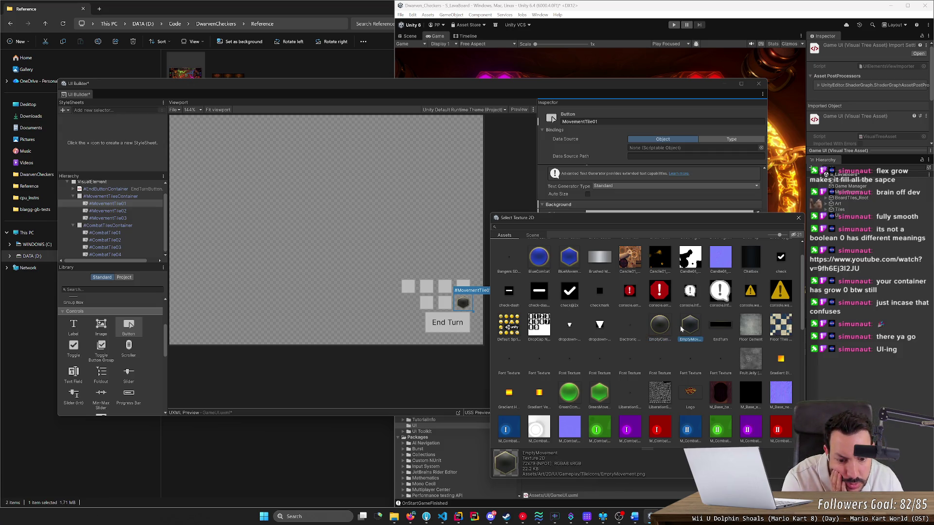
key("Left")
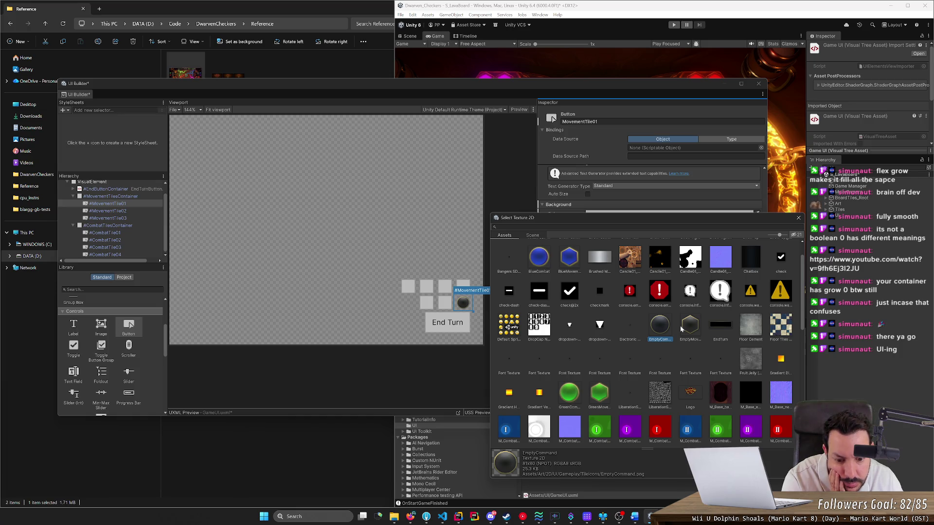
key("Right")
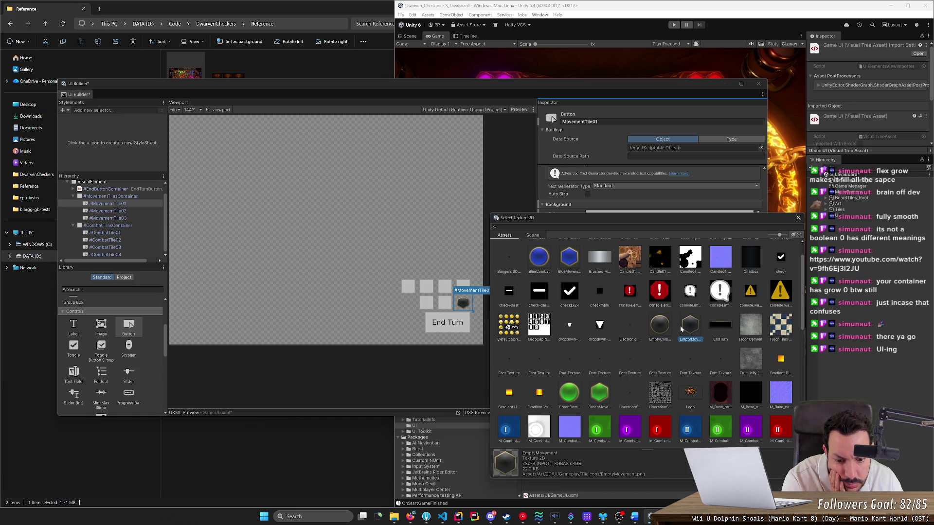
key("Left")
key("Right")
key("Left")
key("Right")
key("Left")
key("Right")
key("Left")
key("Right")
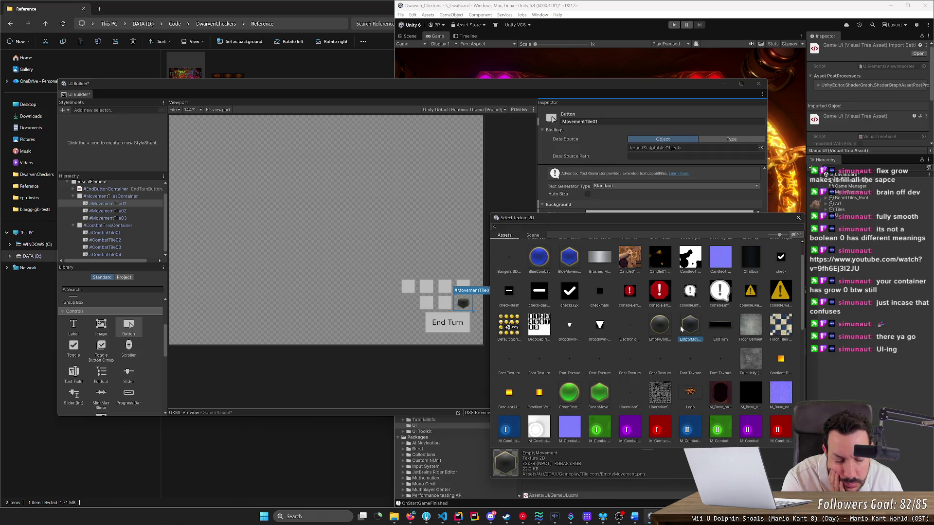
key("Left")
key("Right")
double_click(688, 327)
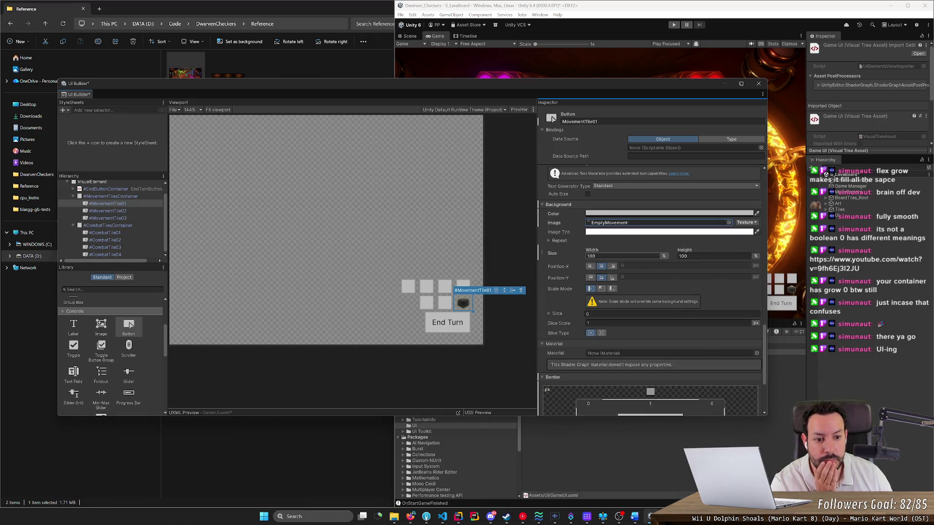
Narrow the background width slightly and delete the old MovementTile02 and MovementTile03.
left_click_drag(596, 253, 590, 252)
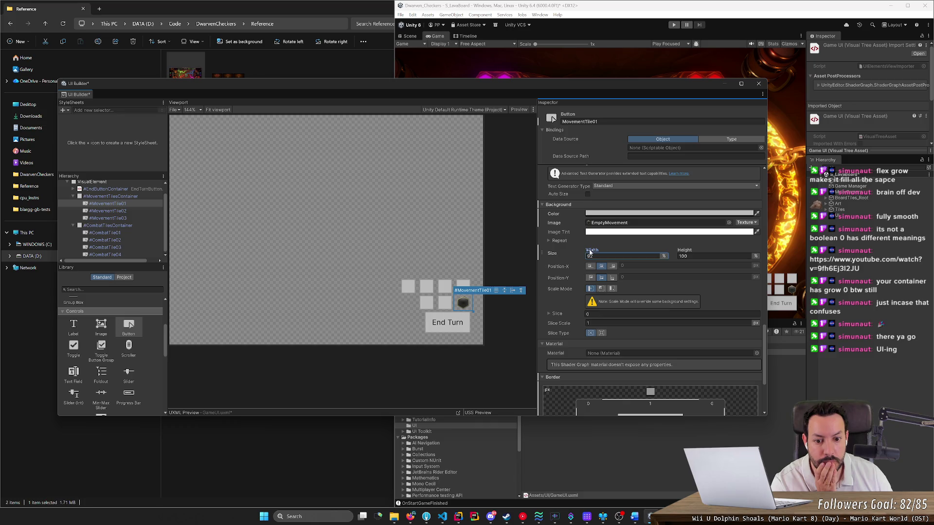
left_click(464, 359)
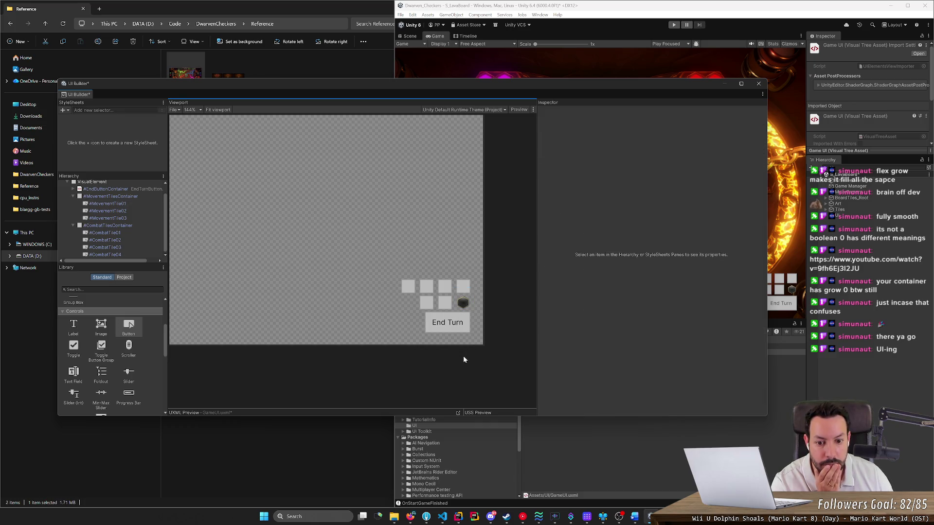
scroll(475, 319, "up", 4)
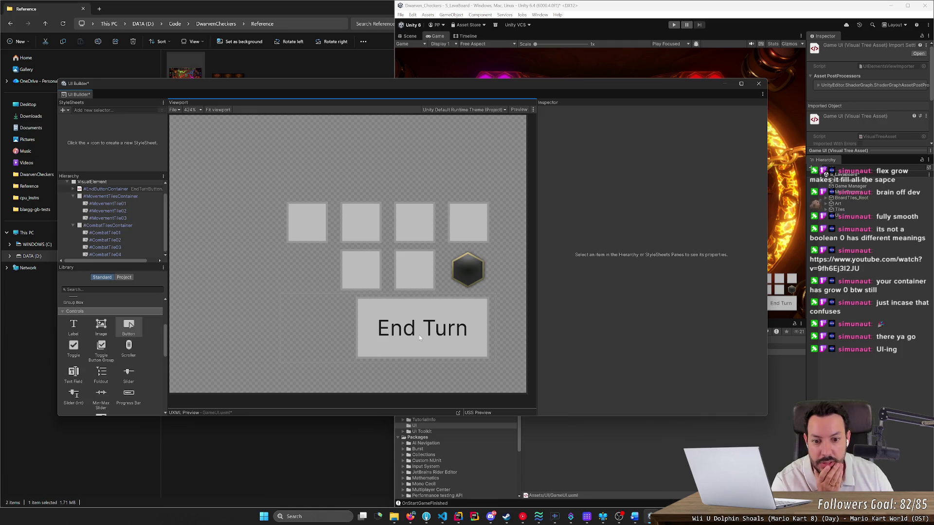
scroll(419, 335, "down", 3)
left_click(441, 304)
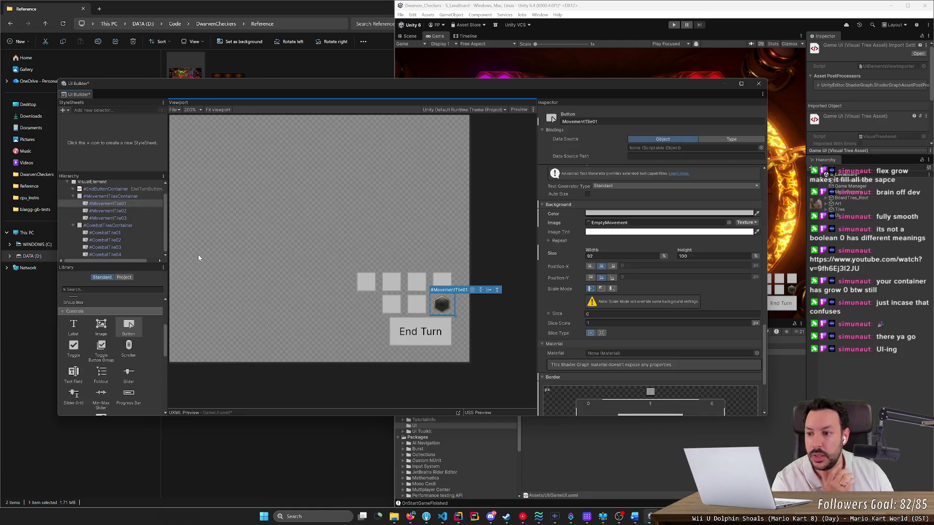
left_click(108, 211)
key("Delete")
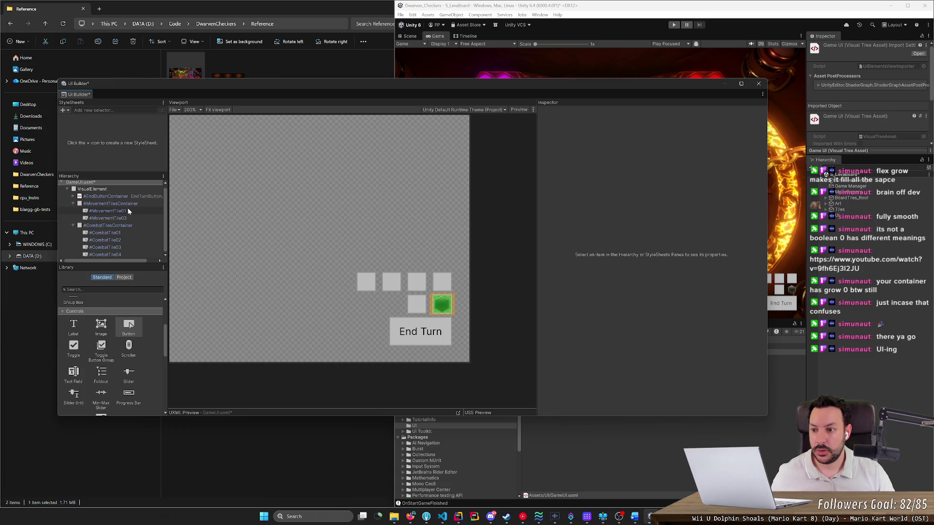
left_click(128, 218)
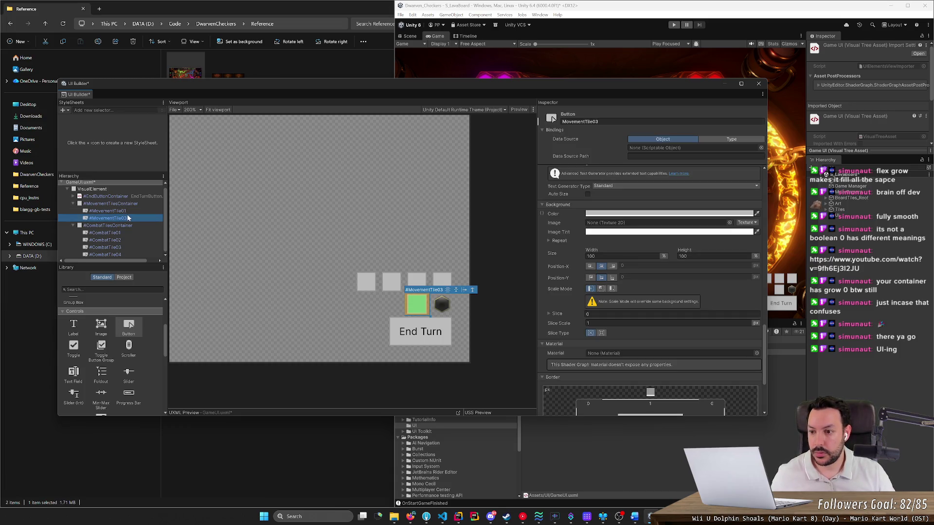
key("Delete")
Duplicate MovementTile01 twice and name the copies MovementTile02 and MovementTile03.
left_click(129, 214)
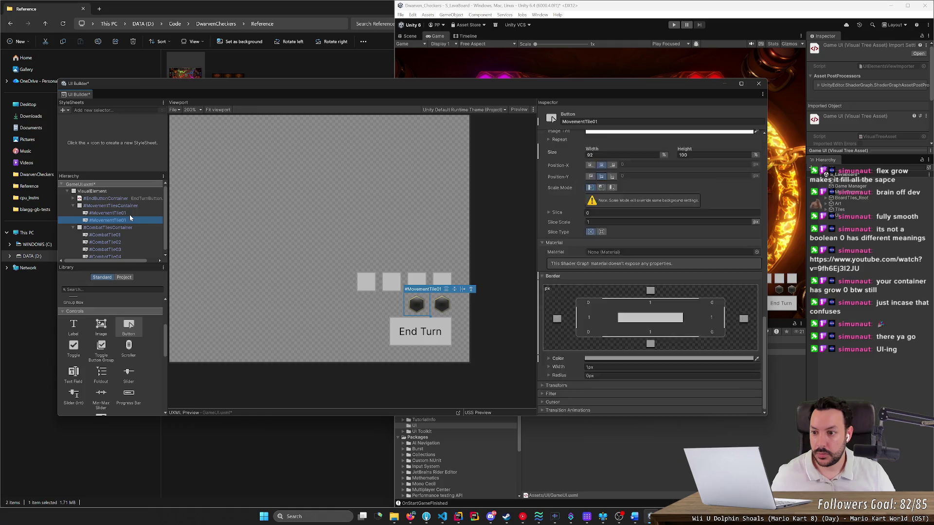
key("ctrl+d")
key("ctrl+d")
double_click(130, 222)
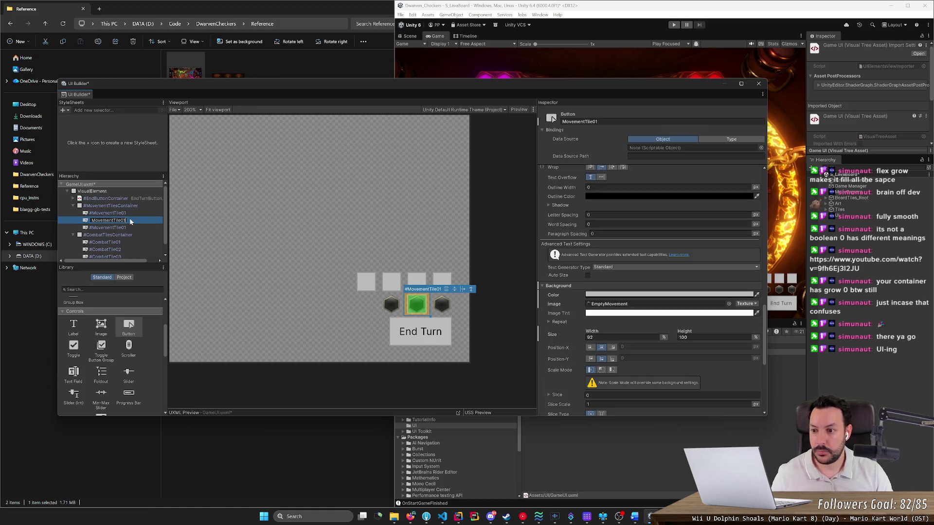
key("Return")
key("Down")
key("F2")
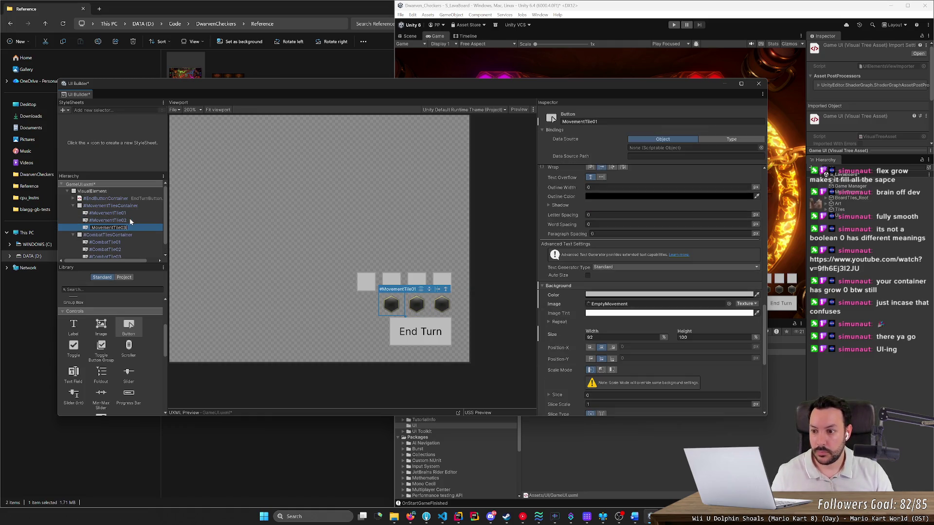
key("Return")
left_click(399, 395)
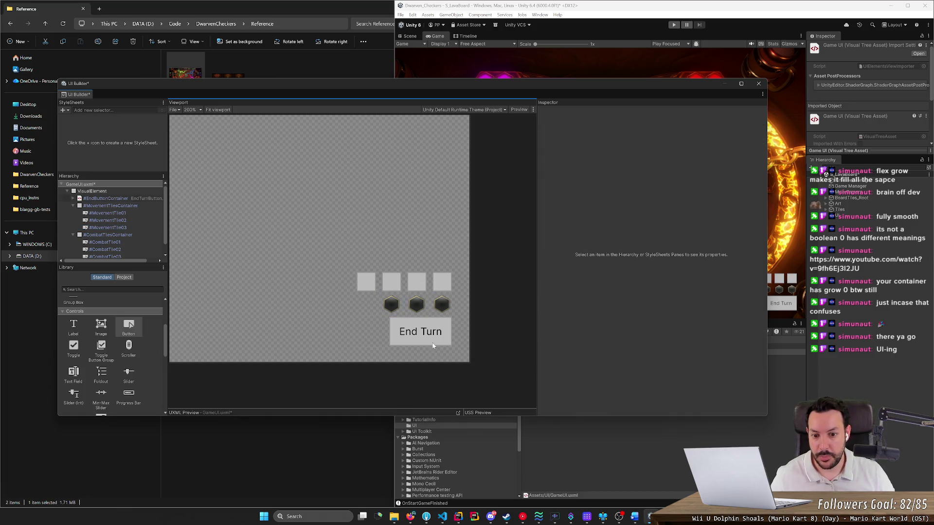
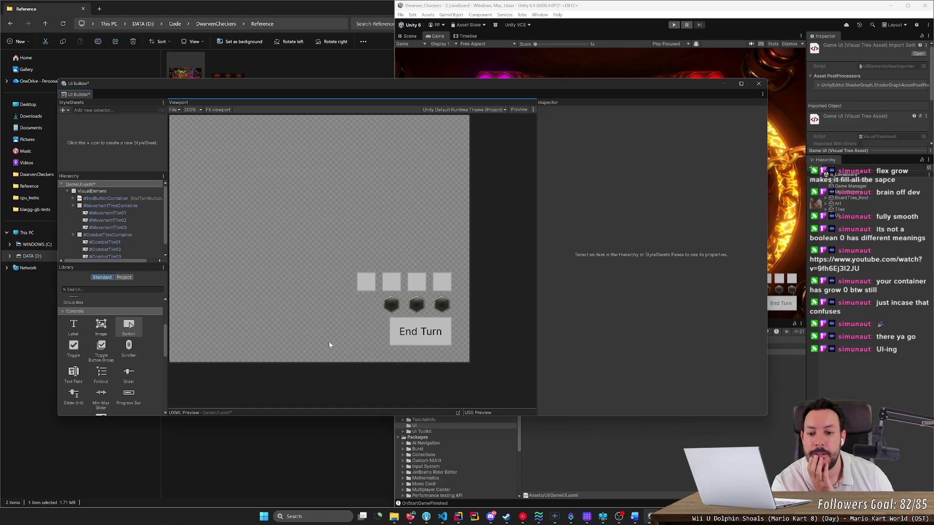
Delete the four square combat tiles, CombatTile01 through CombatTile04.
left_click(124, 242)
scroll(626, 351, "down", 4)
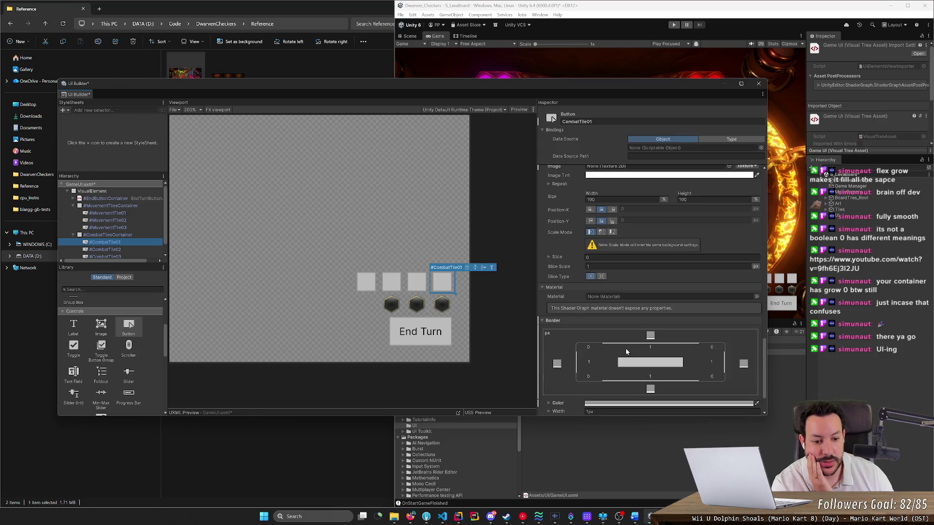
key("Delete")
left_click(124, 242)
key("Delete")
left_click(124, 242)
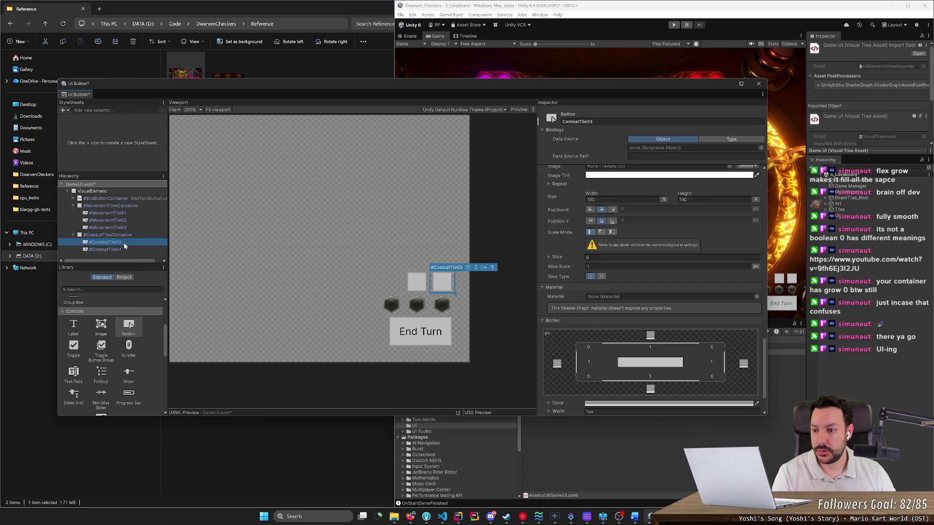
key("Delete")
left_click(124, 241)
key("Delete")
Copy MovementTile01 into CombatTilesContainer and name the copy CombatTile01.
left_click(127, 215)
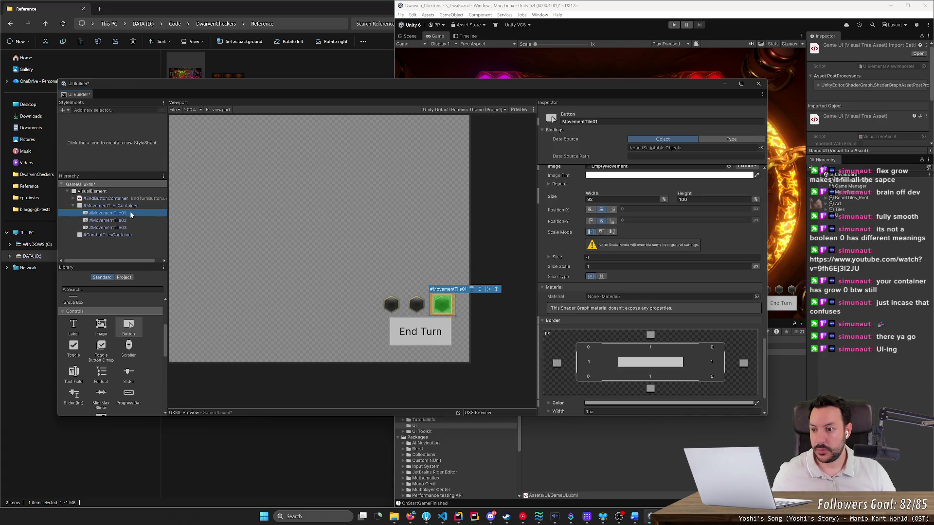
key("ctrl+c")
left_click(123, 236)
key("ctrl+v")
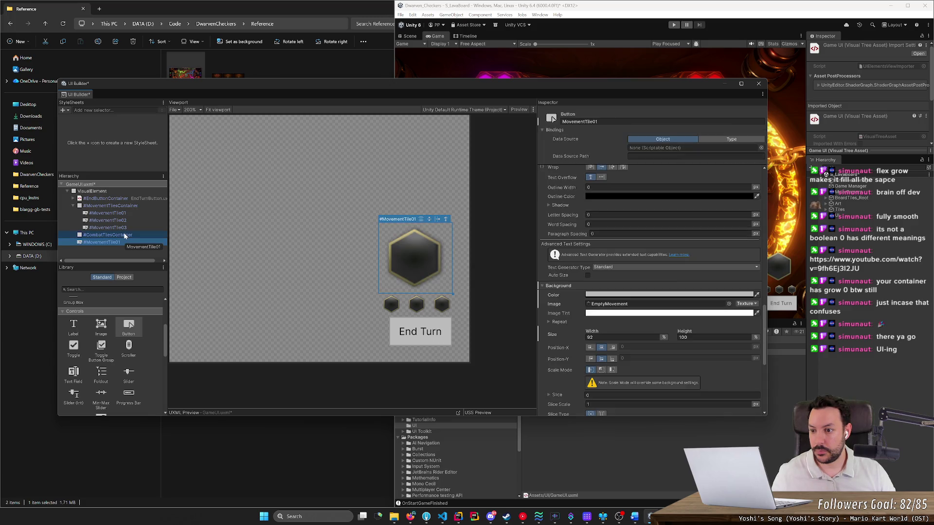
left_click_drag(124, 241, 123, 236)
double_click(123, 243)
type("Comba")
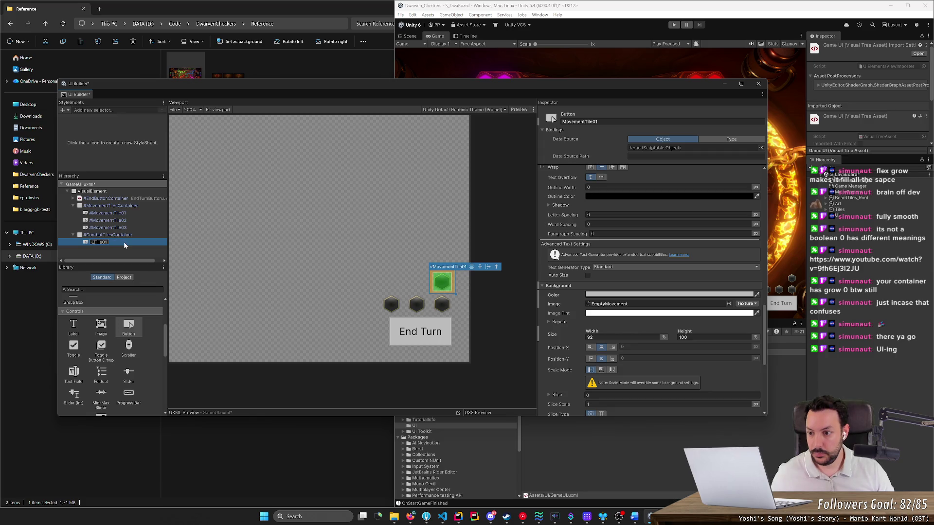
key("Return")
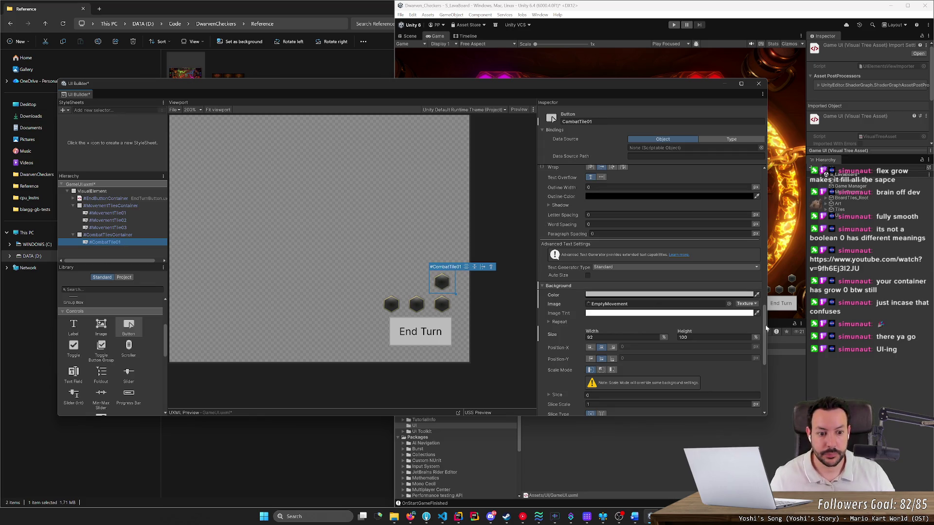
Set CombatTile01's background image to the EmptyCommand texture, found by searching 'combat'.
left_click(728, 303)
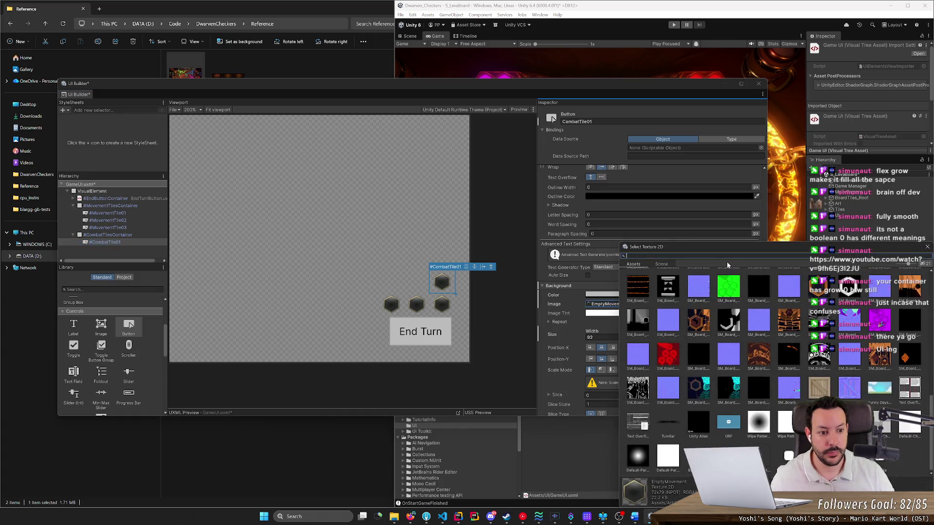
type("ombat")
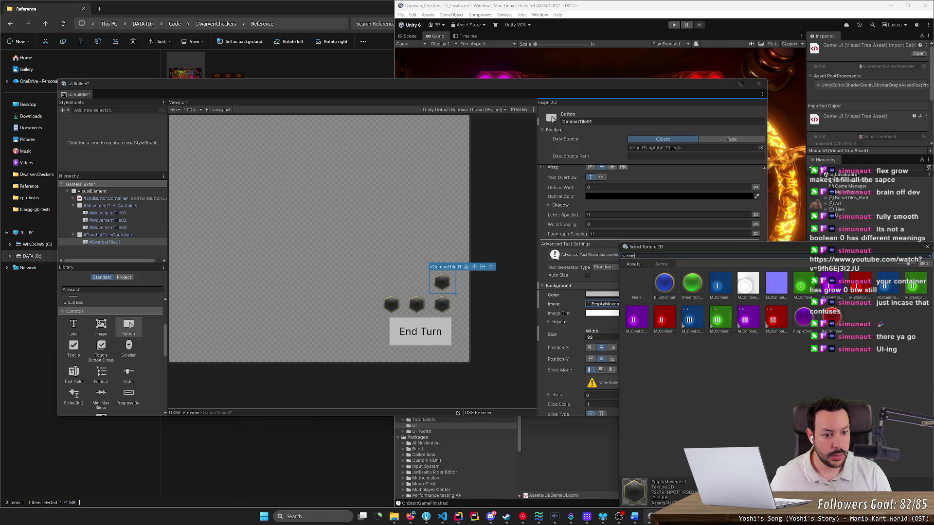
left_click(699, 284)
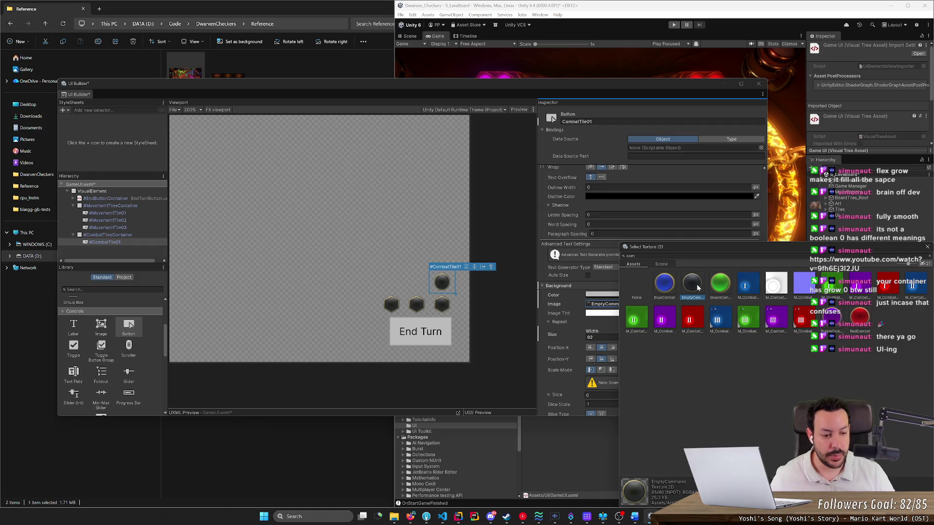
double_click(699, 287)
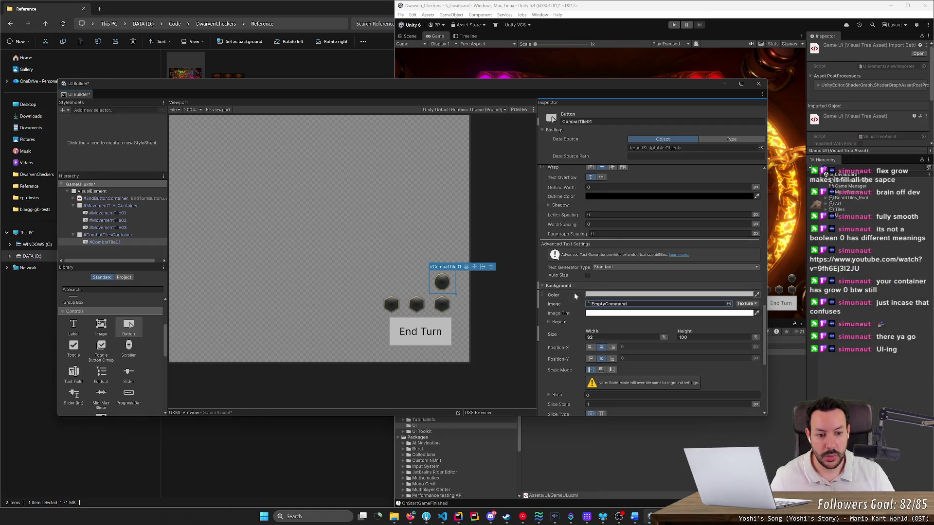
Set CombatTile01's width to 100.
left_click(622, 337)
type("100")
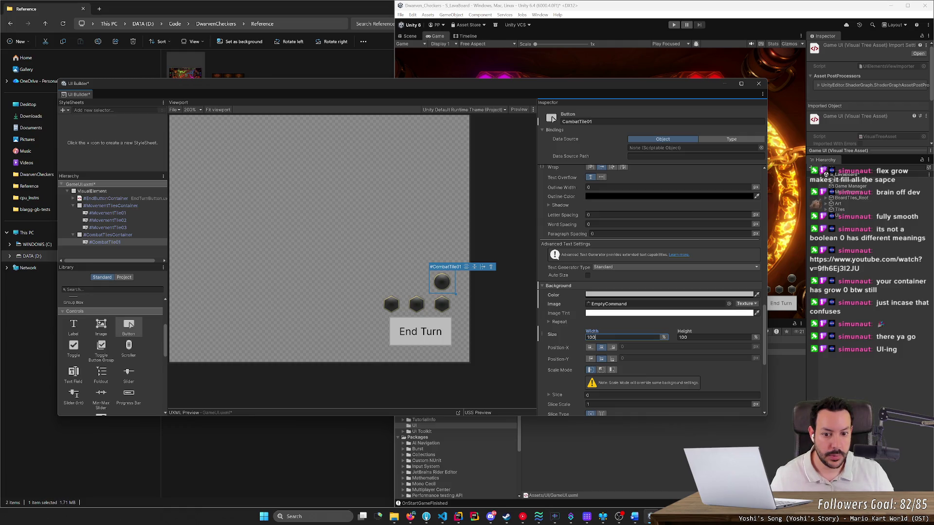
left_click(116, 243)
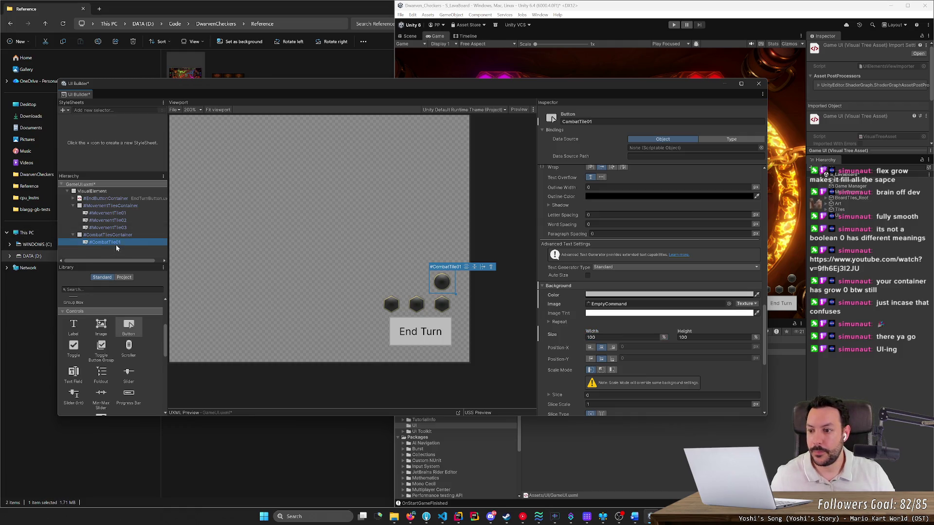
Duplicate CombatTile01 three times and name the copies CombatTile02, CombatTile03 and CombatTile04.
key("ctrl+d")
key("ctrl+d")
key("ctrl+d")
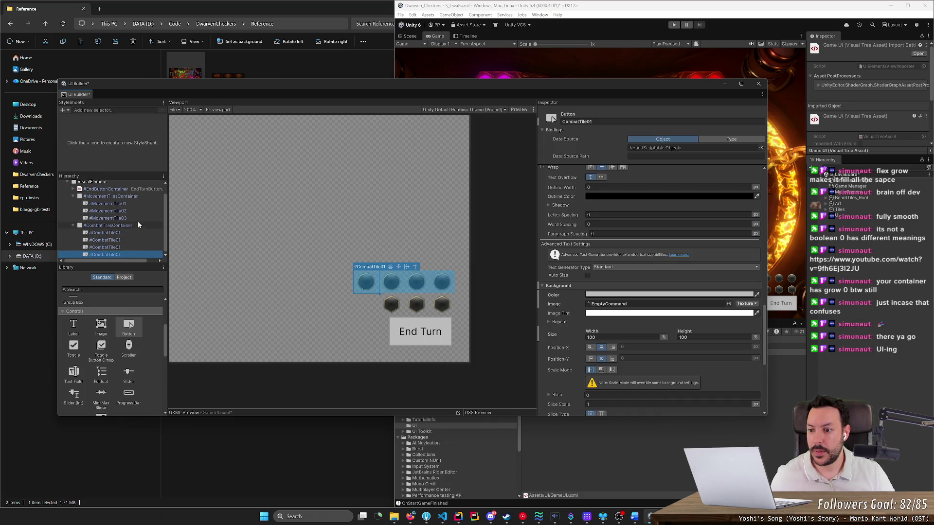
double_click(132, 240)
type("CombatTile02")
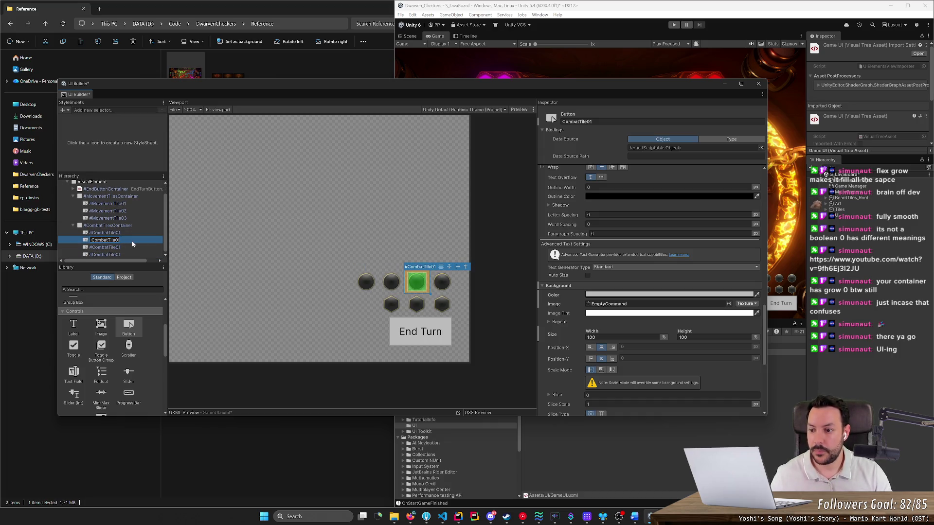
key("Return")
key("Down")
key("F2")
type("CombatTile03")
key("Return")
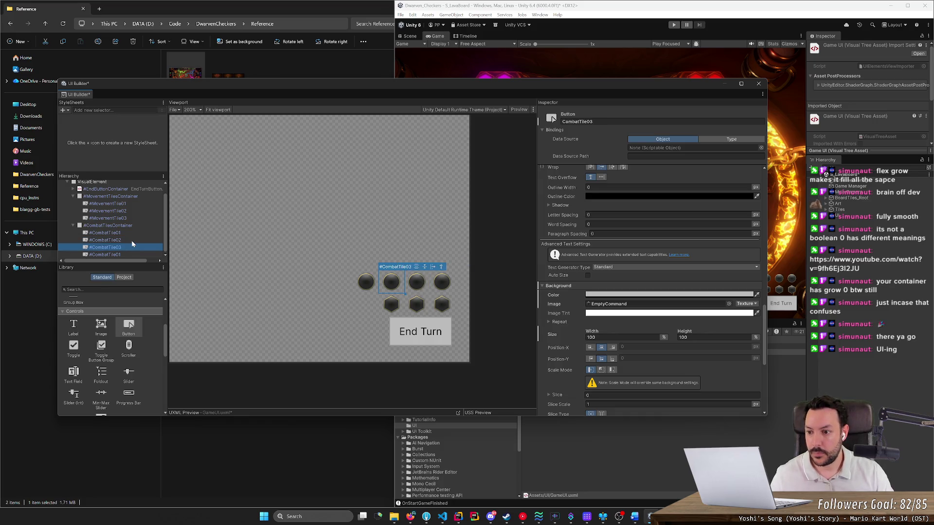
key("Down")
key("F2")
type("CombatTile04")
key("Return")
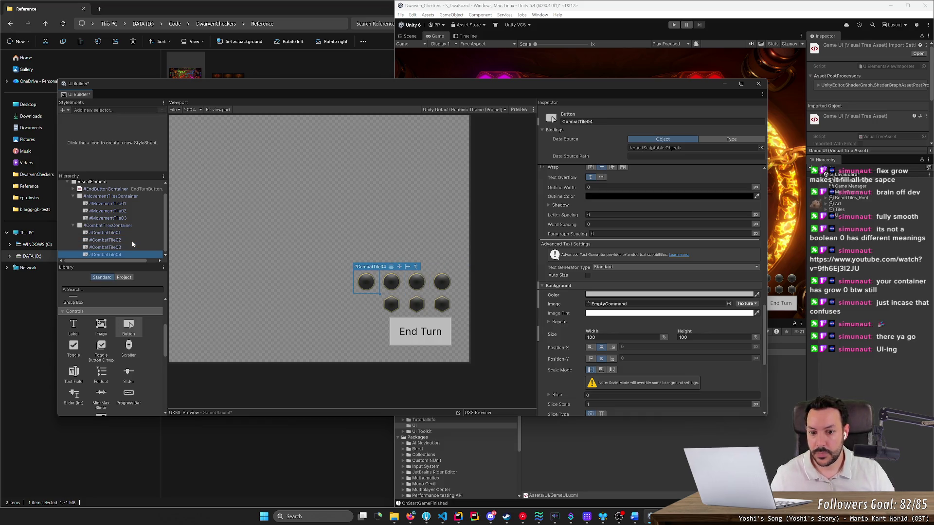
left_click(327, 372)
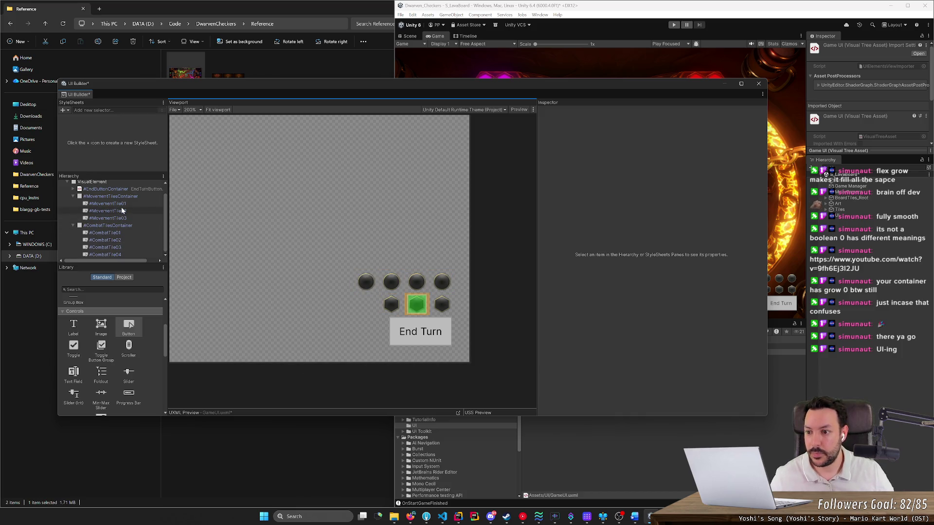
Set MovementTile01's width to 100 and increase its height.
left_click(119, 204)
left_click(623, 337)
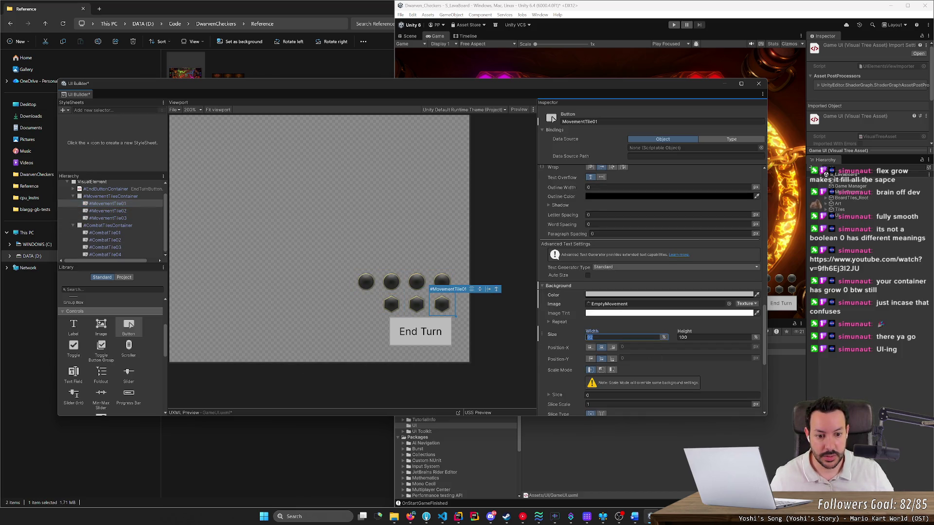
type("100")
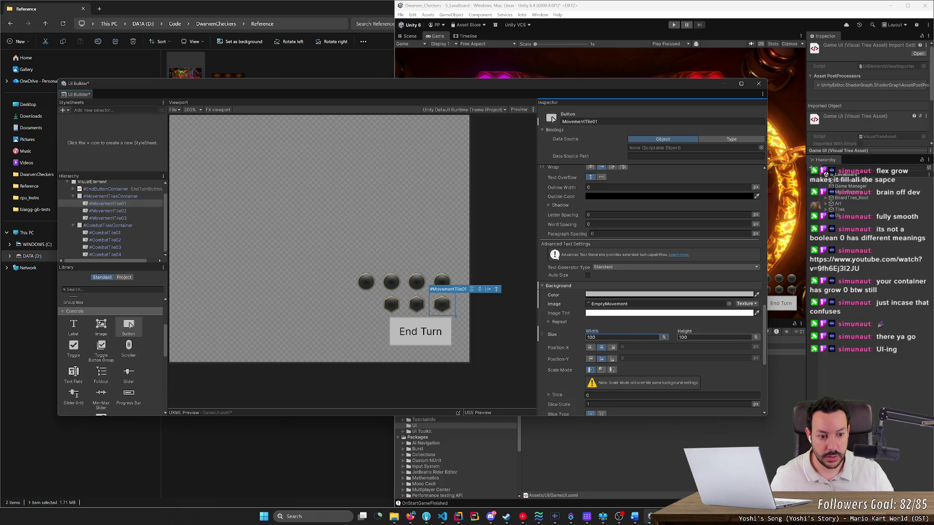
mouse_move(681, 332)
left_mouse_down()
mouse_move(697, 335)
mouse_move(686, 335)
left_mouse_up()
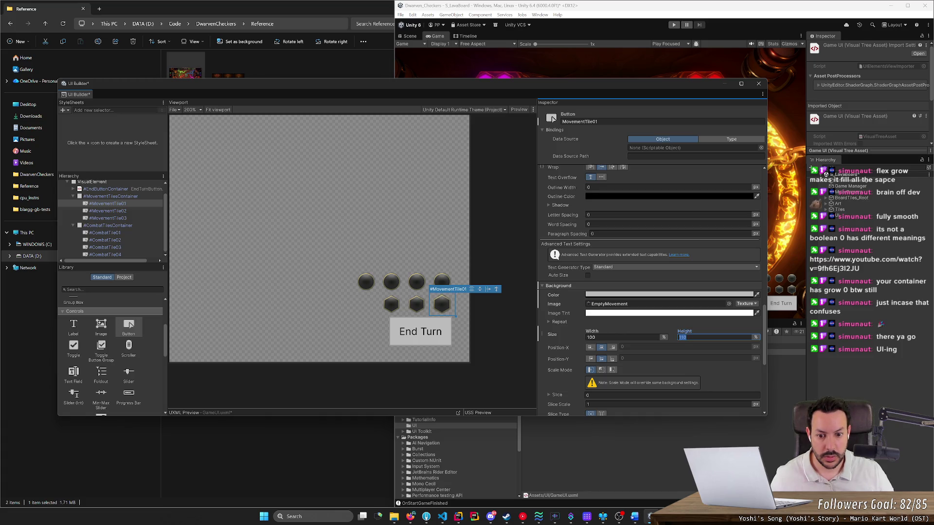
Give MovementTile02 and MovementTile03 width 100 and height 110, then save the layout.
left_click(416, 304)
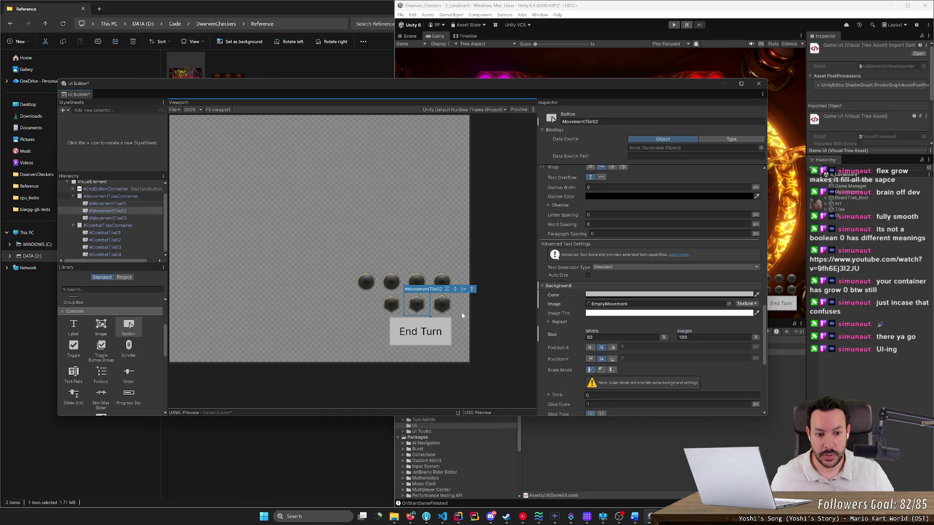
left_click_drag(603, 335, 607, 336)
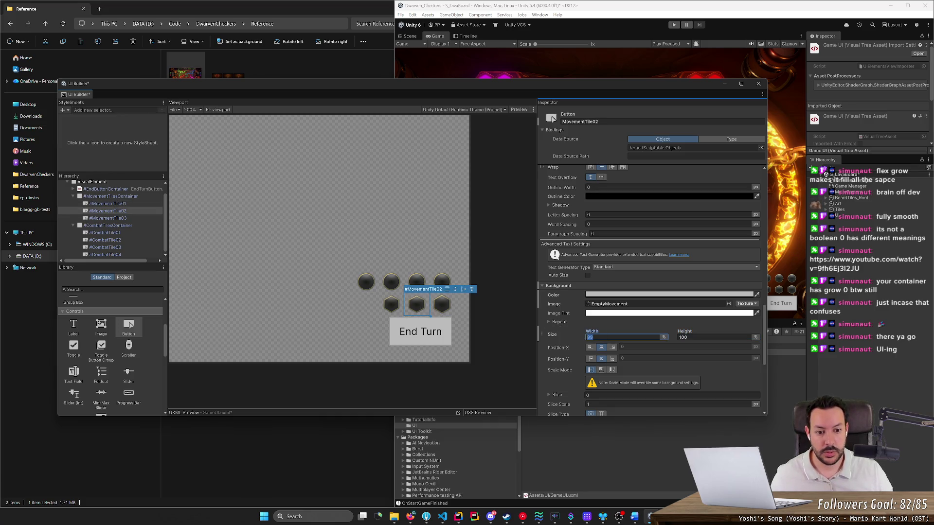
type("100")
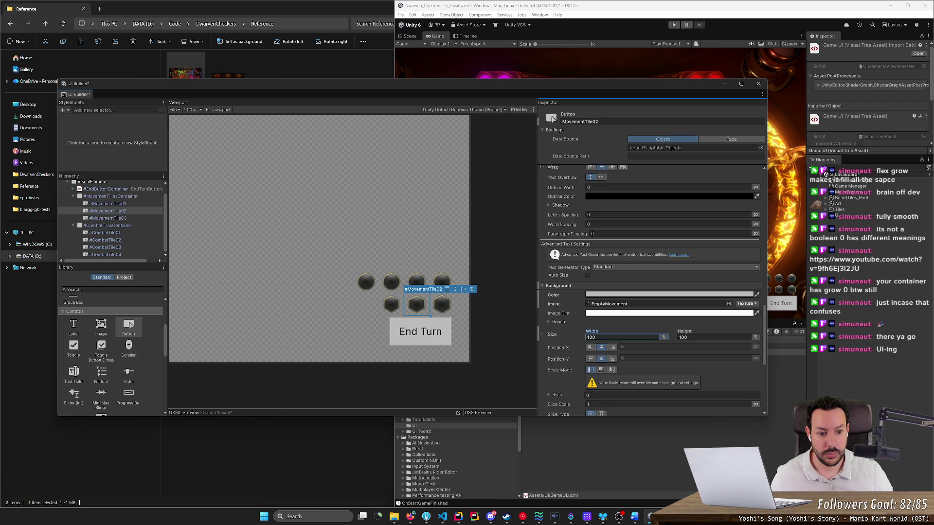
key("Tab")
type("110")
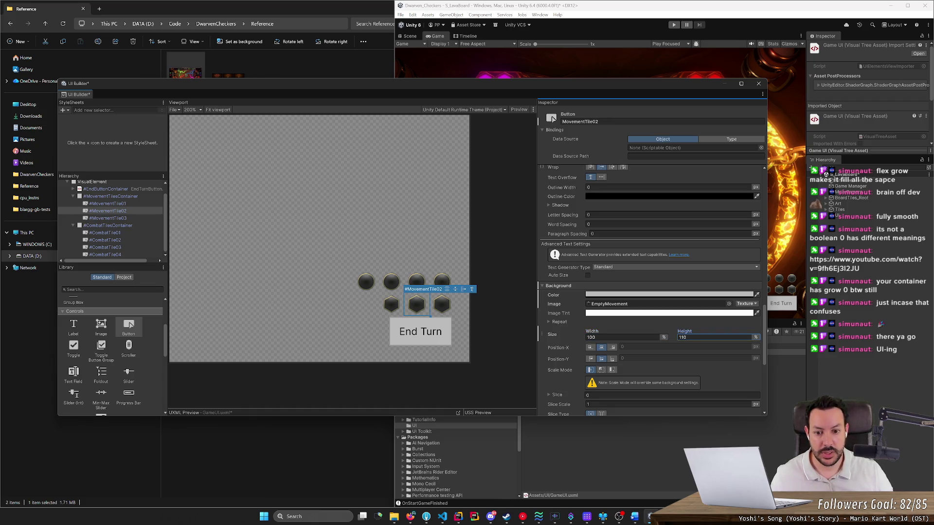
left_click(391, 305)
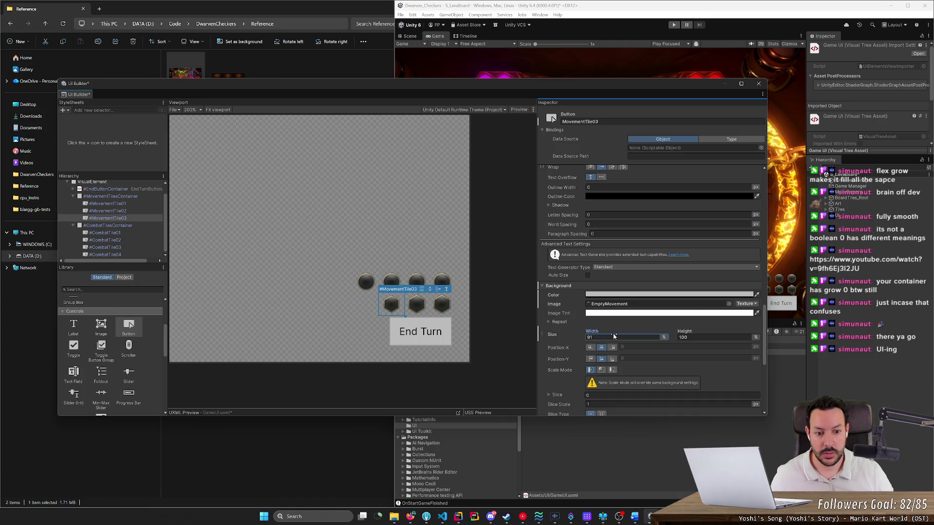
type("100")
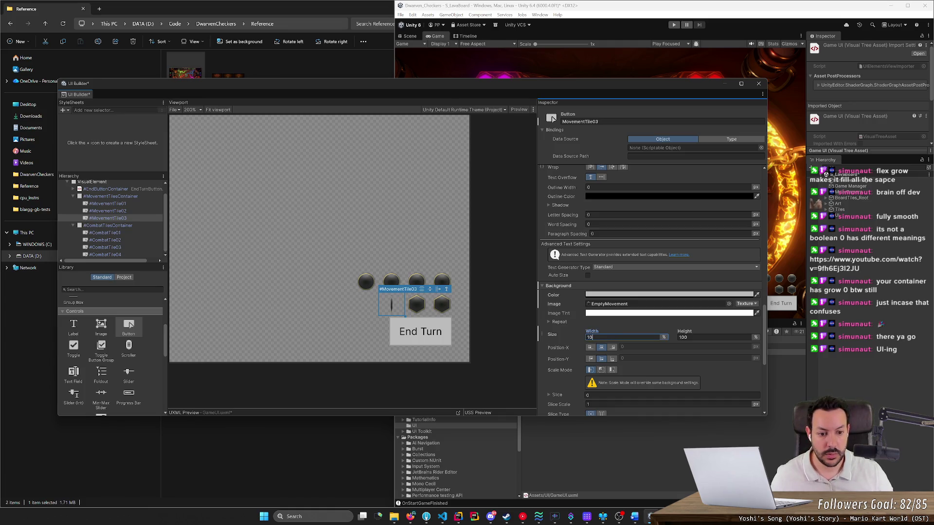
left_click(711, 342)
type("110")
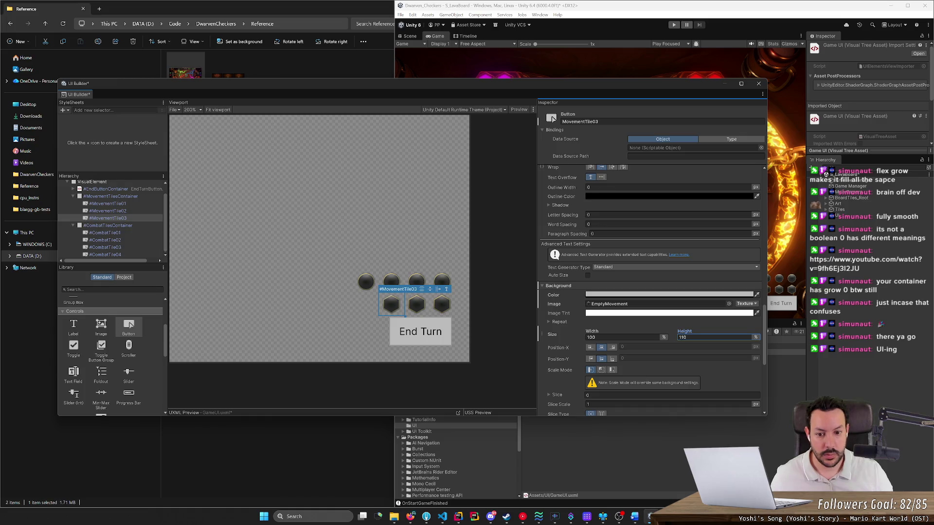
left_click(139, 94)
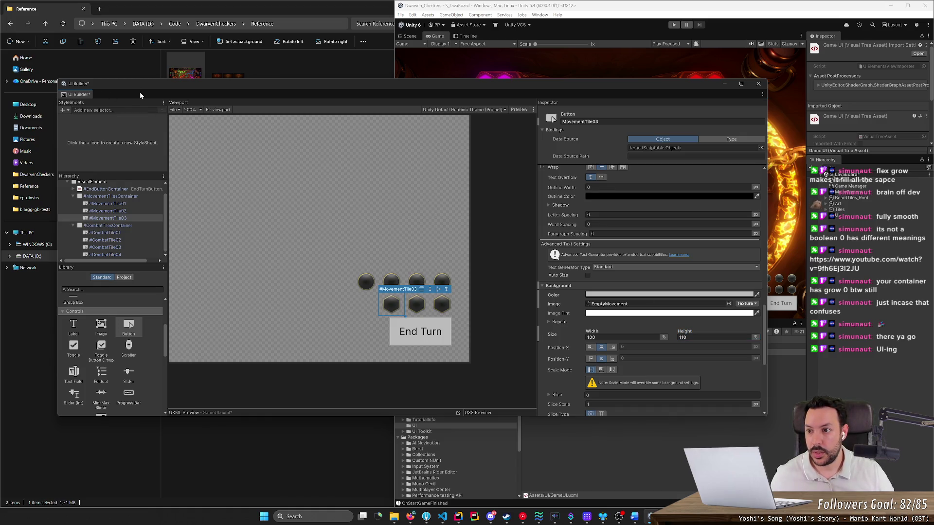
key("ctrl+s")
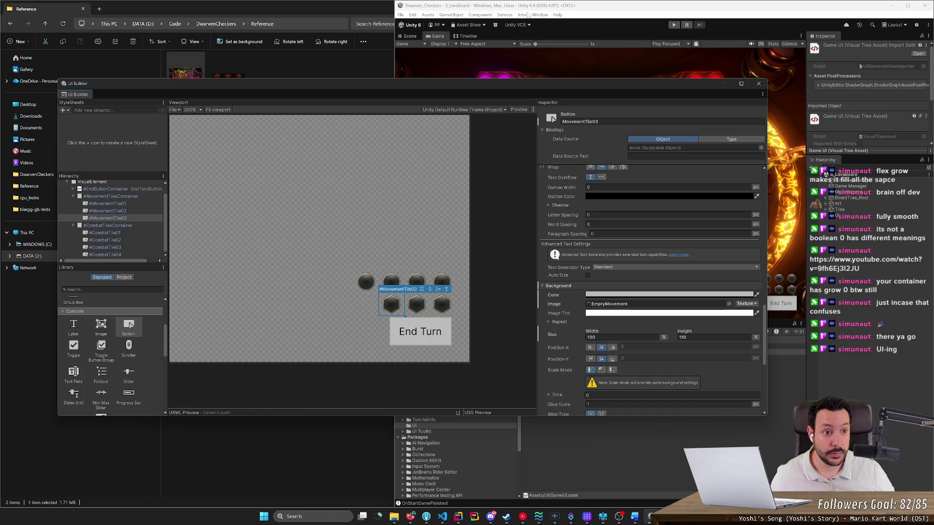
Zoom the viewport on the tiles and reposition the UI Builder window to show hierarchy, preview and inspector.
mouse_move(715, 83)
left_mouse_down()
mouse_move(492, 113)
mouse_move(596, 91)
left_mouse_up()
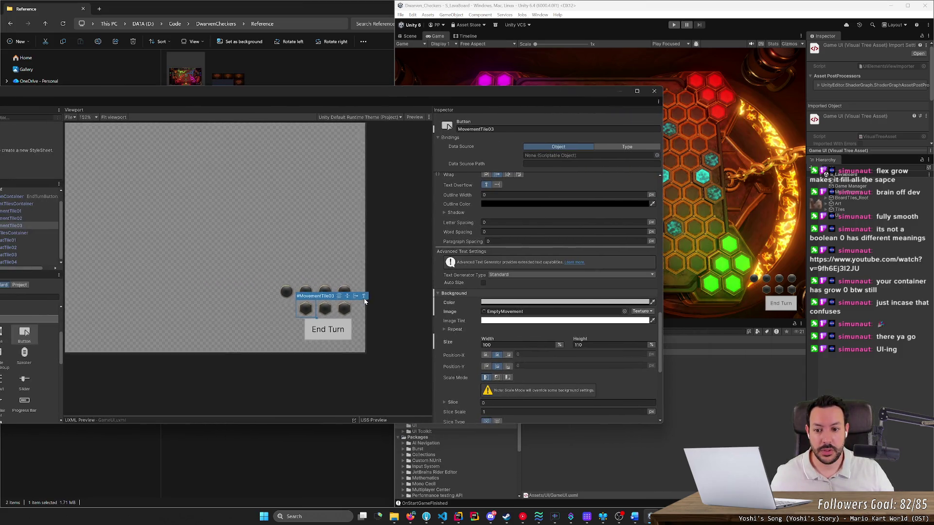
scroll(364, 289, "down", 5)
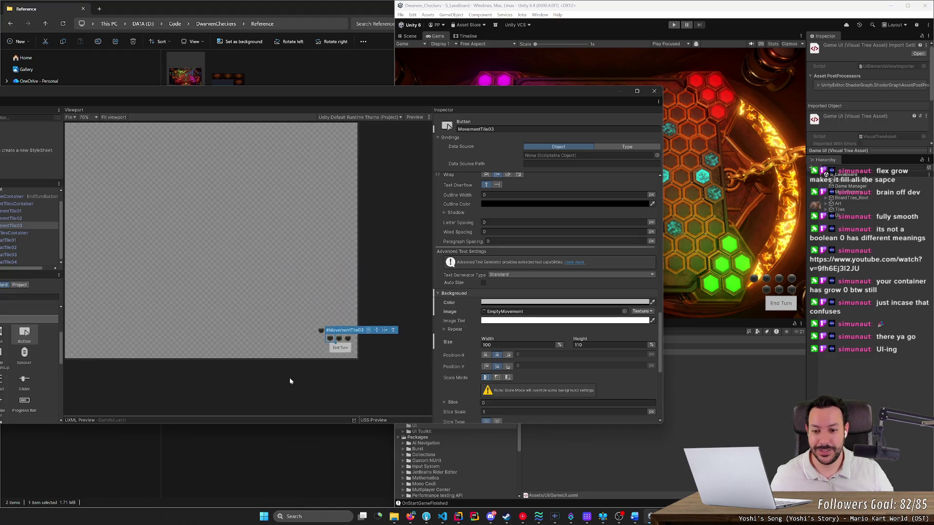
scroll(375, 375, "down", 3)
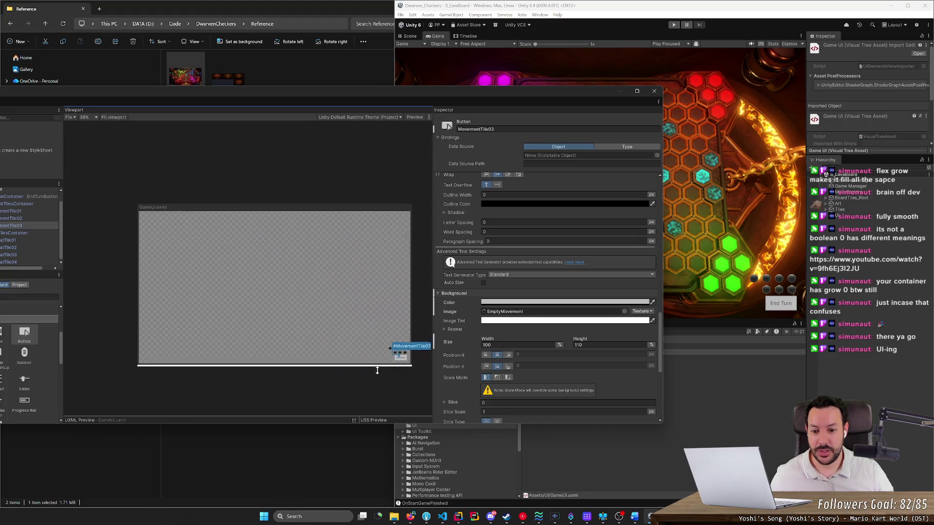
scroll(376, 378, "up", 5)
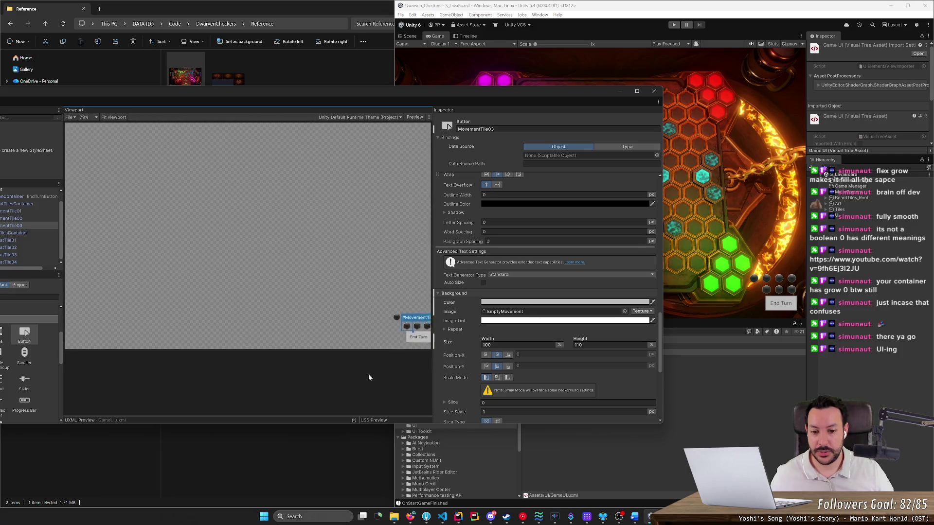
scroll(362, 312, "up", 6)
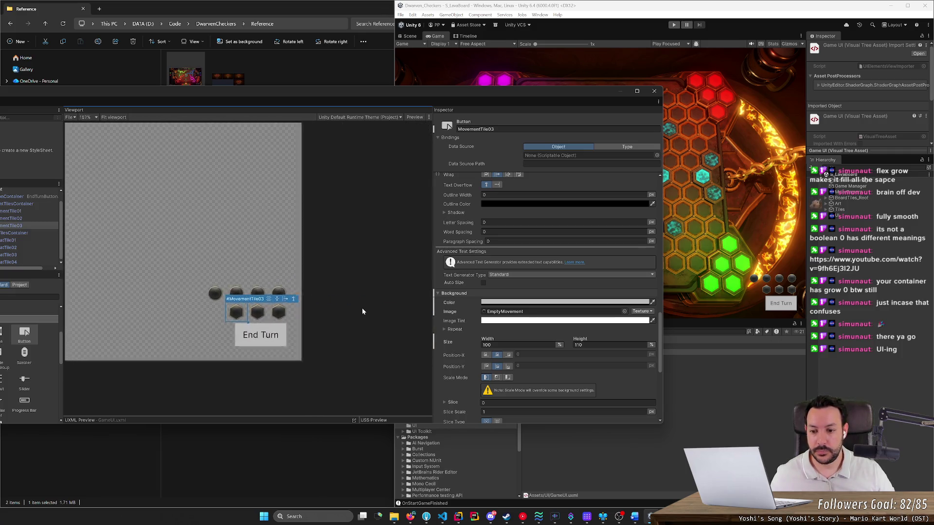
scroll(362, 311, "down", 2)
left_click_drag(212, 96, 322, 83)
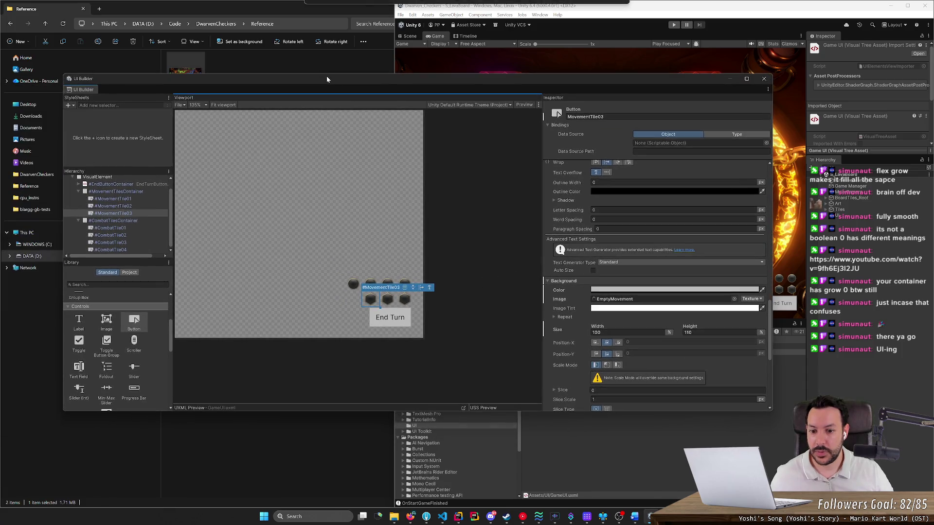
left_click(120, 227)
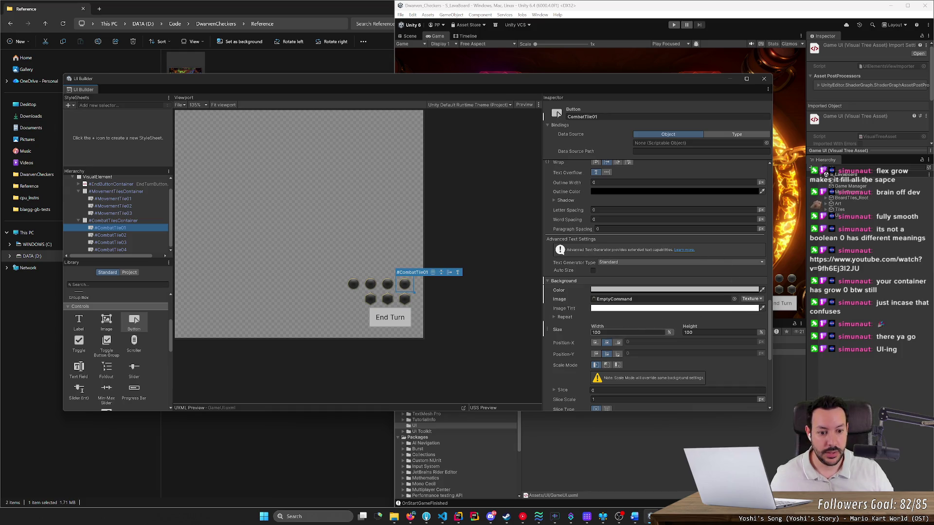
Undo an accidental combat tile widening, then set MovementTile01's inlined width, ending at 146 px.
left_click_drag(594, 332, 741, 347)
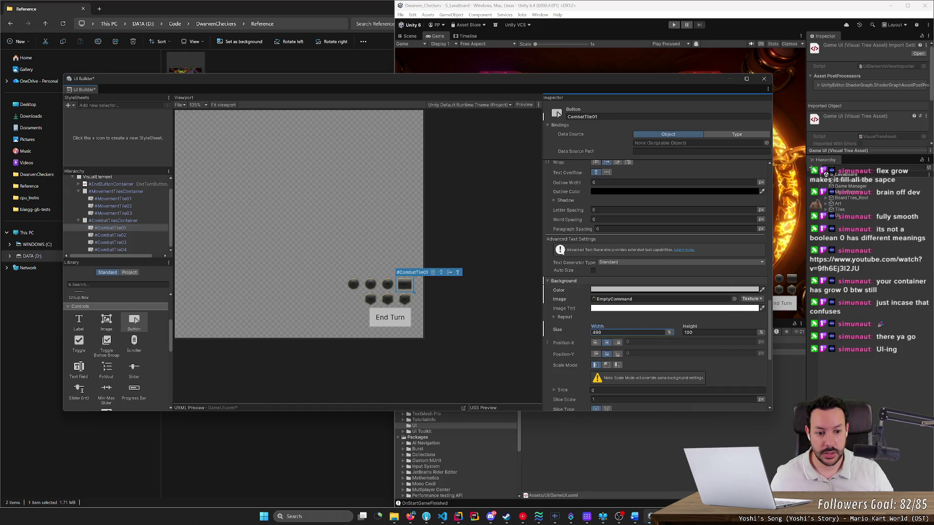
key("ctrl+z")
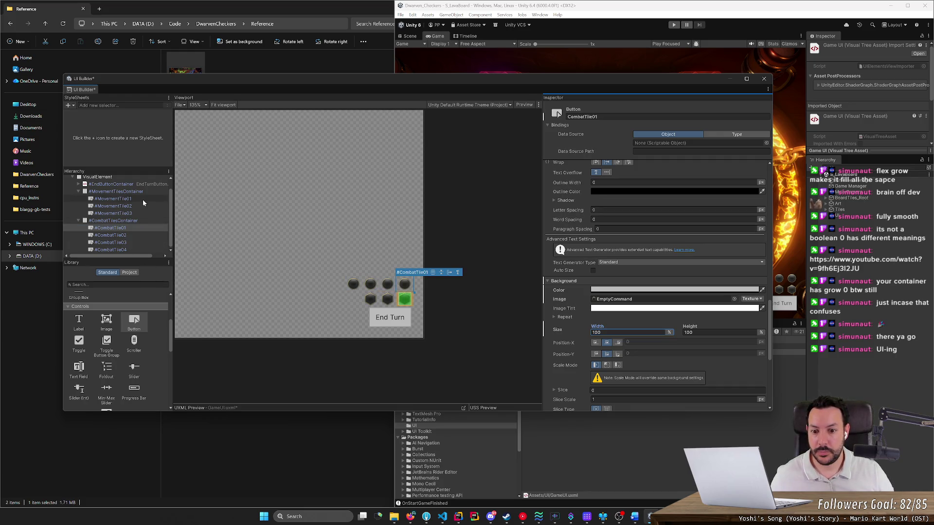
left_click(113, 198)
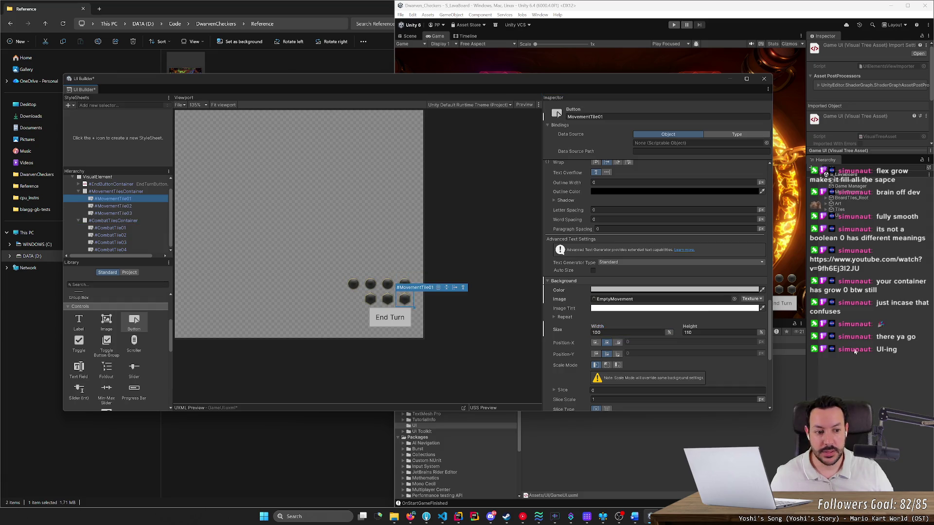
scroll(737, 169, "up", 15)
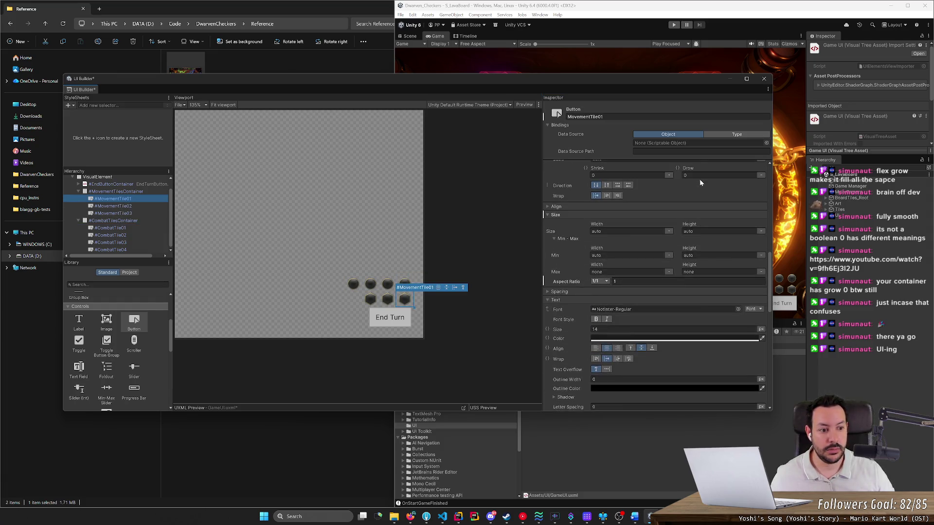
scroll(688, 215, "up", 8)
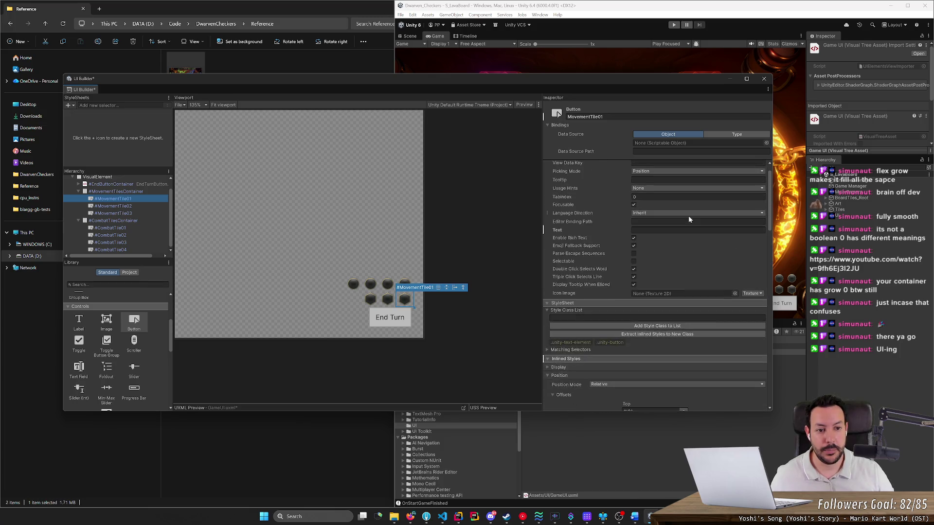
left_click(548, 164)
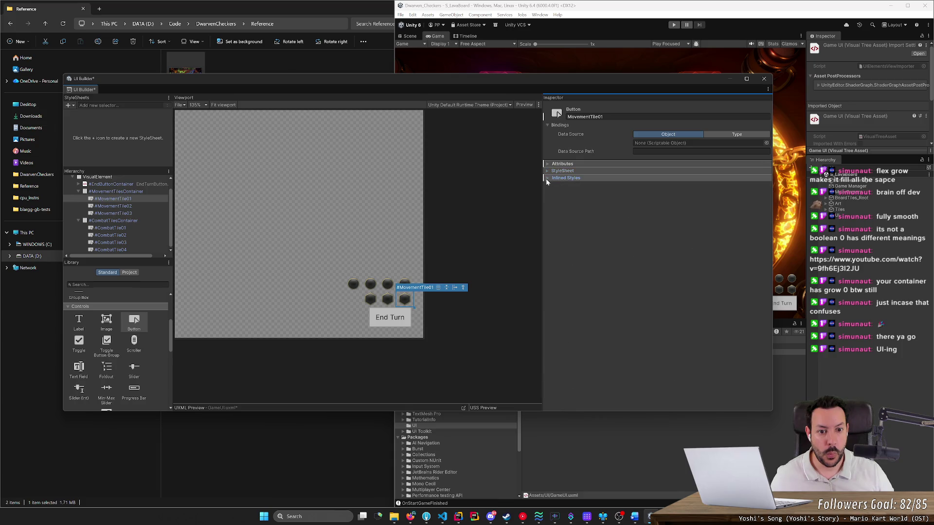
left_click(547, 186)
left_click(547, 187)
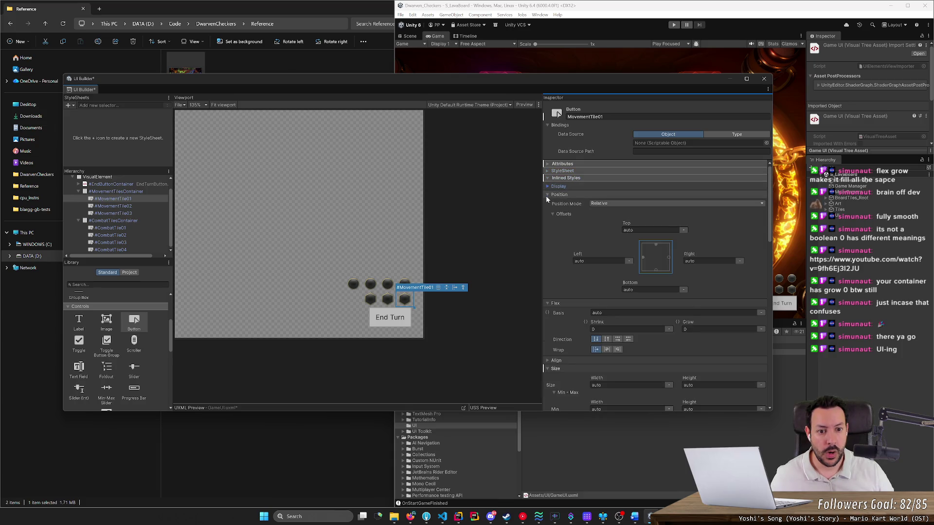
left_click(547, 196)
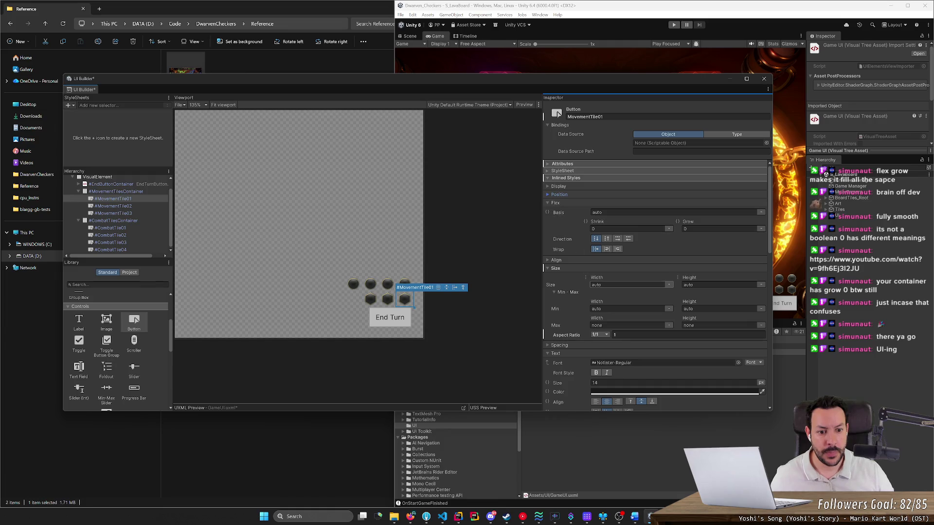
left_click(627, 285)
type("368")
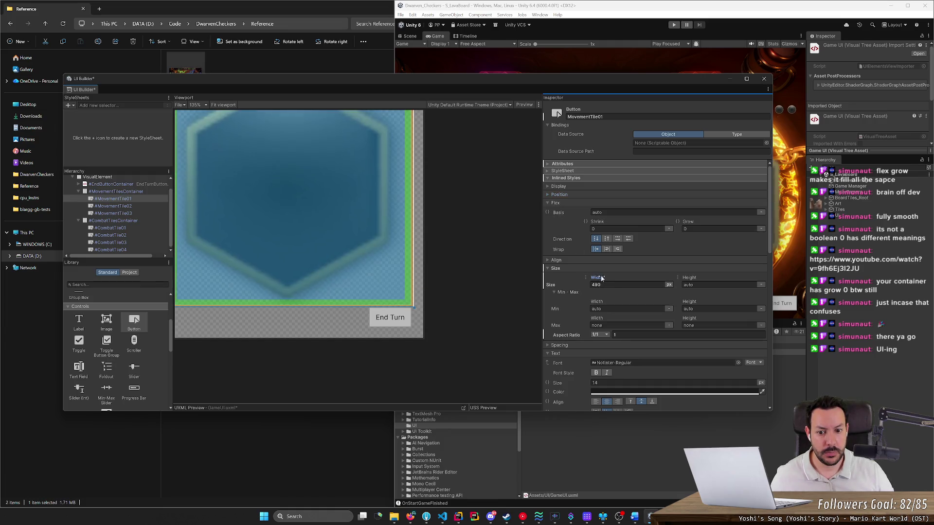
key("Return")
mouse_move(556, 276)
left_mouse_down()
mouse_move(438, 275)
mouse_move(492, 275)
mouse_move(448, 277)
left_mouse_up()
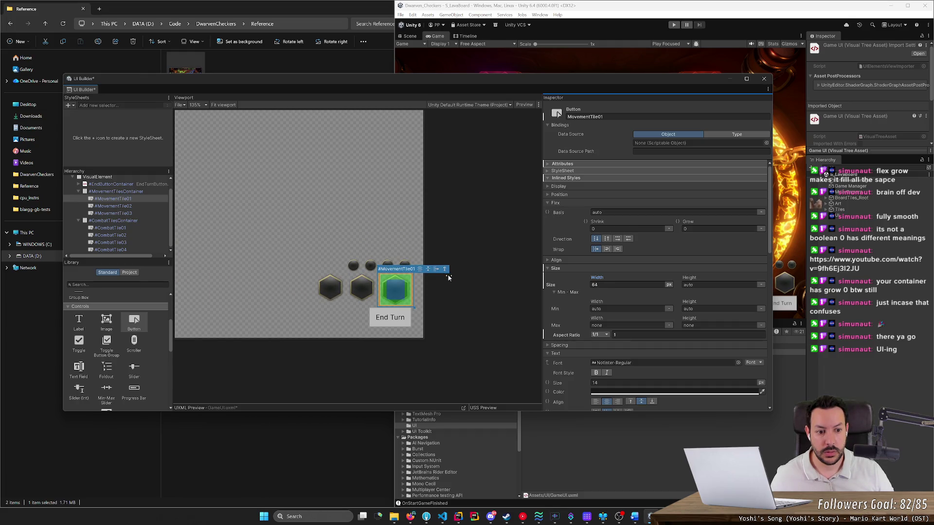
Set the widths of MovementTile02 and MovementTile03 to 64 px.
mouse_move(570, 89)
left_mouse_down()
mouse_move(349, 231)
mouse_move(336, 255)
mouse_move(425, 126)
mouse_move(511, 111)
left_mouse_up()
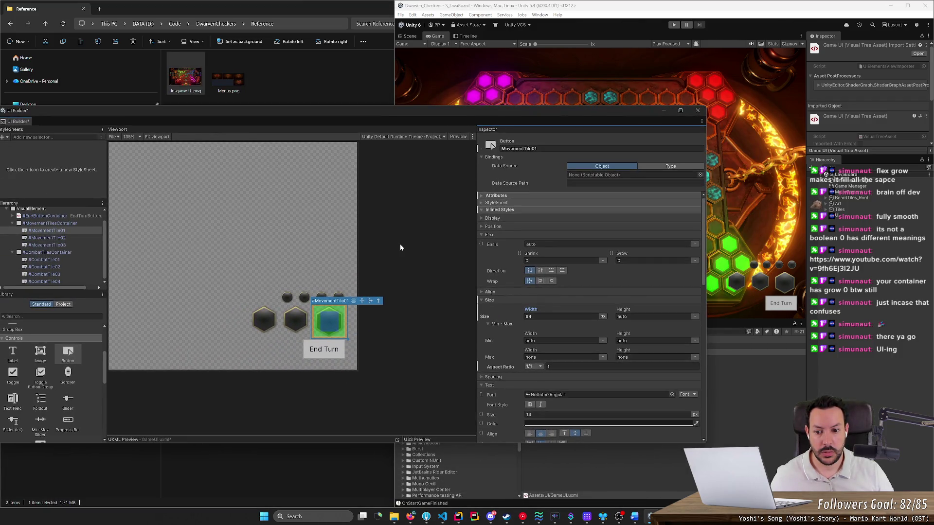
left_click(304, 323)
left_click(545, 316)
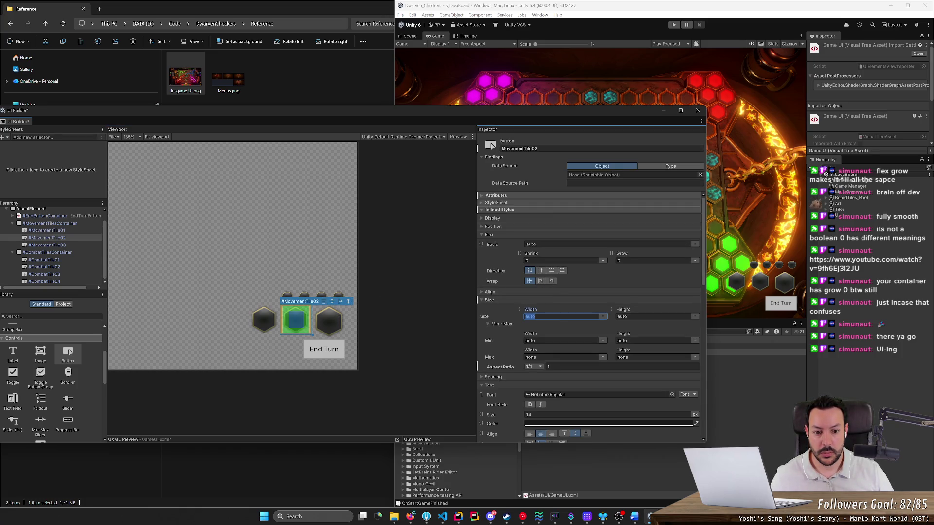
type("64")
key("Return")
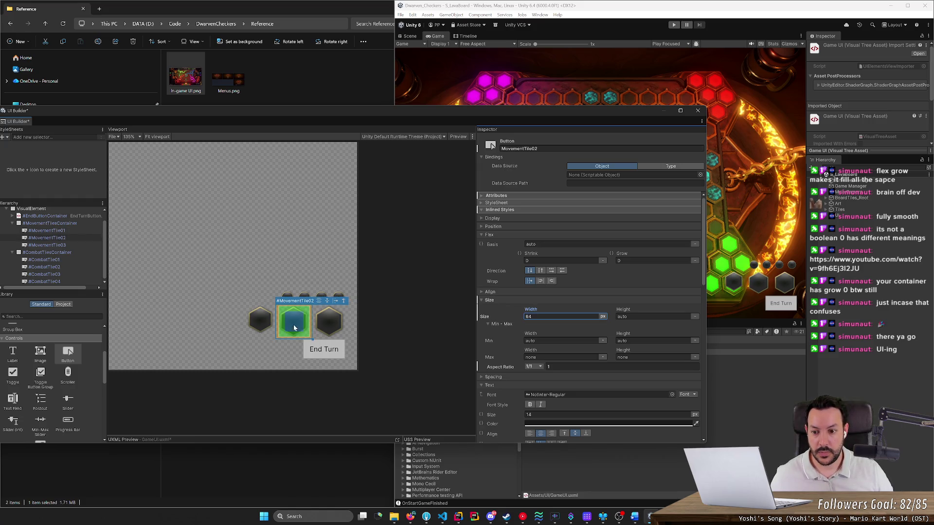
left_click(260, 320)
left_click(535, 316)
type("6")
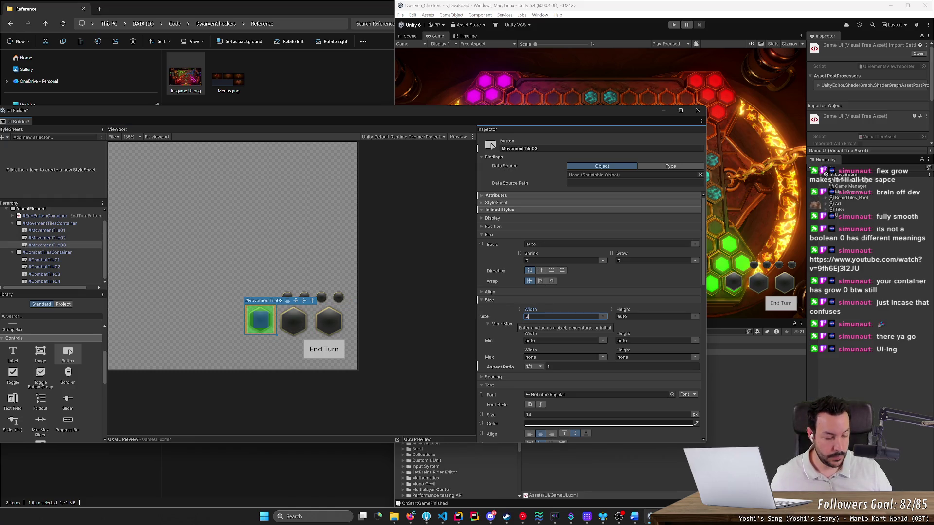
type("4")
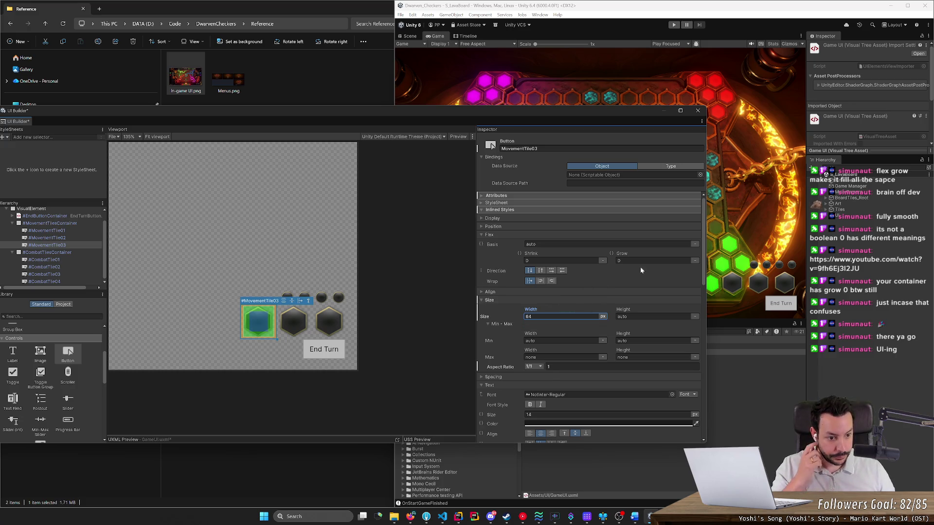
mouse_move(608, 113)
left_mouse_down()
mouse_move(481, 86)
mouse_move(507, 80)
left_mouse_up()
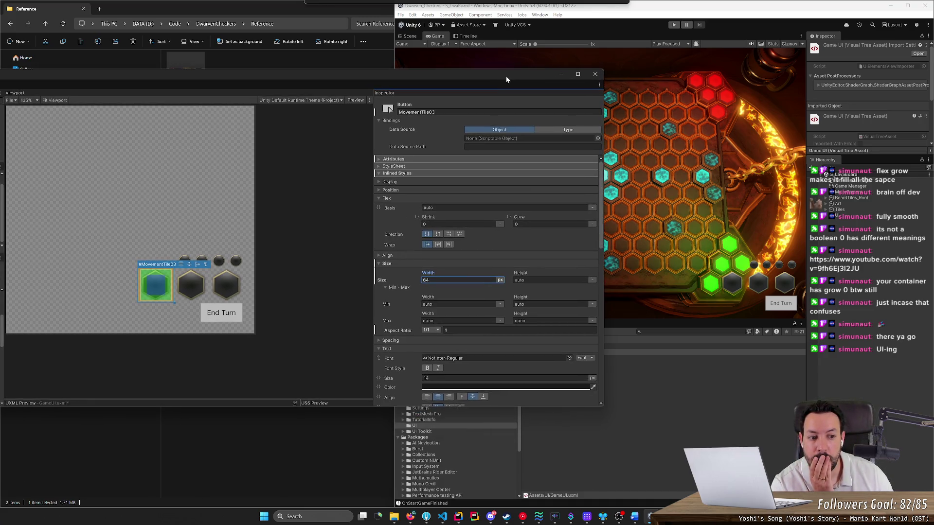
left_click_drag(507, 79, 586, 88)
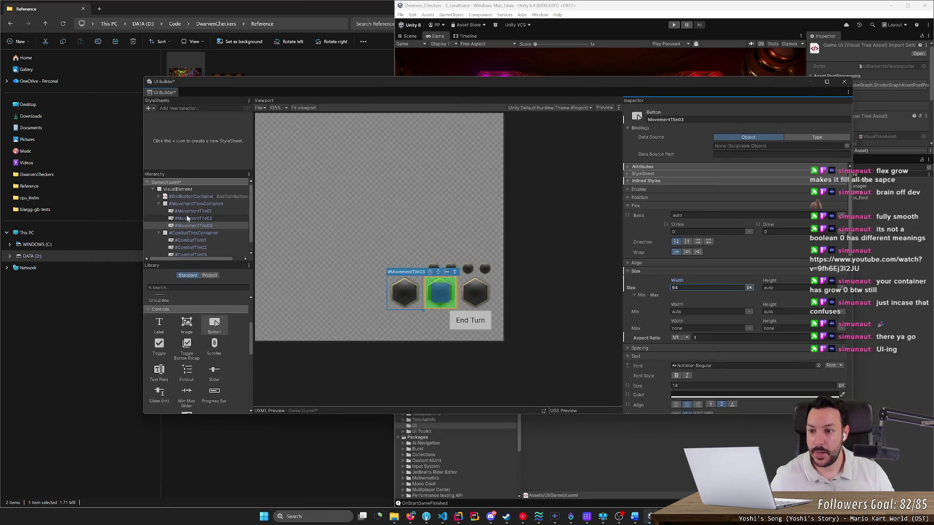
Rename the root tile container to BottomRight.
left_click(172, 189)
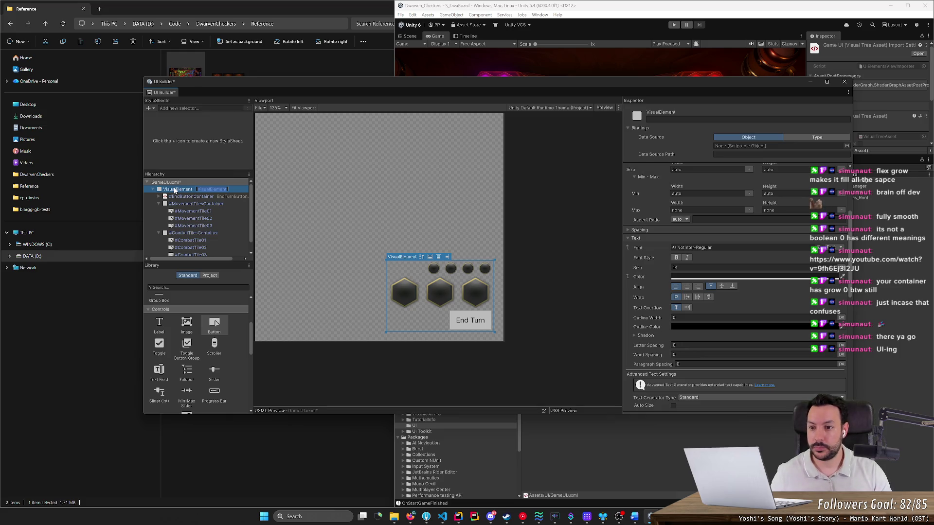
type("Bottom")
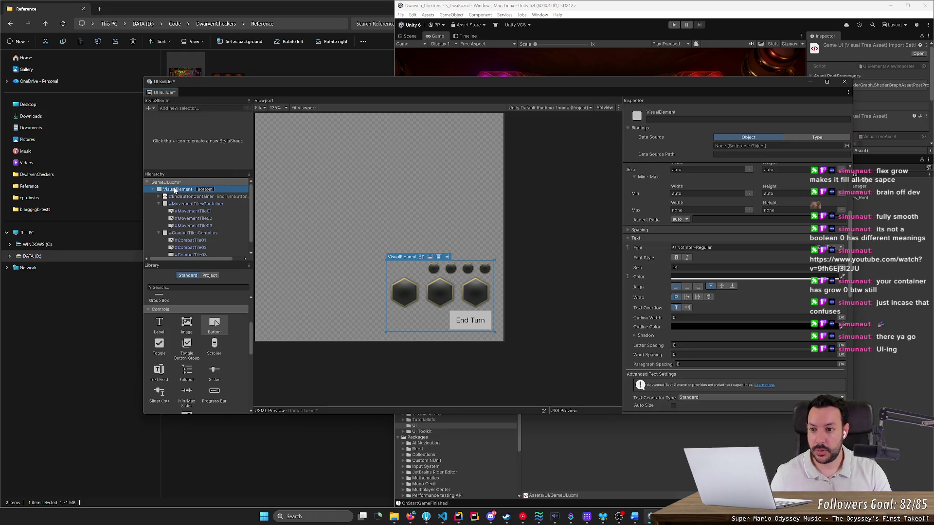
type("Right")
key("Return")
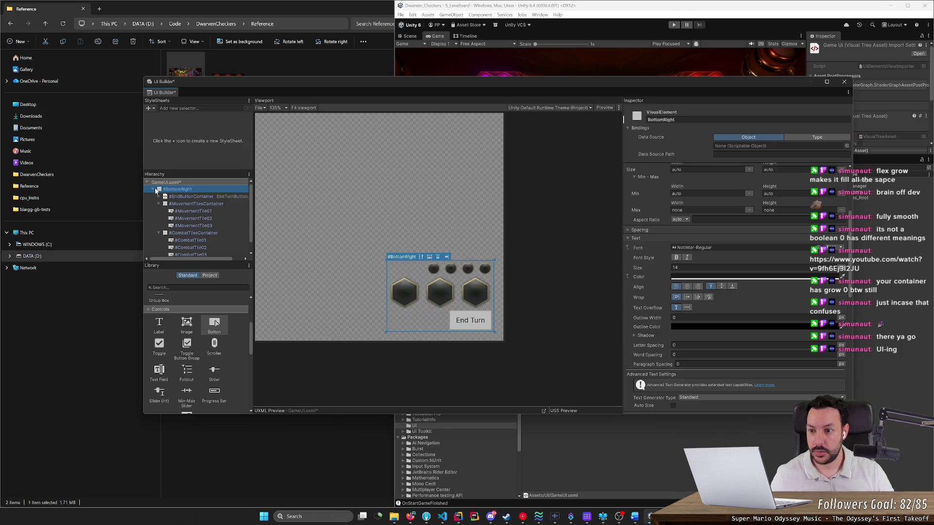
key("Left")
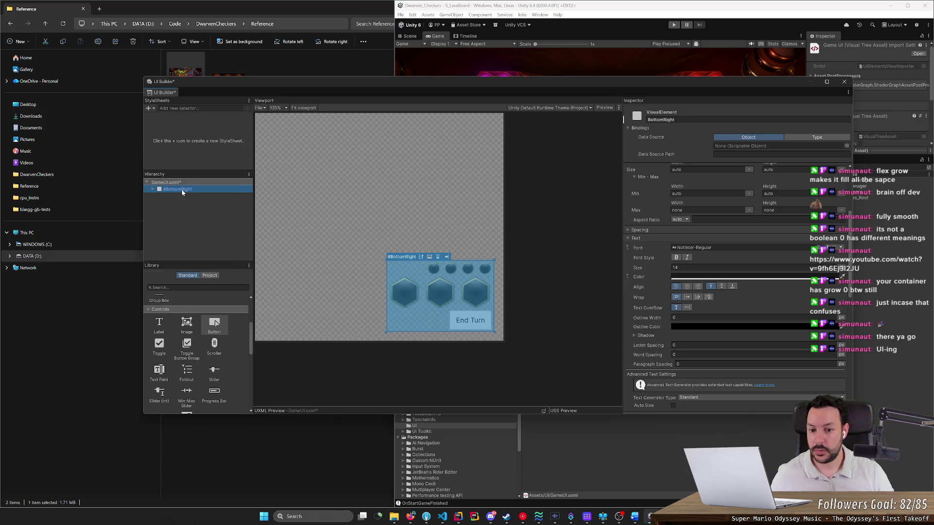
left_click(191, 207)
left_click(185, 192)
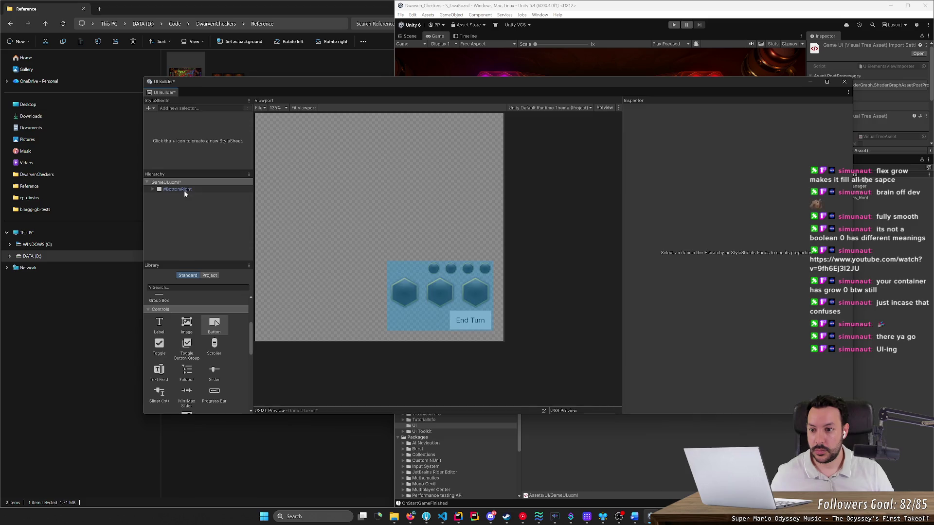
Duplicate BottomRight as TopRight and delete the tile containers from BottomRight.
key("ctrl+d")
type("TopRight")
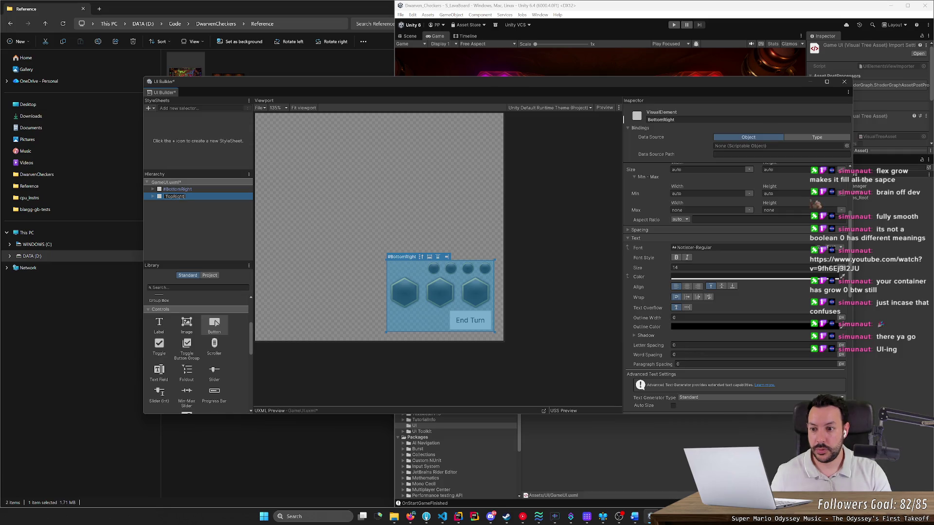
key("Return")
key("Right")
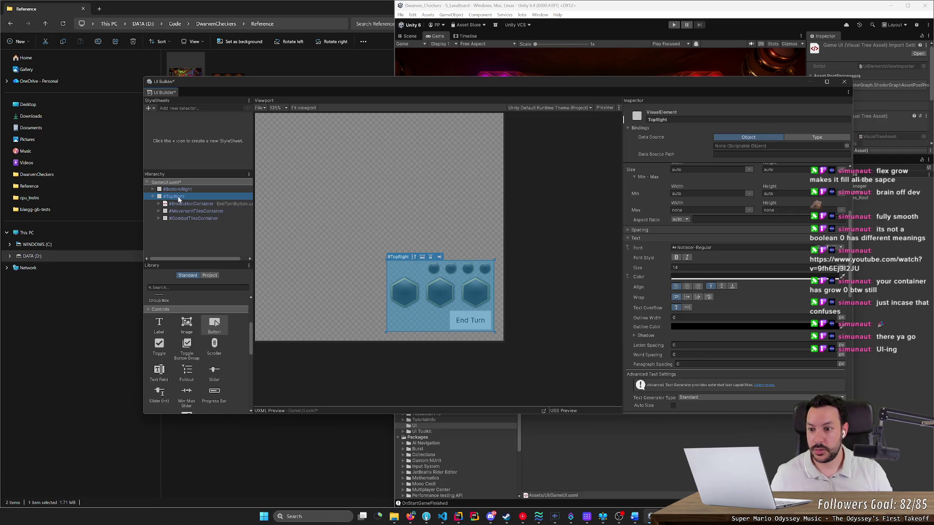
left_click(181, 203)
left_click(153, 196)
left_click(152, 190)
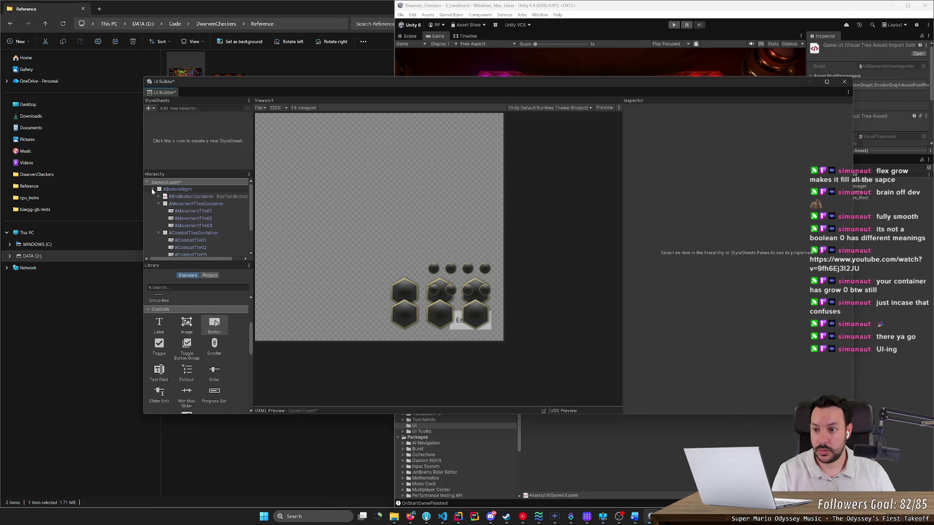
left_click(180, 207)
key("Delete")
Select TopRight and bring up its Inlined Styles Flex section in the Inspector.
left_click(182, 203)
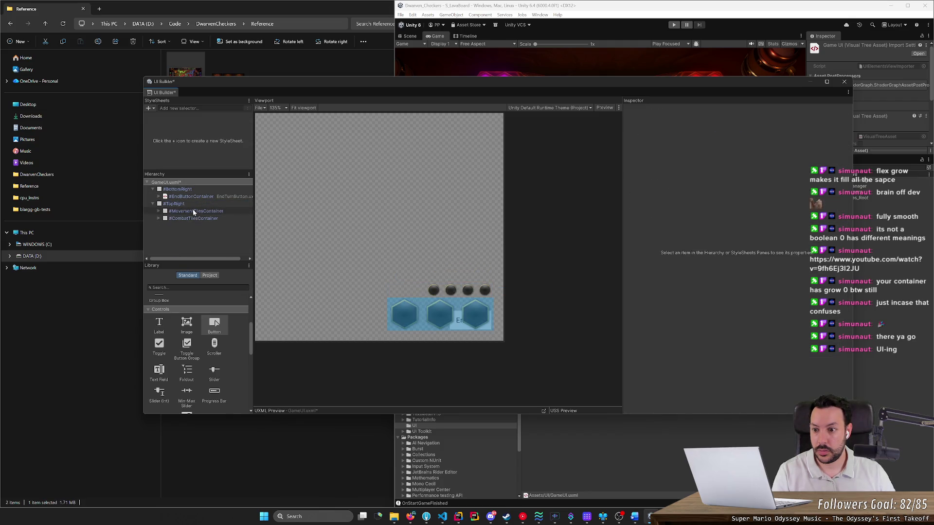
left_click(183, 204)
scroll(643, 270, "up", 3)
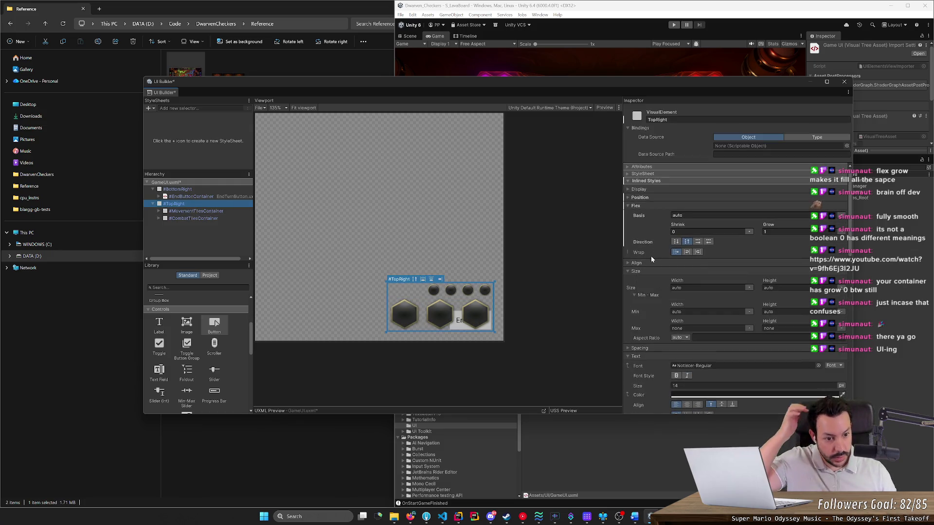
Set TopRight's Flex Direction to column so hexagons stack above the round tiles.
left_click(676, 244)
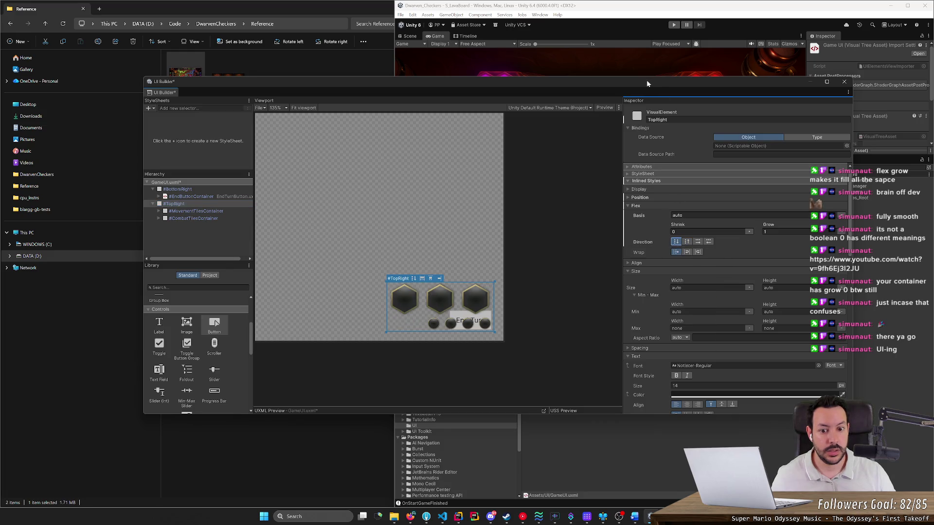
left_click_drag(646, 80, 574, 82)
left_click(128, 192)
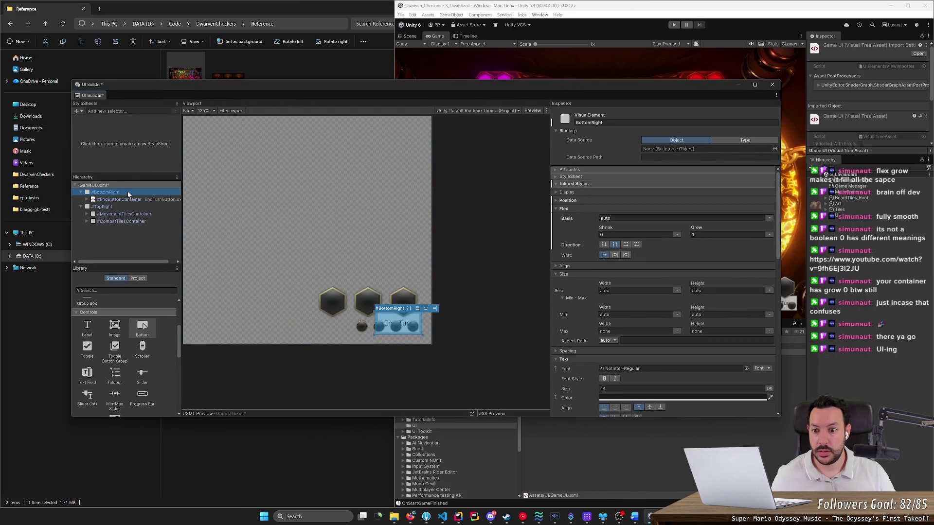
left_click(503, 271)
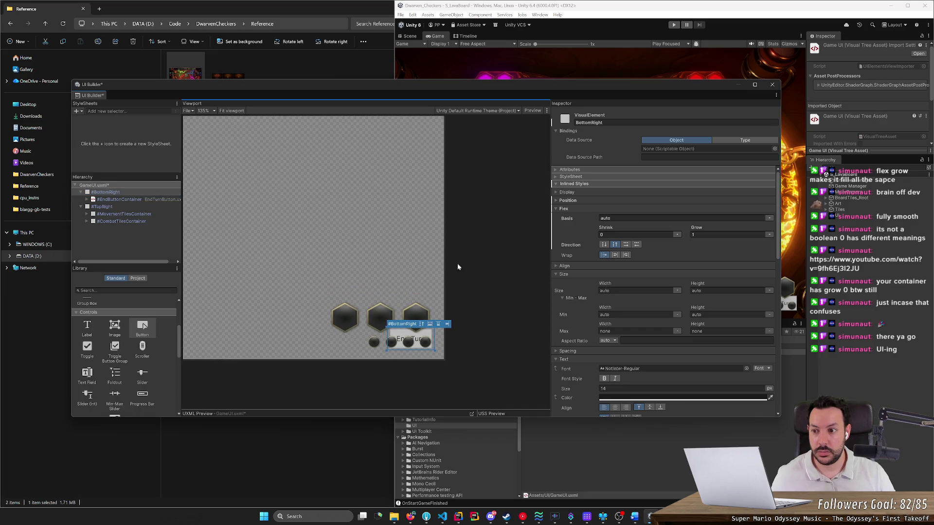
left_click(112, 209)
scroll(590, 267, "down", 3)
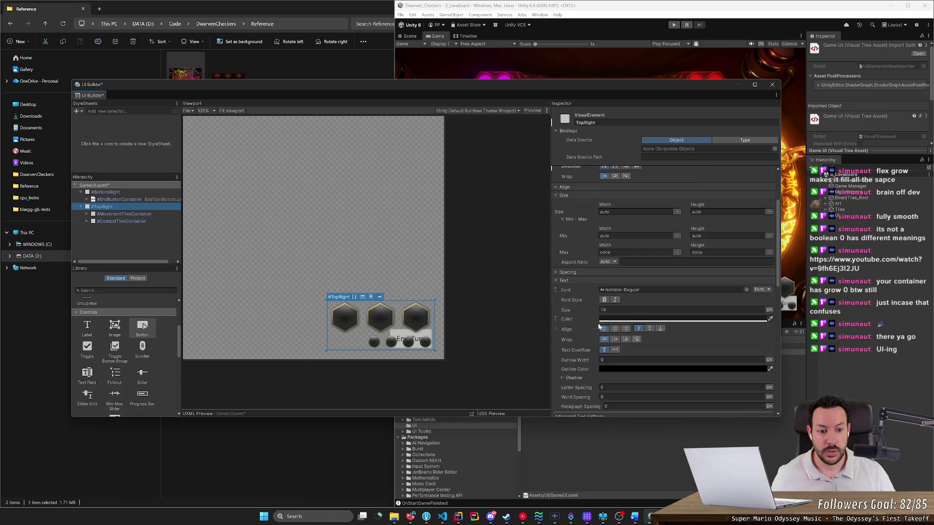
scroll(599, 328, "up", 5)
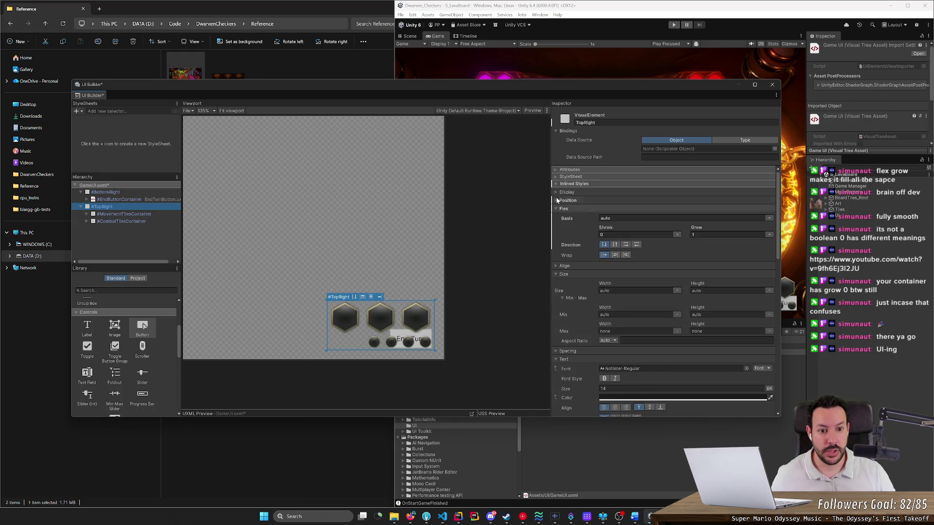
Position TopRight absolutely, 20 px from top and right with bottom auto, and save.
left_click(556, 200)
type("0")
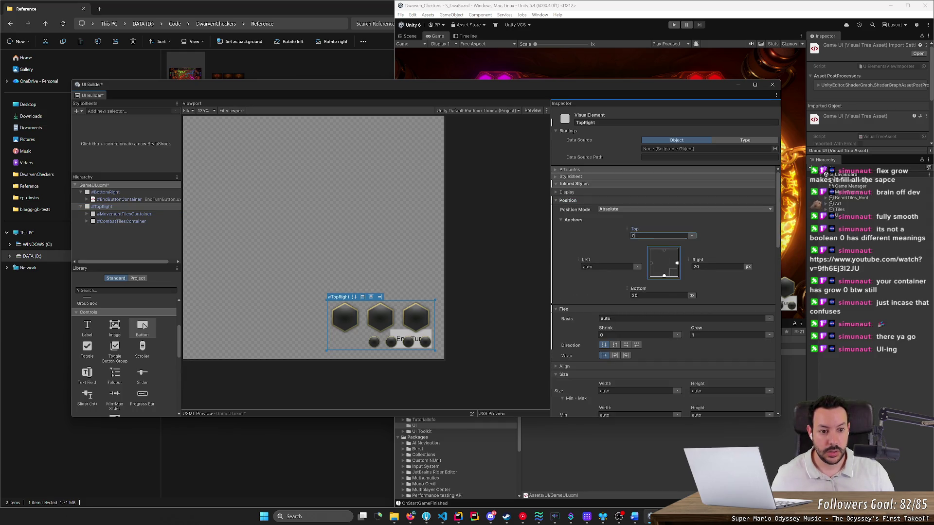
key("Return")
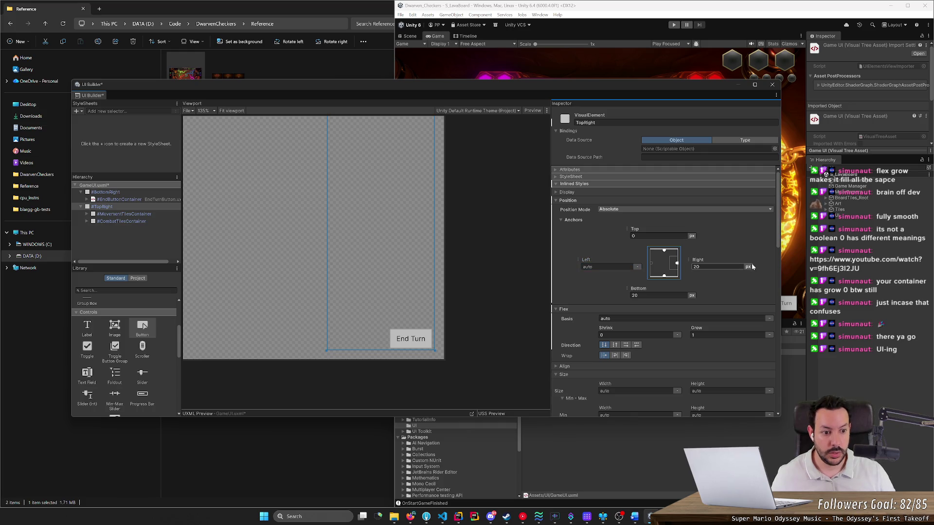
left_click(691, 296)
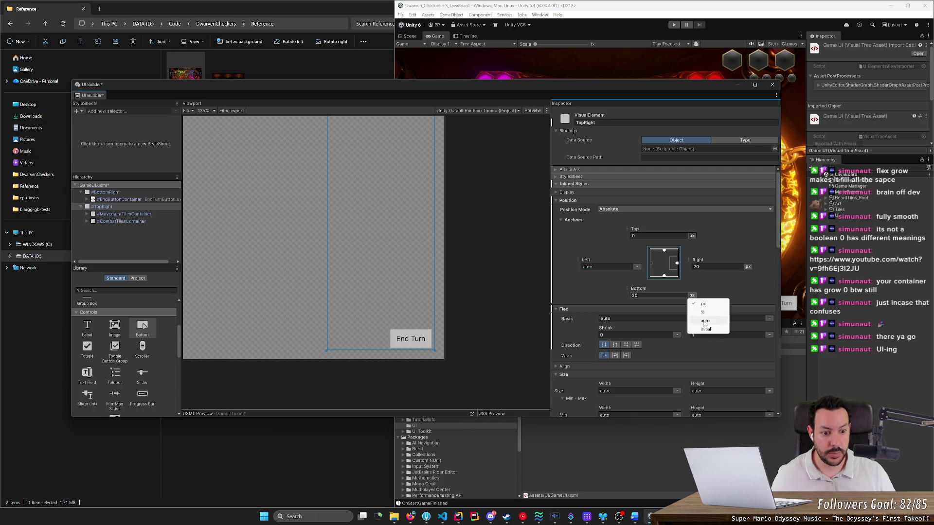
left_click(701, 318)
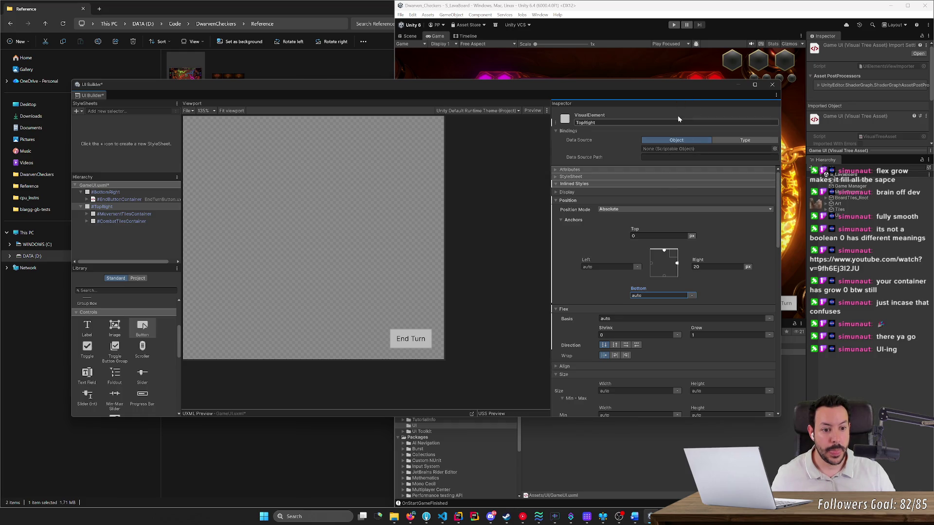
left_click(660, 236)
type("20")
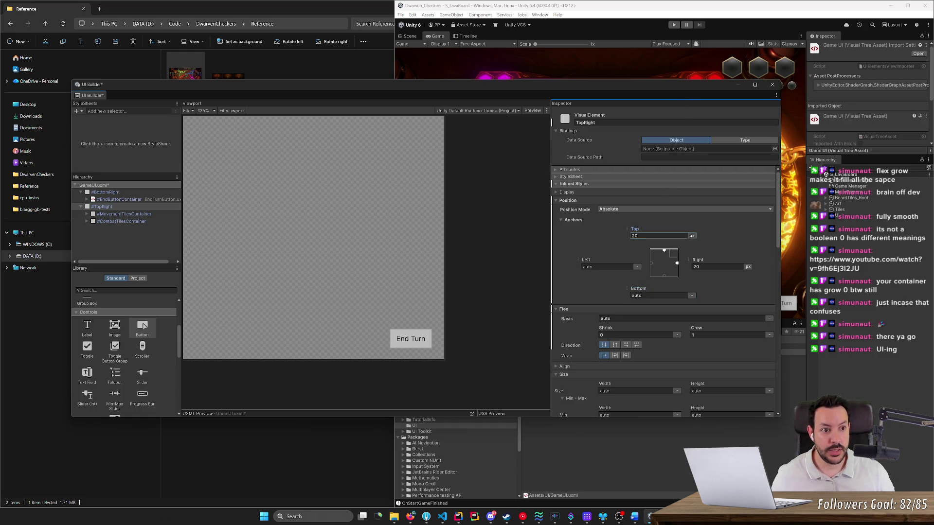
mouse_move(545, 89)
left_mouse_down()
mouse_move(524, 240)
mouse_move(364, 203)
mouse_move(556, 120)
left_mouse_up()
key("ctrl+s")
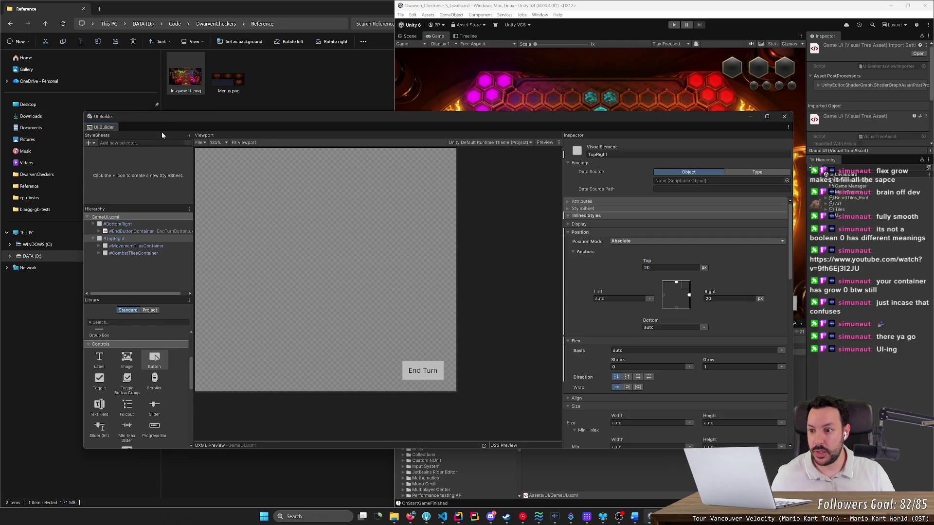
left_click(98, 253)
Set CombatTile01's Size Width to 64 px.
left_click(120, 261)
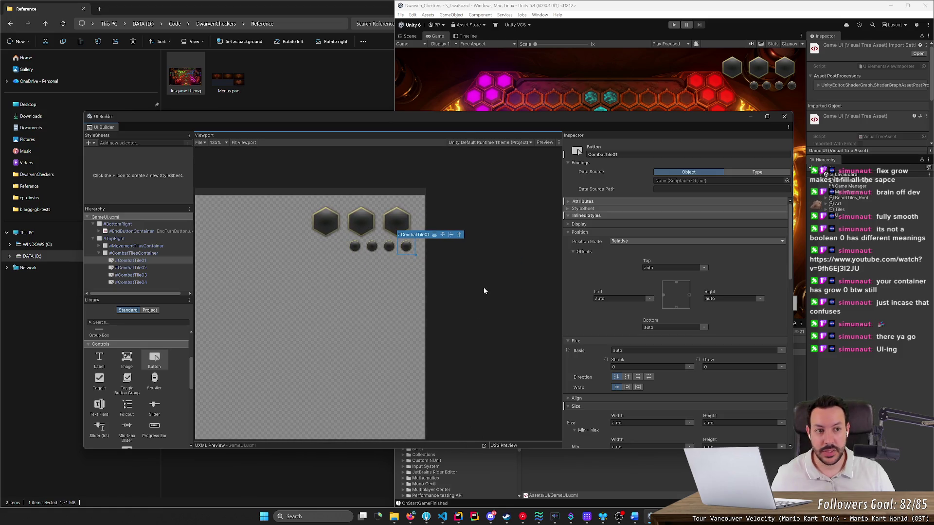
scroll(580, 360, "down", 5)
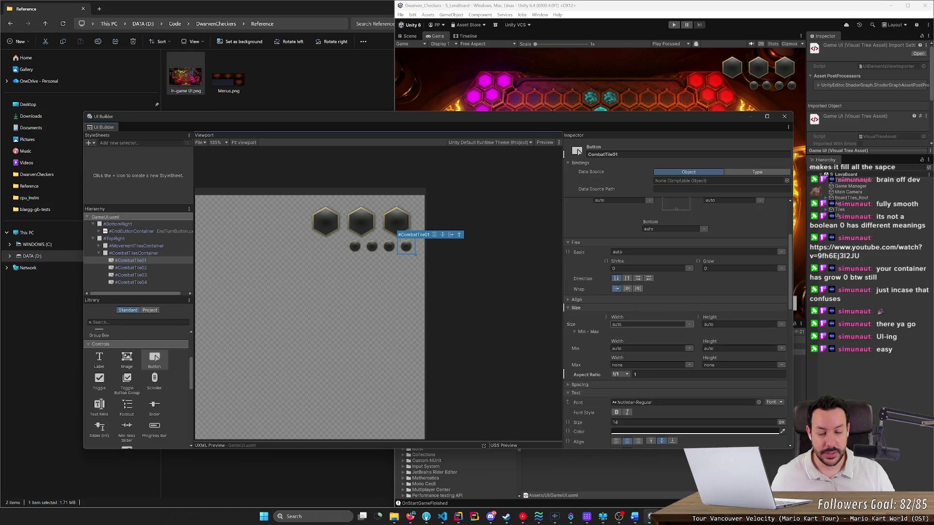
left_click(647, 325)
type("50")
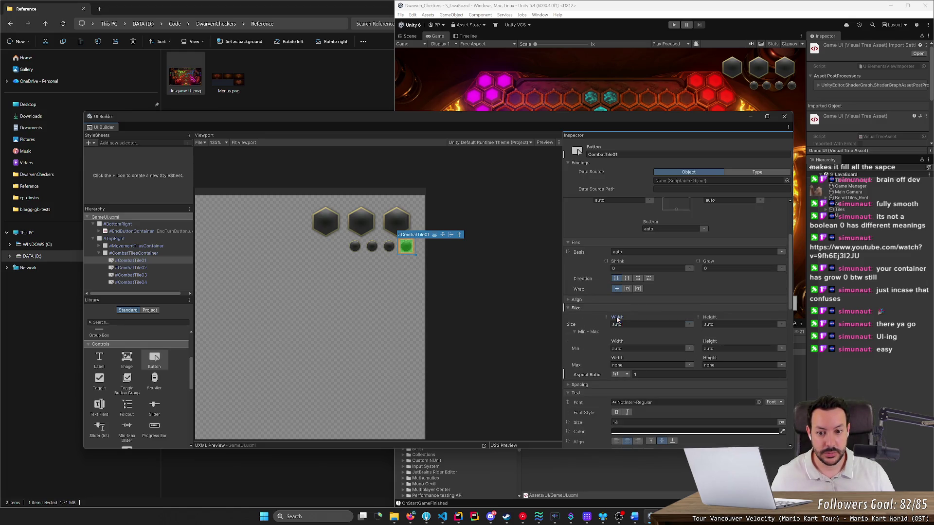
key("Return")
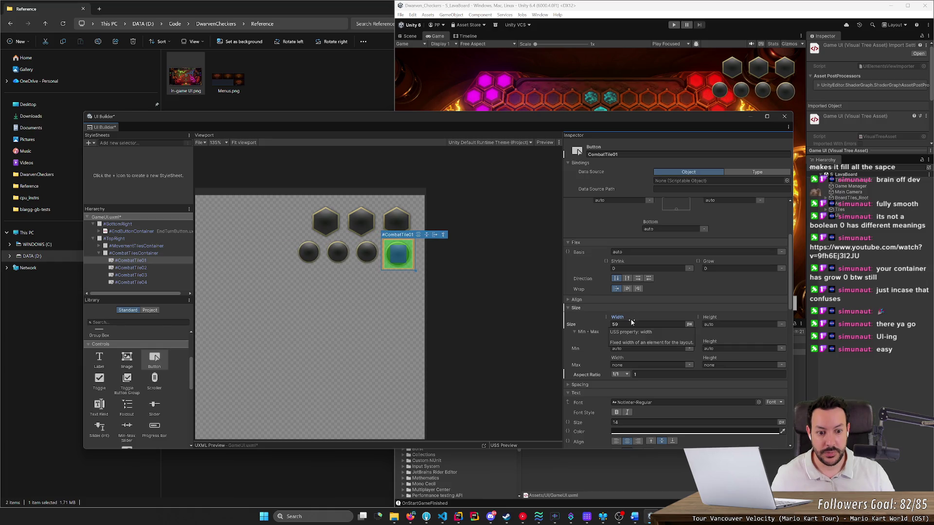
double_click(632, 324)
type("0")
key("Return")
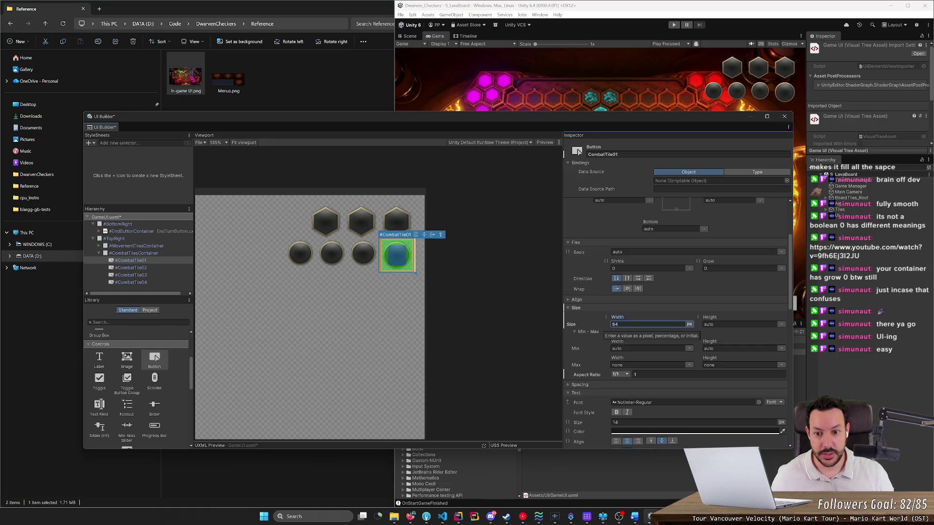
Select CombatTile02 in the Hierarchy and set its width to 64 px.
left_click(462, 345)
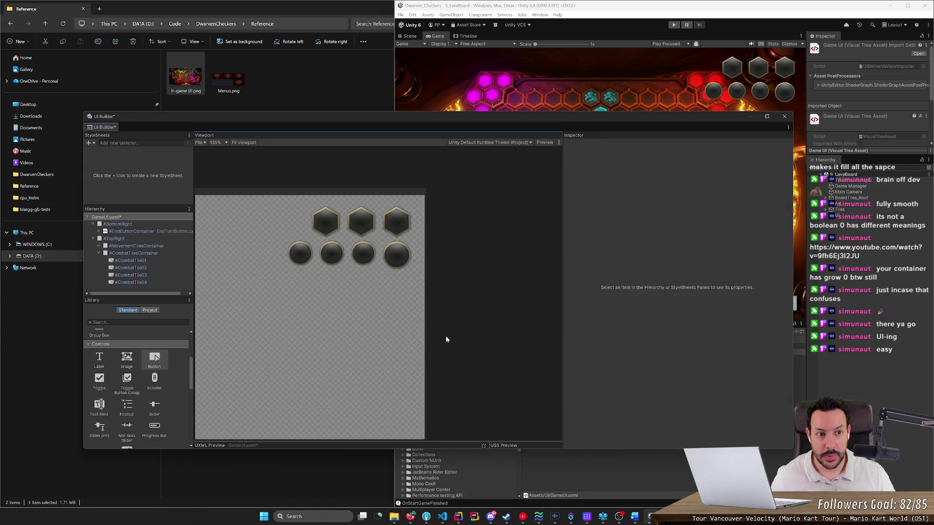
left_click(397, 263)
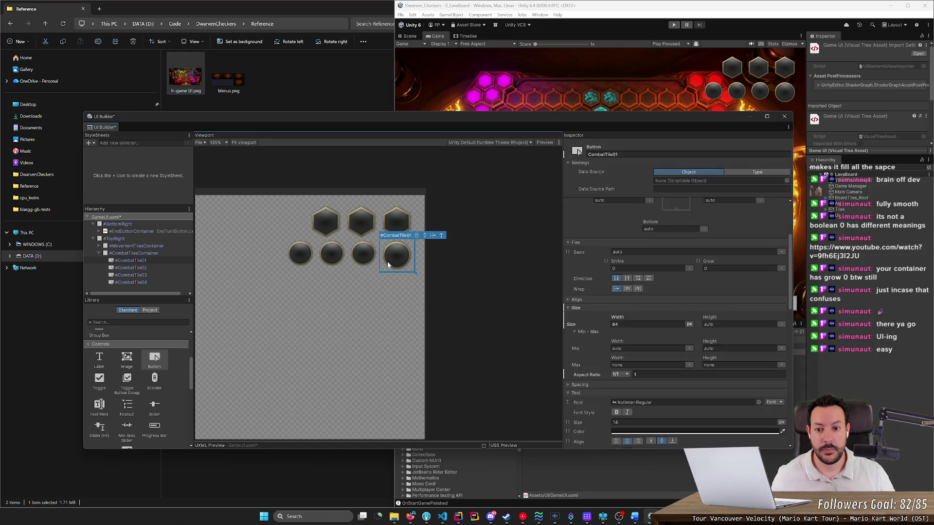
left_click(369, 262)
left_click(647, 324)
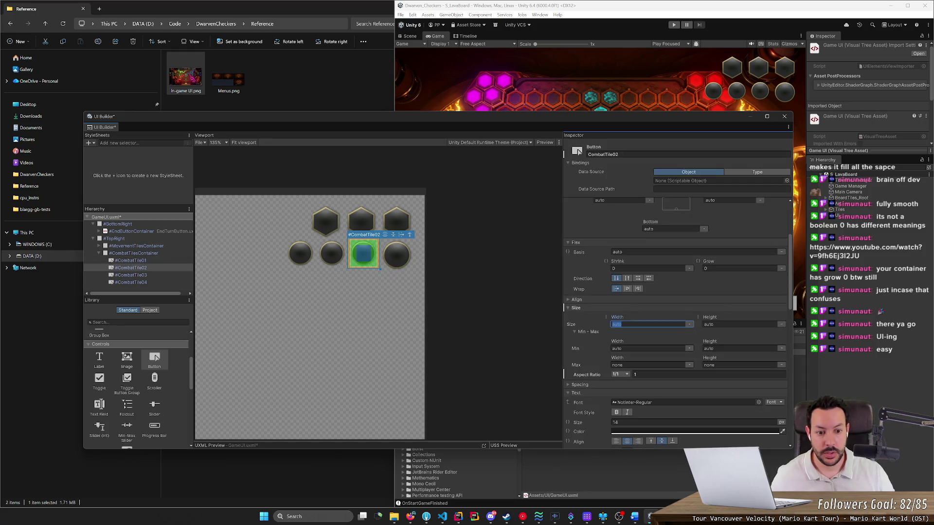
left_click(130, 260, "shift")
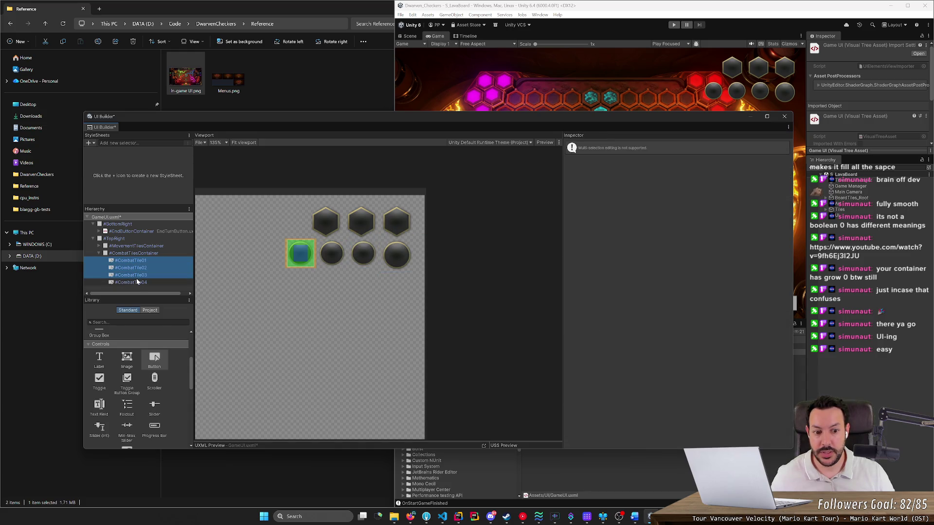
left_click(137, 282, "shift")
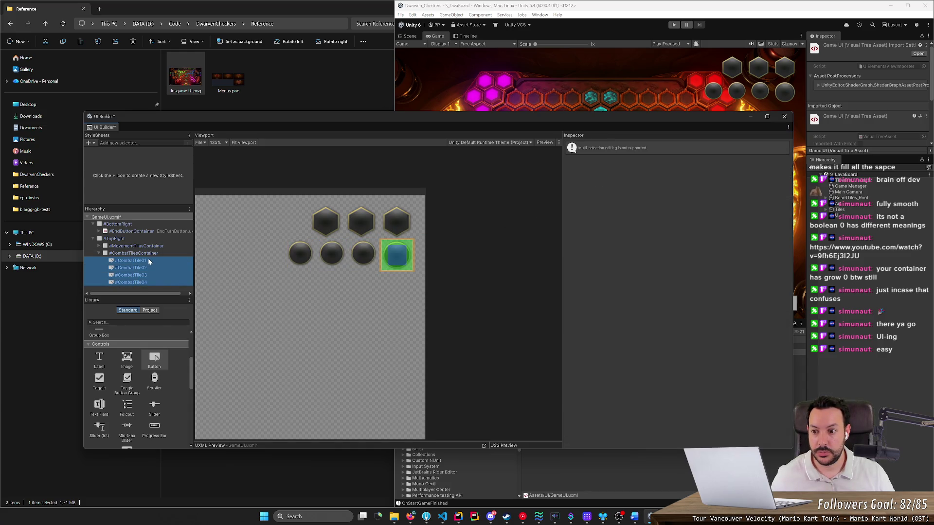
left_click(141, 268)
left_click(149, 275, "shift")
left_click(149, 282, "ctrl")
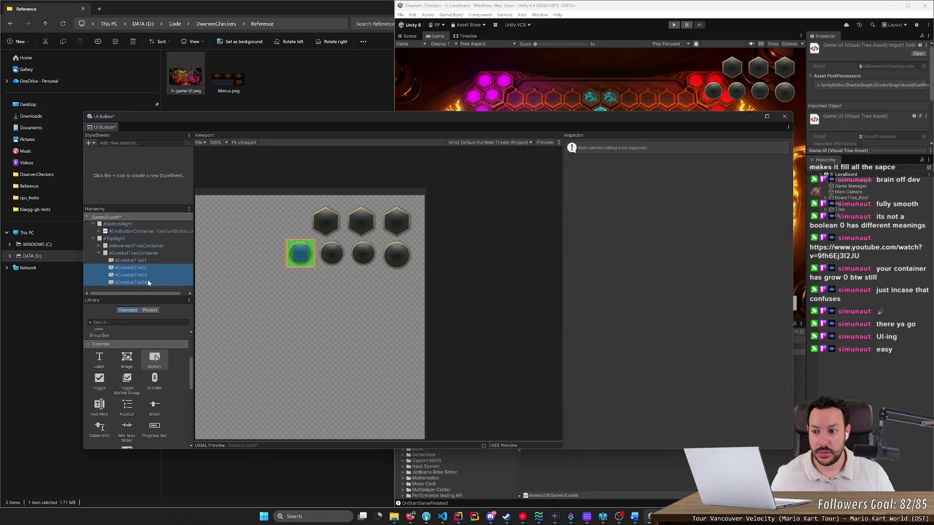
left_click(146, 261, "ctrl")
left_click(147, 268)
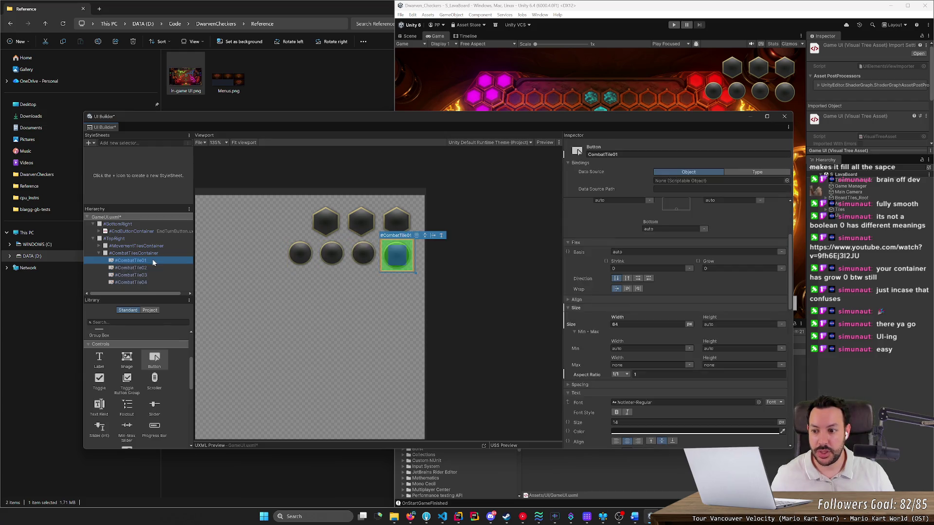
left_click(647, 324)
type("64")
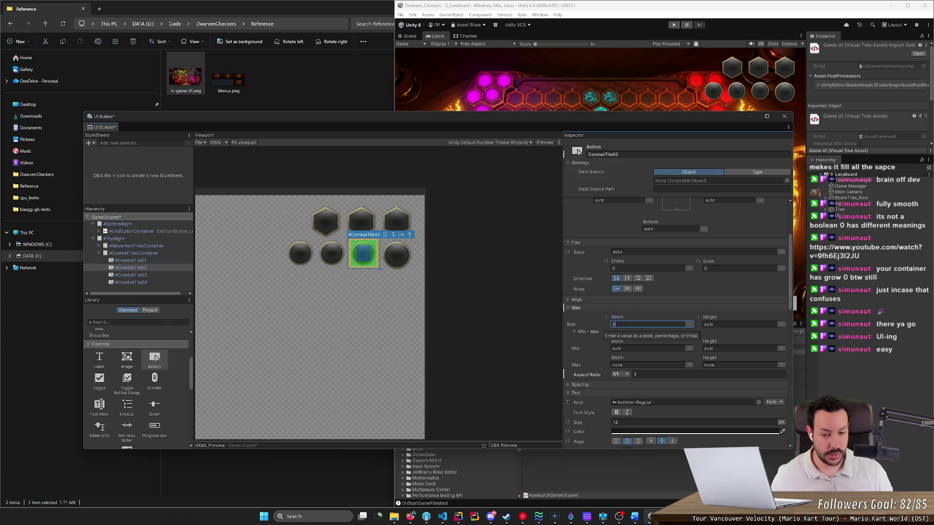
key("Return")
Set CombatTile03 and CombatTile04 widths to 64 px and save the layout.
left_click(176, 276)
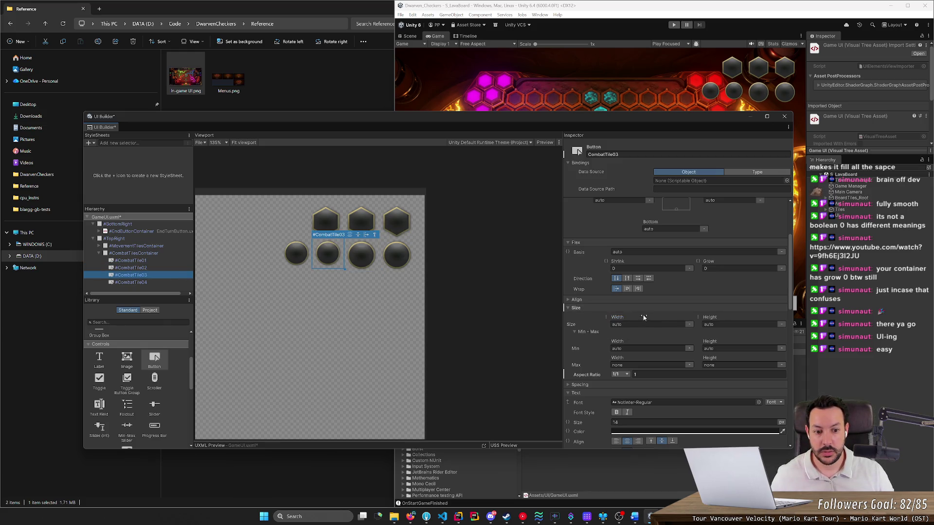
left_click(647, 324)
type("64")
key("Return")
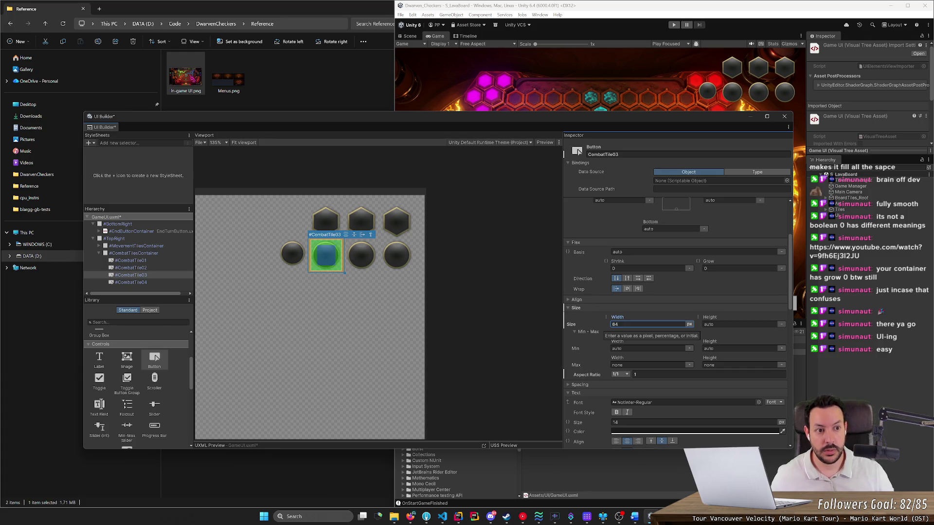
left_click(152, 282)
left_click(684, 324)
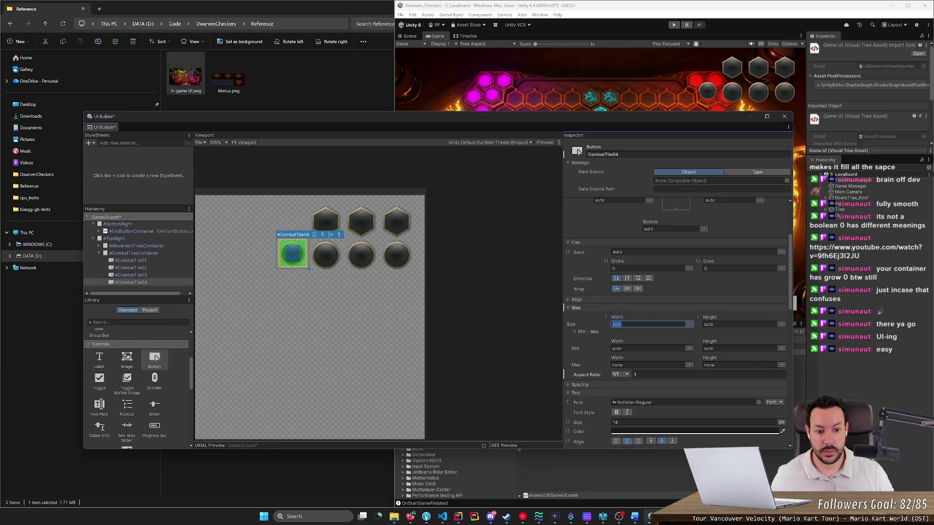
type("64")
key("Return")
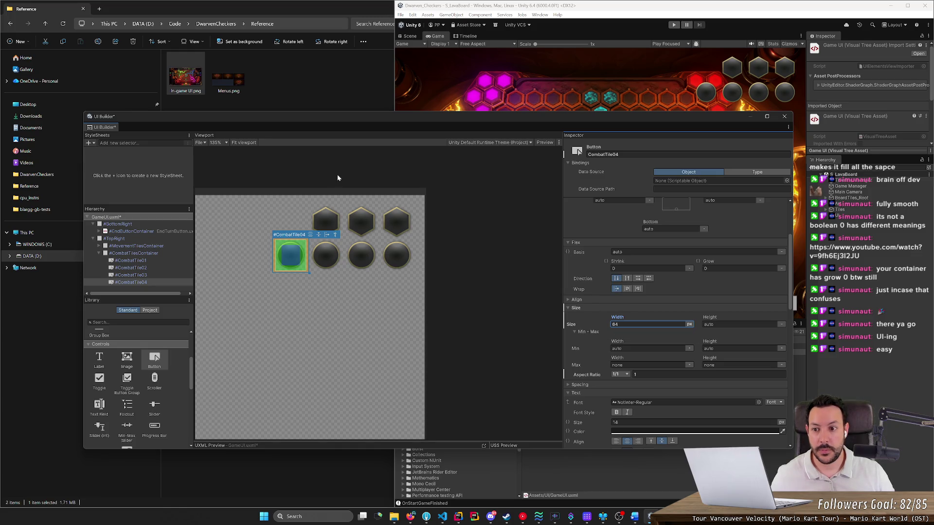
key("ctrl+s")
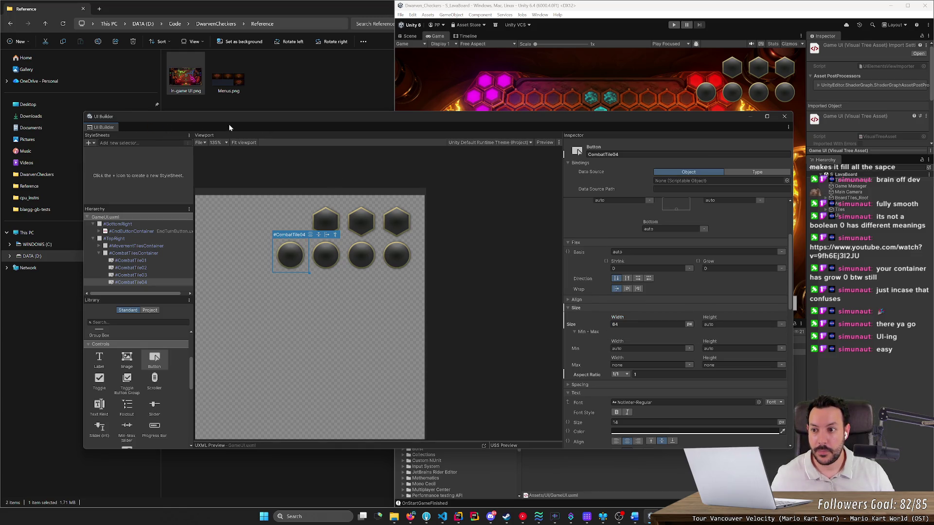
Close UI Builder and start a test run of the game.
left_click(785, 117)
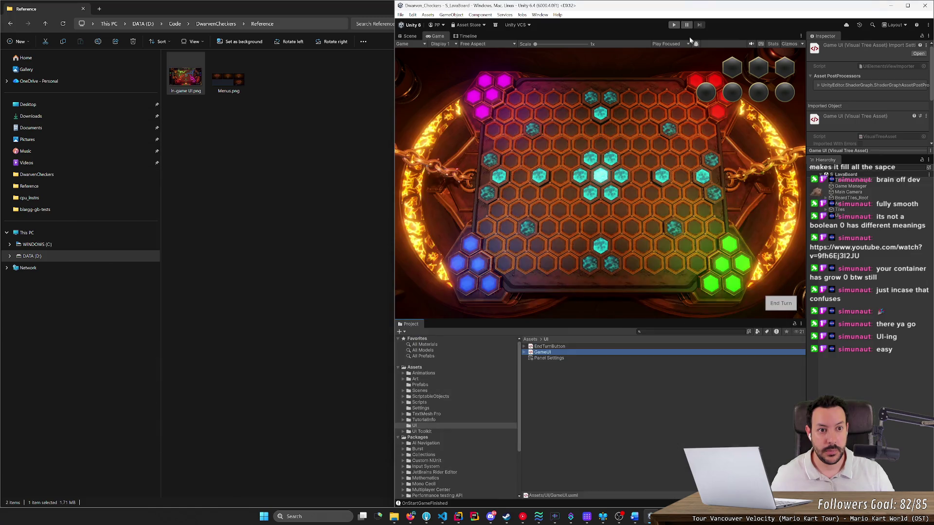
left_click(674, 25)
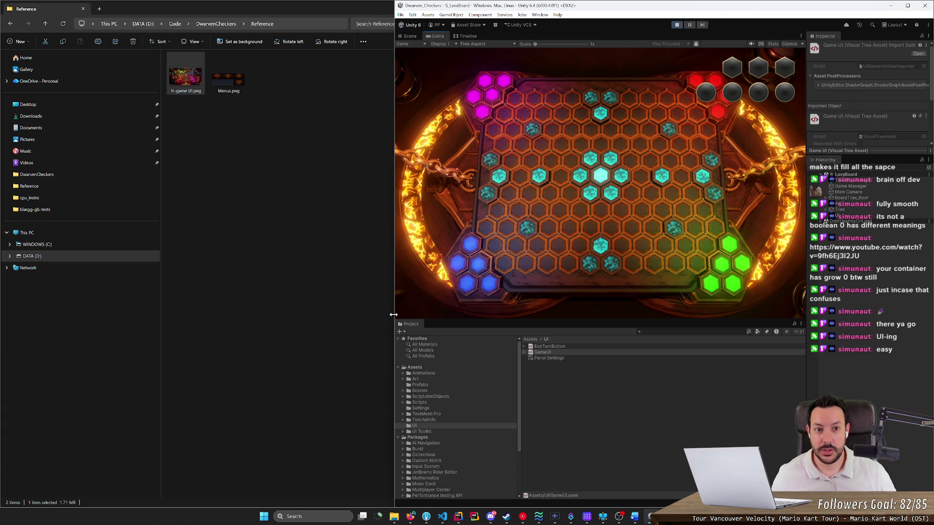
mouse_move(393, 315)
left_mouse_down()
mouse_move(88, 298)
mouse_move(454, 310)
mouse_move(148, 305)
mouse_move(407, 306)
mouse_move(326, 306)
left_mouse_up()
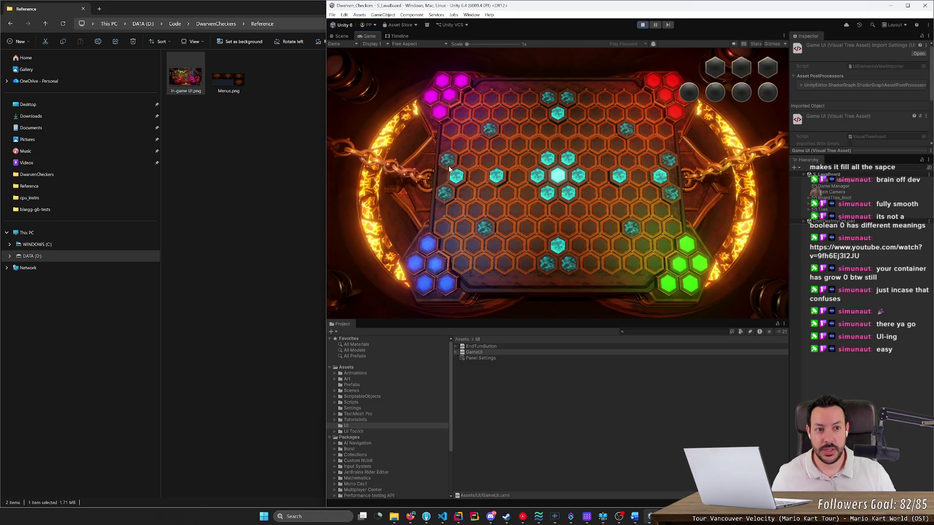
left_click(643, 25)
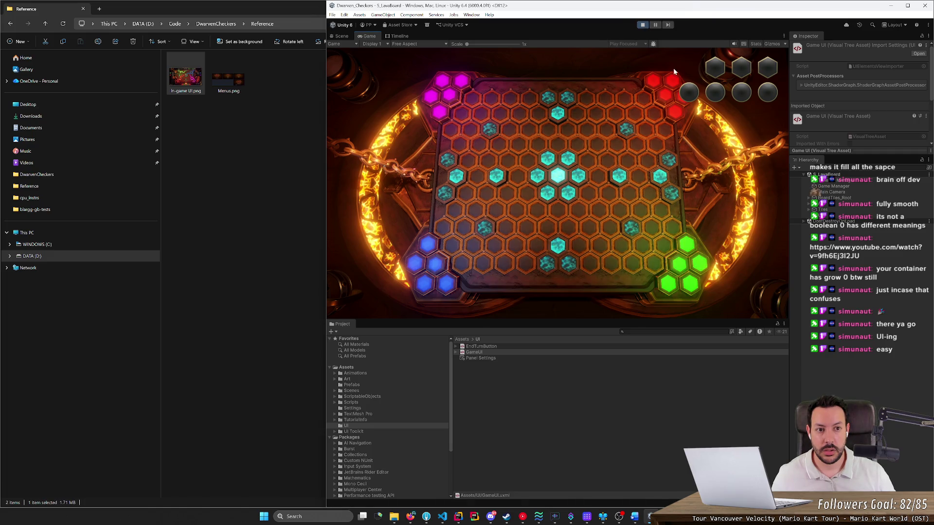
mouse_move(718, 317)
left_mouse_down()
mouse_move(698, 117)
mouse_move(687, 499)
mouse_move(688, 287)
mouse_move(688, 353)
left_mouse_up()
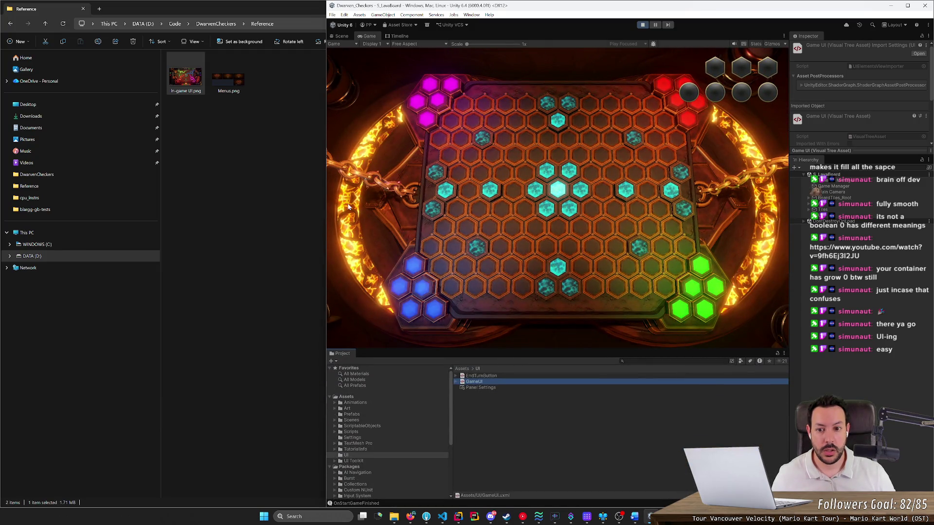
Resize Unity beside Explorer, stop the game, and reopen the GameUI layout.
mouse_move(326, 198)
left_mouse_down()
mouse_move(47, 206)
mouse_move(688, 237)
mouse_move(130, 237)
mouse_move(260, 239)
mouse_move(168, 240)
left_mouse_up()
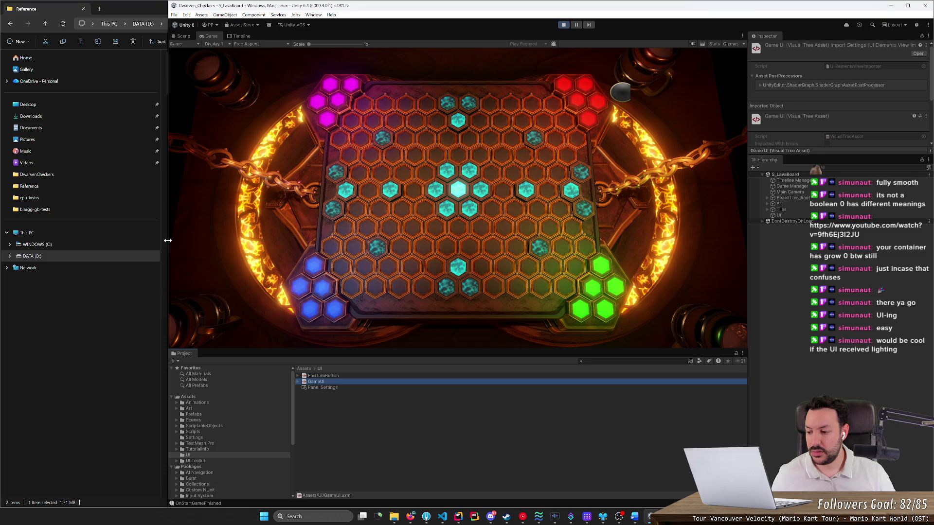
left_click_drag(167, 241, 393, 252)
left_click_drag(393, 252, 626, 261)
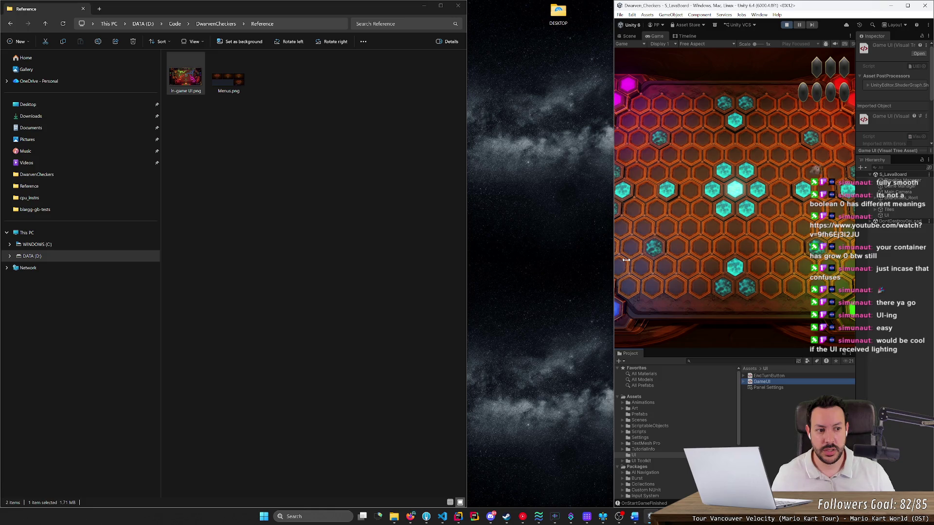
left_click_drag(607, 261, 188, 260)
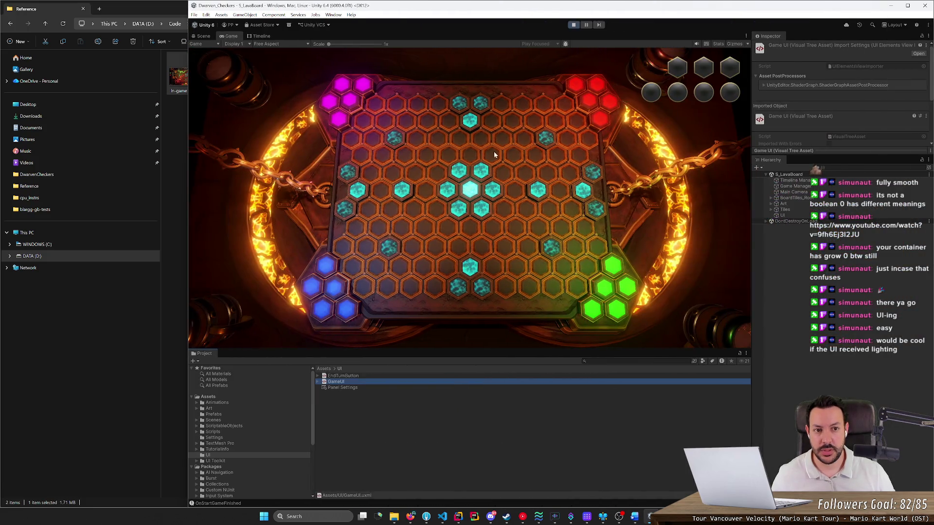
left_click(574, 25)
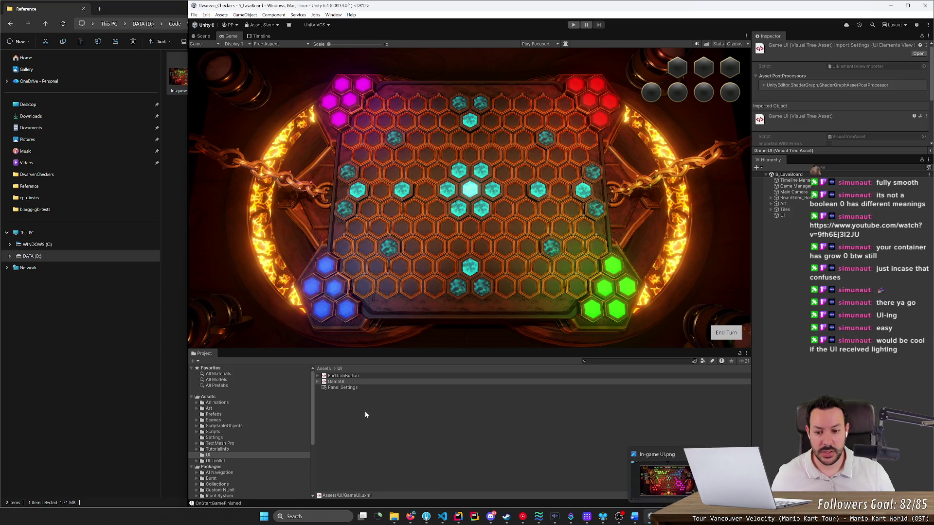
double_click(347, 380)
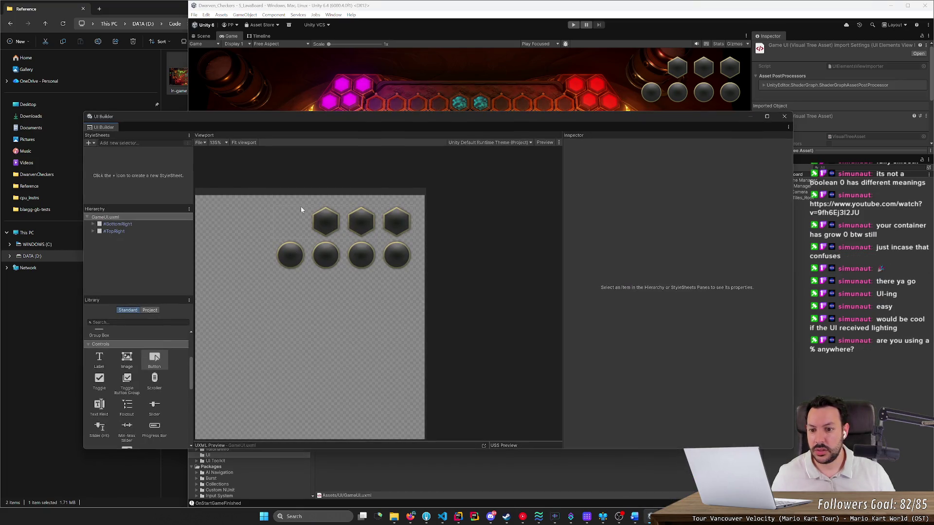
Set CombatTile01's Size Height to 64 px.
left_click(290, 253)
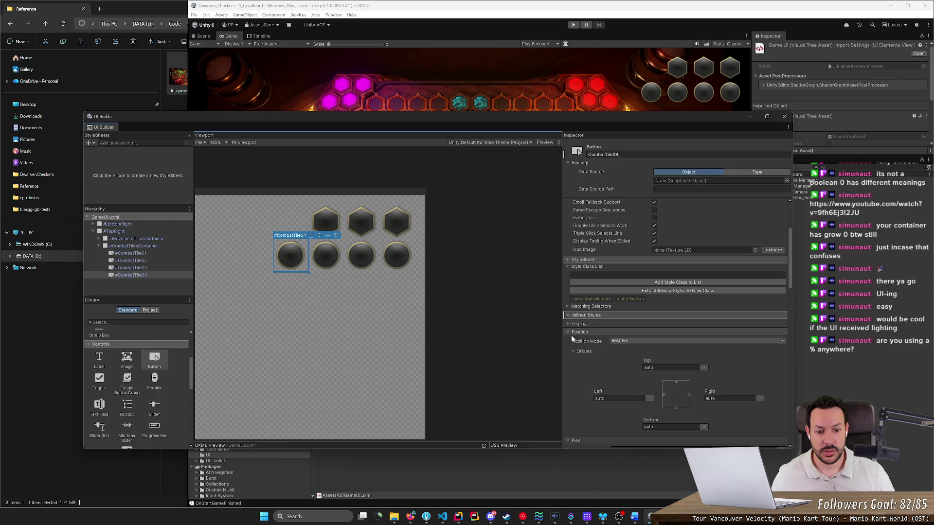
scroll(580, 357, "down", 3)
left_click(684, 345)
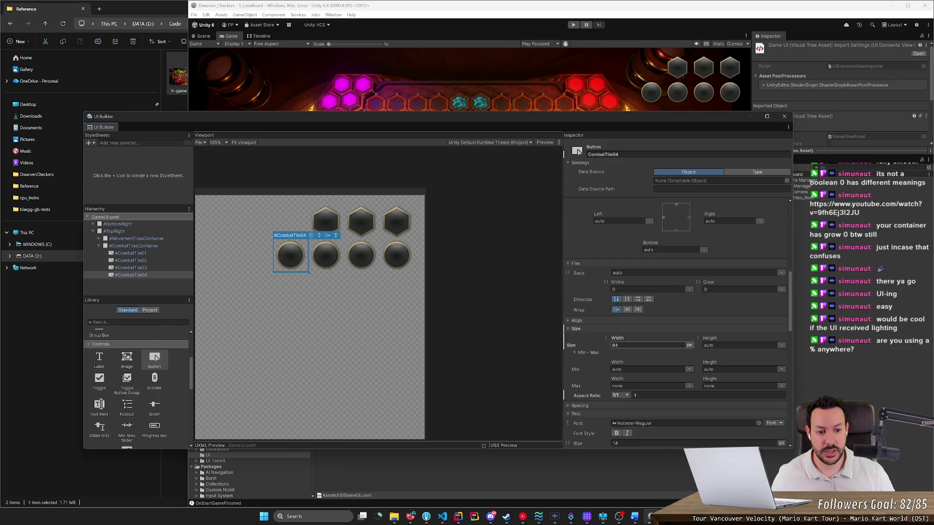
left_click(163, 254)
left_click(730, 344)
type("64")
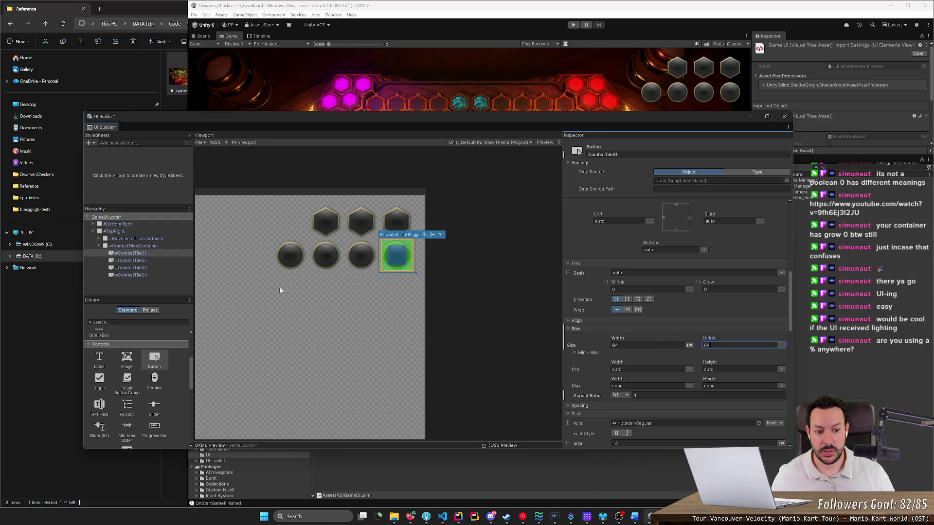
left_click(146, 268)
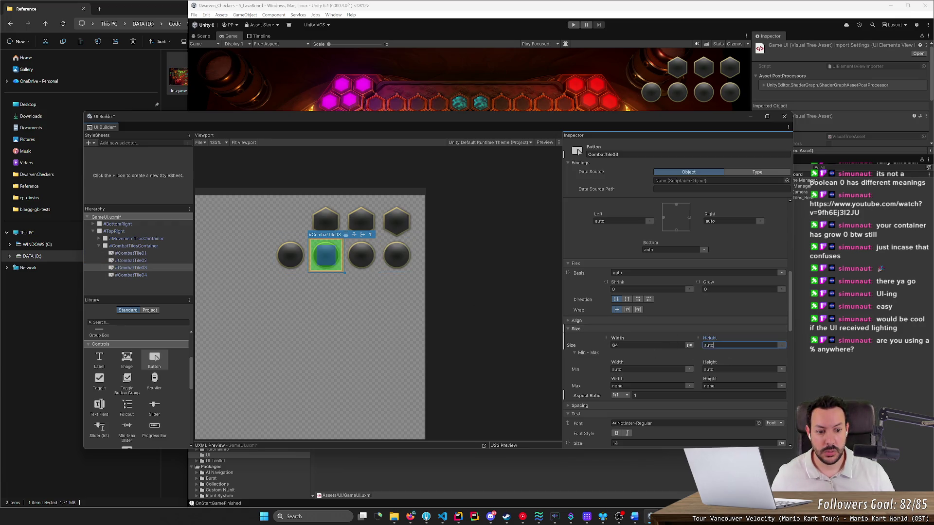
left_click(143, 269)
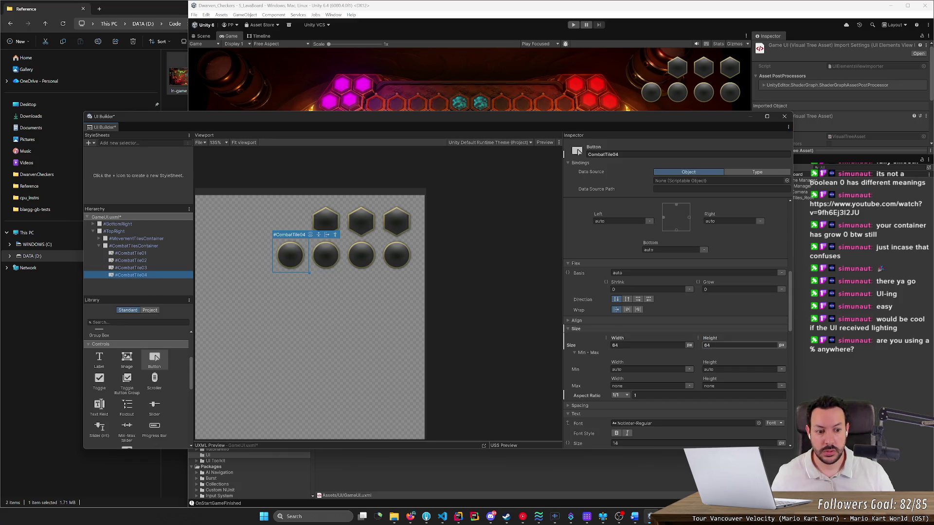
left_click(143, 260)
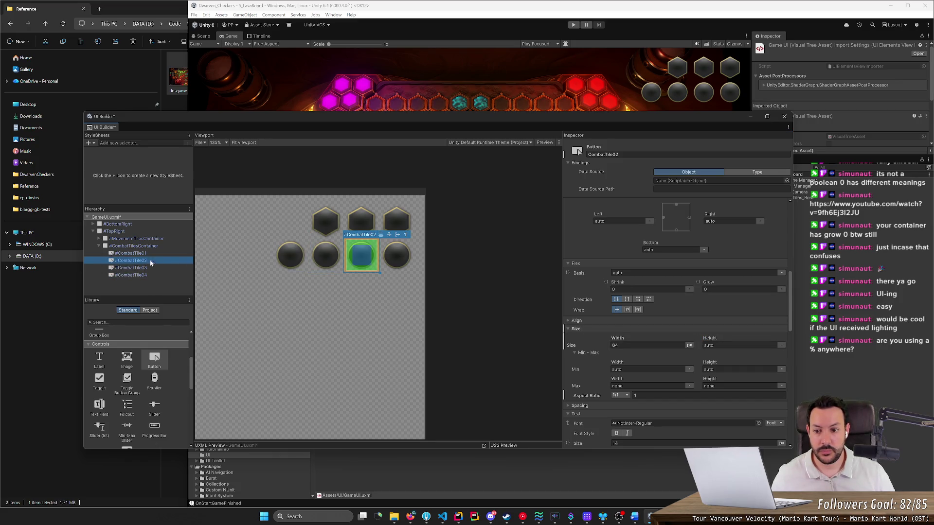
Select CombatTilesContainer, collapse its Position and Size sections, then select CombatTile01.
left_click(145, 246)
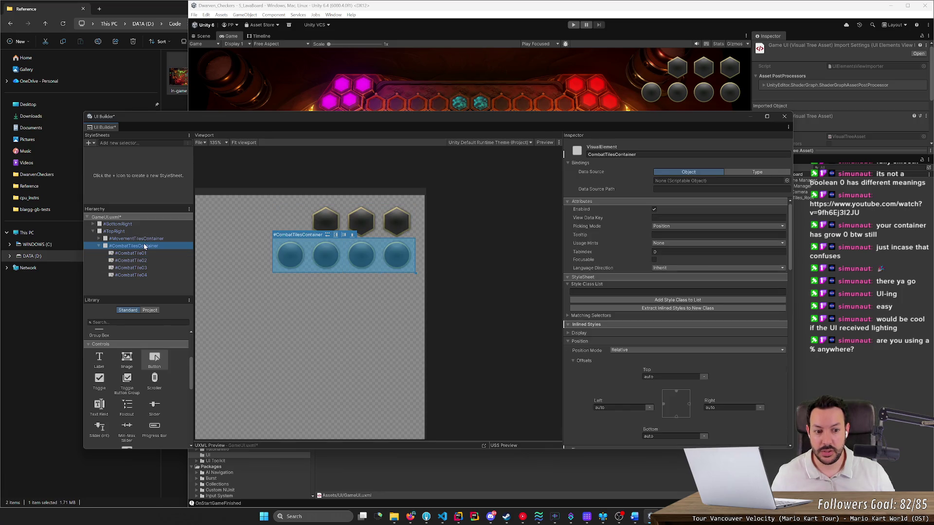
left_click(580, 341)
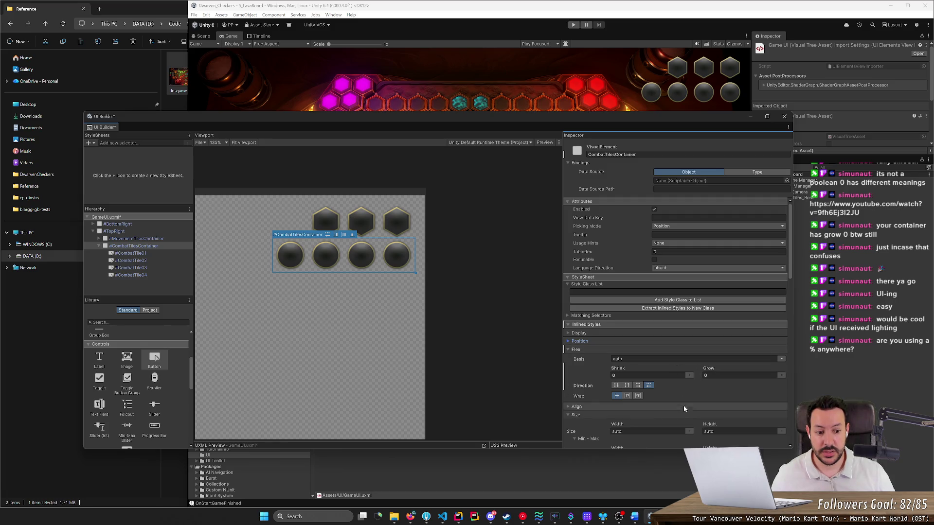
left_click(730, 431)
left_click(725, 414)
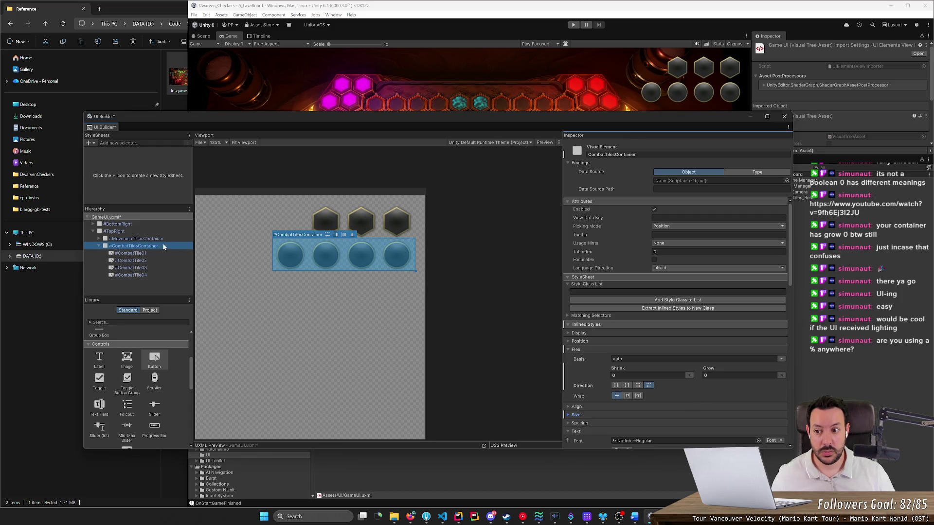
left_click(151, 253)
scroll(676, 321, "down", 5)
scroll(676, 321, "down", 4)
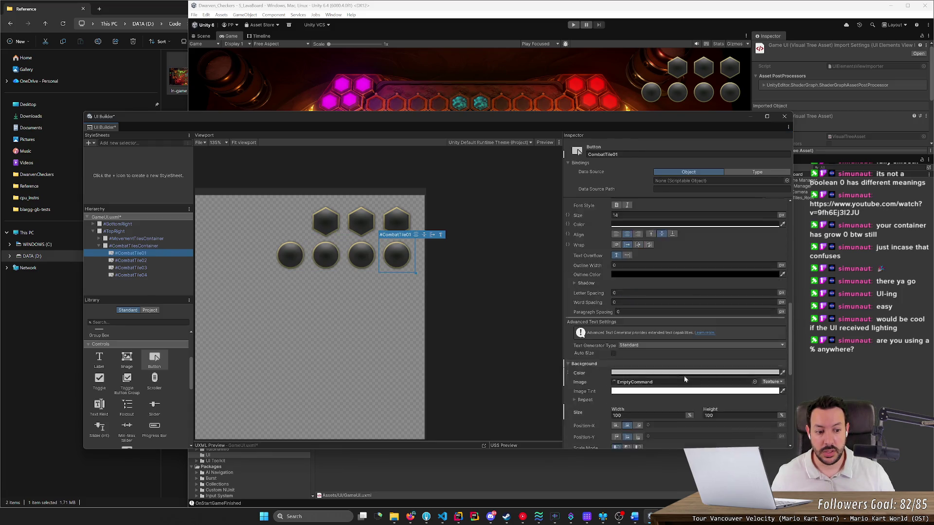
left_click(740, 376)
left_click(162, 246)
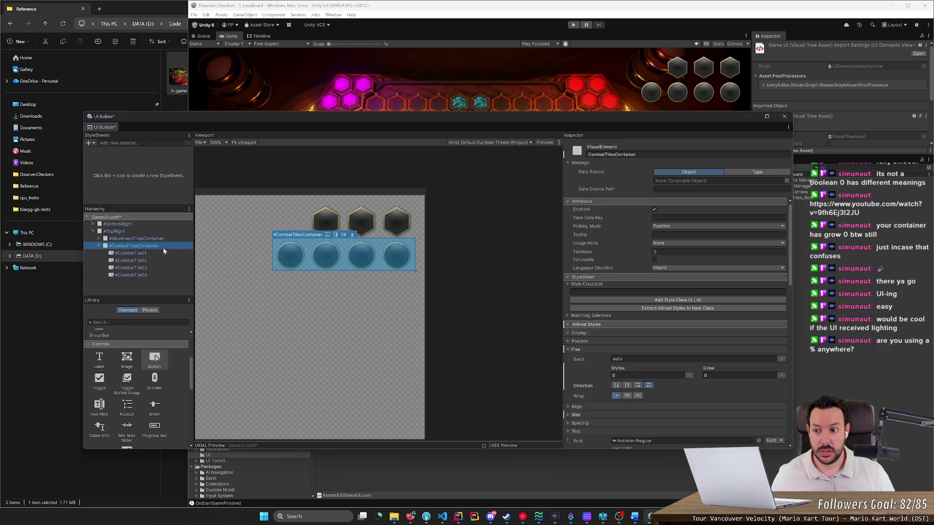
scroll(685, 379, "down", 2)
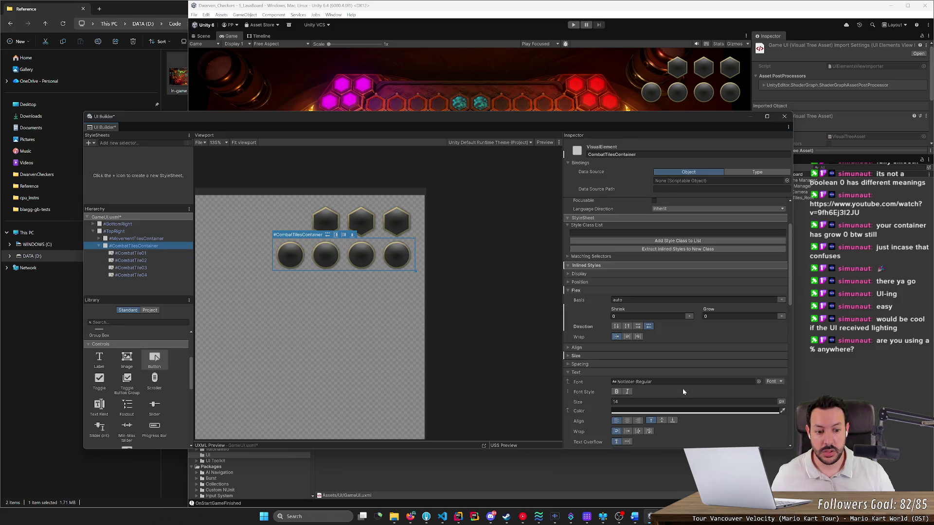
left_click(576, 356)
left_click(740, 372)
type("64")
left_click(781, 373)
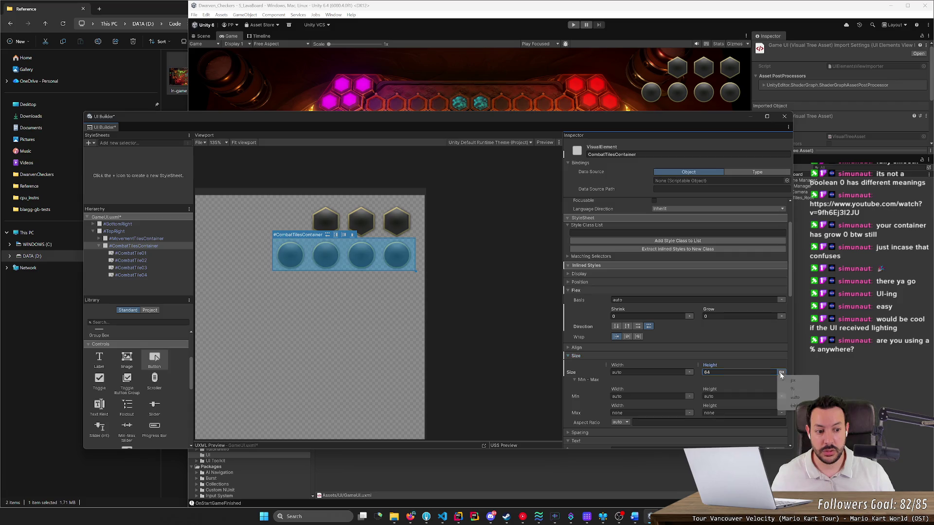
left_click(793, 397)
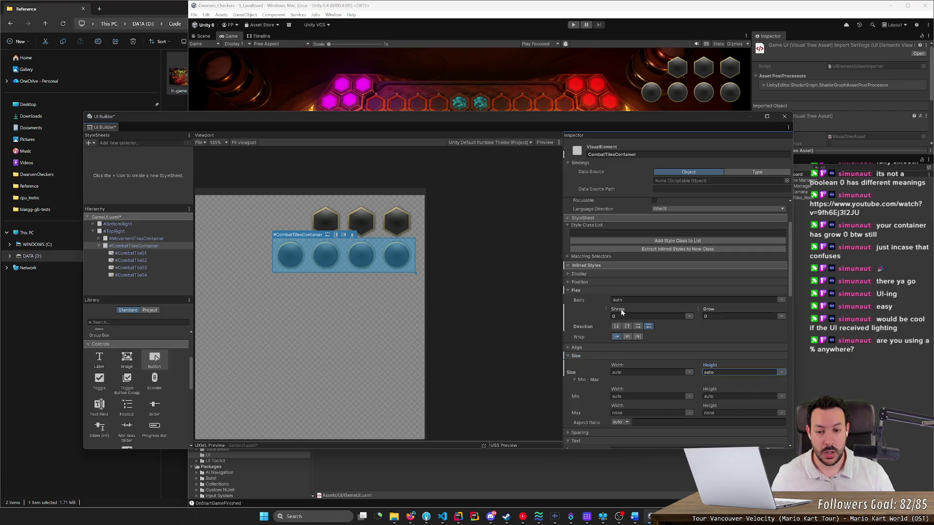
left_click(167, 253)
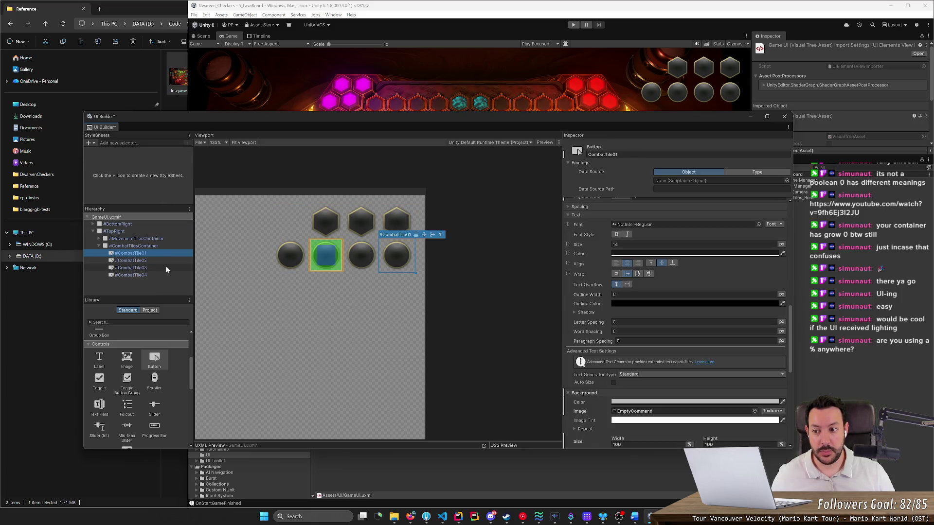
left_click(160, 246)
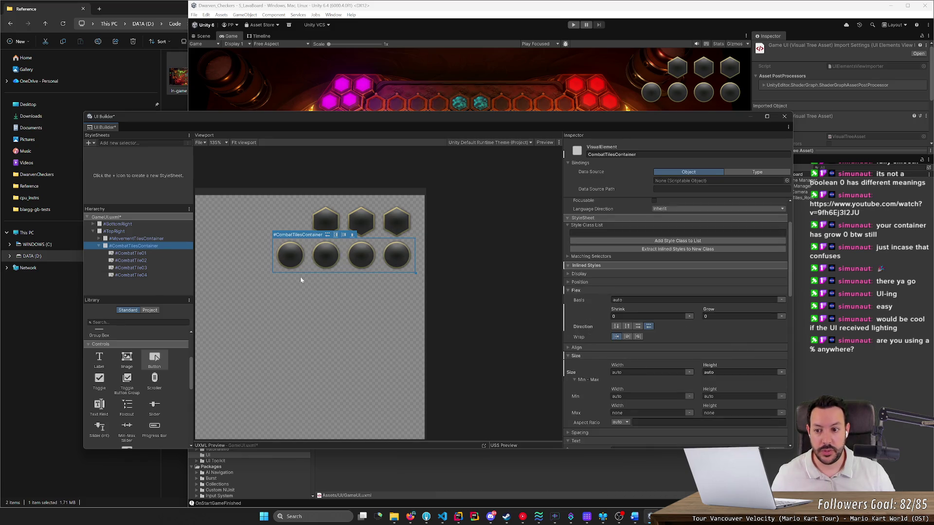
left_click(738, 373)
type("64")
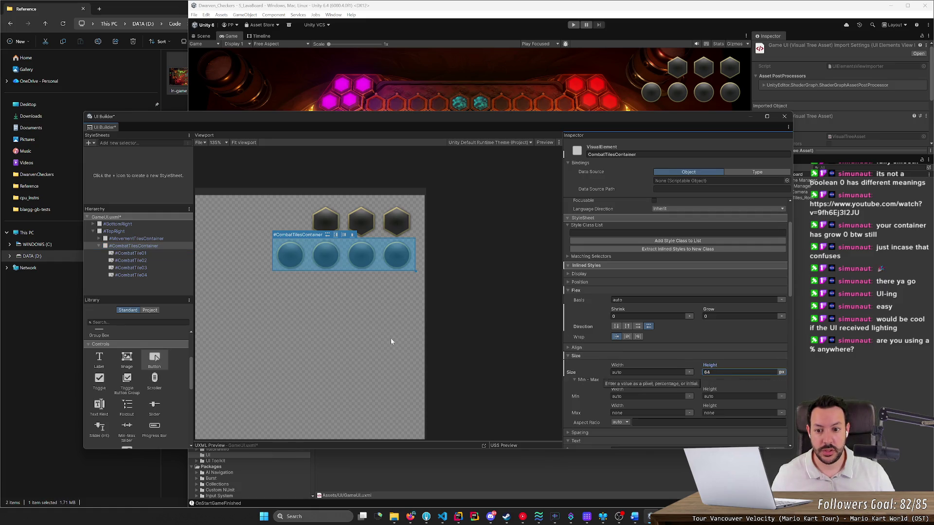
left_click(162, 254)
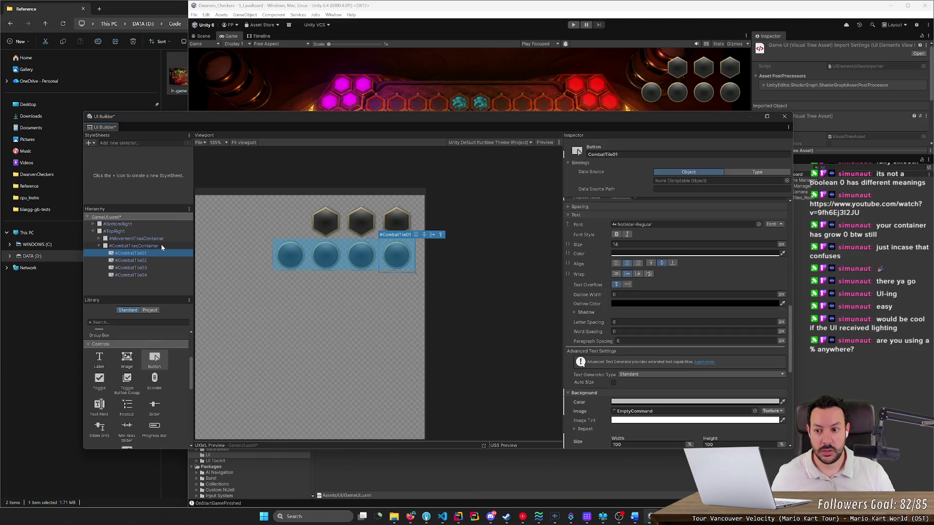
left_click(162, 246)
left_click(720, 373)
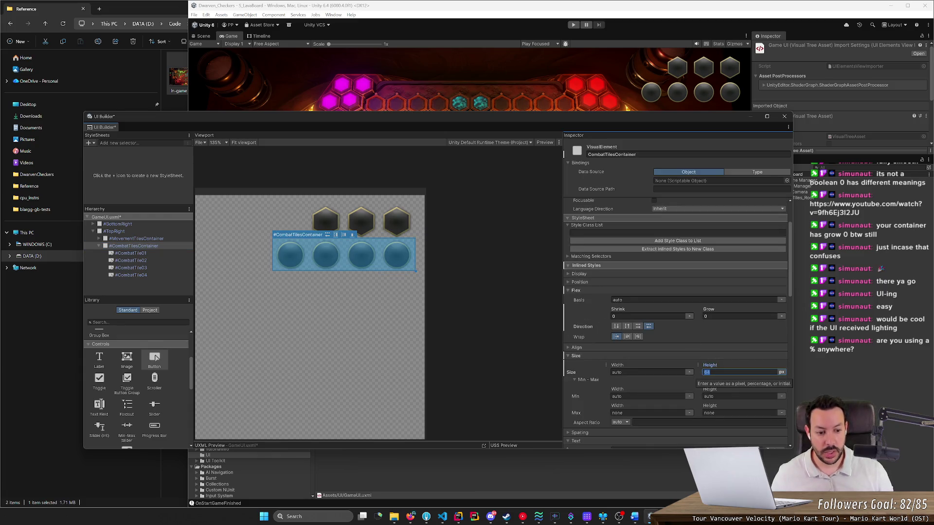
left_click(781, 373)
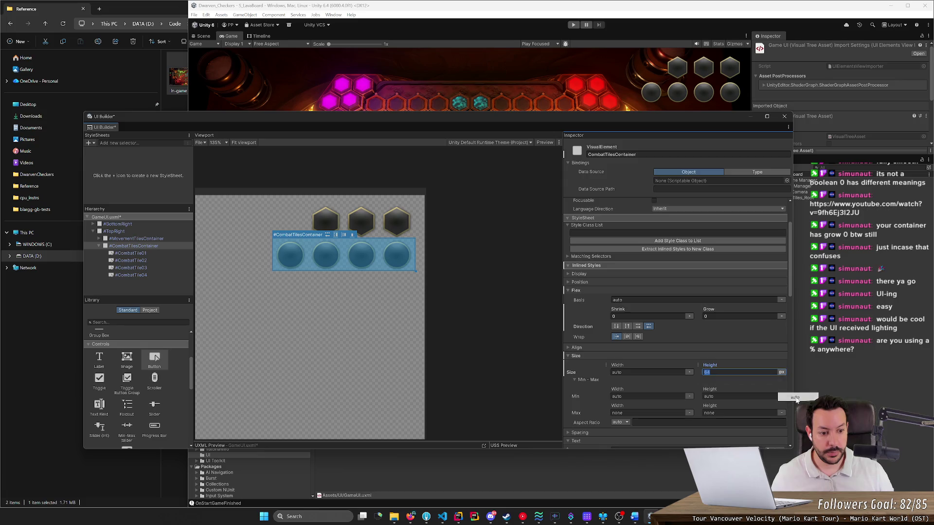
left_click(794, 398)
left_click(132, 254)
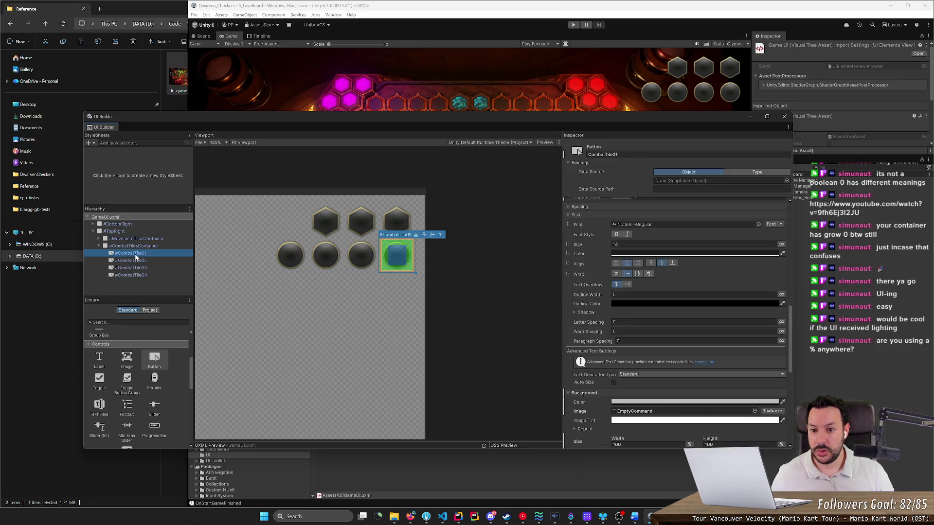
Set CombatTile02's height to 64 px and check the other combat tiles' sizes.
scroll(711, 365, "down", 2)
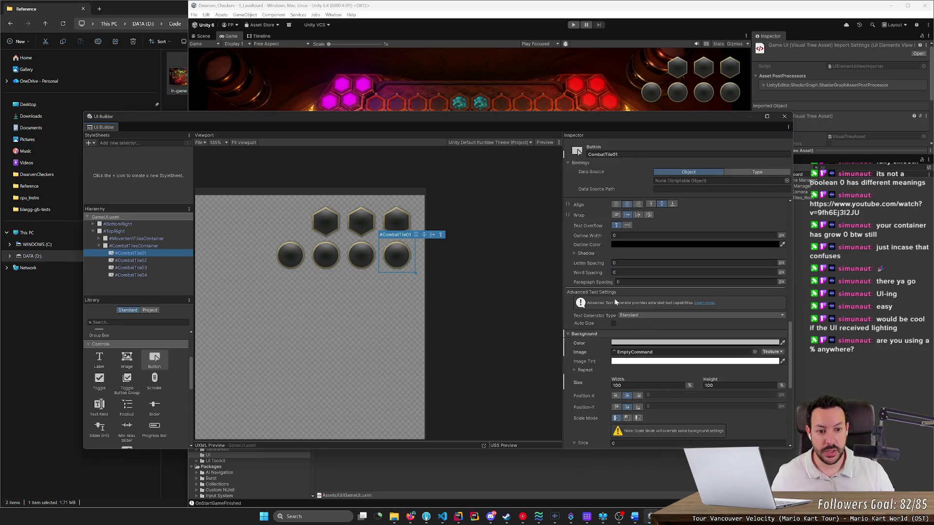
scroll(615, 302, "up", 4)
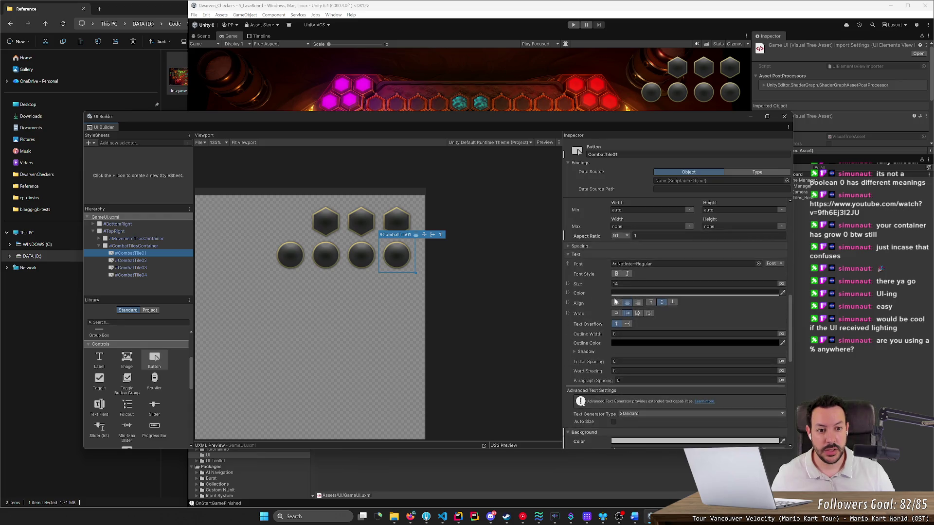
left_click(161, 263)
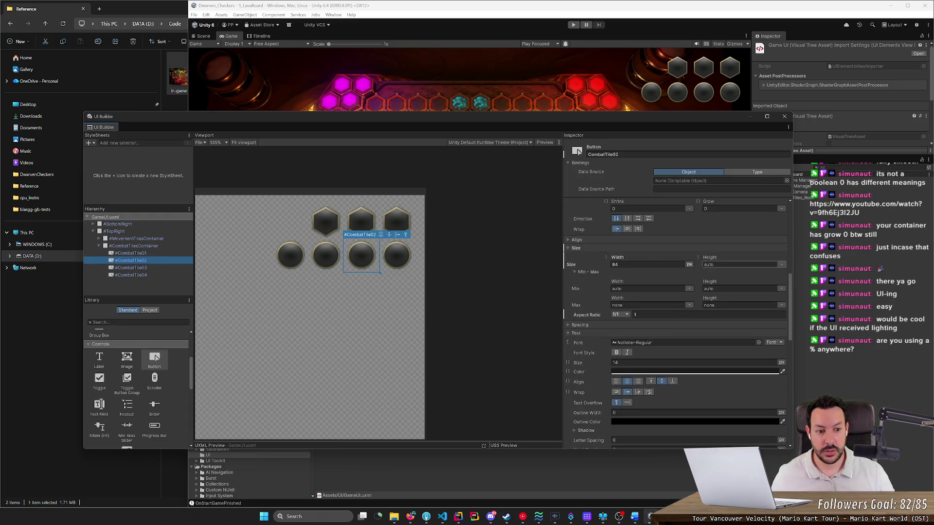
left_click(720, 265)
type("64")
key("Return")
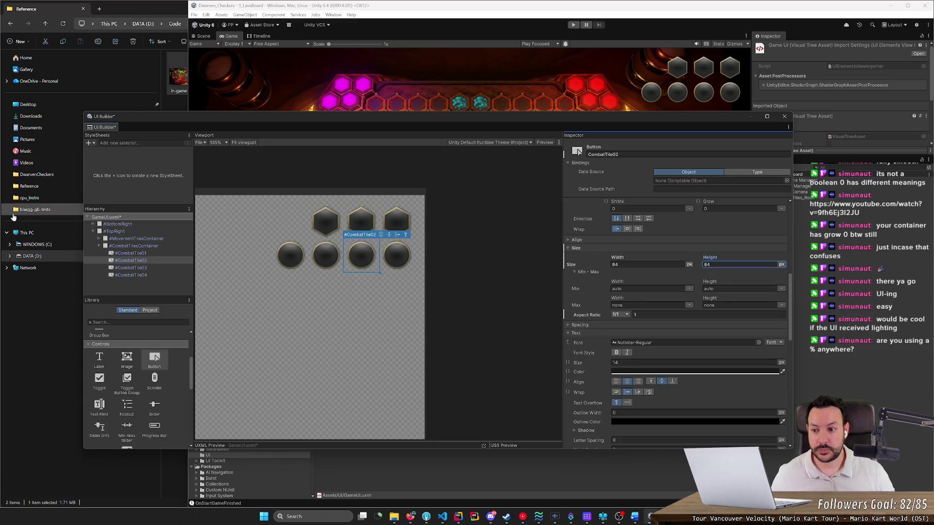
left_click(129, 268)
left_click(128, 275)
left_click(130, 268)
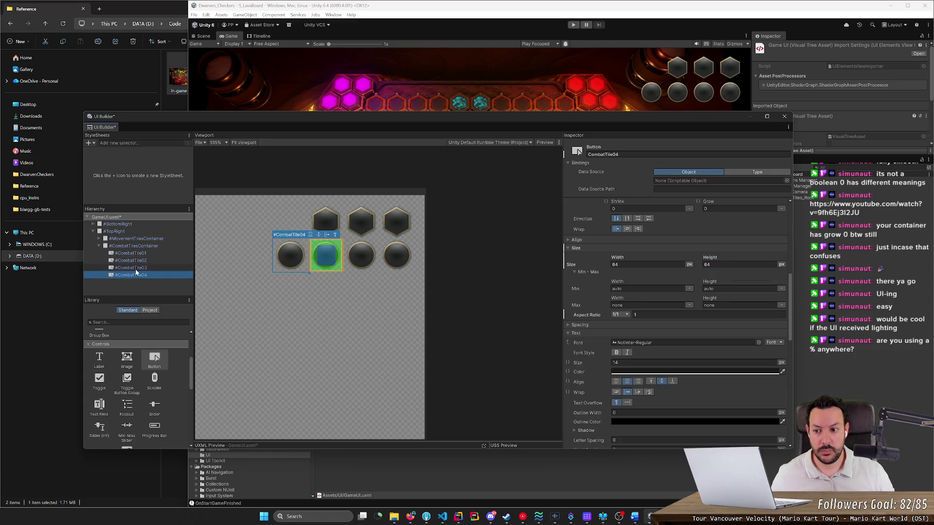
left_click(135, 260)
left_click(141, 253)
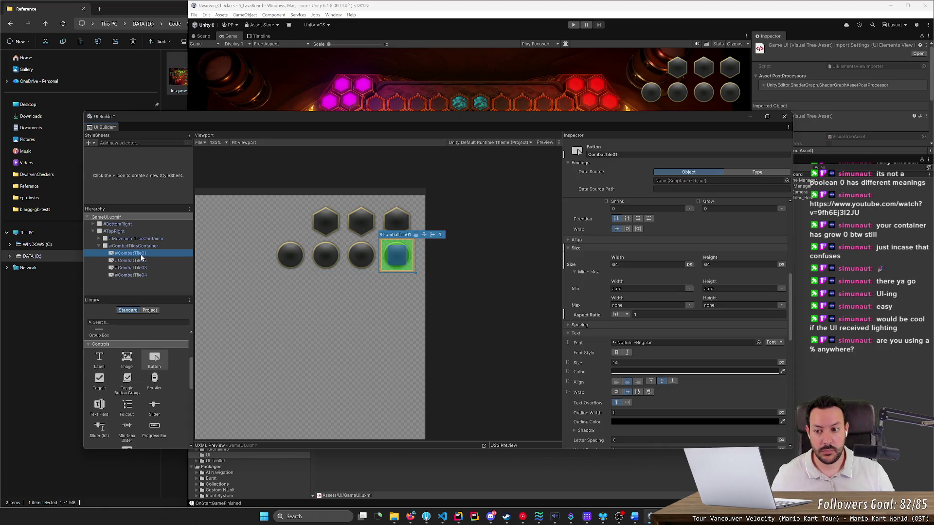
Set MovementTile01–03 heights to 64 px, save, and start the game.
left_click(98, 238)
left_click(146, 246)
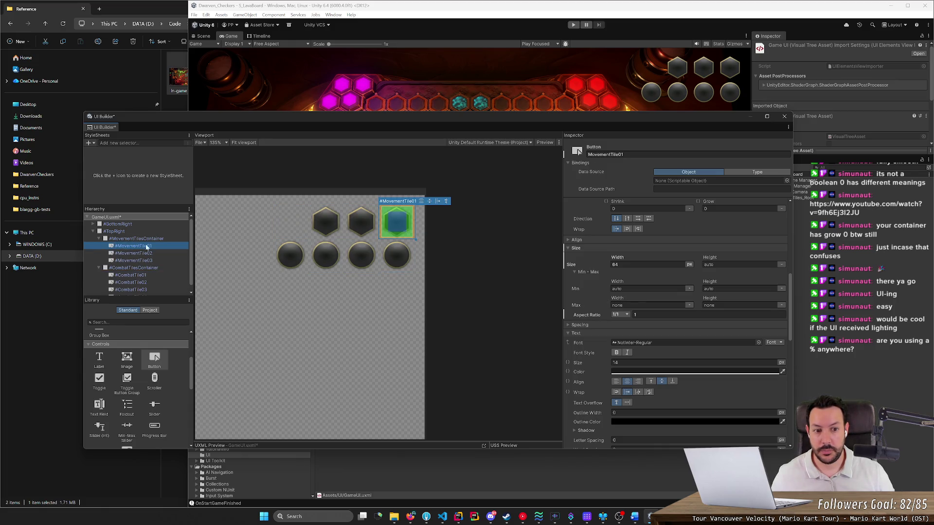
left_click(710, 265)
type("64")
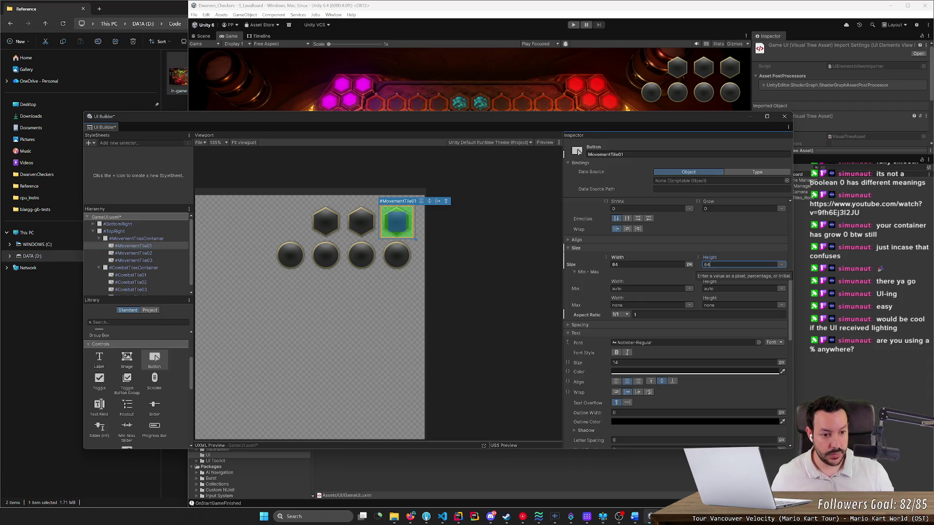
key("Return")
left_click(134, 253)
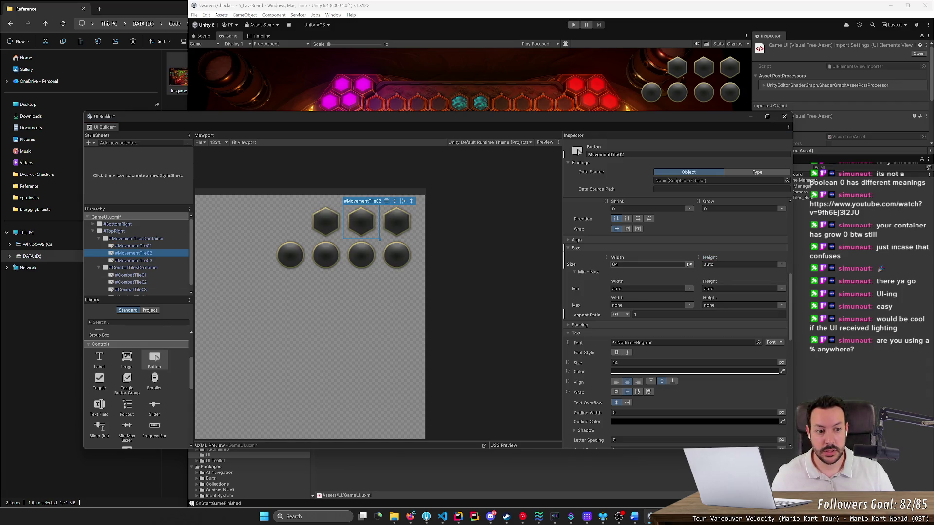
key("Tab")
type("64")
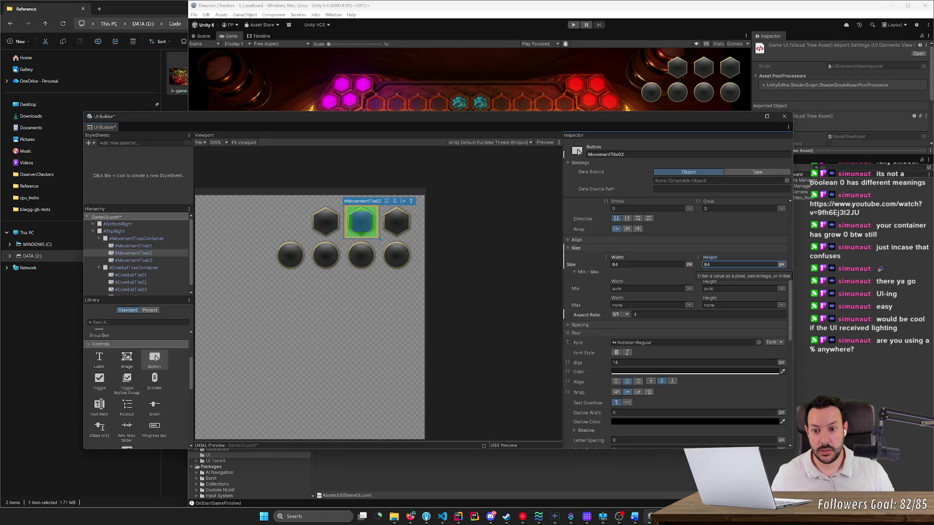
key("Return")
left_click(154, 261)
left_click(710, 264)
type("64")
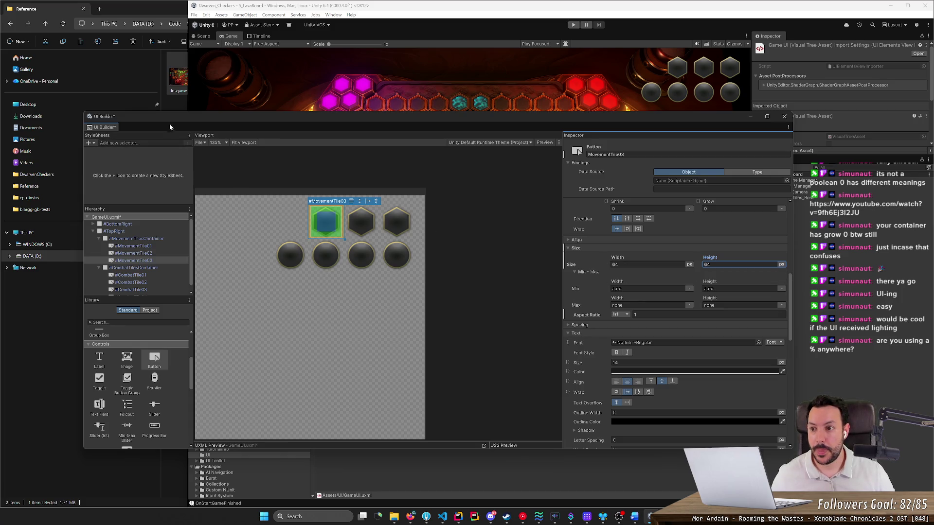
key("ctrl+s")
left_click(573, 24)
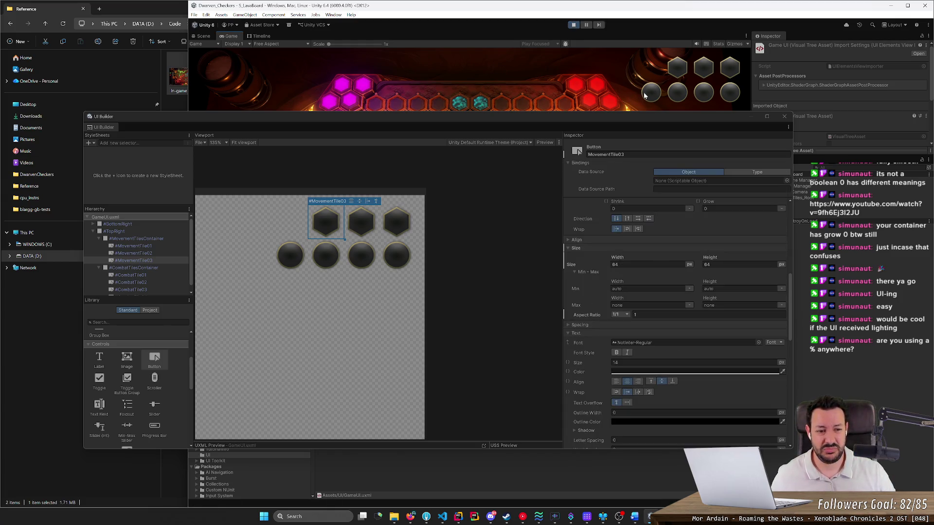
Move UI Builder off the Game view, resize Unity beside Explorer, then return the builder mid-screen.
mouse_move(752, 117)
left_mouse_down()
mouse_move(261, 261)
mouse_move(254, 340)
left_mouse_up()
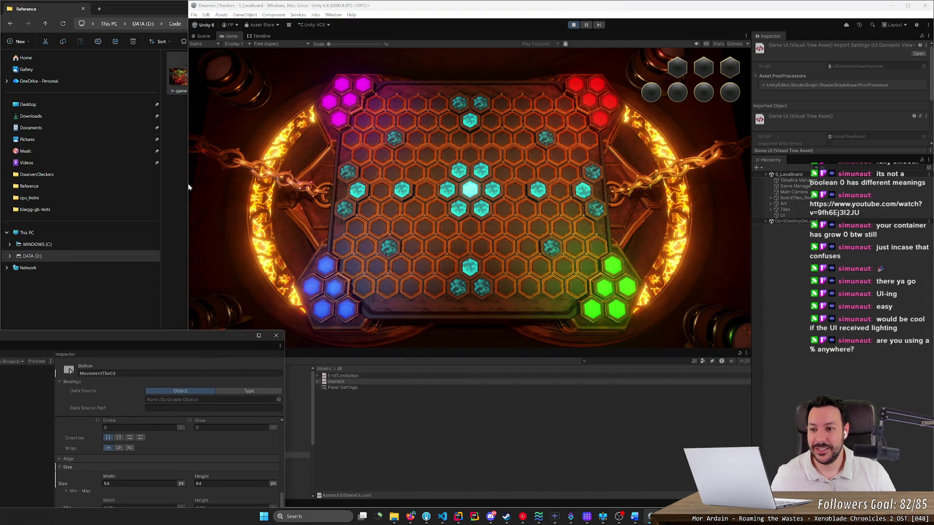
left_click_drag(190, 187, 678, 174)
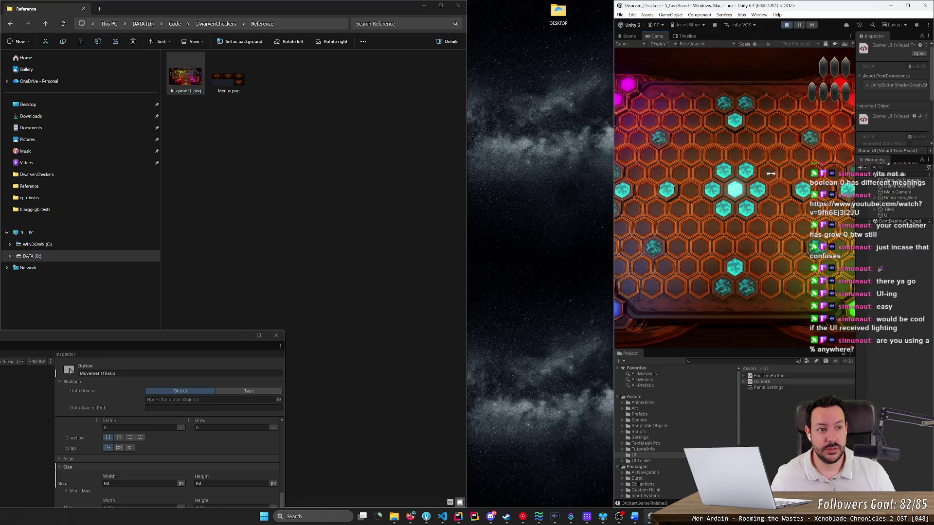
mouse_move(771, 174)
left_mouse_down()
mouse_move(580, 167)
mouse_move(350, 175)
mouse_move(701, 183)
left_mouse_up()
mouse_move(800, 186)
left_mouse_down()
mouse_move(397, 173)
mouse_move(12, 189)
mouse_move(271, 208)
mouse_move(113, 204)
left_mouse_up()
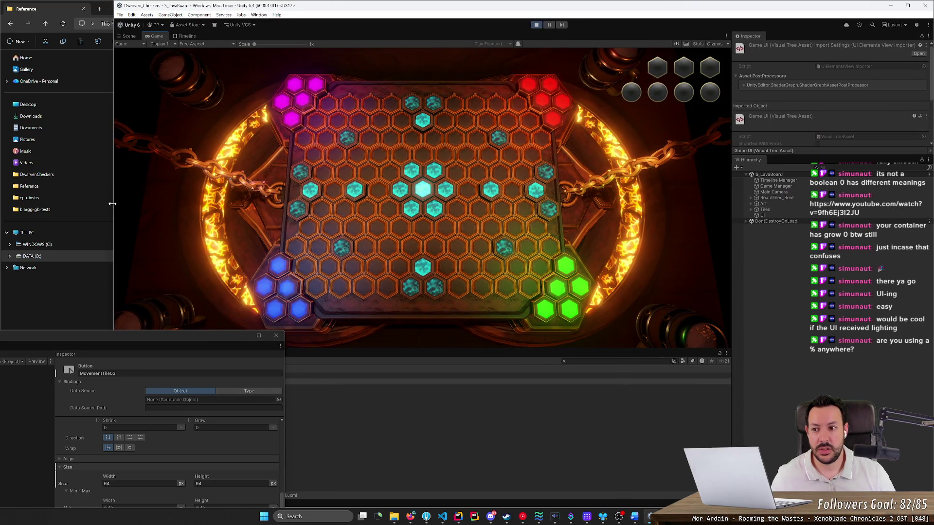
mouse_move(112, 204)
left_mouse_down()
mouse_move(388, 199)
mouse_move(6, 209)
mouse_move(326, 218)
mouse_move(207, 215)
left_mouse_up()
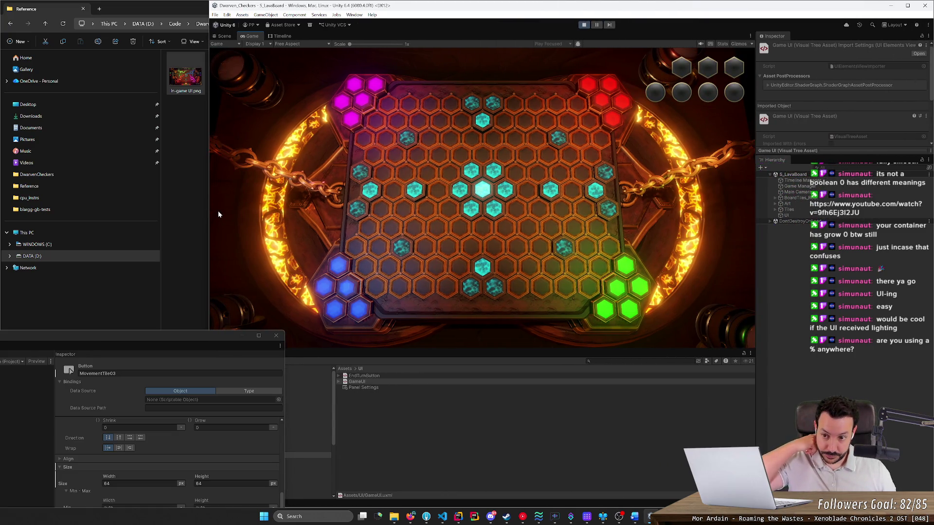
mouse_move(209, 334)
left_mouse_down()
mouse_move(437, 137)
mouse_move(562, 120)
left_mouse_up()
Check MovementTile03's width and height and CombatTile02's size unit choices.
left_click(525, 269)
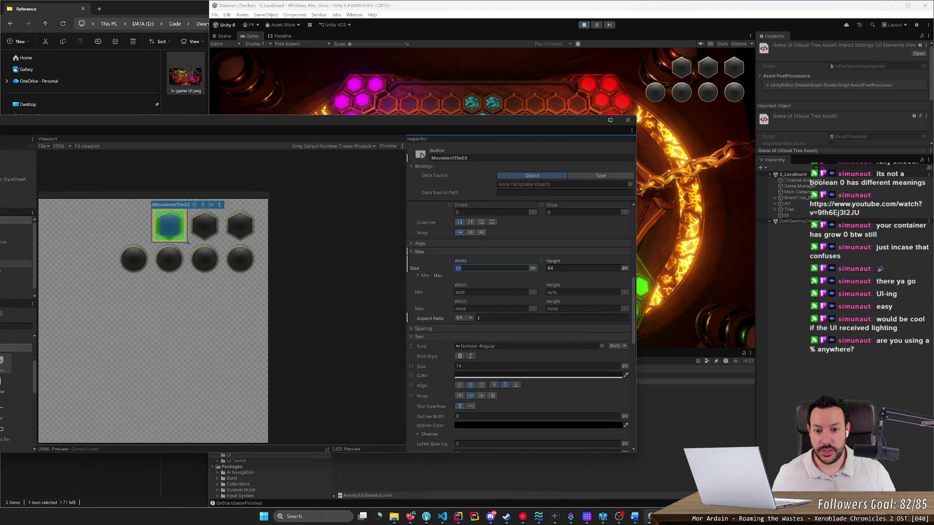
key("Tab")
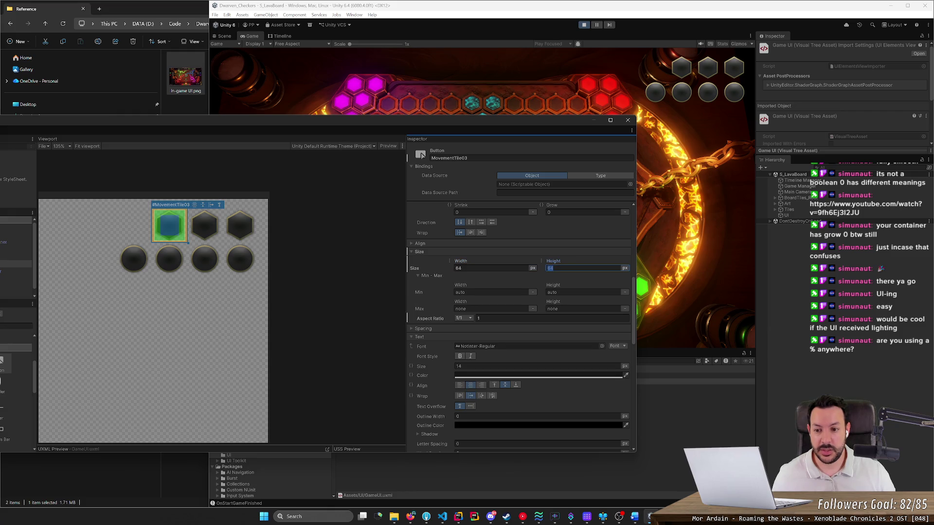
left_click(200, 257)
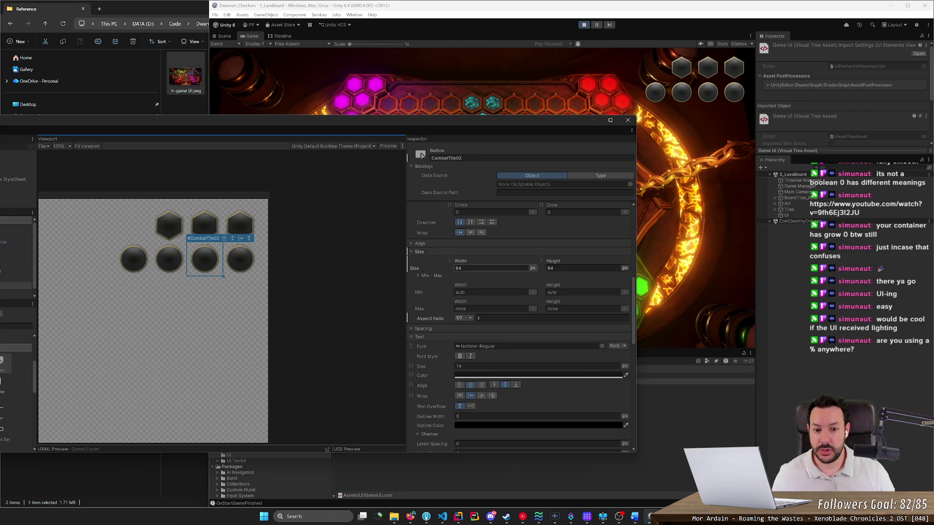
left_click(624, 268)
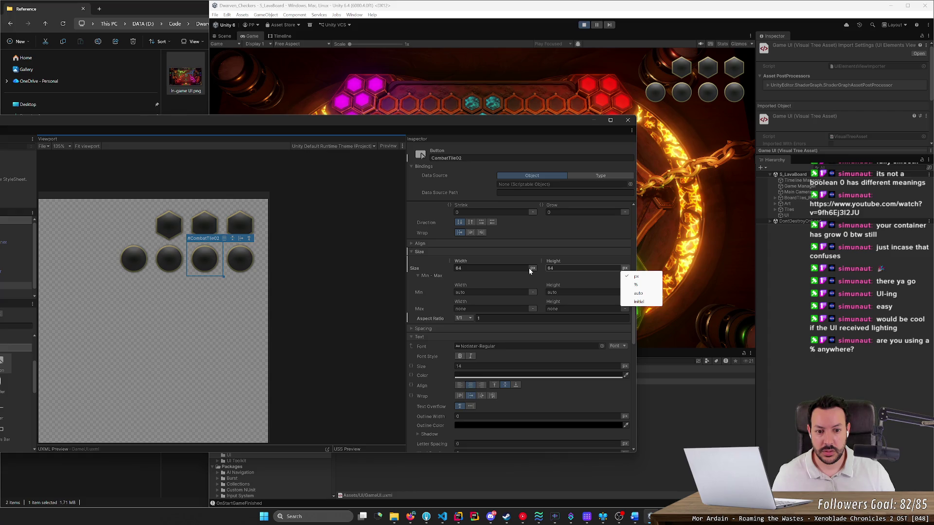
left_click(249, 230)
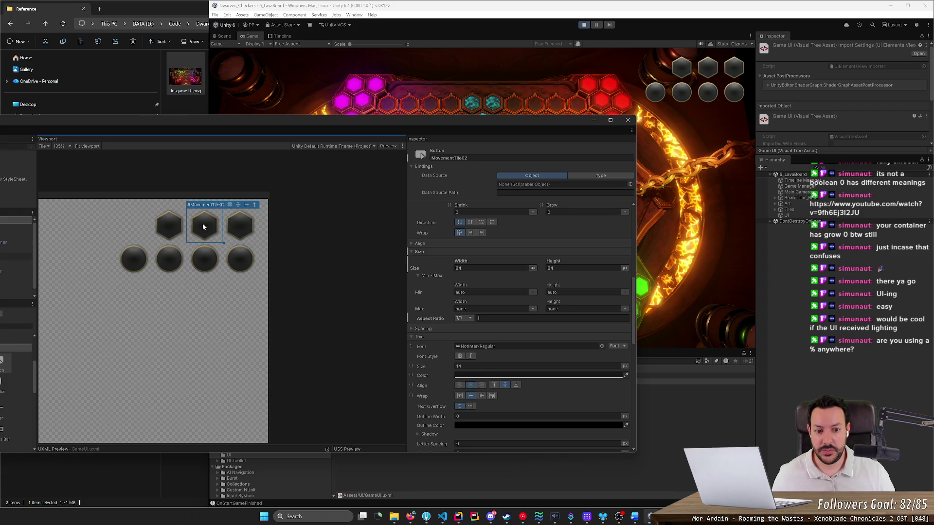
Inspect the remaining tiles' sizes, close UI Builder, and widen File Explorer.
left_click(133, 263)
left_click(170, 259)
left_click(204, 259)
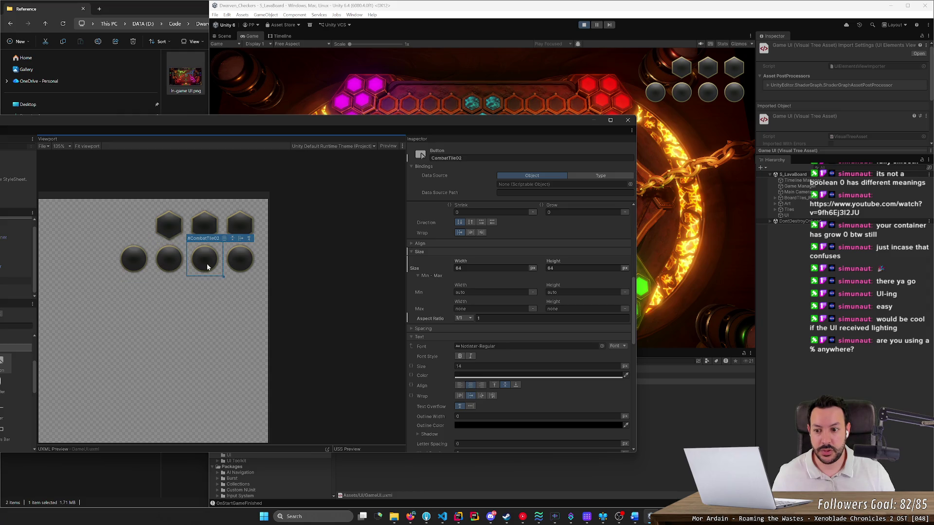
left_click(222, 265)
left_click(241, 259)
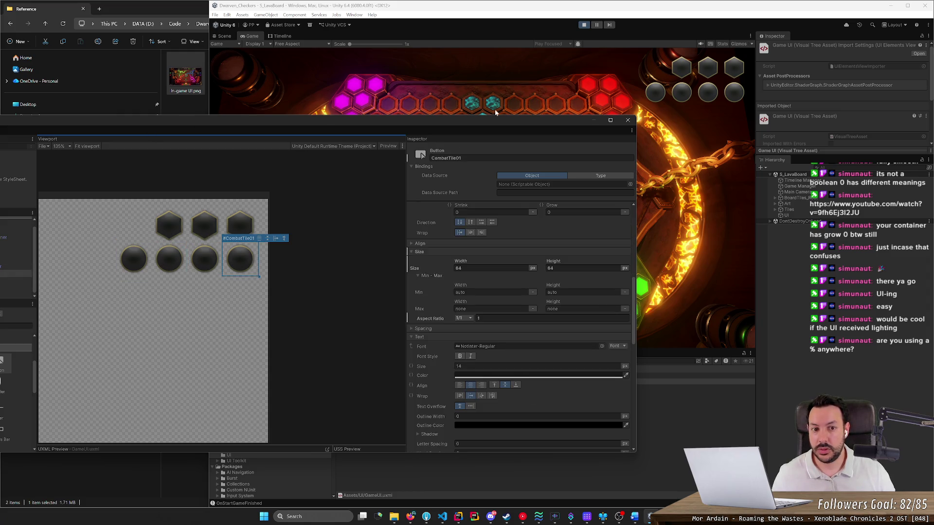
left_click(627, 120)
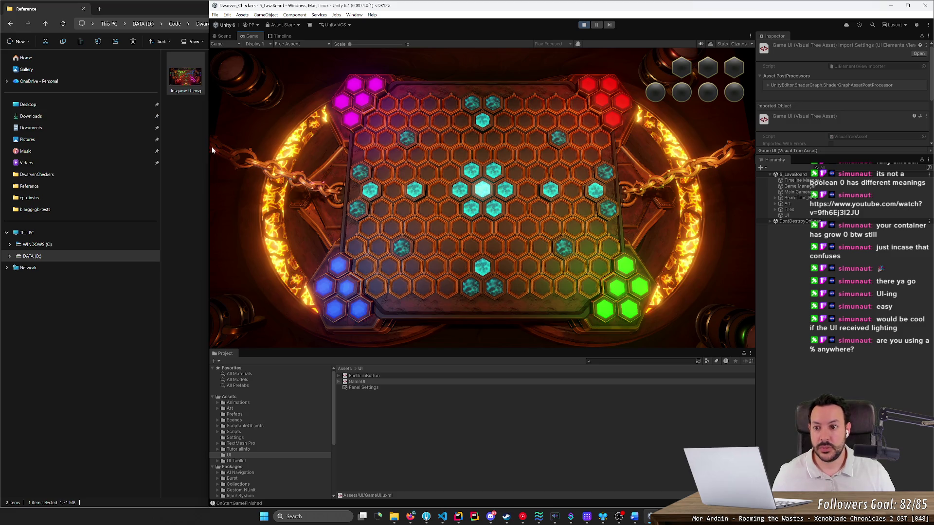
mouse_move(208, 145)
left_mouse_down()
mouse_move(412, 146)
mouse_move(262, 155)
left_mouse_up()
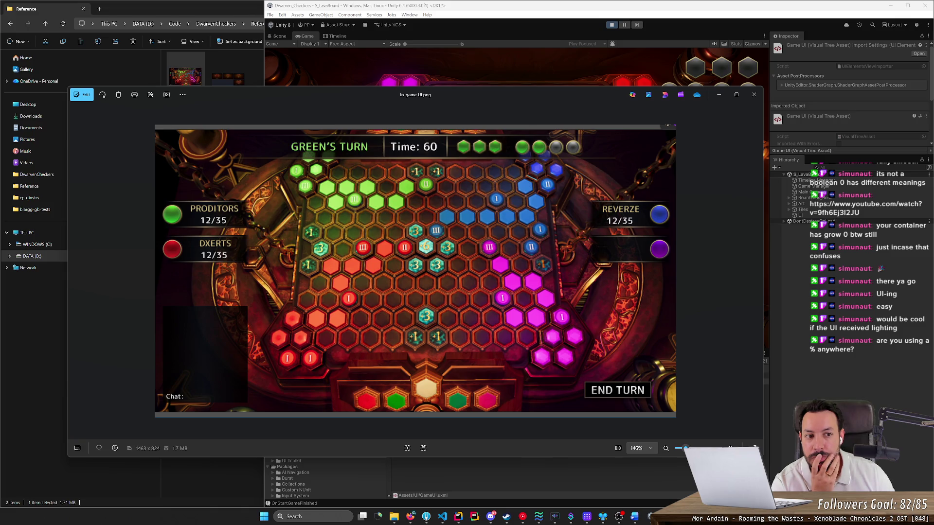
Close the In-game UI.png mockup, reopen it to compare, and close it again.
key("alt+F4")
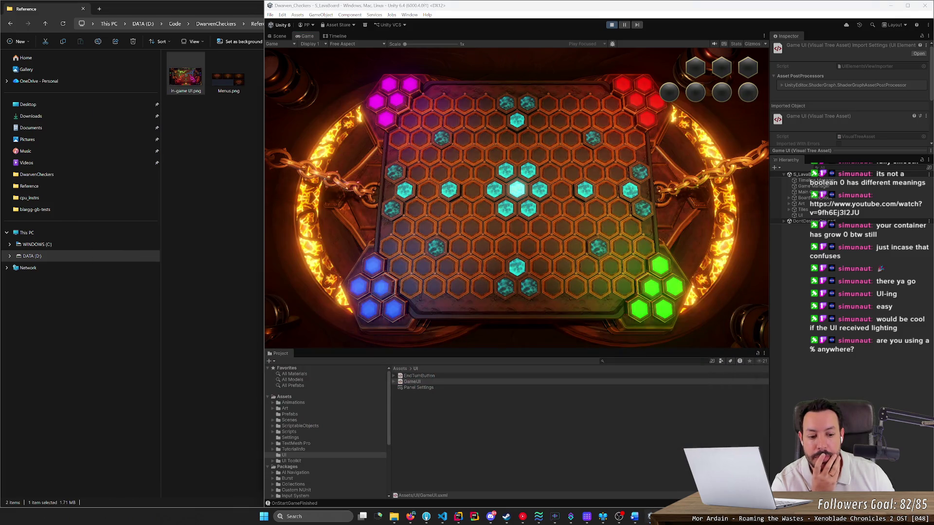
key("Return")
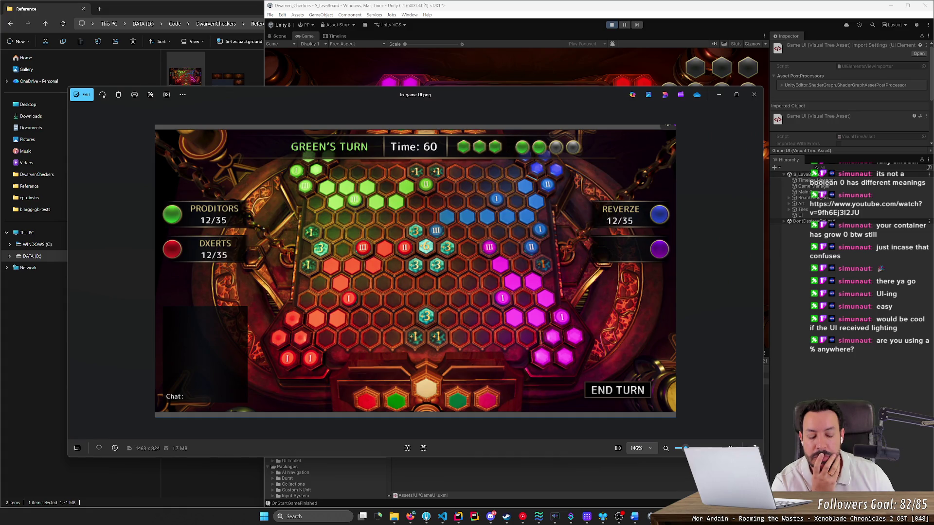
key("alt+F4")
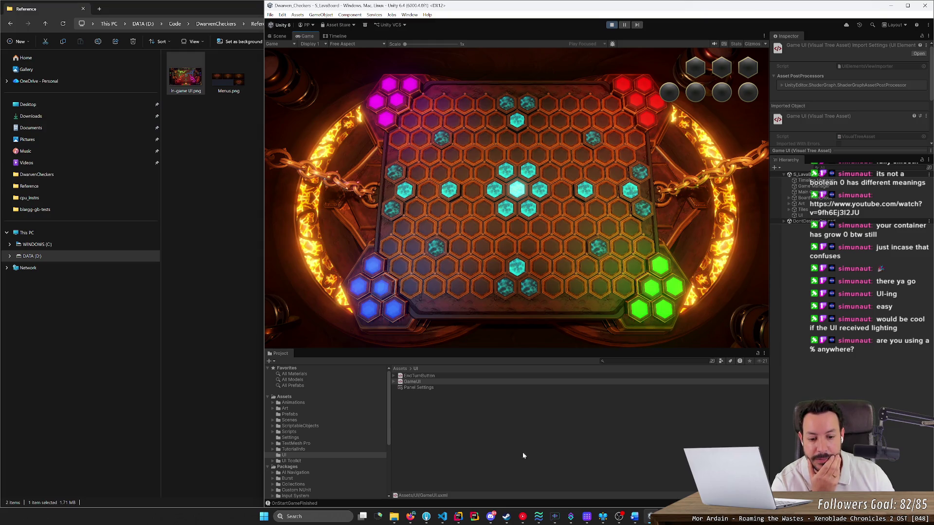
Stop the running game and resize the Unity window and Game view.
mouse_move(651, 516)
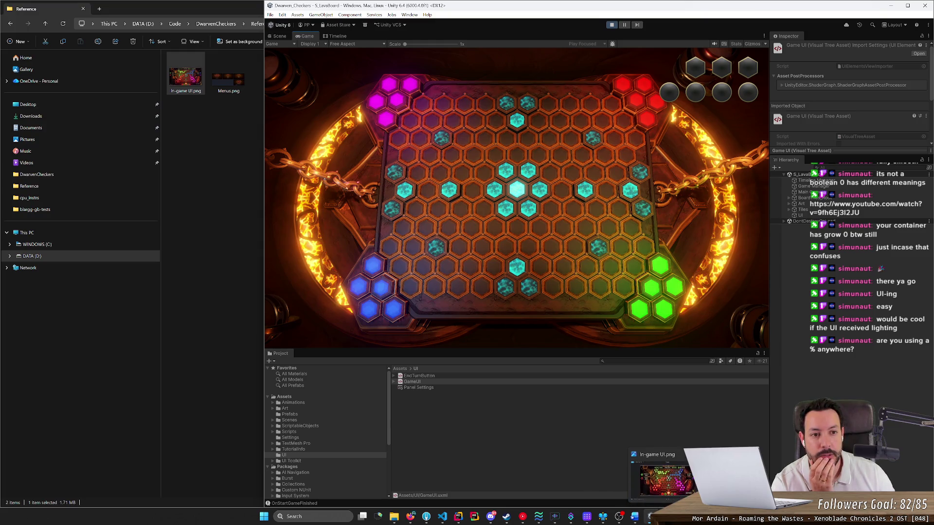
left_click(611, 25)
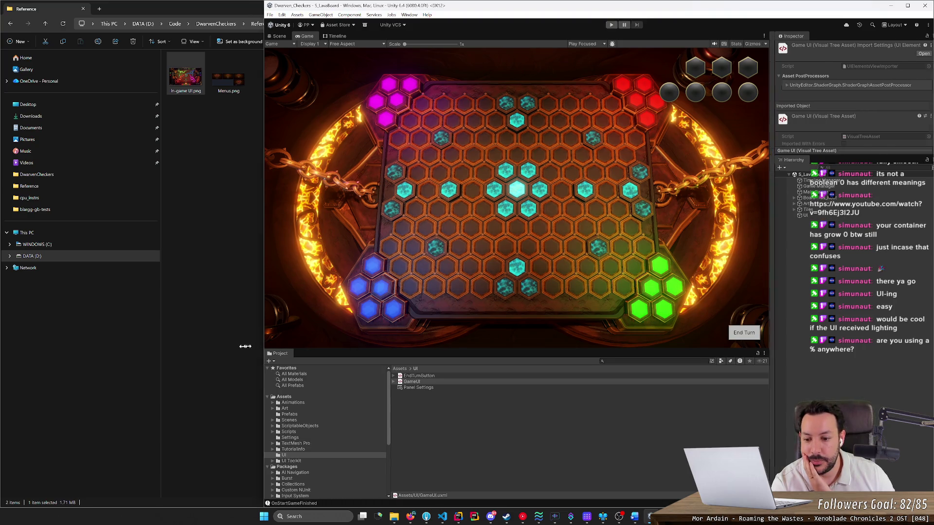
left_click_drag(262, 346, 163, 345)
mouse_move(264, 349)
left_mouse_down()
mouse_move(264, 238)
mouse_move(264, 323)
left_mouse_up()
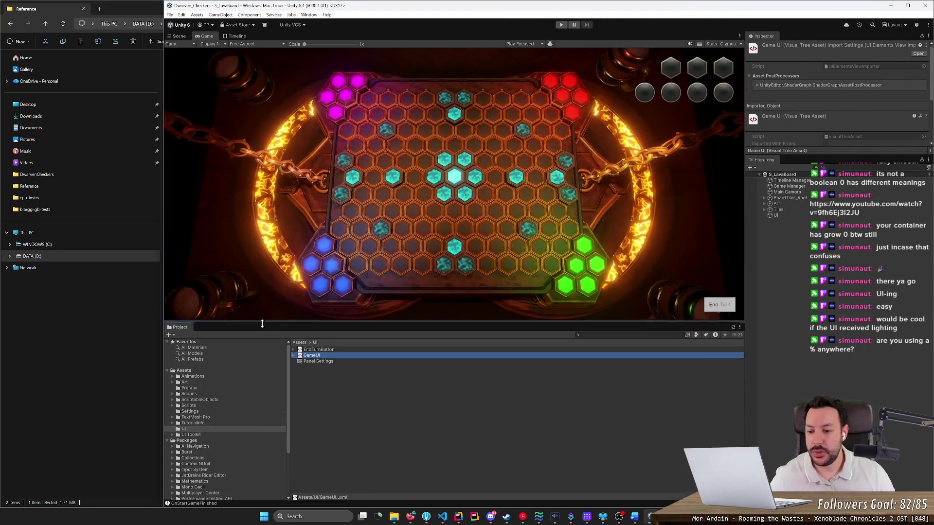
scroll(210, 414, "down", 3)
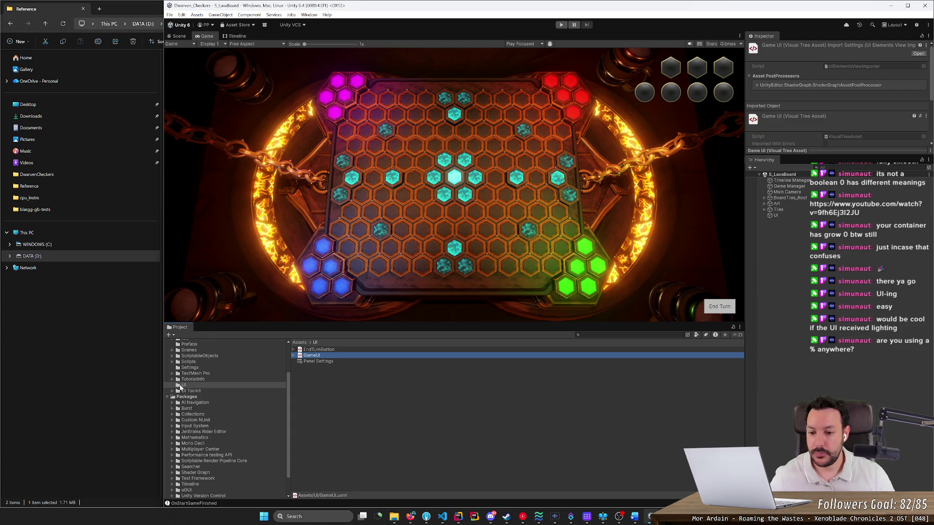
Open GameUI.uxml from the UI folder in UI Builder and select a combat tile.
right_click(320, 381)
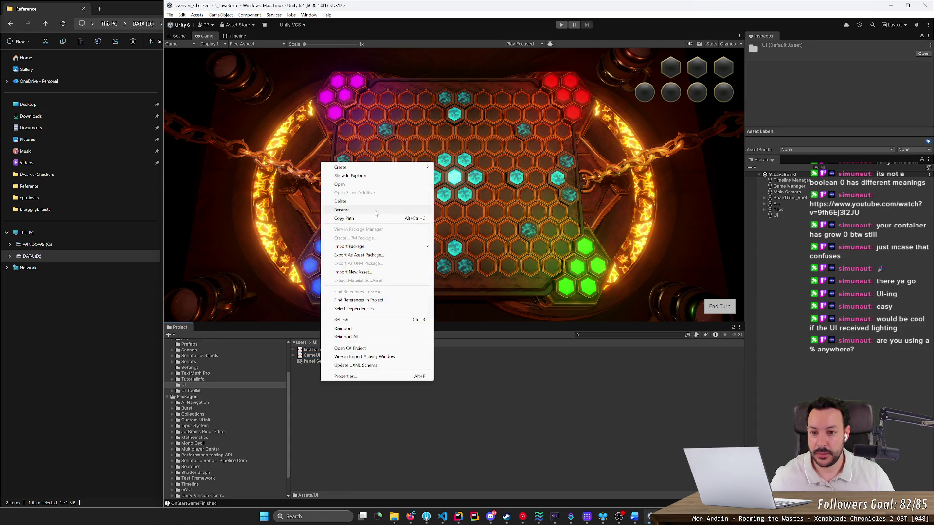
mouse_move(393, 167)
left_click(354, 409)
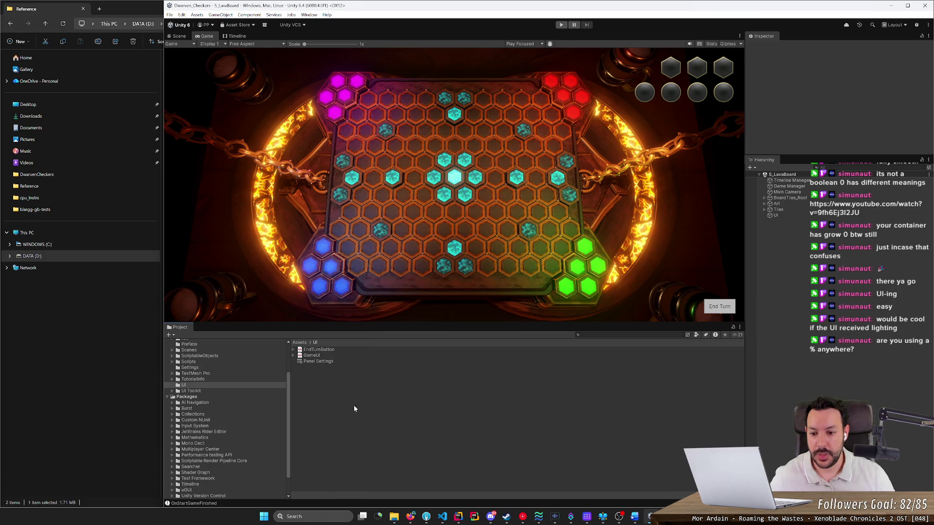
double_click(305, 356)
left_click(204, 255)
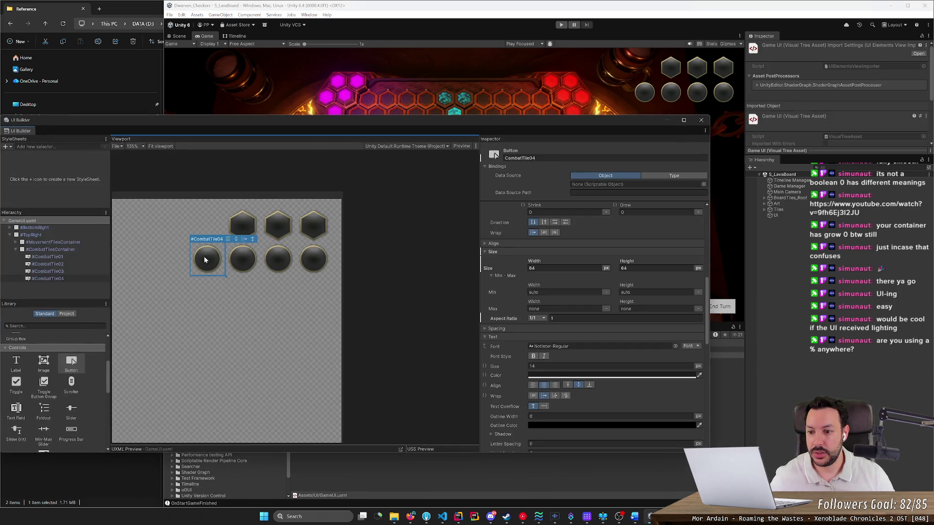
Create a template from CombatTile01, saved as CombatTile.uxml in Assets/UI.
right_click(47, 258)
left_click(77, 308)
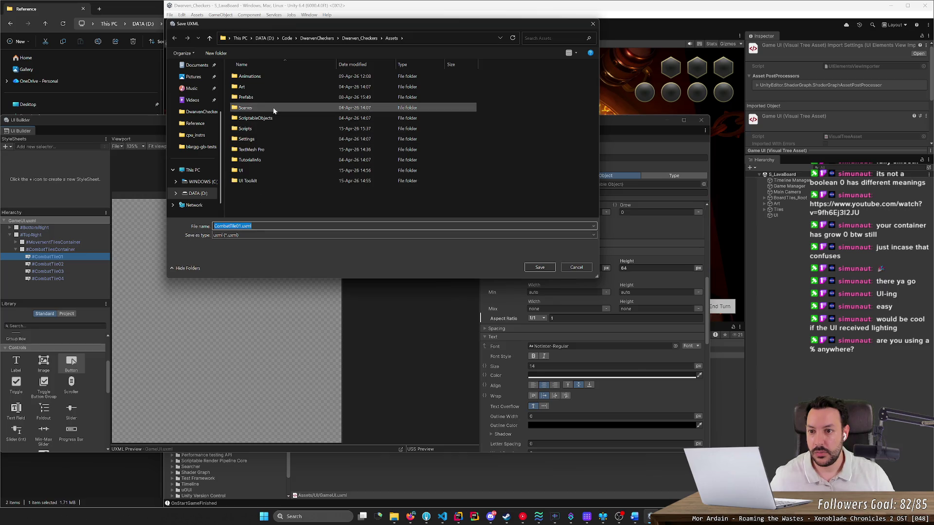
double_click(270, 170)
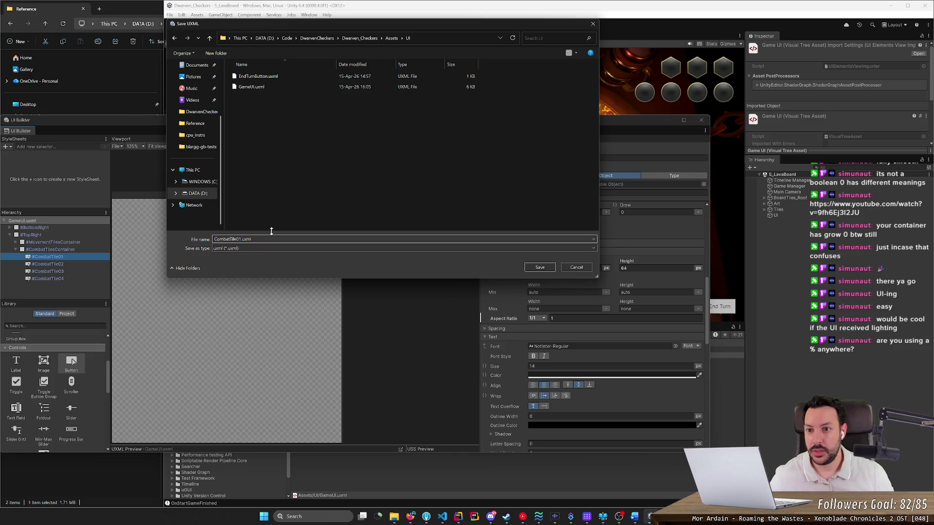
key("shift+Left")
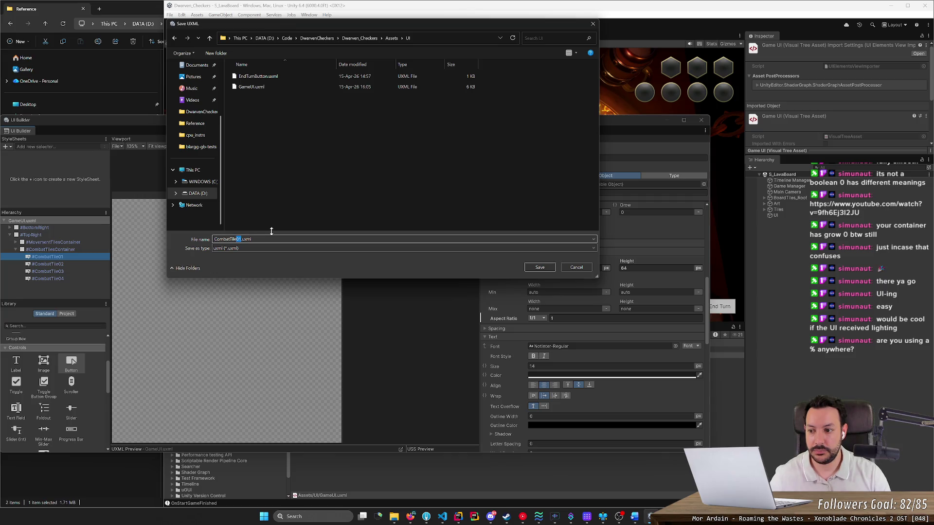
key("BackSpace")
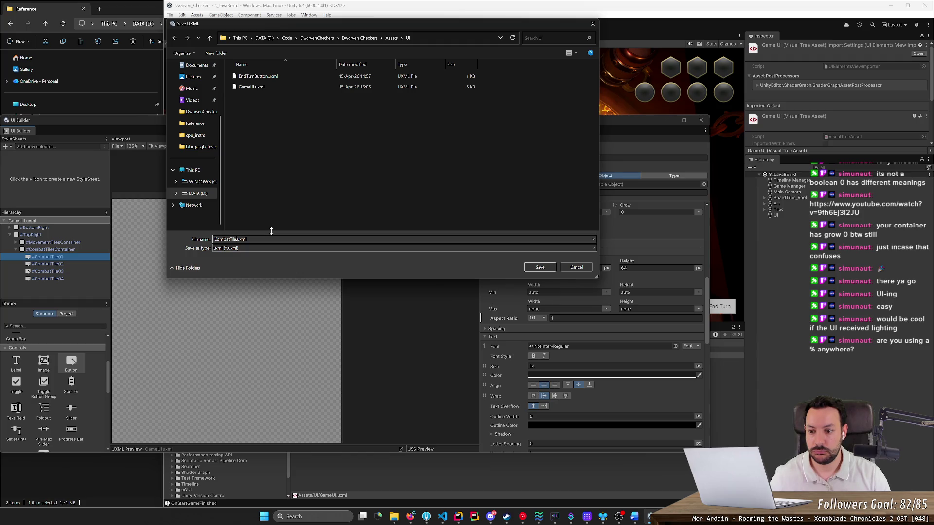
left_click(539, 267)
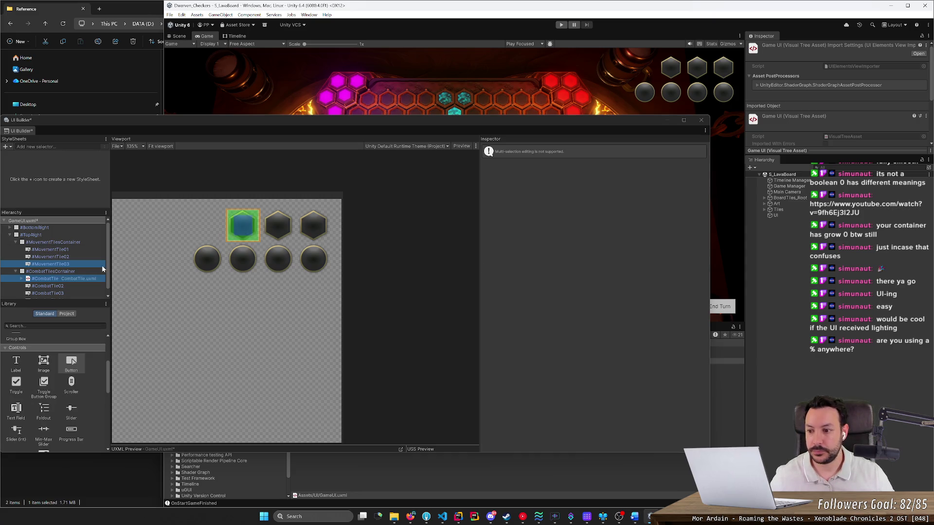
Delete the plain CombatTile02–04 buttons from the combat row.
left_click_drag(151, 121, 284, 110)
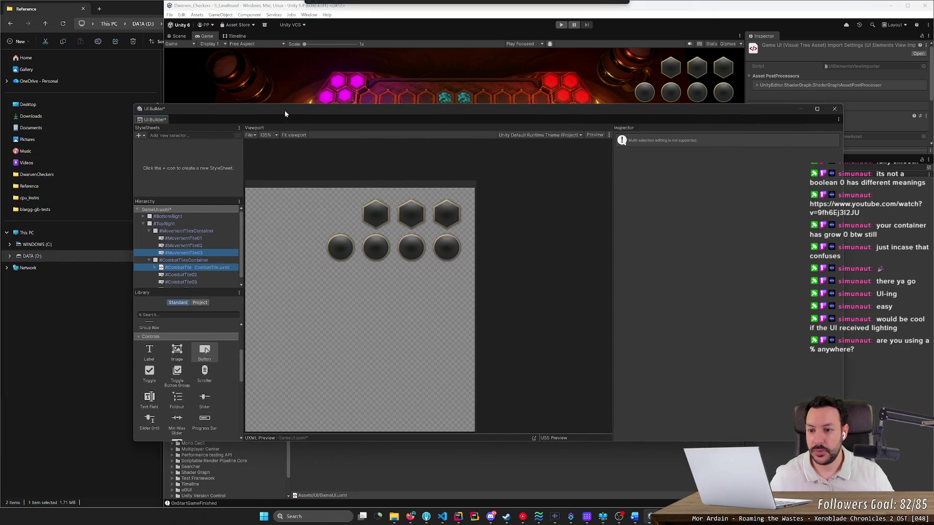
left_click(194, 275)
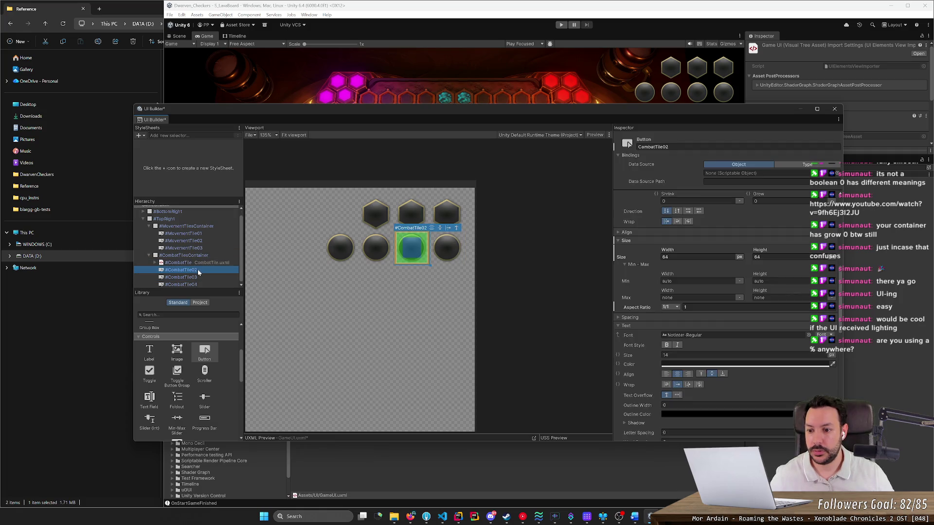
key("Down")
key("Down")
left_click(196, 271)
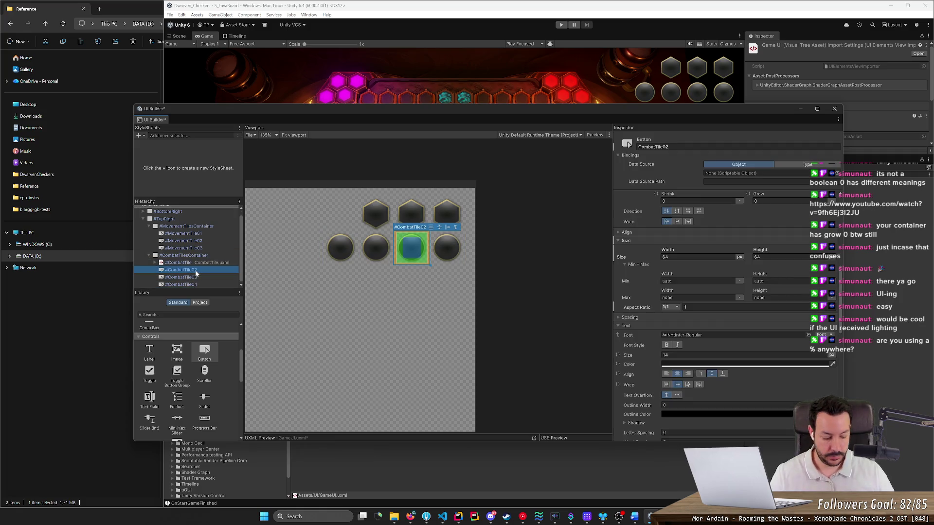
key("Delete")
key("Delete")
key("Delete")
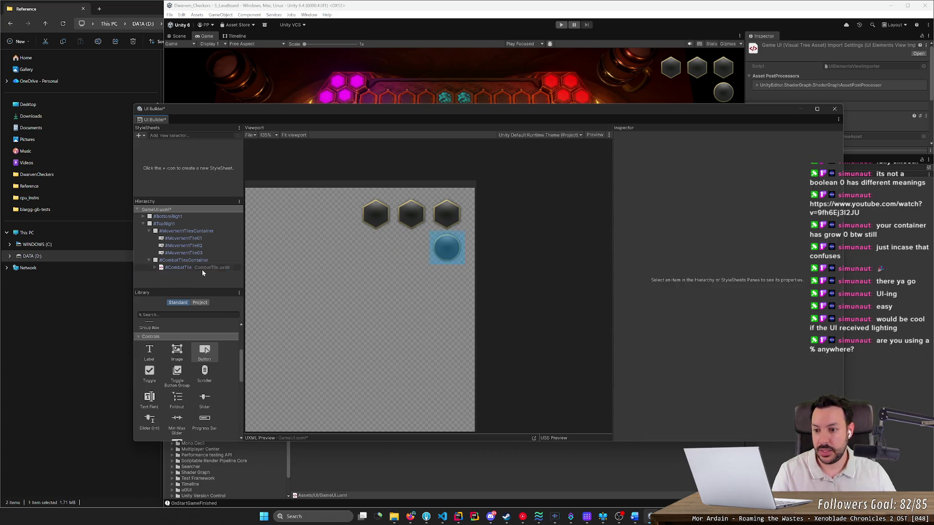
Duplicate the CombatTile instance three times and check the instances in CombatTilesContainer.
key("ctrl+d")
key("ctrl+d")
key("ctrl+d")
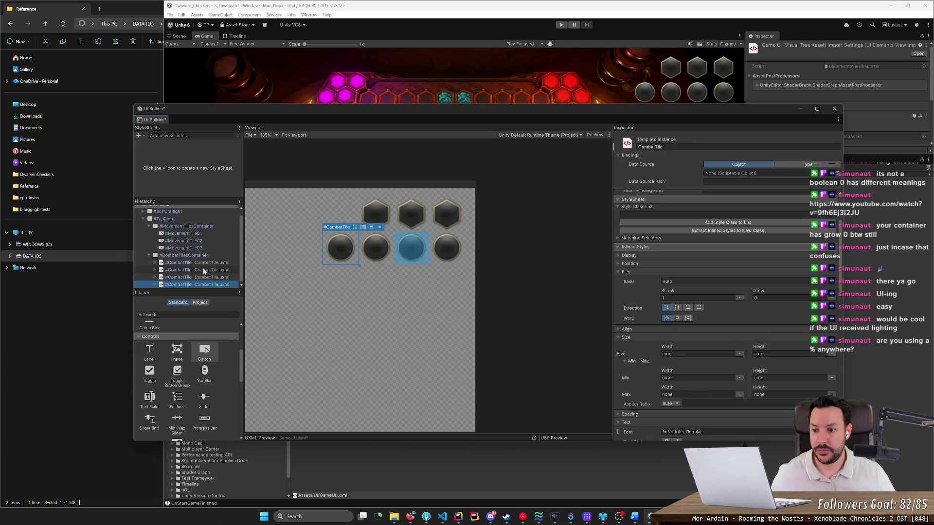
key("Down")
key("Down")
key("Down")
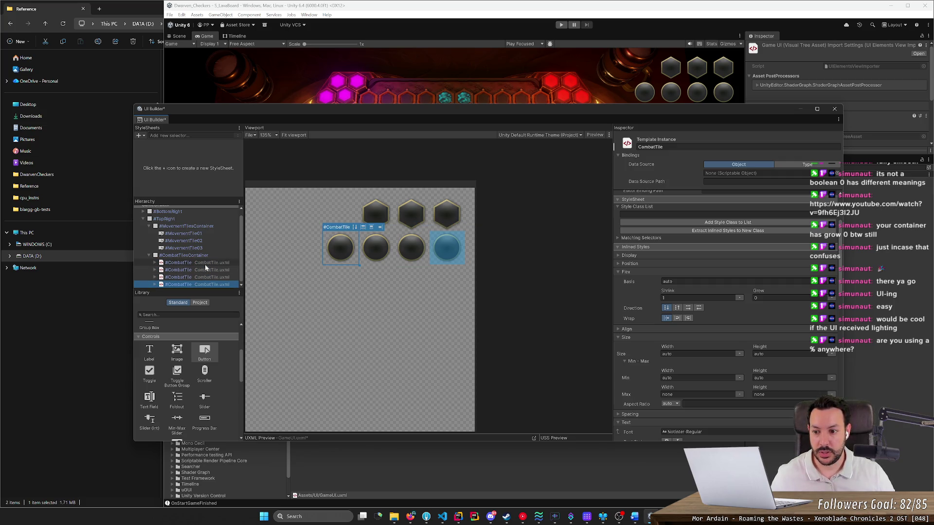
left_click(205, 265)
left_click(202, 271)
left_click(199, 278)
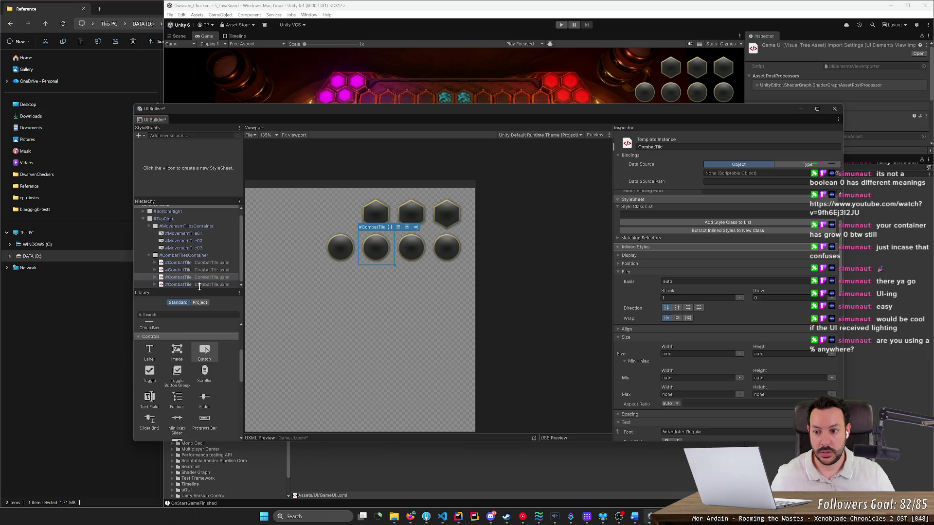
left_click(199, 256)
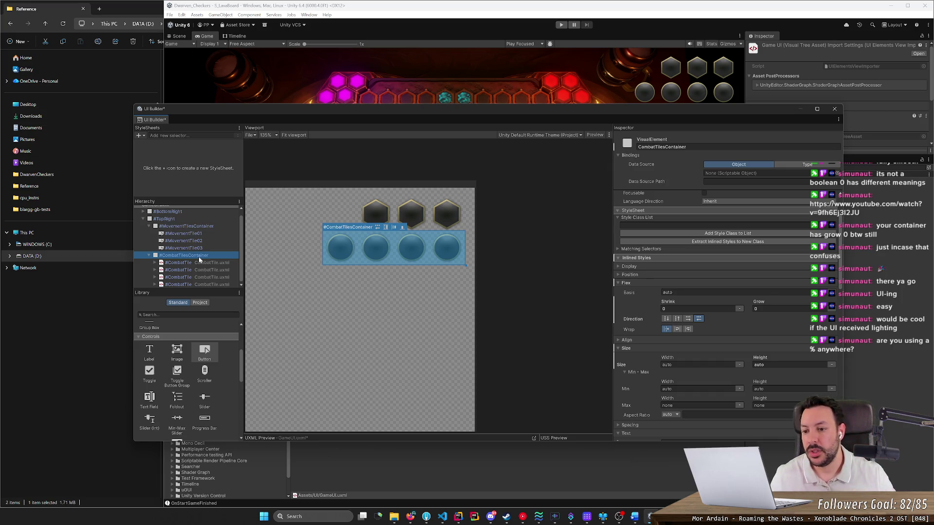
left_click(206, 262)
Open the CombatTile template on its own in UI Builder, saving GameUI first.
right_click(206, 262)
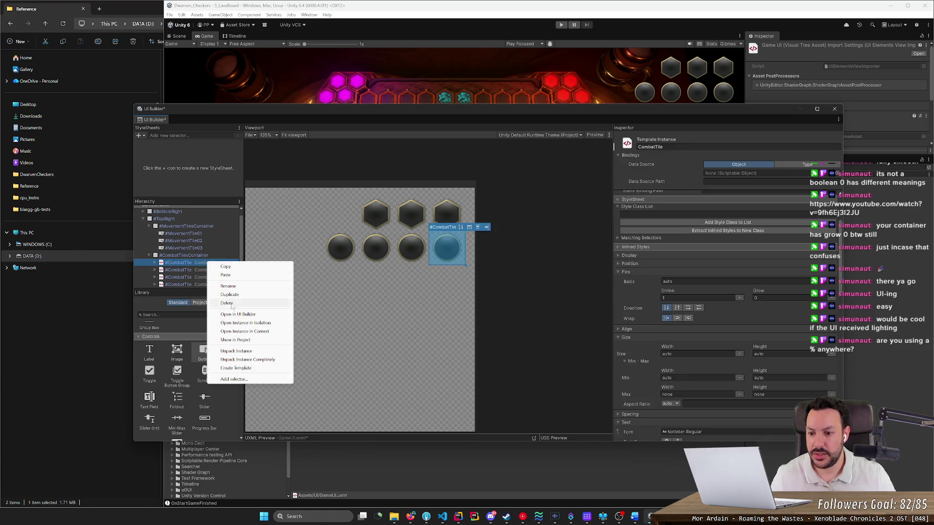
left_click(264, 304)
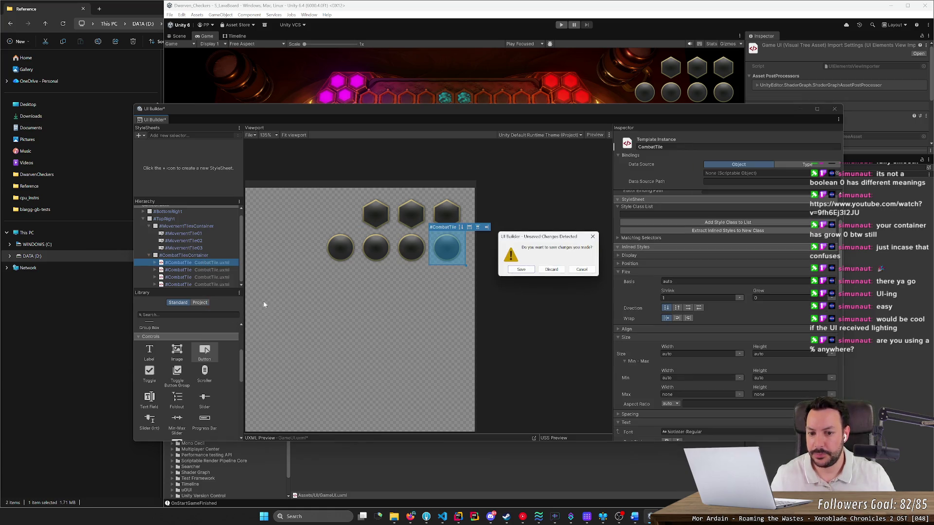
left_click(521, 270)
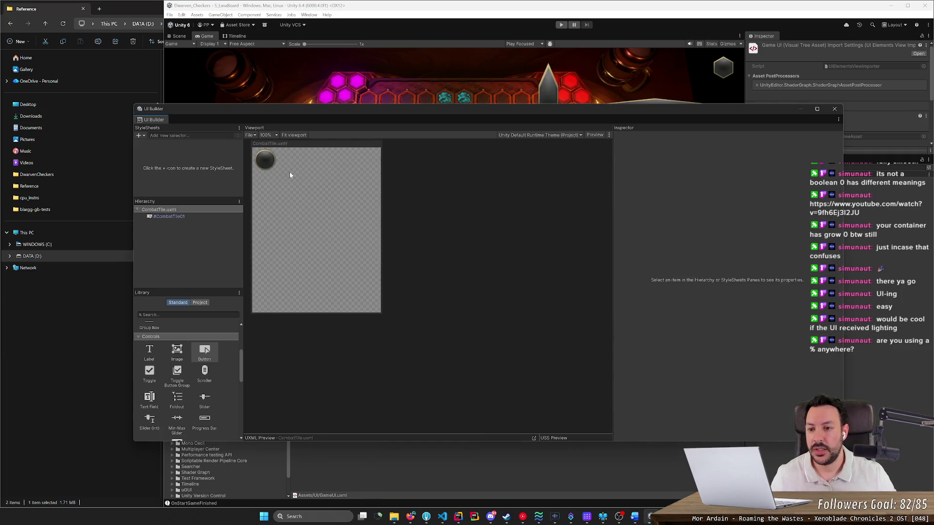
scroll(287, 240, "up", 3)
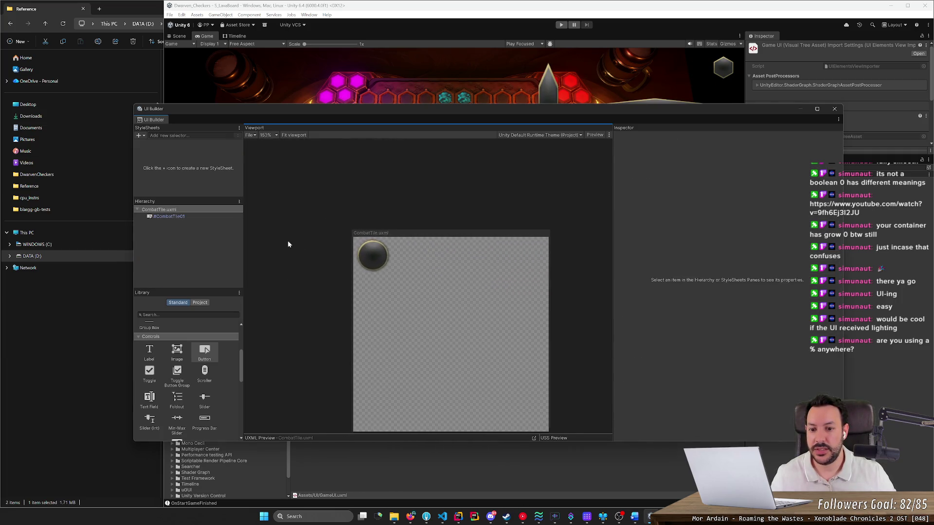
Rename the #CombatTile01 button to CombatTileButton.
left_click(386, 265)
left_click(182, 218)
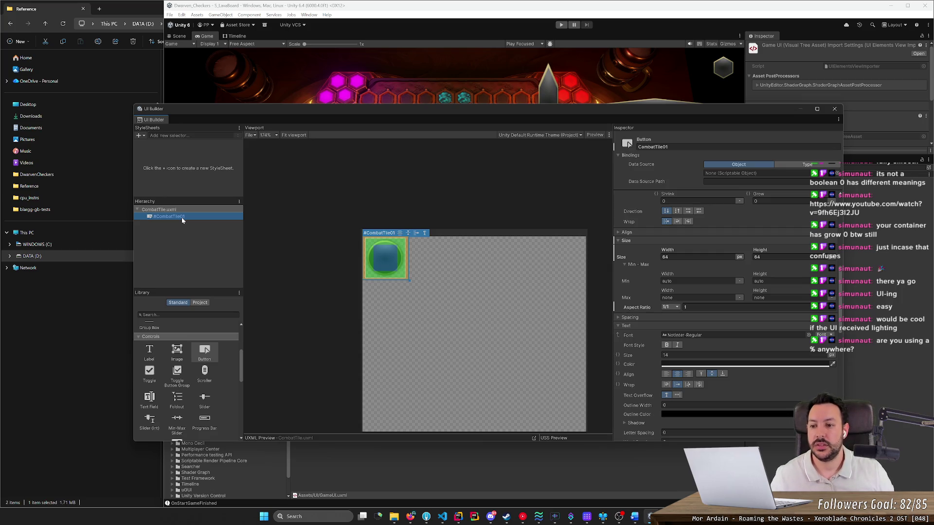
key("F2")
key("BackSpace")
type("Butto")
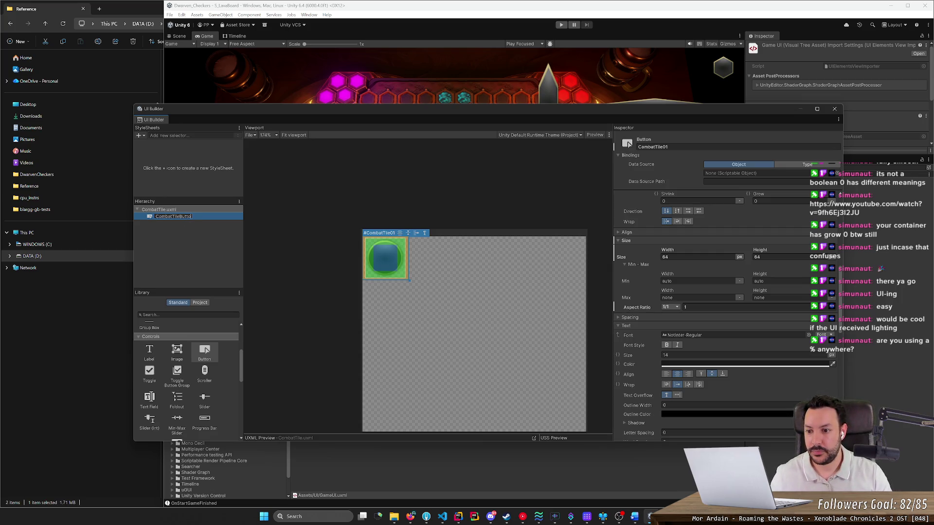
type("n")
key("Return")
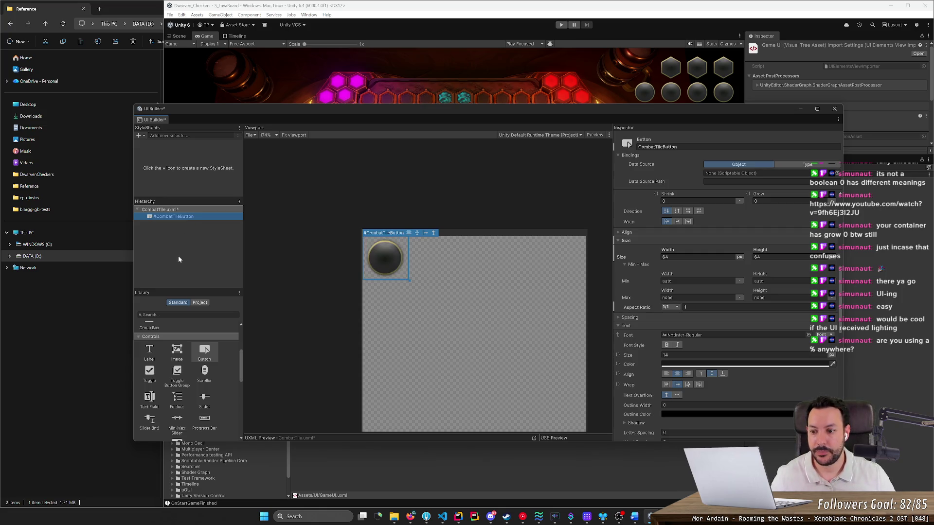
Add an Image element above the button in the CombatTile template.
left_click(178, 353)
left_click_drag(176, 269, 182, 217)
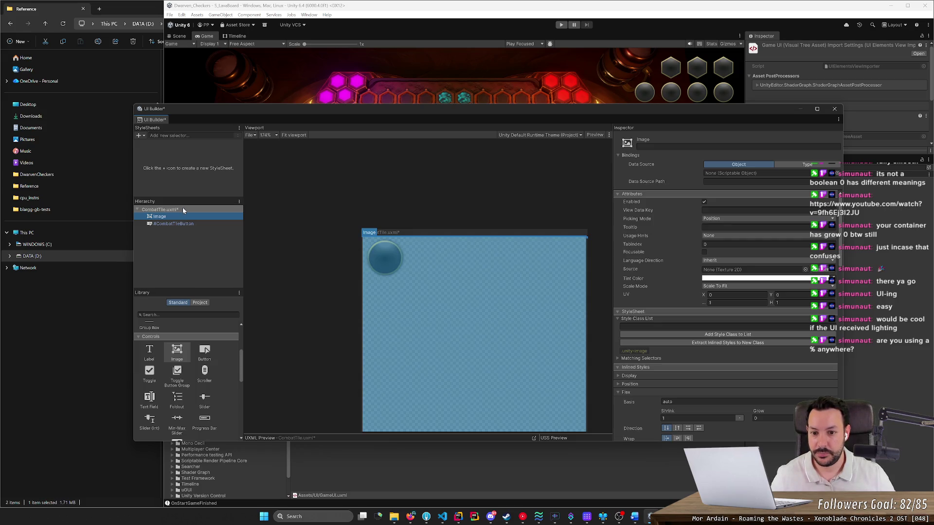
scroll(635, 373, "down", 4)
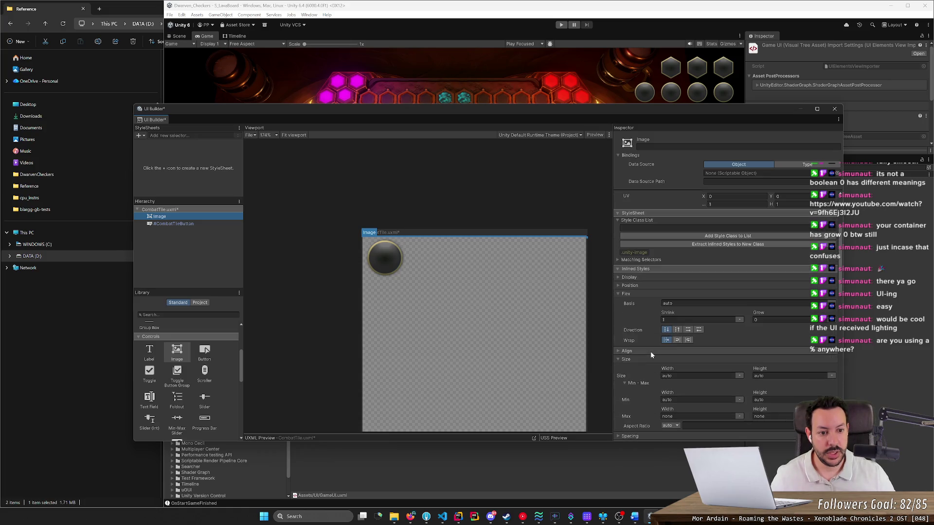
scroll(649, 351, "up", 4)
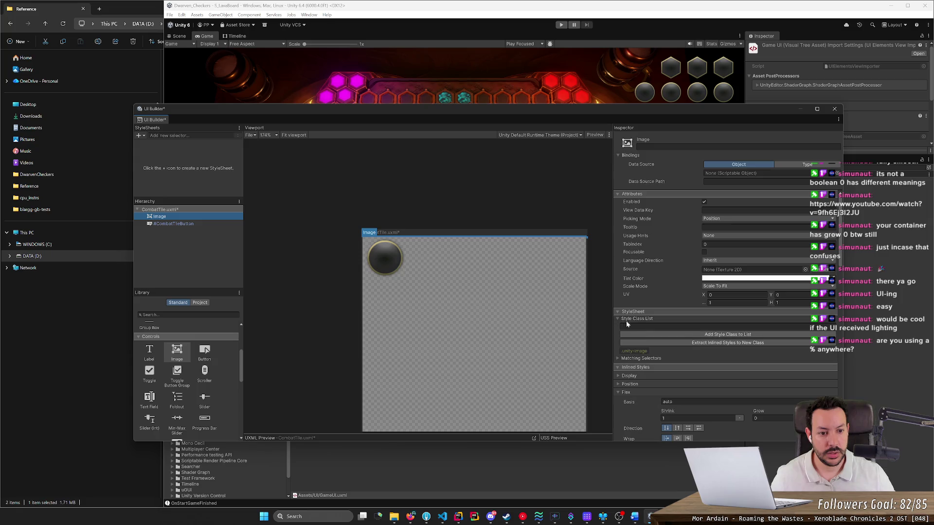
Set the Image's position top offset to 0.
left_click(617, 194)
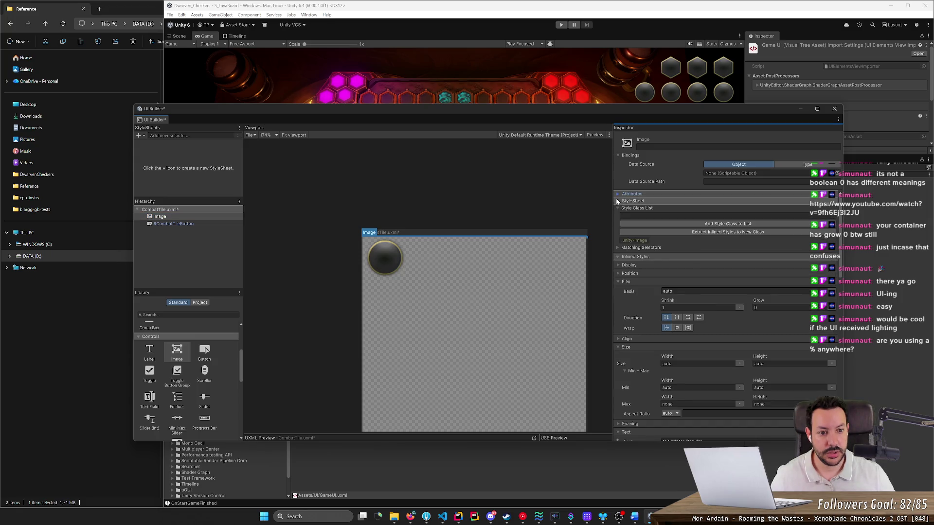
left_click(617, 201)
left_click(617, 201)
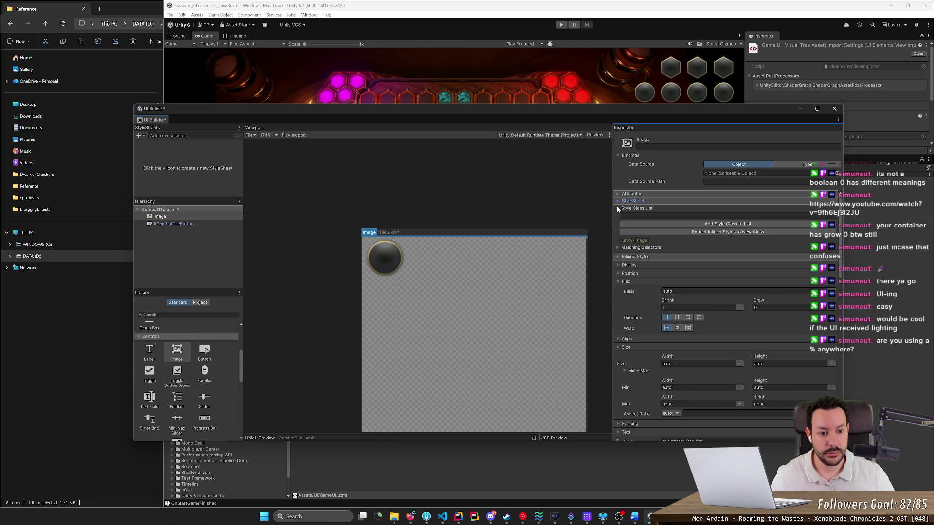
left_click(618, 273)
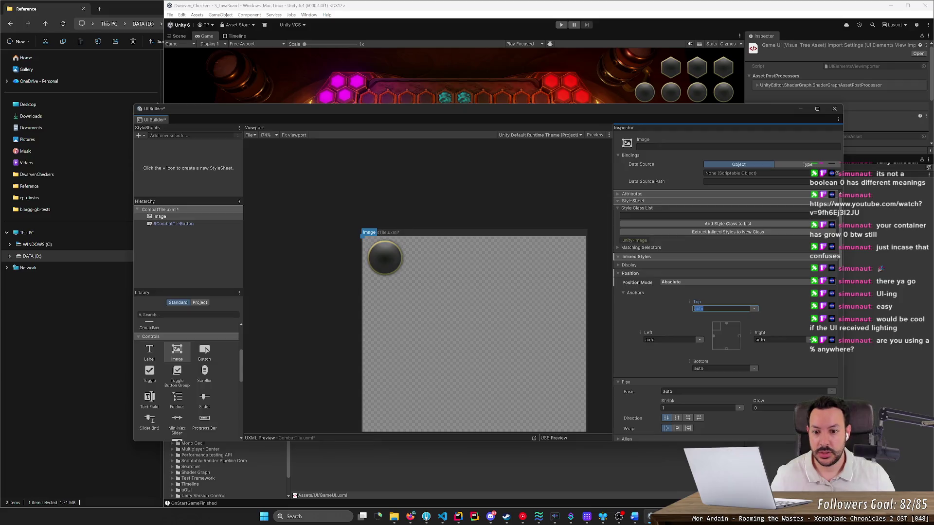
left_click(669, 339)
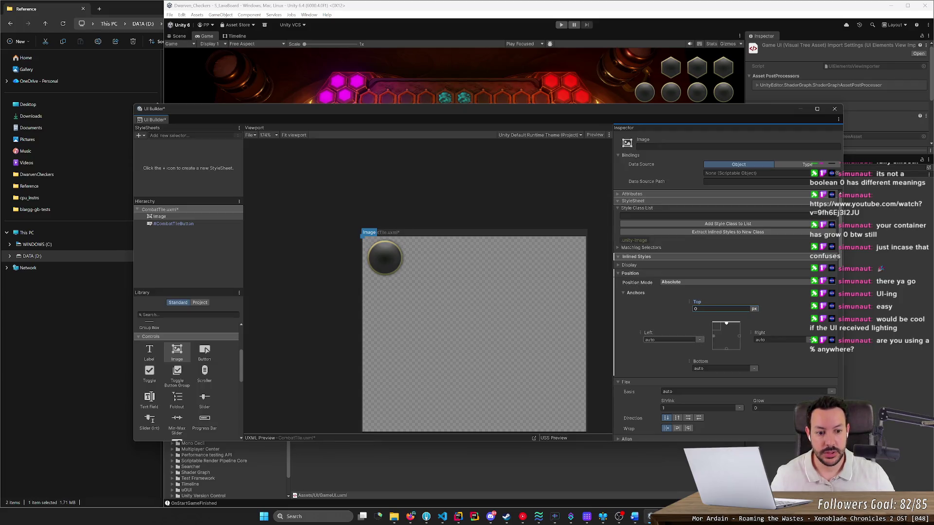
type("0")
Bring the Image's Background settings into view by collapsing the Text section.
scroll(507, 309, "down", 3)
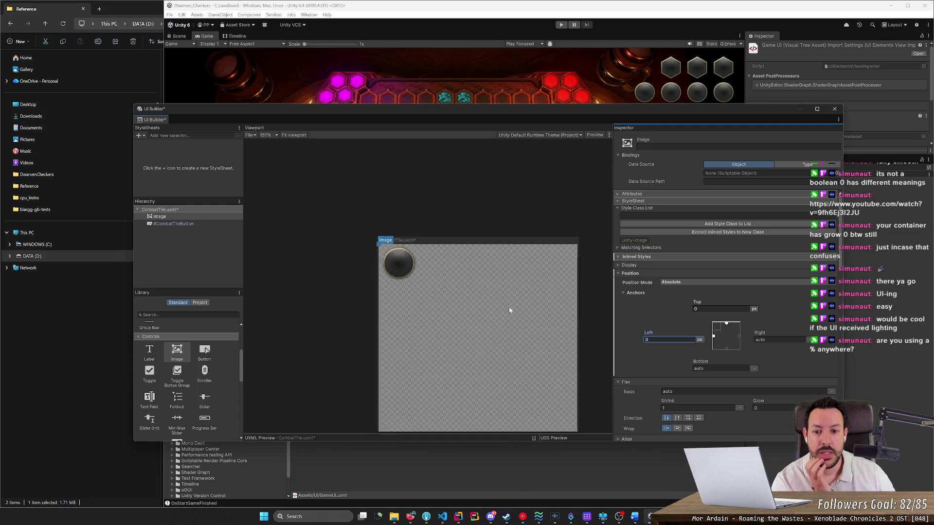
scroll(761, 328, "down", 5)
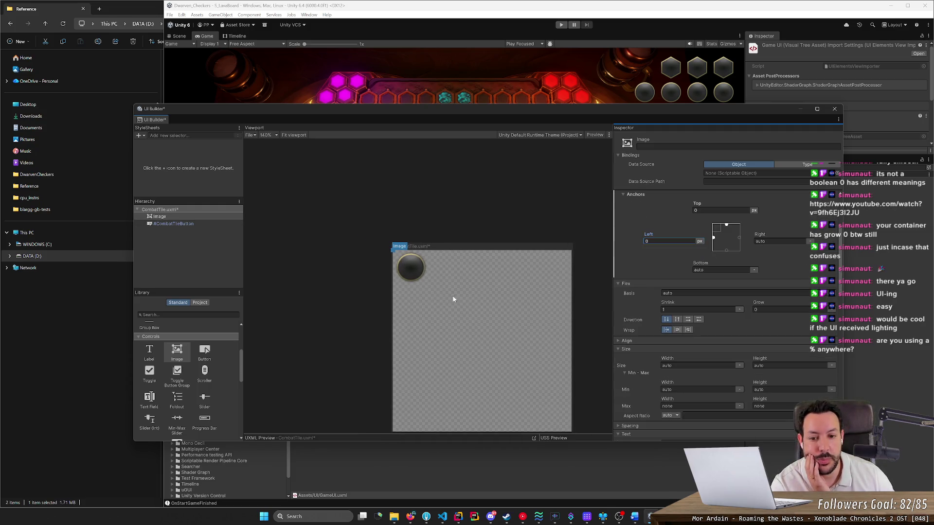
scroll(761, 328, "down", 3)
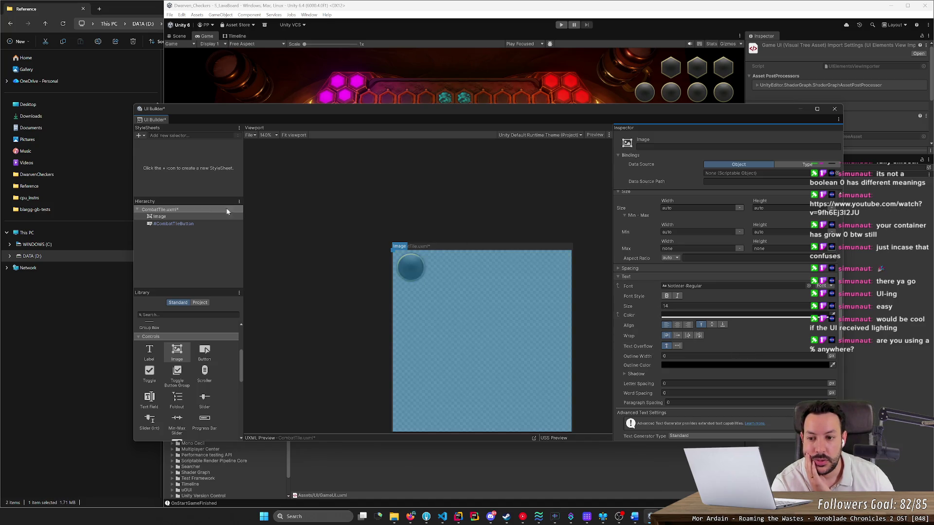
left_click(199, 219)
left_click(625, 276)
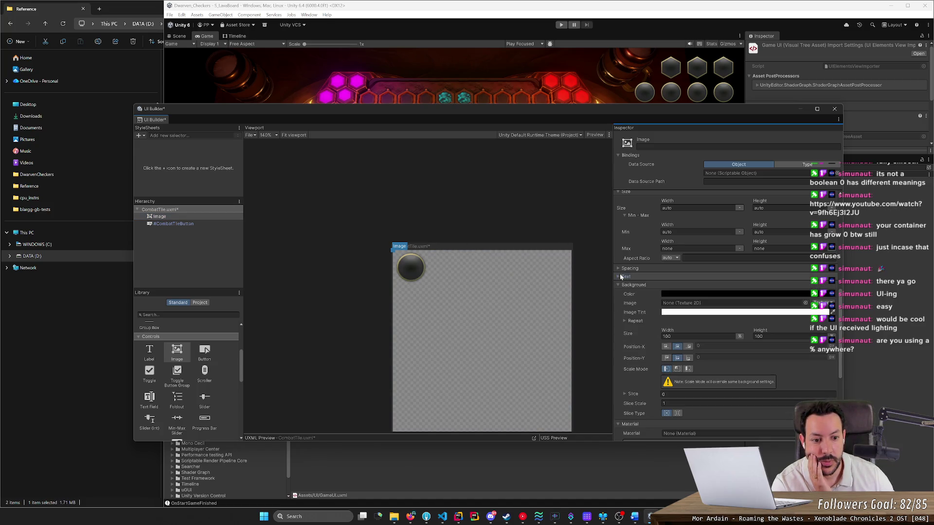
Assign the RedCombat texture as the Image's background image.
left_click(805, 302)
mouse_move(742, 248)
left_mouse_down()
mouse_move(664, 209)
mouse_move(594, 142)
left_mouse_up()
scroll(729, 292, "down", 2)
scroll(728, 293, "down", 3)
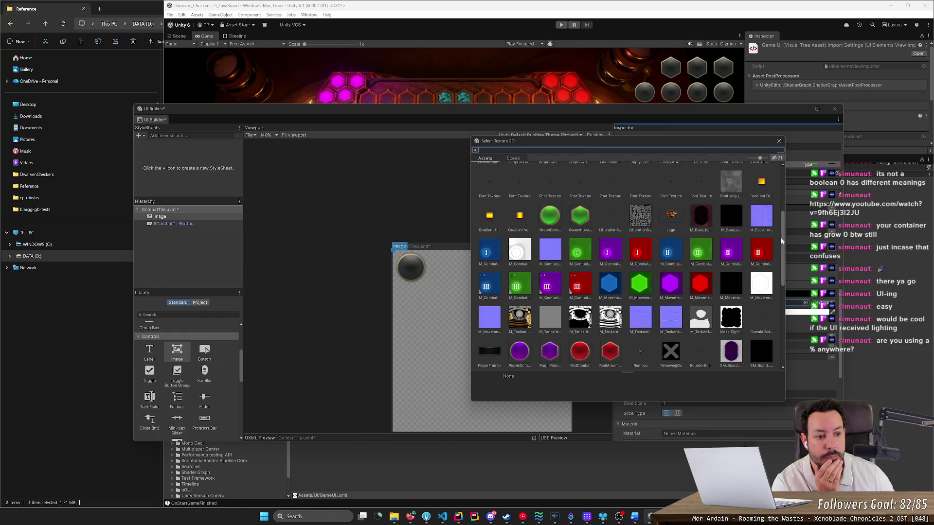
mouse_move(781, 243)
left_mouse_down()
mouse_move(774, 337)
mouse_move(780, 246)
left_mouse_up()
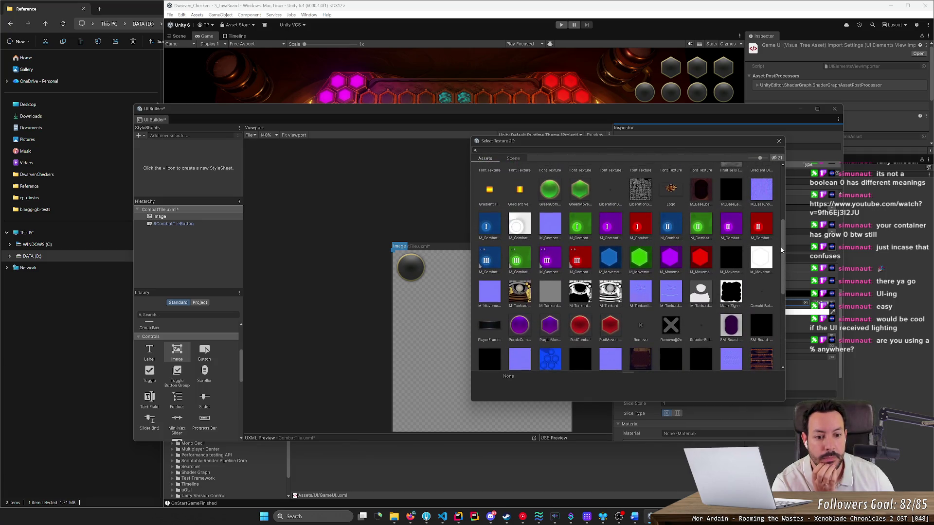
left_click(585, 329)
double_click(585, 325)
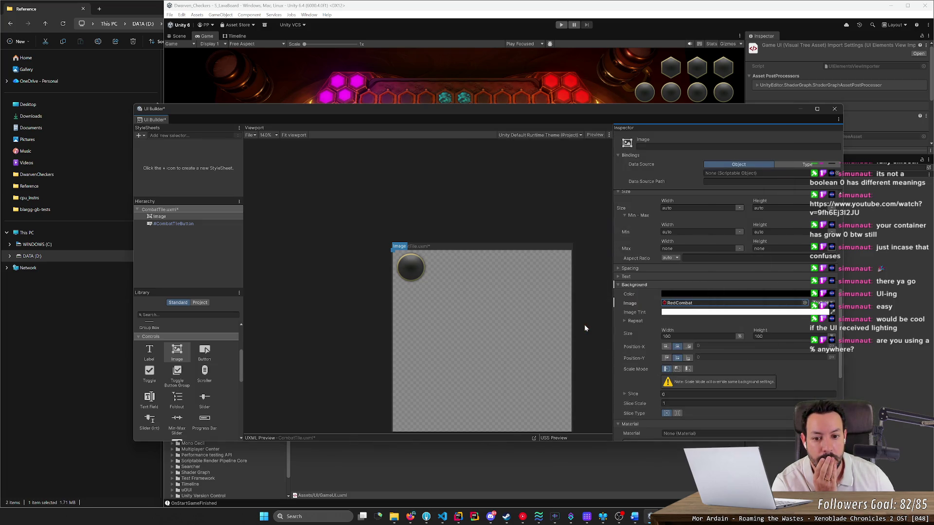
Size the Image to 64 × 64 px.
left_click(192, 217)
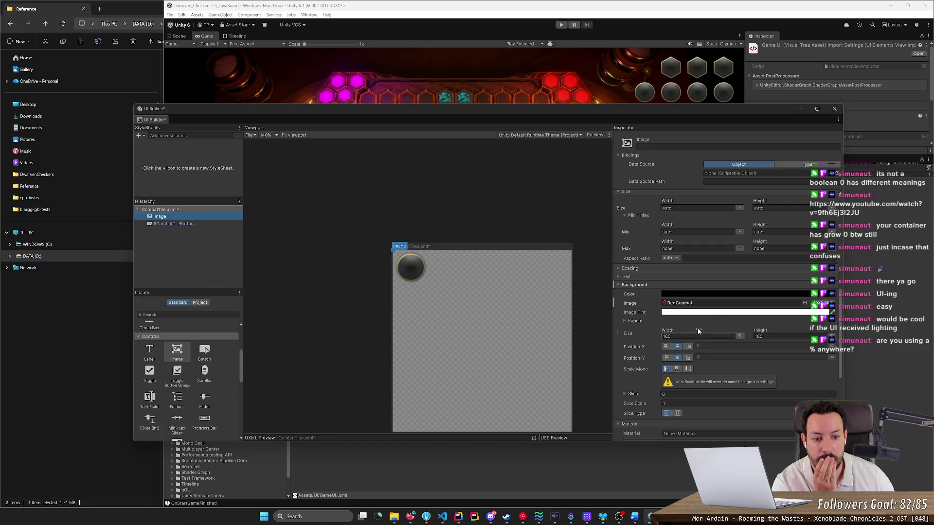
scroll(710, 293, "up", 3)
left_click(701, 287)
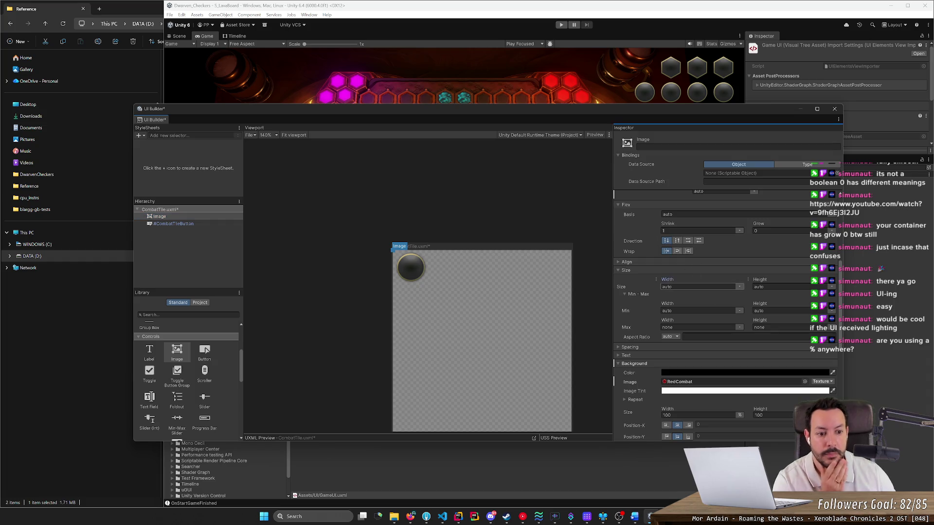
type("64")
left_click(773, 287)
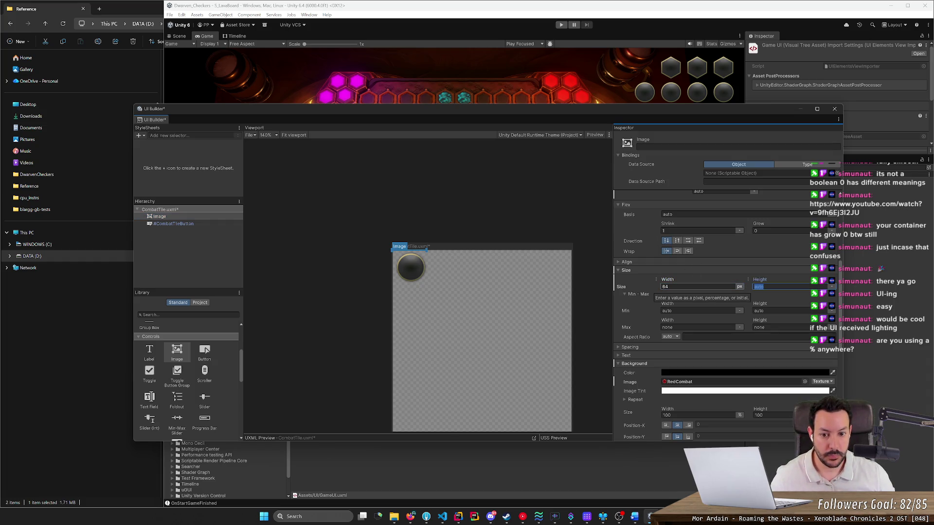
type("64")
key("Return")
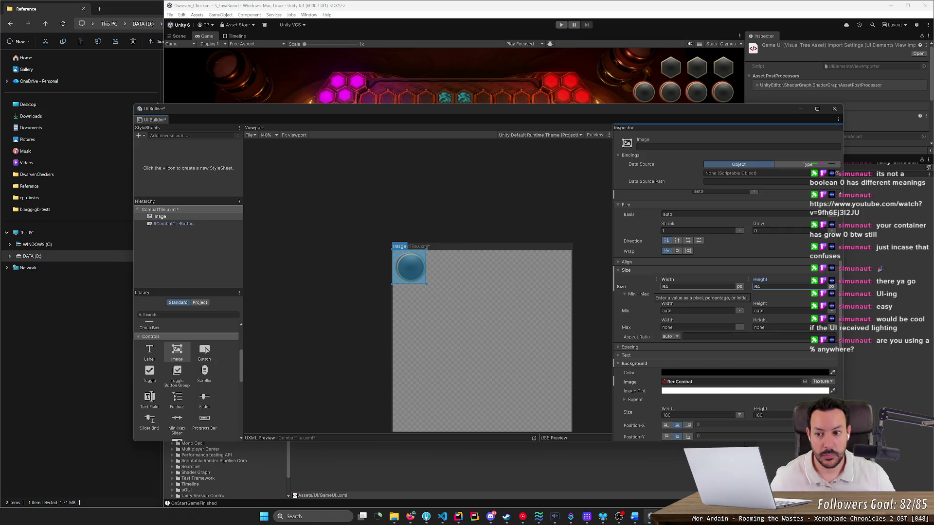
Move the Image after #CombatTileButton in the Hierarchy.
mouse_move(194, 216)
left_mouse_down()
mouse_move(205, 220)
mouse_move(200, 226)
left_mouse_up()
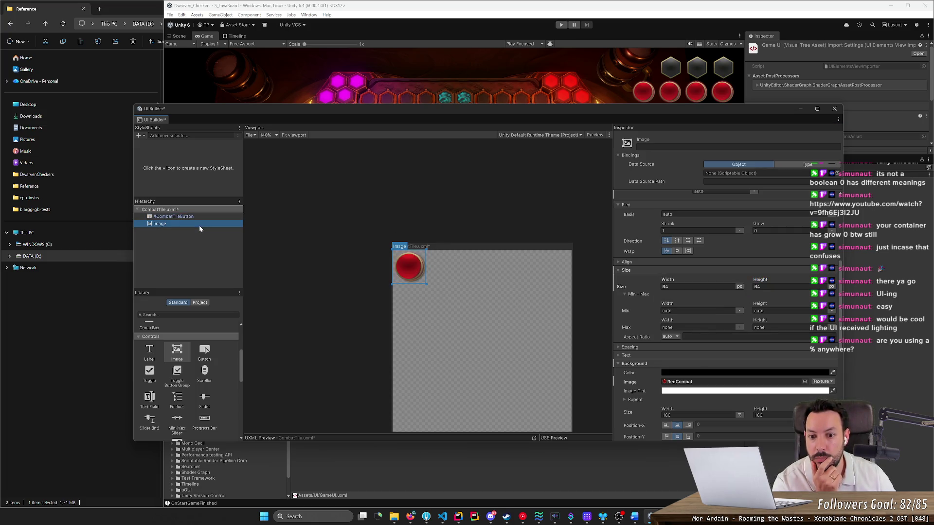
left_click(198, 241)
left_click(180, 223)
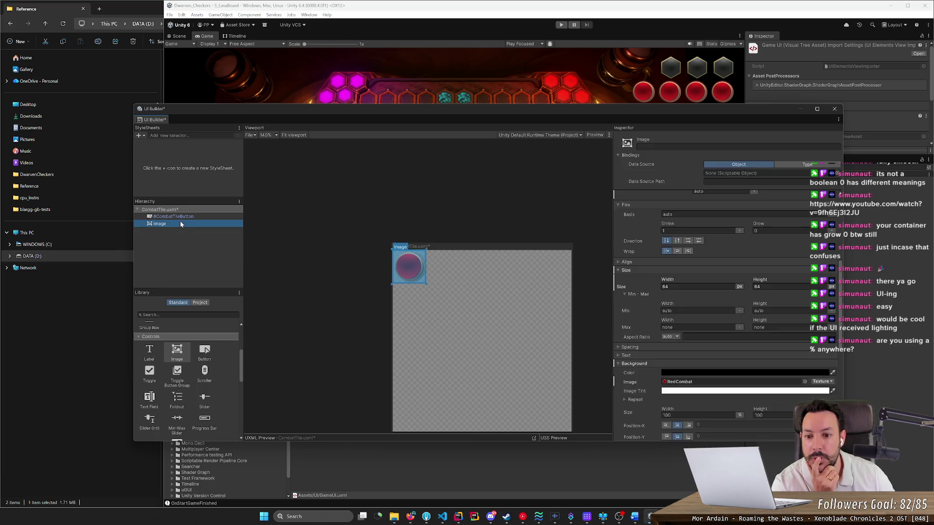
scroll(681, 265, "up", 5)
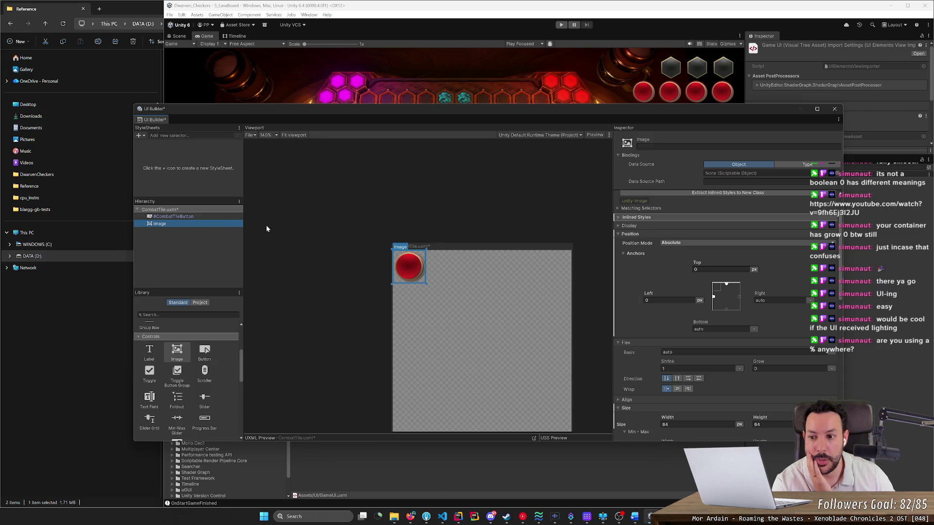
Nudge the Image's anchor offsets, settling the Left offset at 5.
left_click(217, 217)
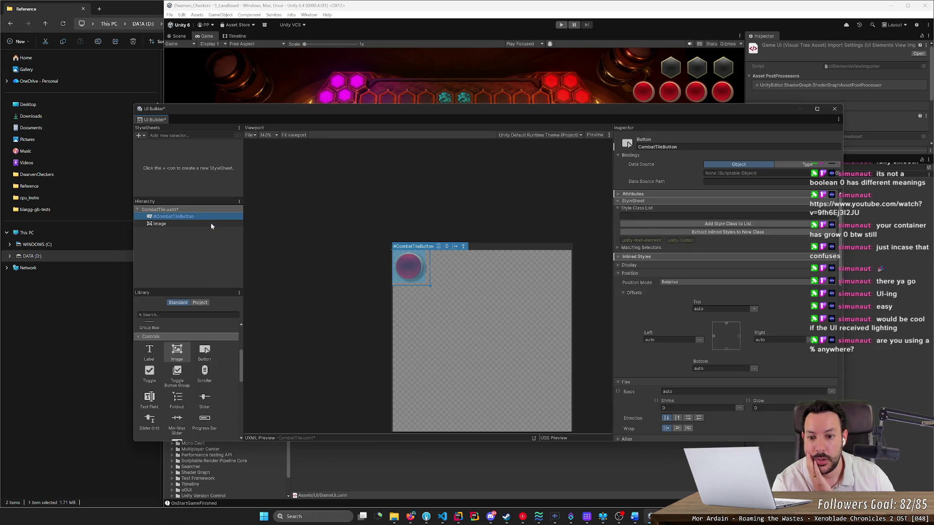
left_click(211, 223)
mouse_move(698, 264)
left_mouse_down()
mouse_move(708, 276)
mouse_move(700, 265)
left_mouse_up()
left_click_drag(656, 293, 659, 294)
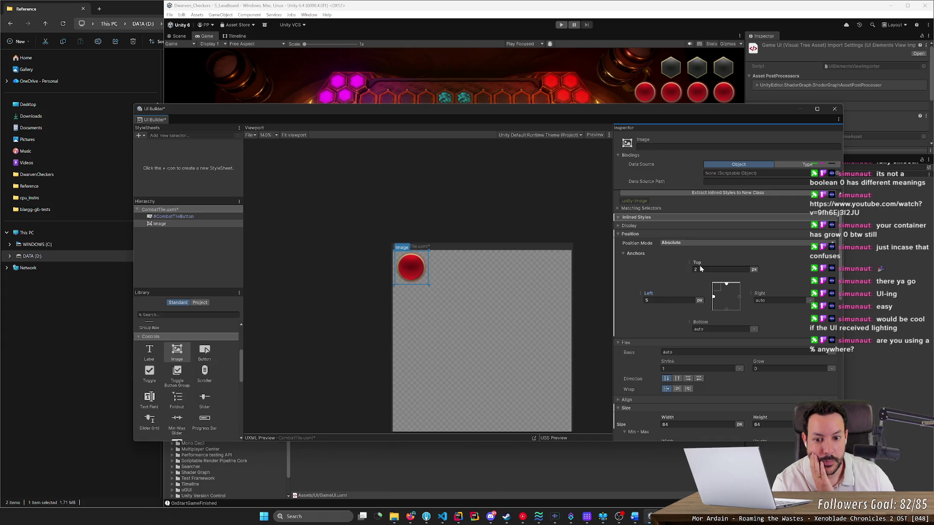
left_click(669, 300)
type("4")
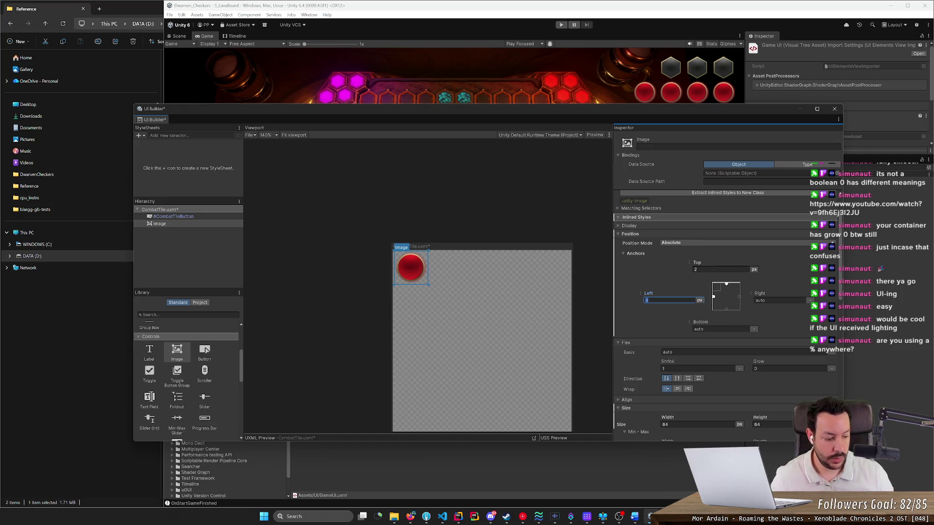
key("BackSpace")
type("6")
key("Return")
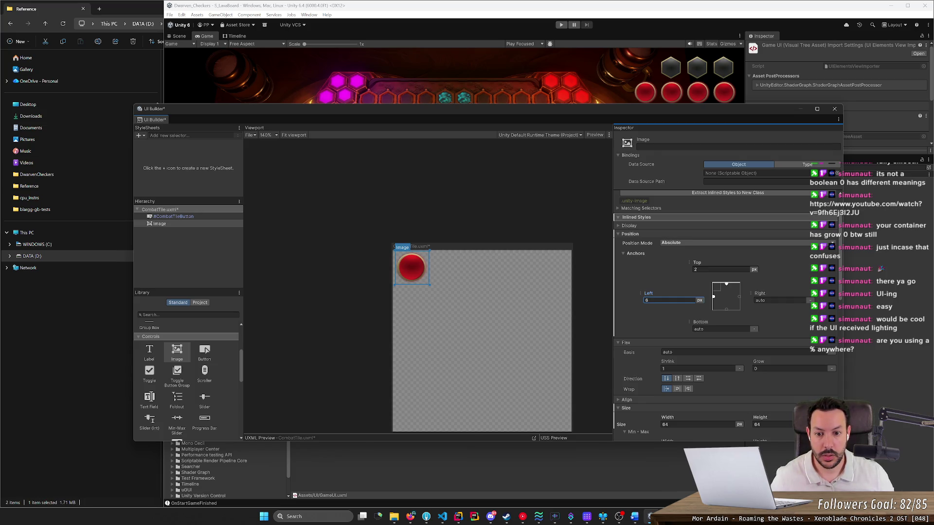
key("Return")
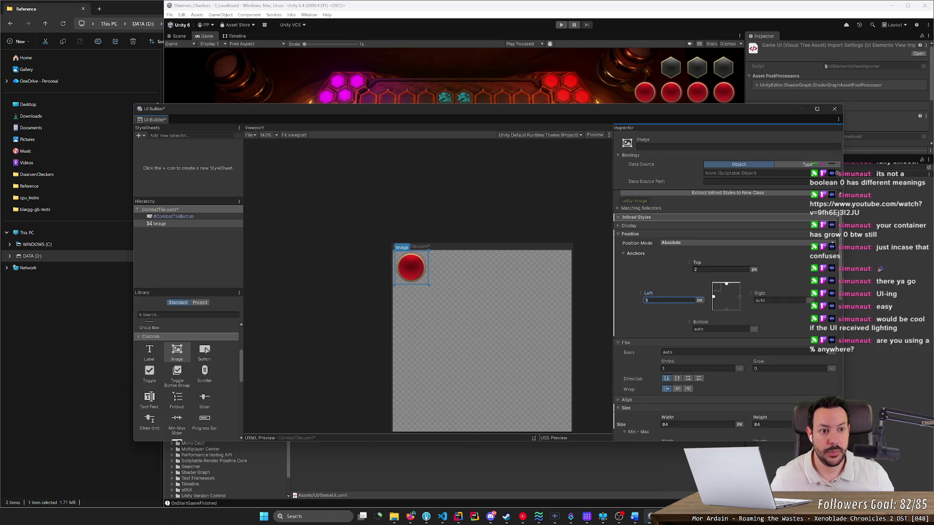
Set the Image's Top offset to 2.
left_click(713, 270)
type("1")
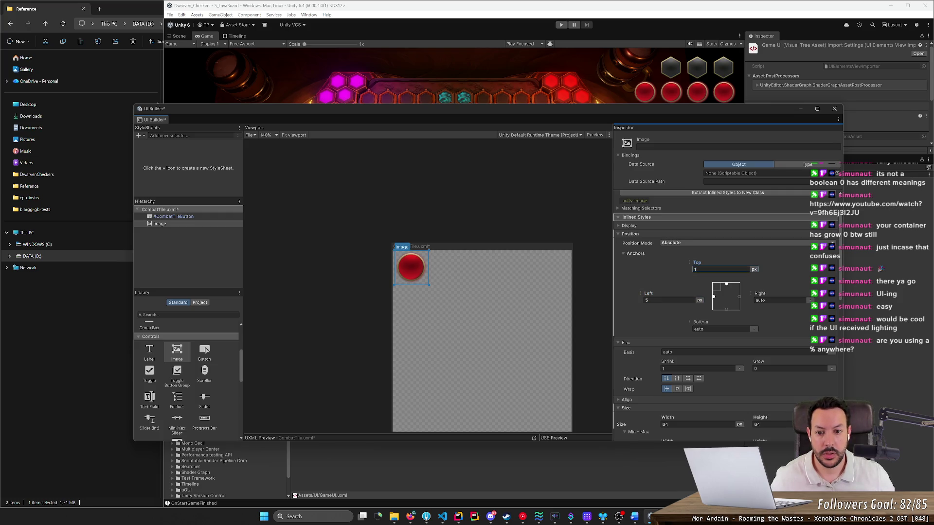
type("5")
key("Return")
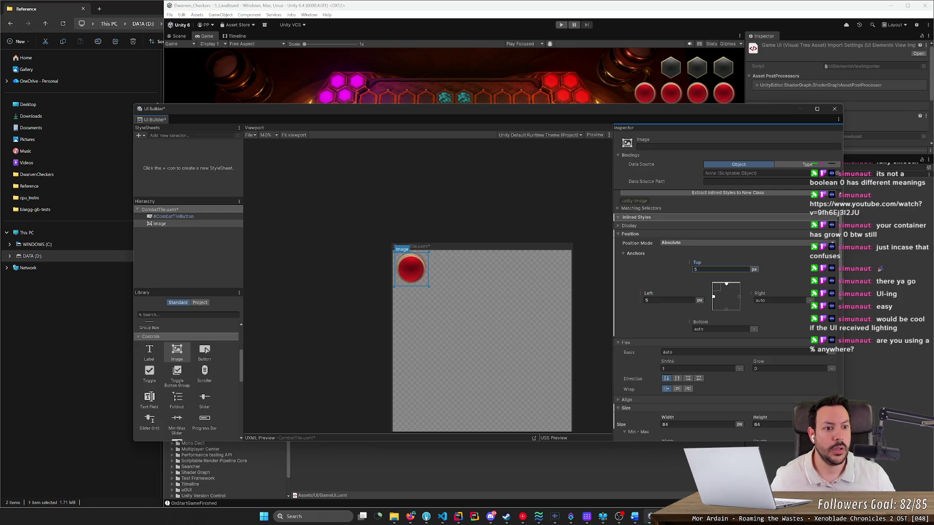
type("2")
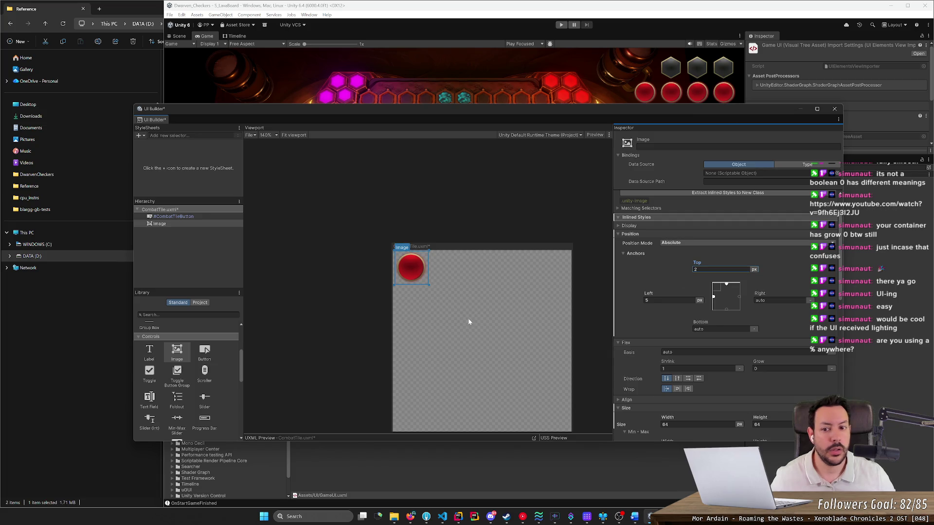
left_click(164, 224)
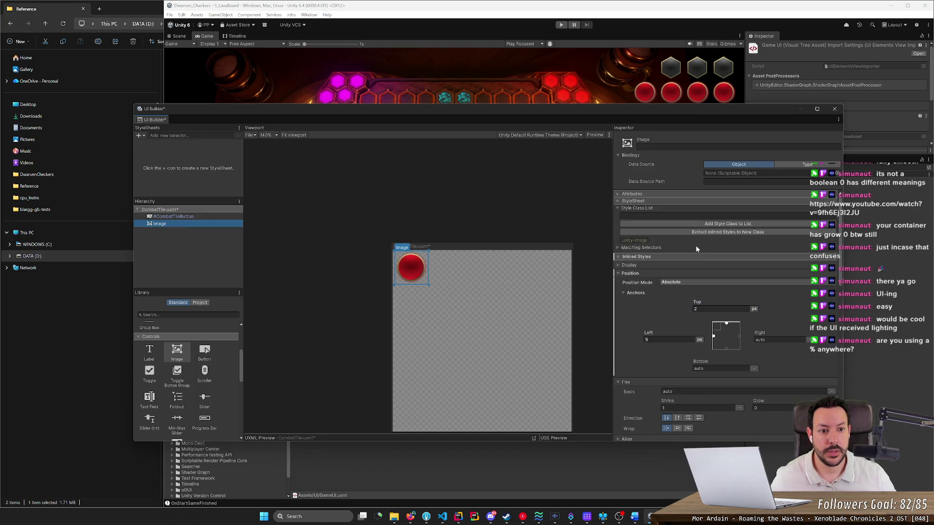
double_click(198, 224)
type("CombatTi")
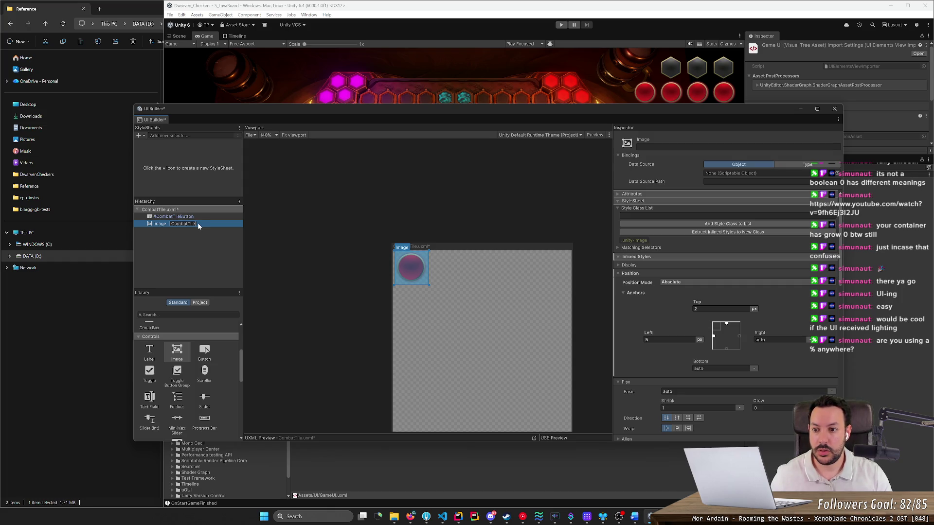
Rename the Image element to CombatTileColorImage.
type("leColor")
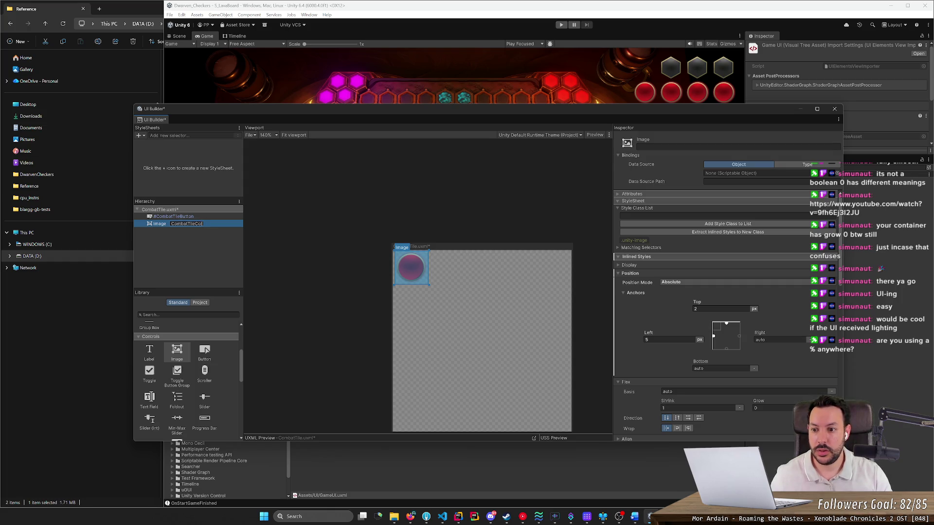
key("Return")
double_click(198, 224)
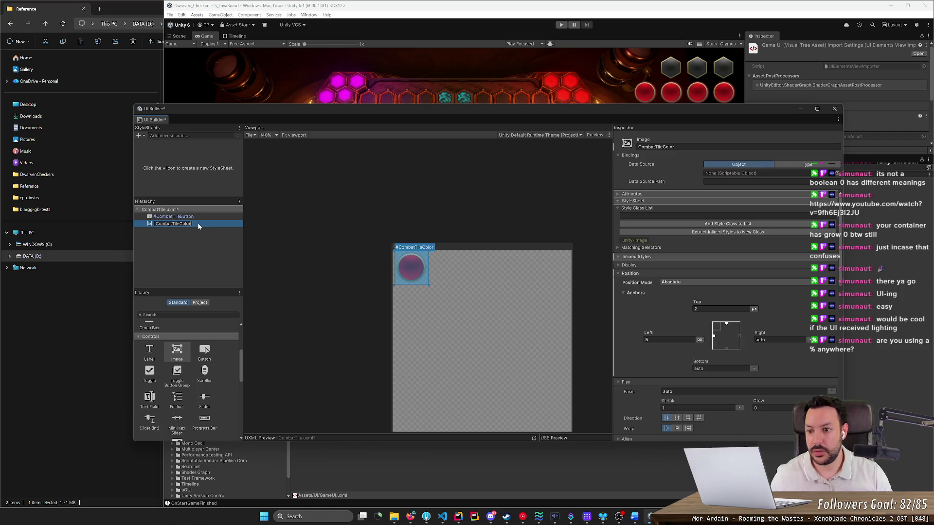
type("Image")
key("Return")
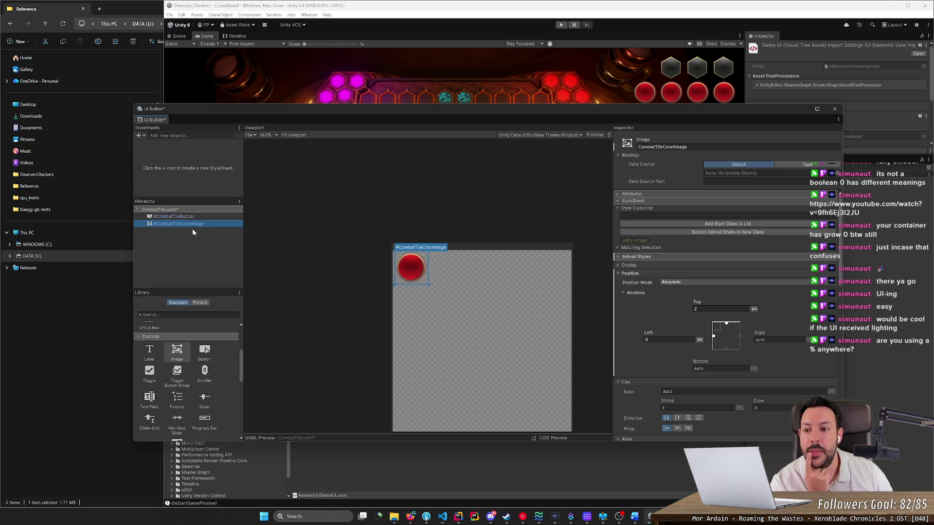
Expand CombatTileColorImage's Attributes foldout, showing its source as None.
right_click(191, 224)
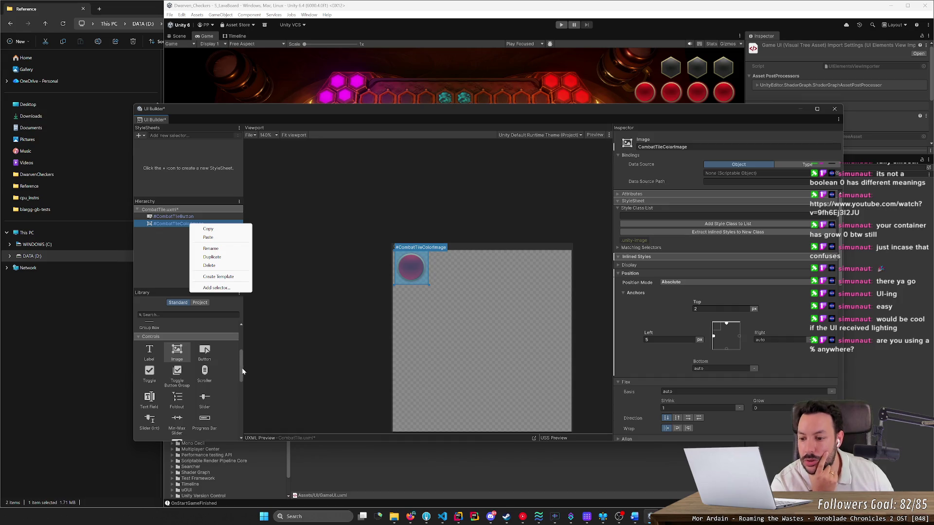
mouse_move(243, 372)
left_mouse_down()
mouse_move(239, 427)
mouse_move(240, 348)
left_mouse_up()
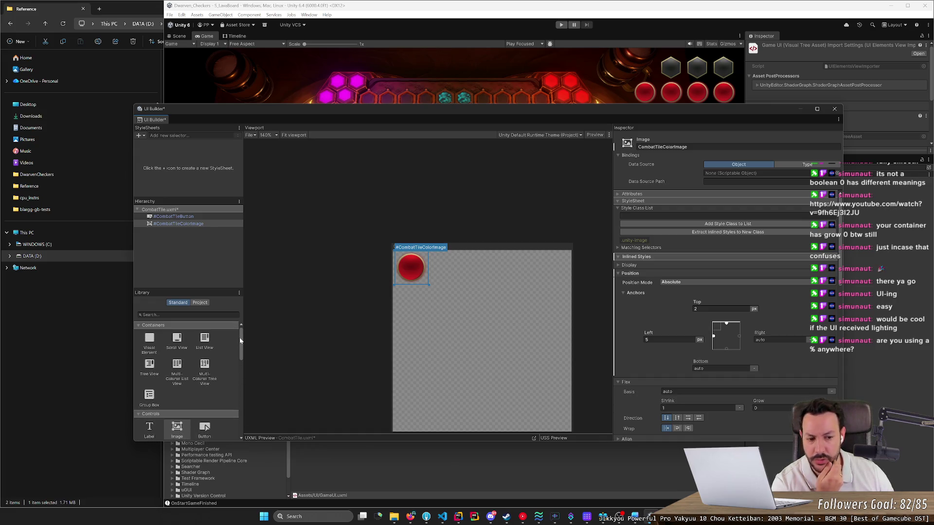
left_click(623, 195)
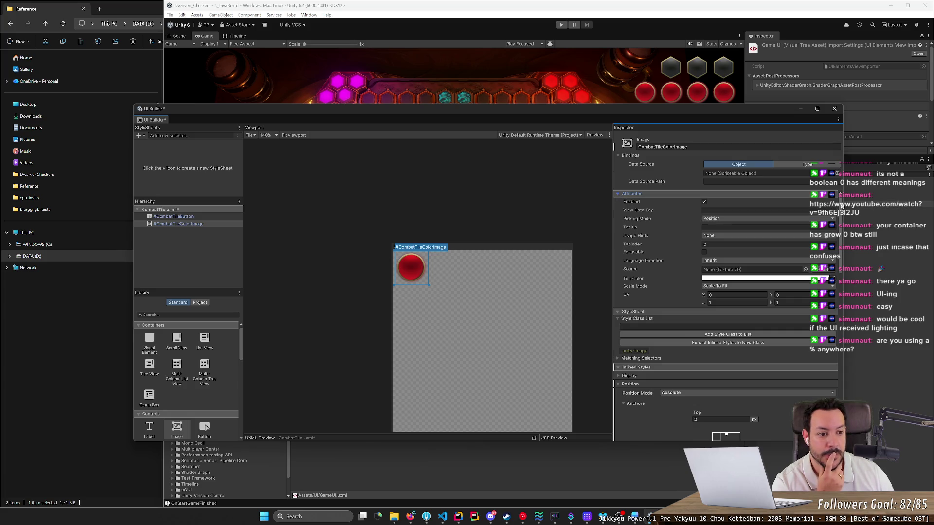
left_click_drag(840, 206, 860, 369)
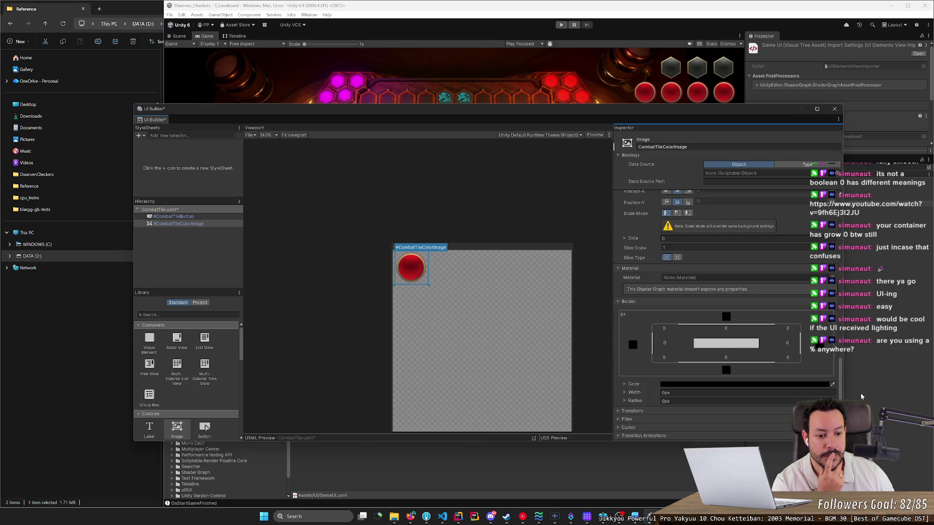
Add a Hue Rotate filter to CombatTileColorImage, adjusting its value to 12.53.
left_click(651, 421)
scroll(651, 419, "down", 1)
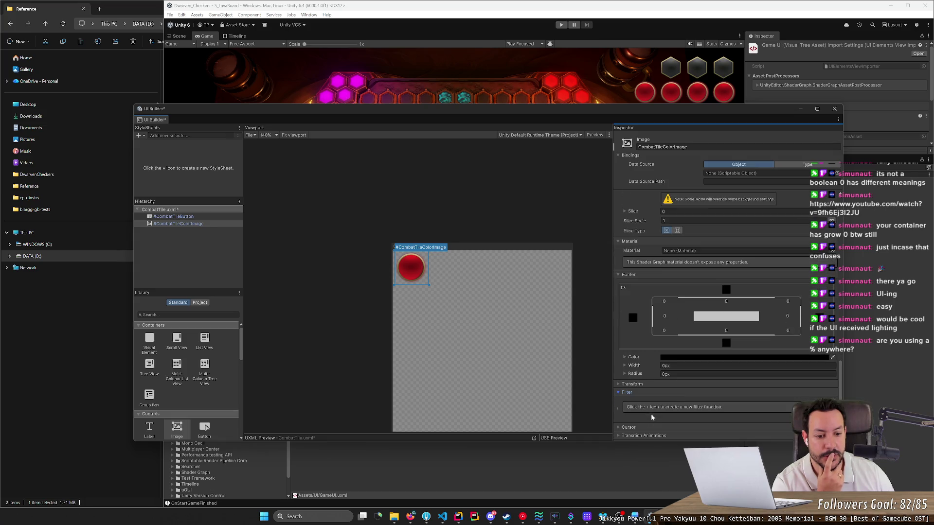
left_click(832, 392)
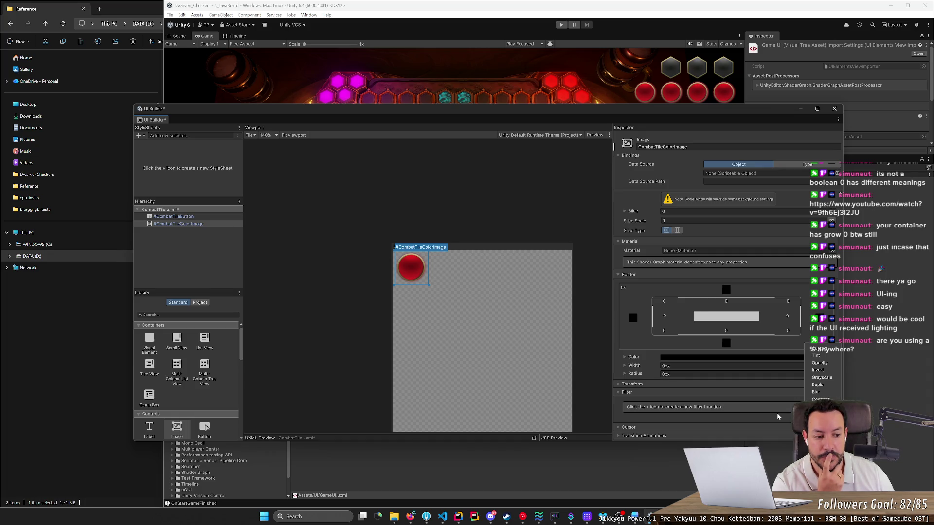
left_click(822, 407)
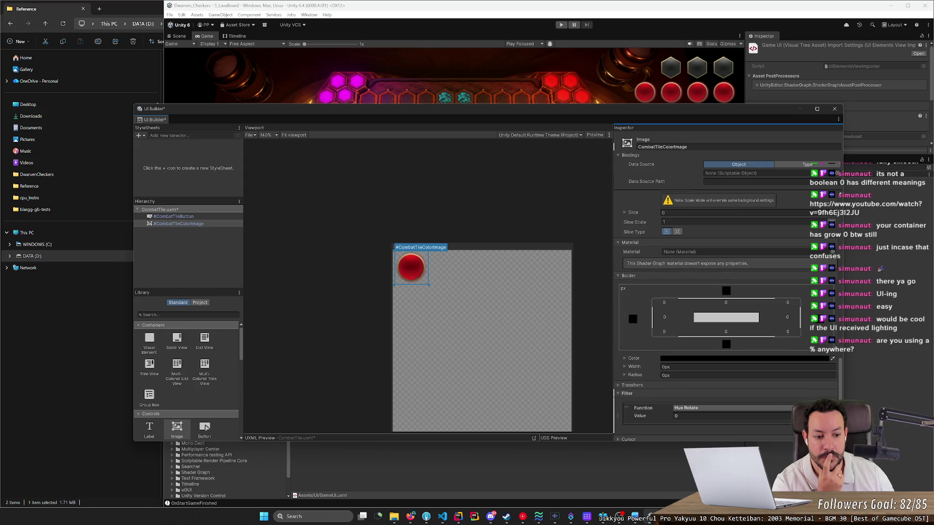
mouse_move(666, 418)
left_mouse_down()
mouse_move(771, 424)
mouse_move(725, 421)
left_mouse_up()
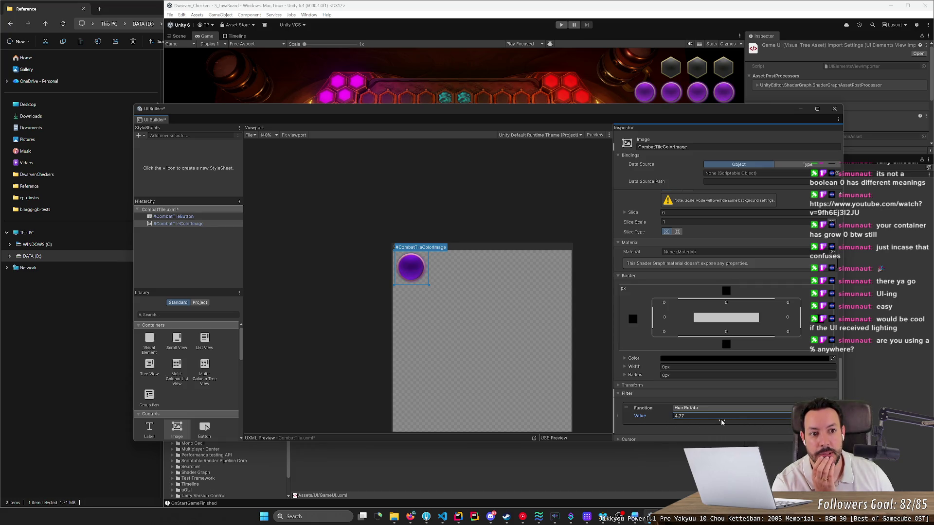
mouse_move(662, 115)
left_mouse_down()
mouse_move(622, 211)
mouse_move(624, 136)
left_mouse_up()
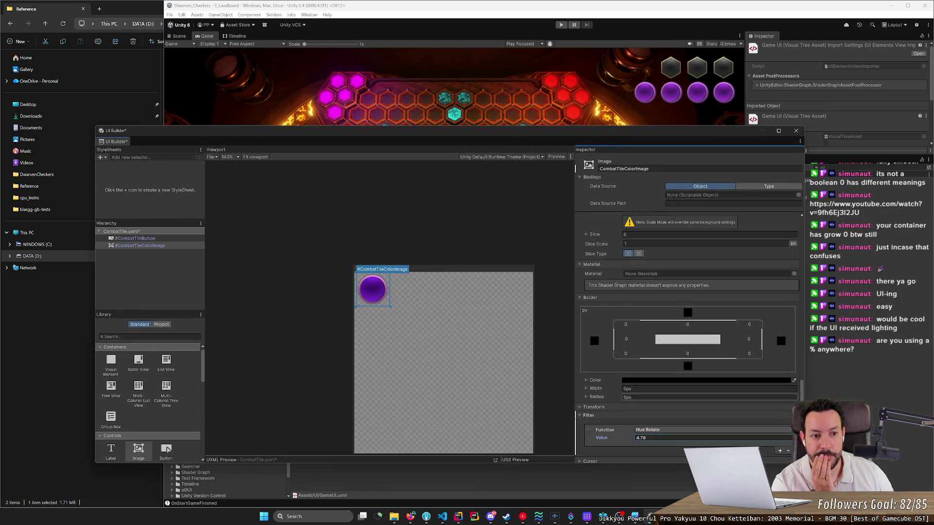
mouse_move(607, 442)
left_mouse_down()
mouse_move(924, 441)
mouse_move(701, 440)
left_mouse_up()
left_click(652, 431)
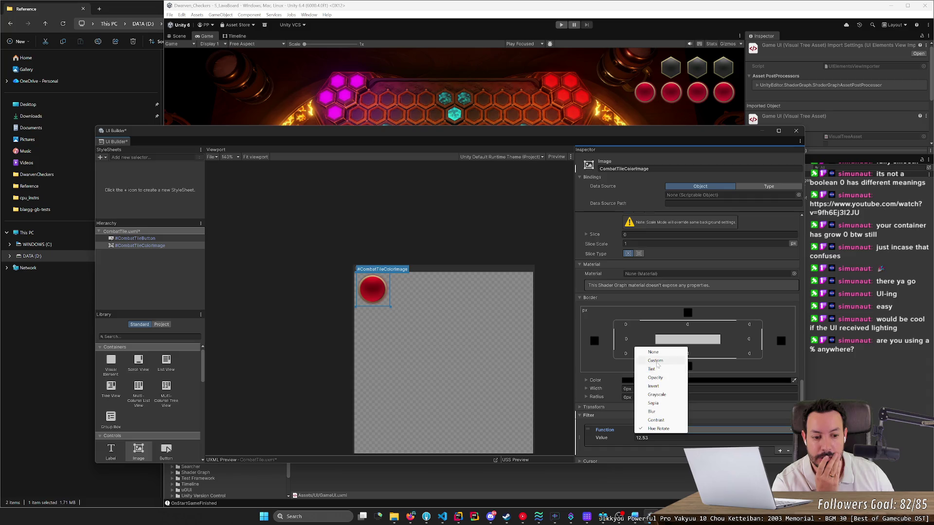
Switch the filter function to Tint with a black colour.
left_click(652, 369)
left_click(681, 437)
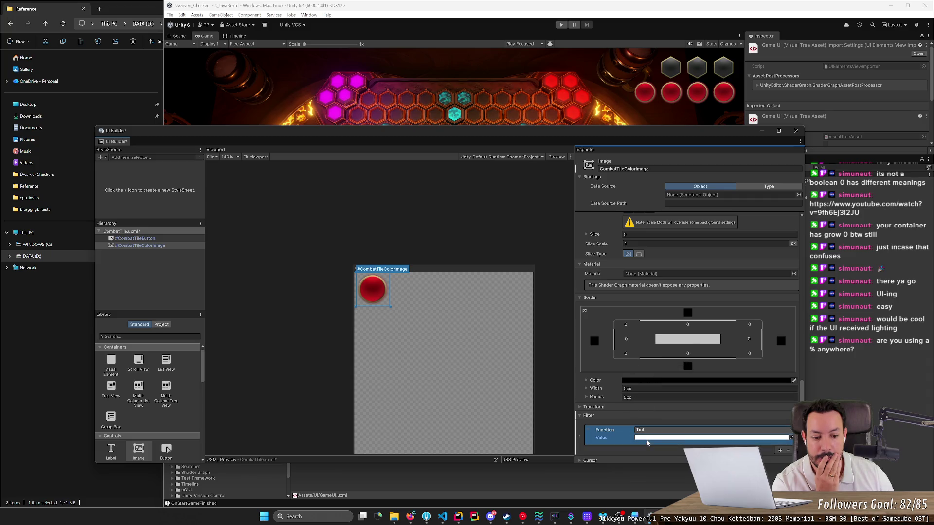
mouse_move(683, 336)
left_mouse_down()
mouse_move(674, 347)
mouse_move(718, 301)
mouse_move(615, 355)
left_mouse_up()
mouse_move(701, 316)
left_mouse_down()
mouse_move(788, 330)
mouse_move(730, 314)
mouse_move(716, 385)
mouse_move(751, 287)
mouse_move(653, 269)
mouse_move(574, 240)
left_mouse_up()
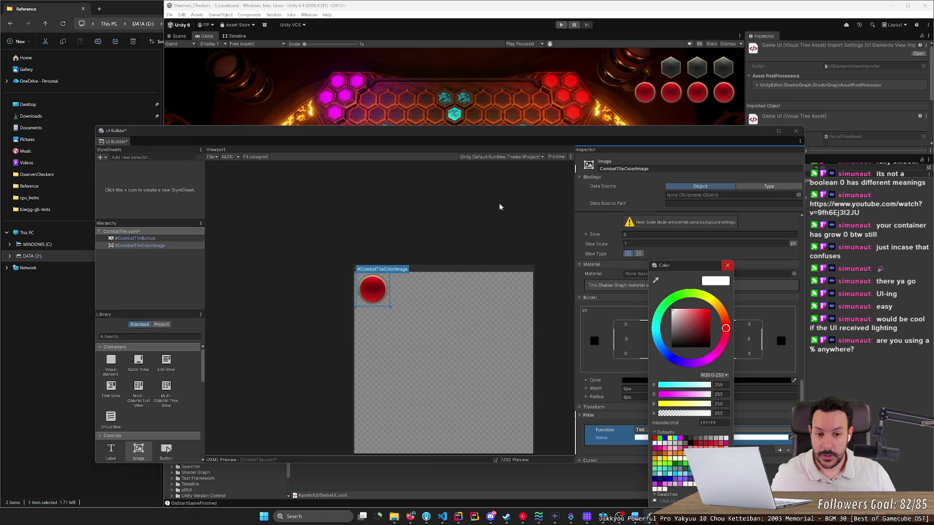
left_click(624, 415)
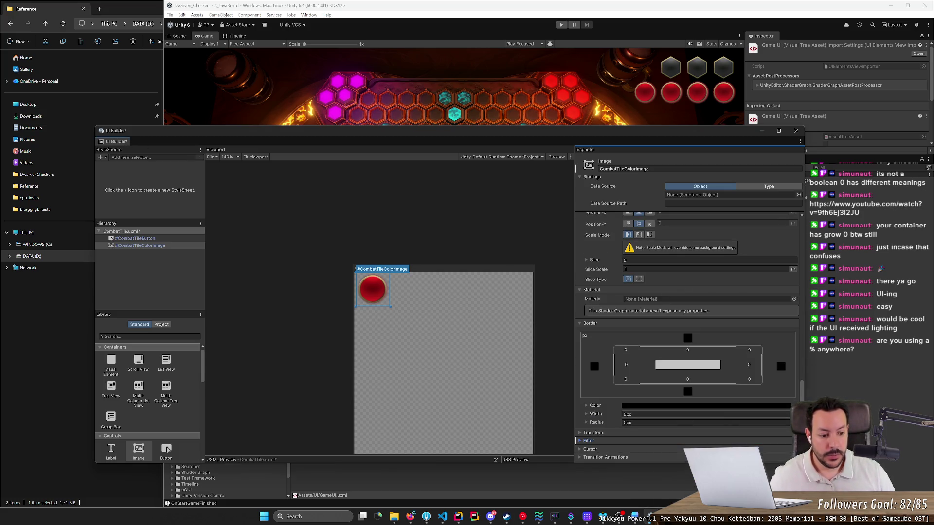
Remove the filter and open the Background Image texture chooser.
left_click(624, 441)
scroll(705, 428, "down", 4)
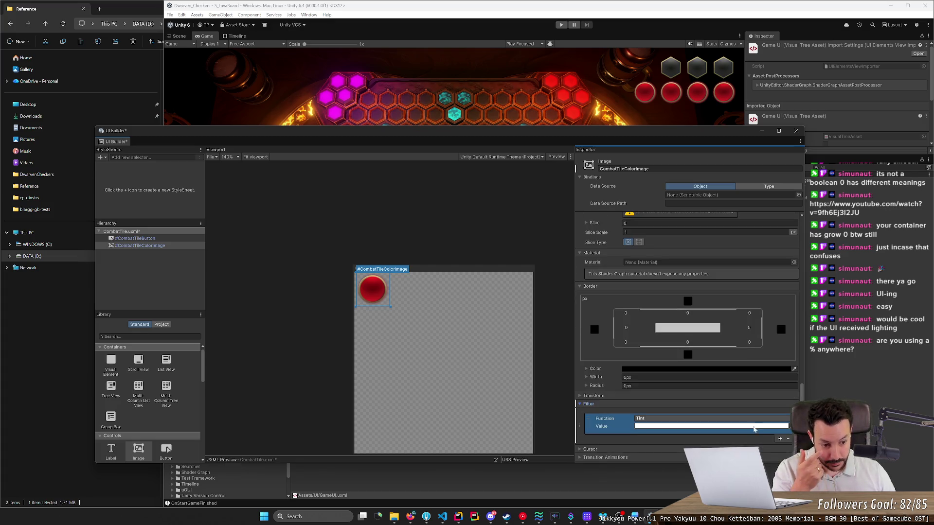
left_click(788, 438)
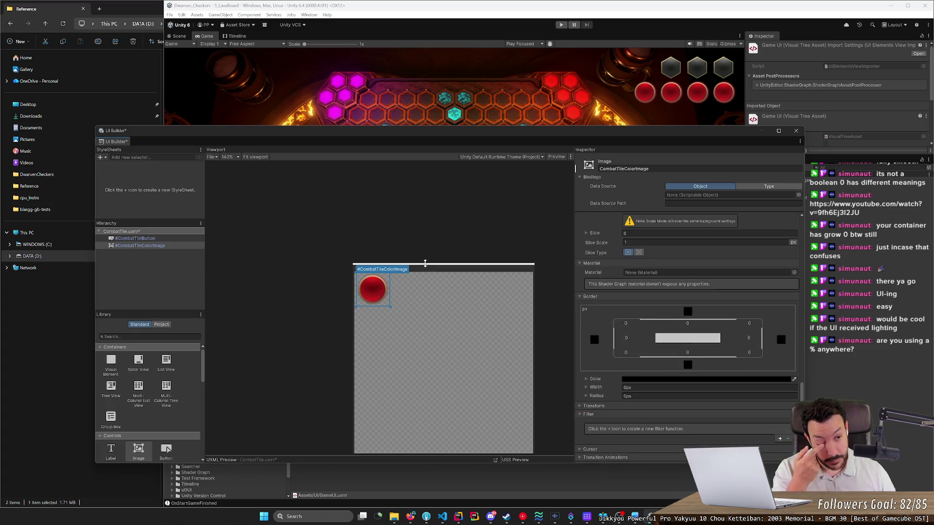
left_click(144, 247)
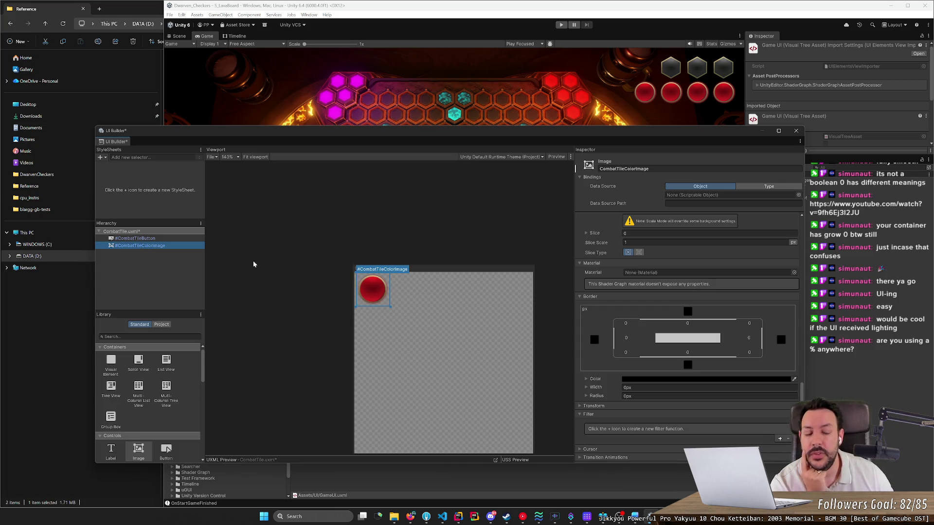
scroll(707, 260, "up", 5)
scroll(767, 282, "up", 3)
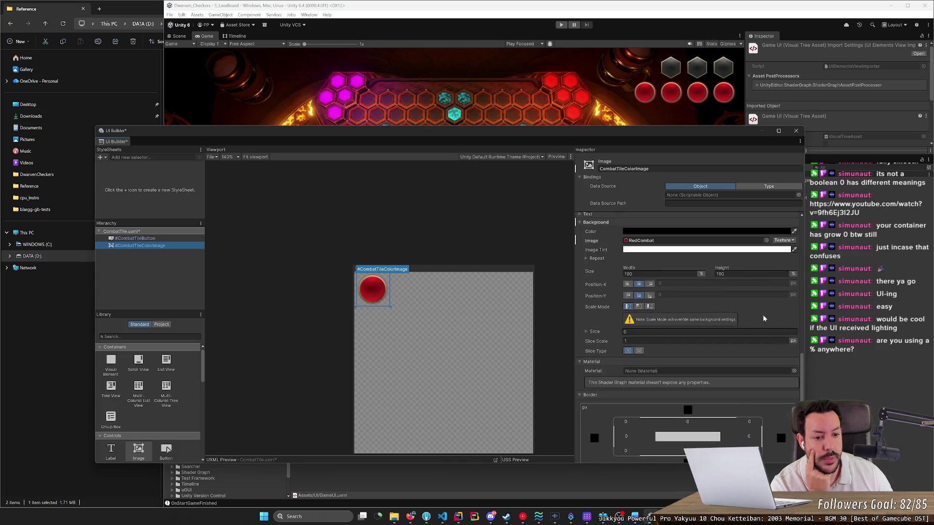
left_click(767, 282)
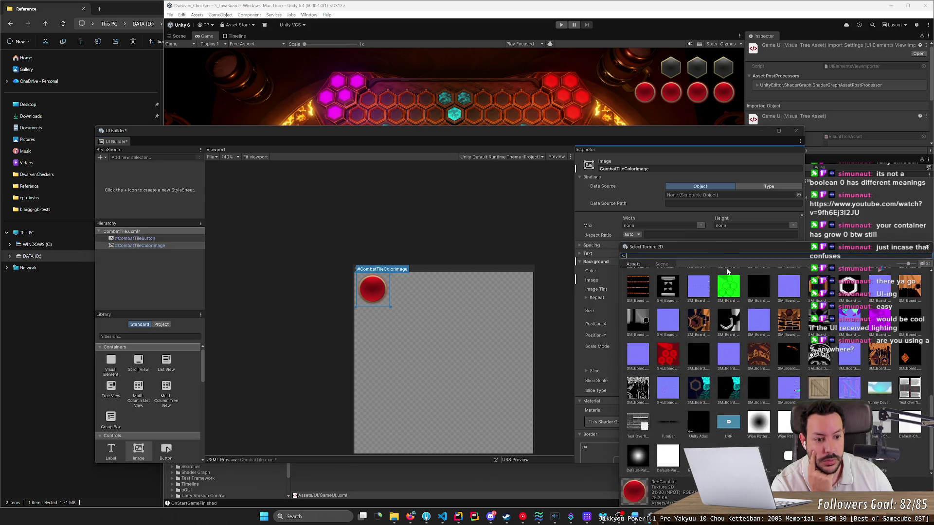
Search textures for 'Com' and try BlueCombat, GreenCombat, RedCombat and PurpleCombat.
left_click_drag(713, 249, 503, 182)
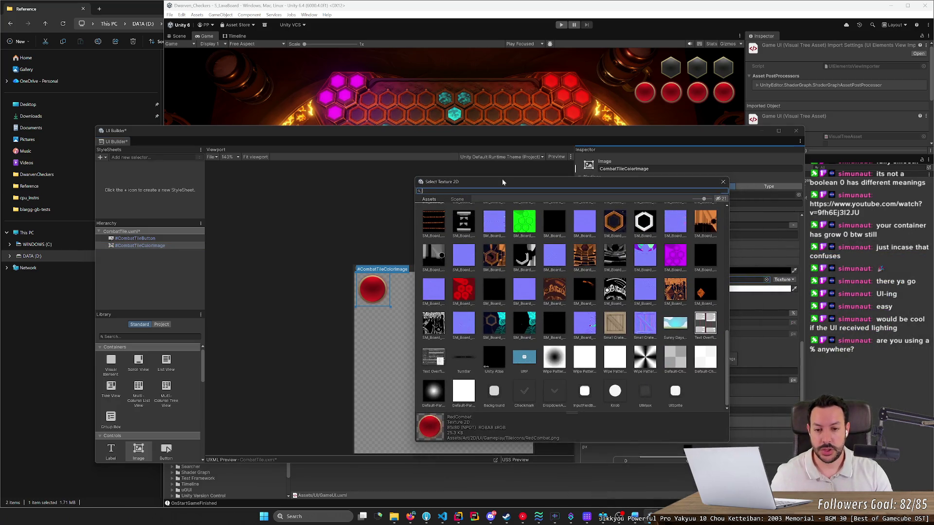
type("Com")
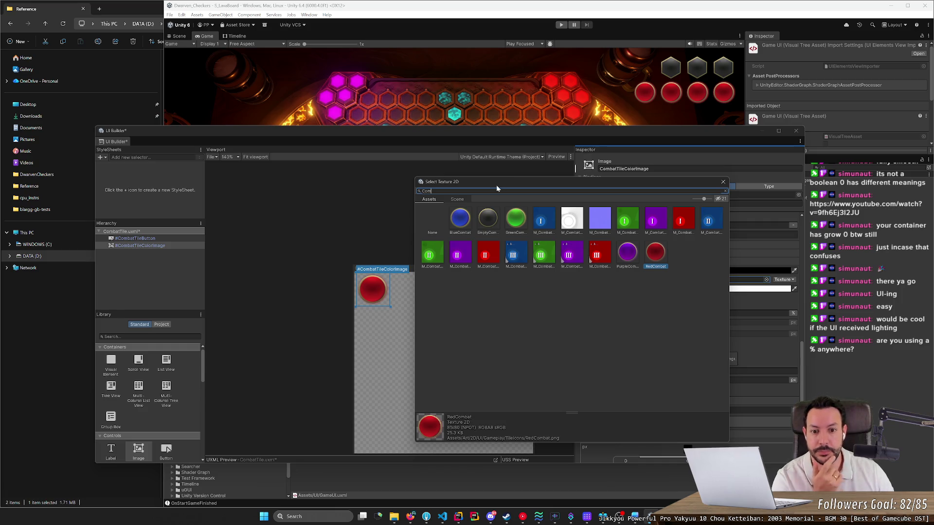
left_click_drag(481, 182, 300, 158)
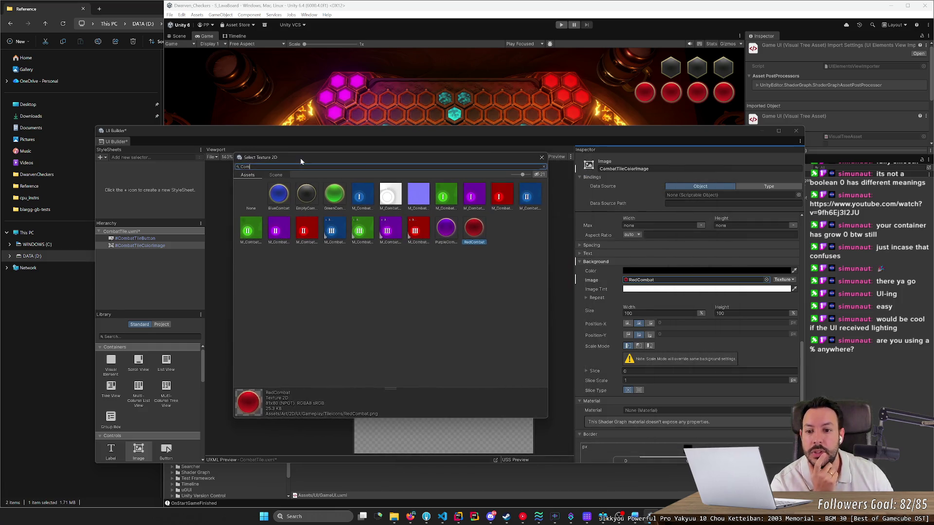
left_click(282, 201)
left_click(329, 197)
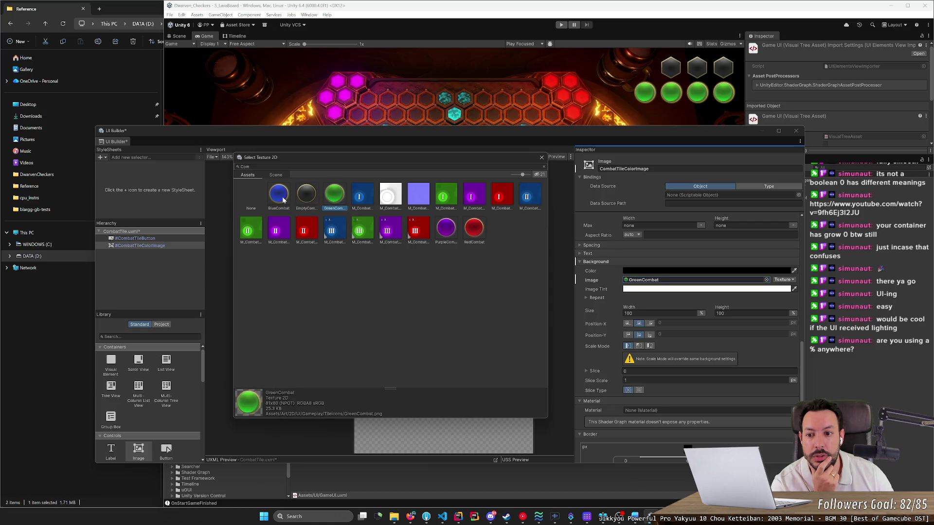
left_click(285, 199)
left_click(328, 197)
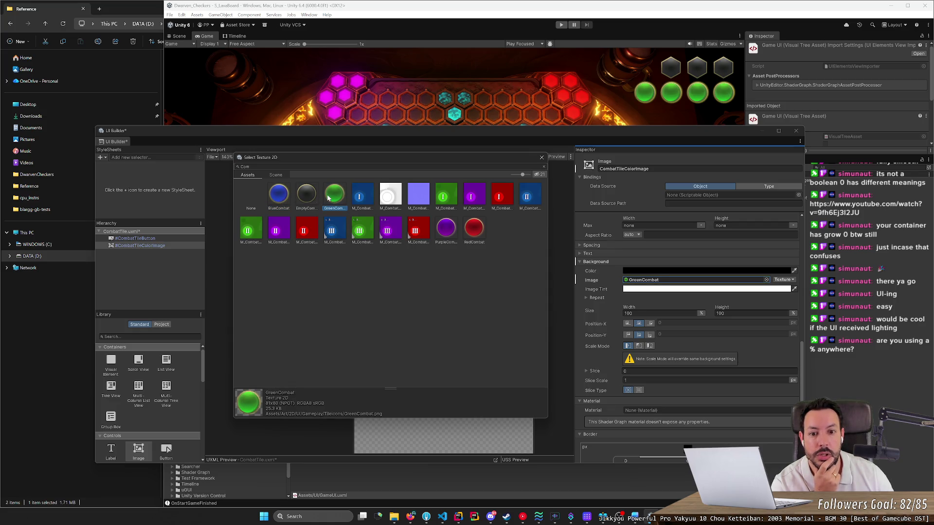
left_click(474, 229)
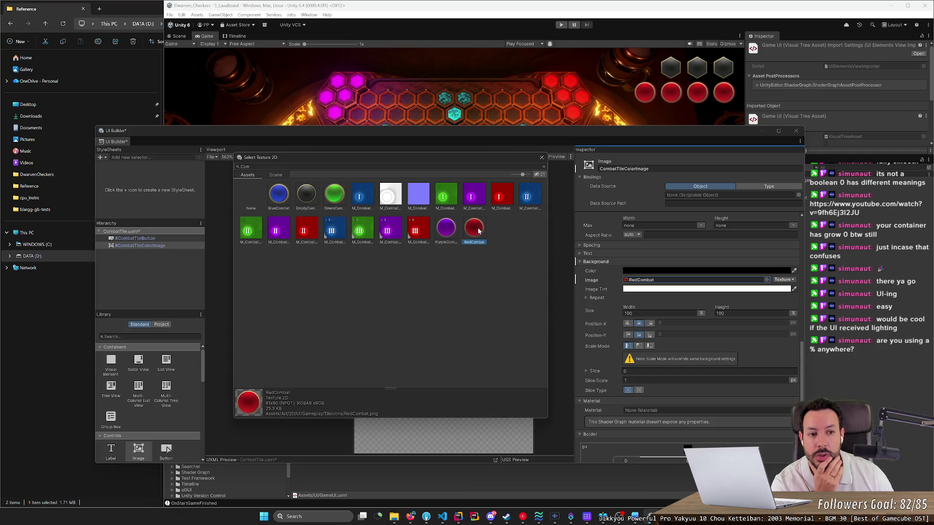
left_click(444, 234)
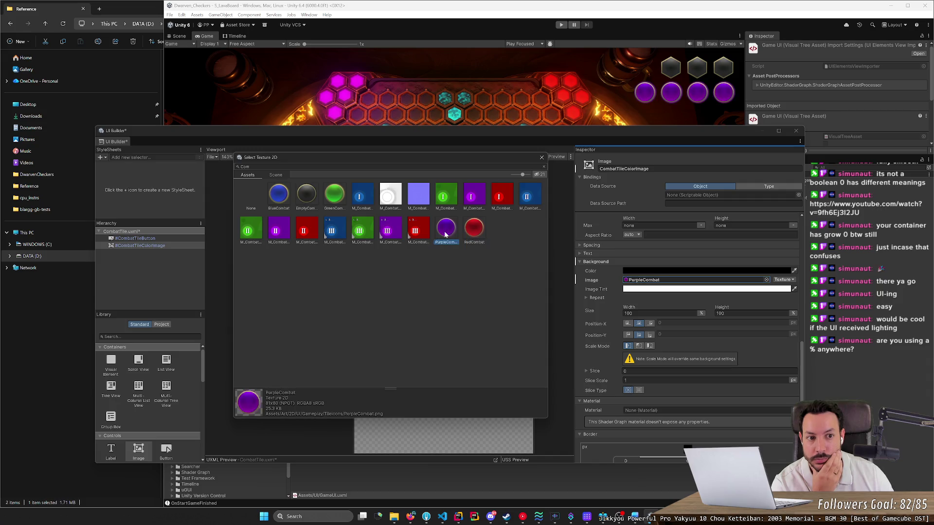
Settle on the EmptyCommand texture as the background image.
left_click(335, 195)
left_click(304, 195)
left_click(288, 200)
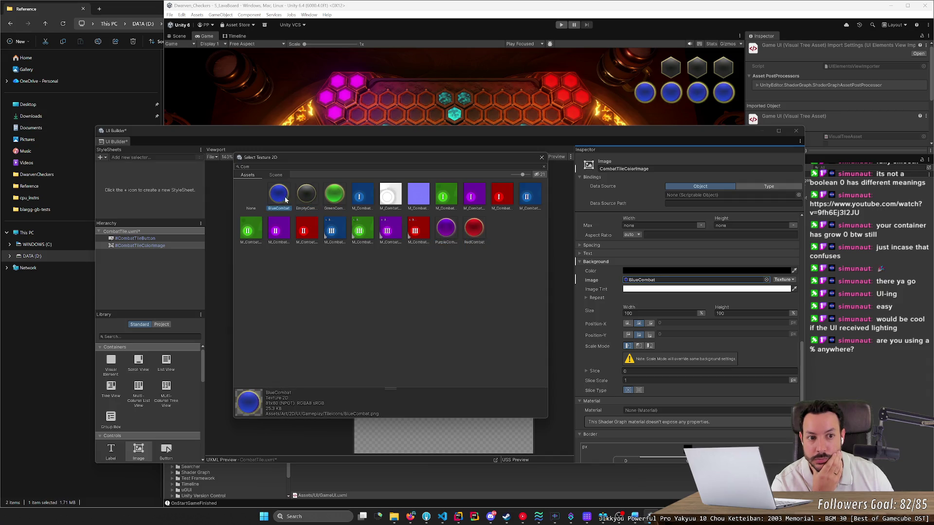
left_click(298, 200)
left_click(325, 197)
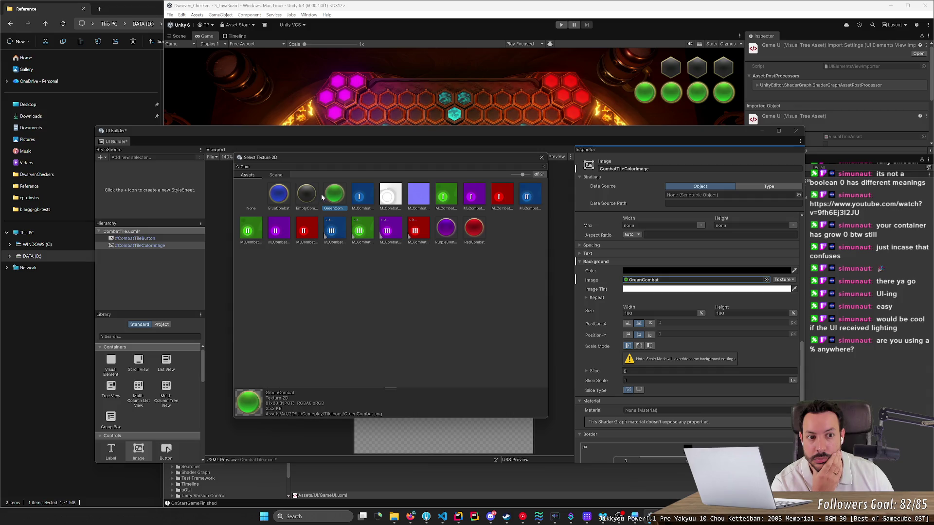
left_click(307, 197)
left_click(284, 197)
left_click(298, 197)
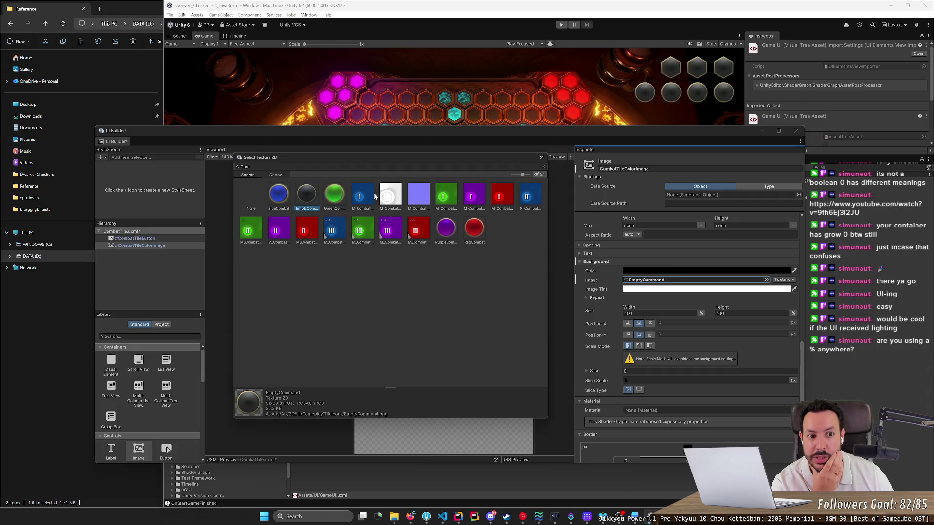
scroll(661, 98, "up", 2)
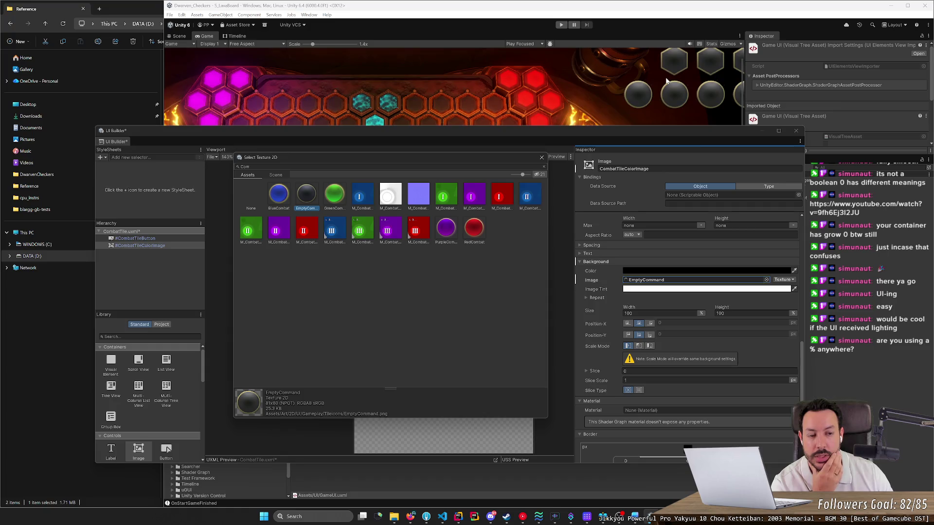
scroll(667, 81, "up", 5)
scroll(664, 78, "up", 2)
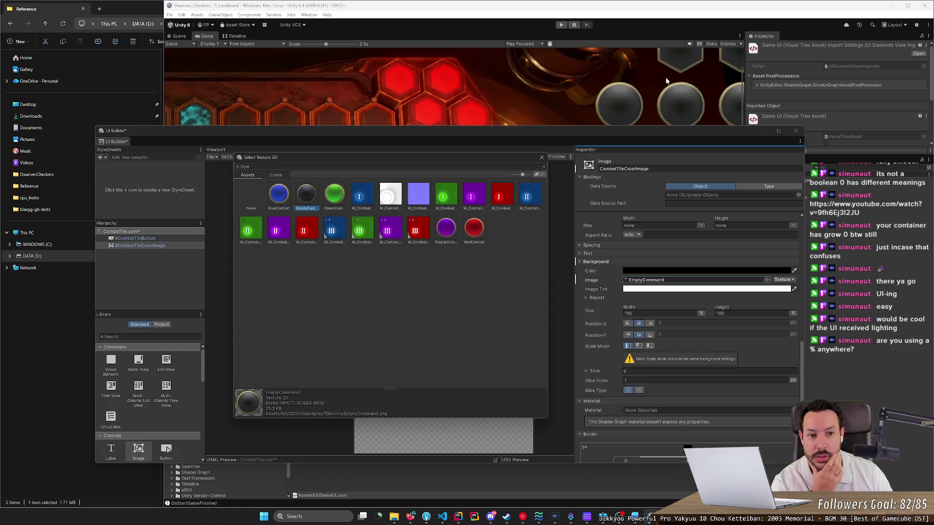
left_click(661, 75)
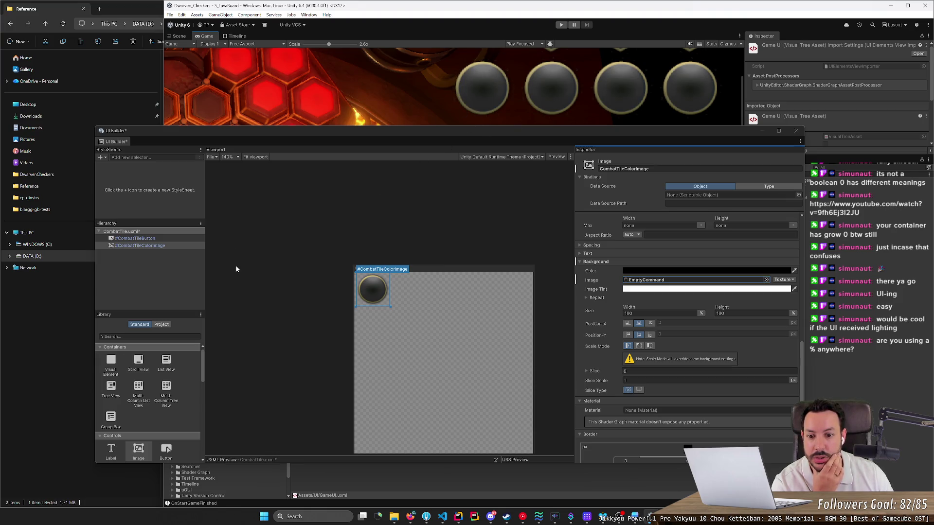
Select CombatTileColorImage in the Hierarchy, leaving its name unchanged.
left_click(152, 245)
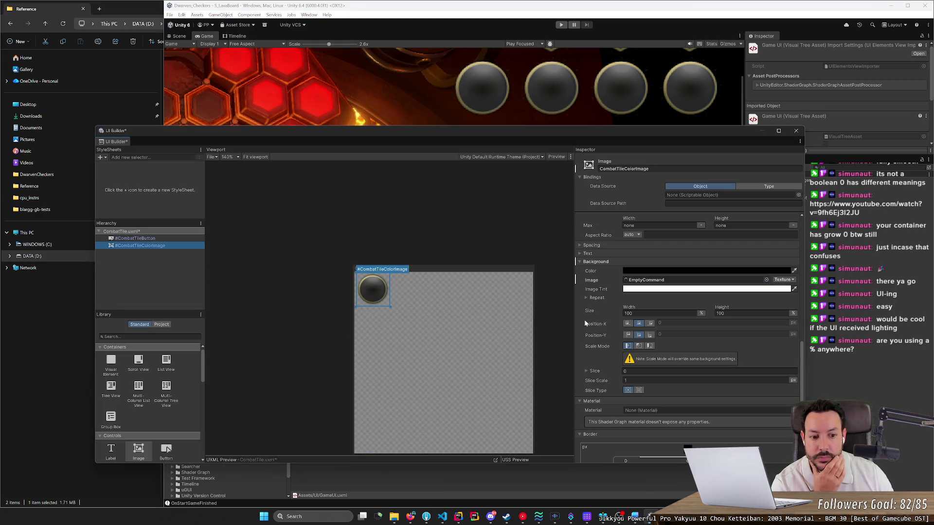
double_click(153, 244)
left_click(152, 245)
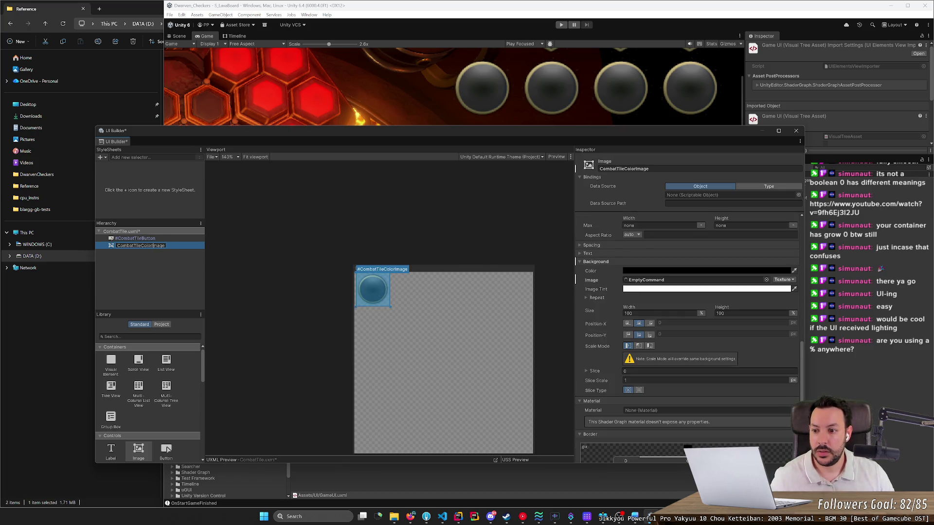
left_click(177, 261)
left_click(176, 246)
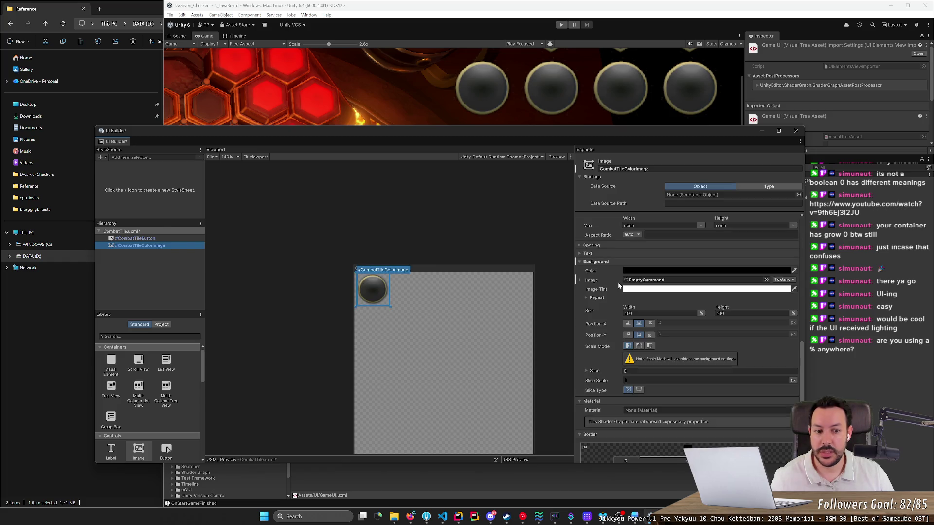
Compare the RedCombat and PurpleCombat textures on the combat tiles.
left_click(766, 280)
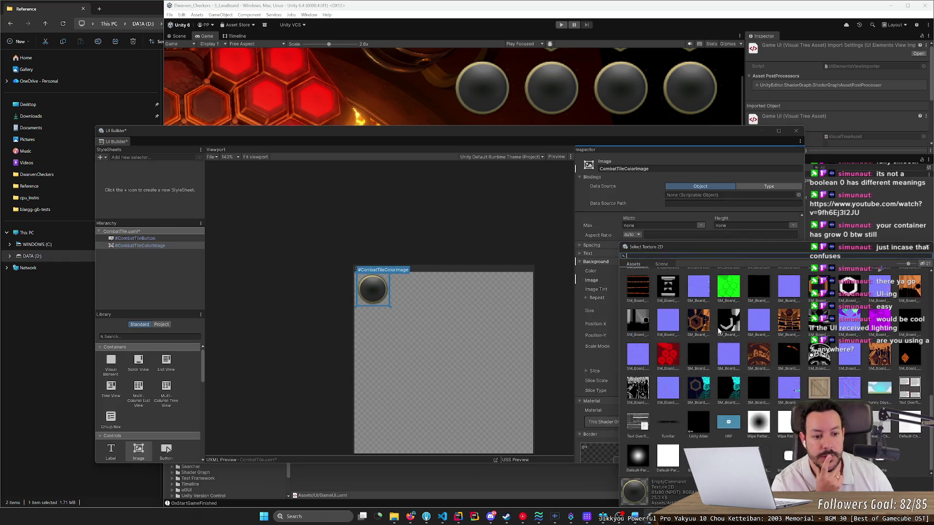
scroll(719, 331, "up", 3)
left_click(729, 313)
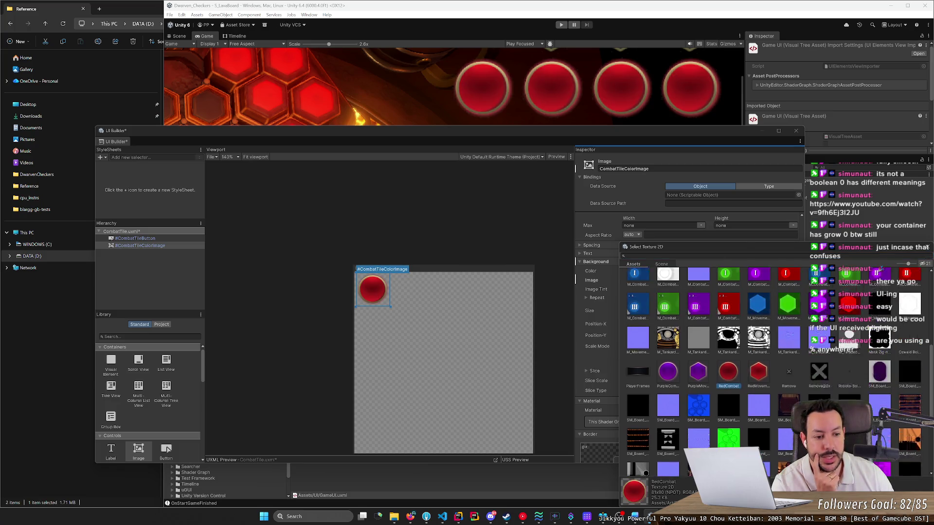
scroll(751, 329, "up", 3)
left_click(670, 399)
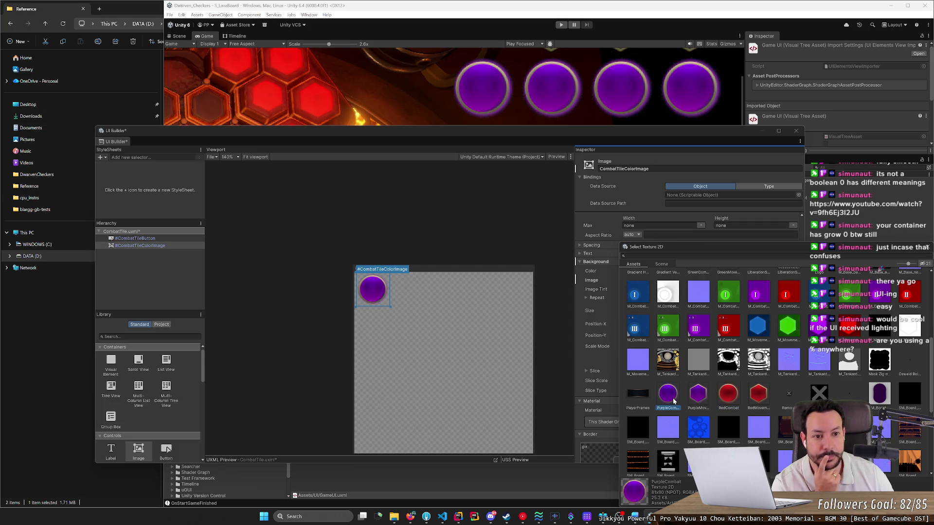
left_click(724, 398)
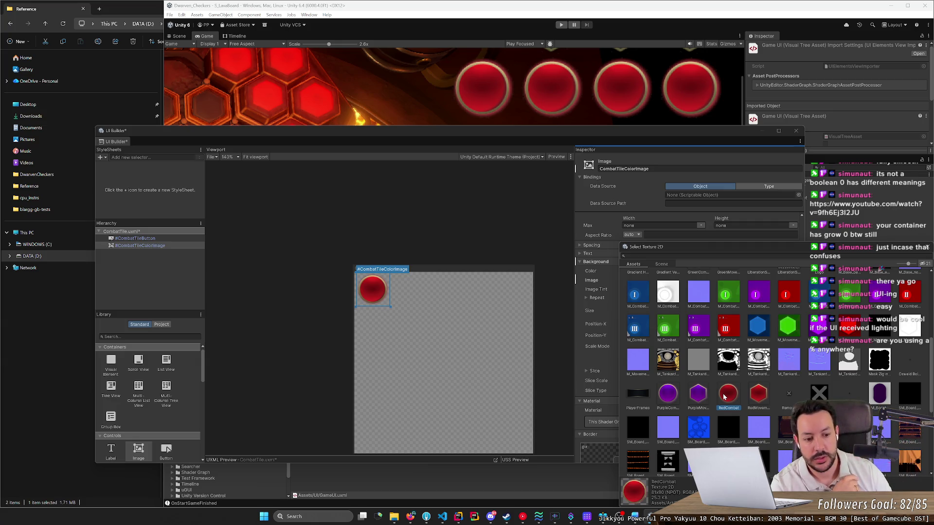
left_click(669, 398)
left_click(723, 397)
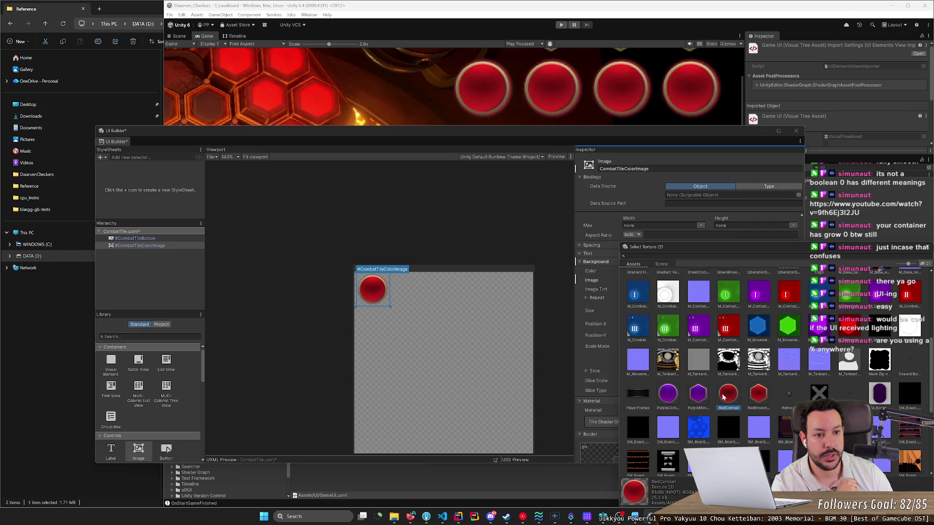
left_click(668, 396)
left_click(728, 398)
left_click(668, 396)
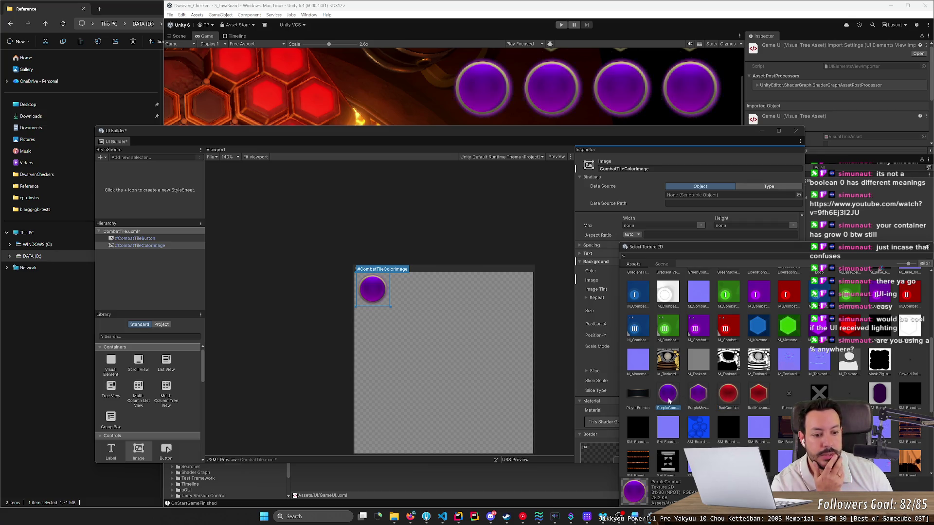
left_click(728, 398)
left_click(667, 397)
left_click(728, 398)
left_click(667, 397)
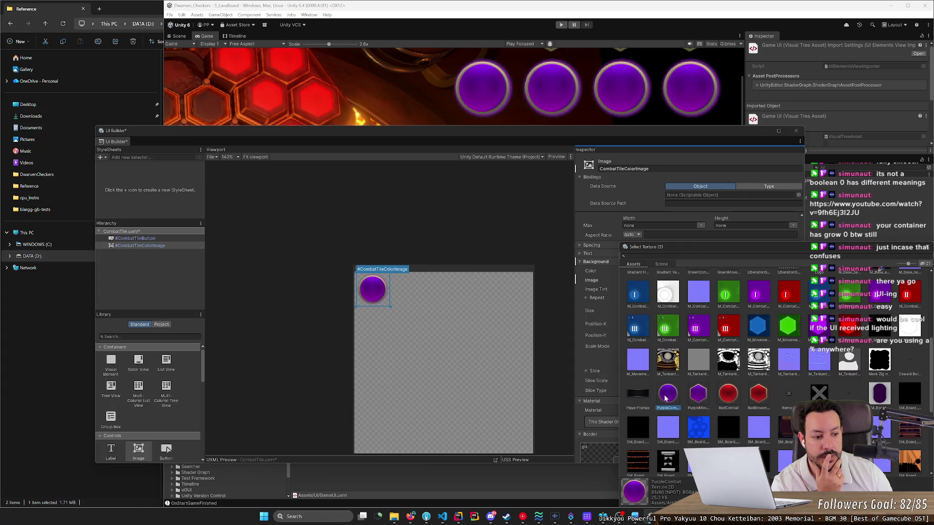
Set the background image to None and save the CombatTile template.
left_click_drag(928, 400, 923, 285)
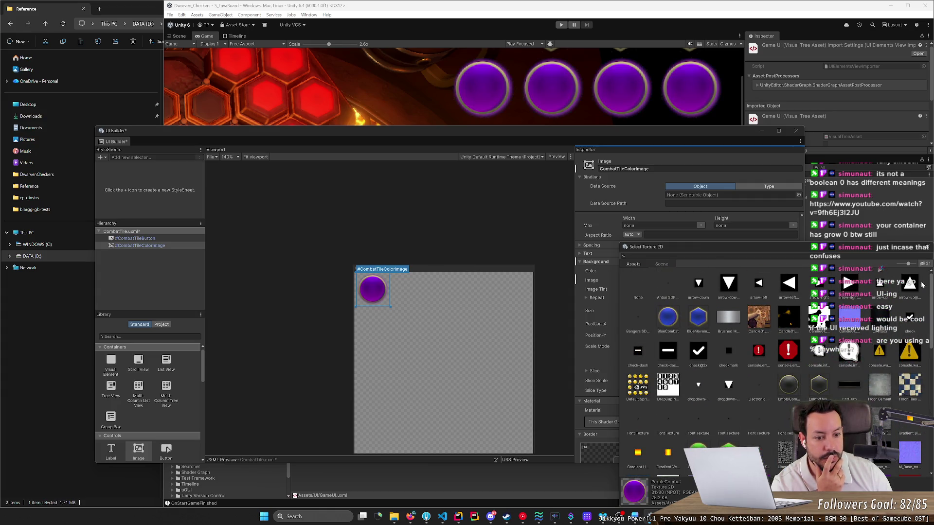
left_click(633, 290)
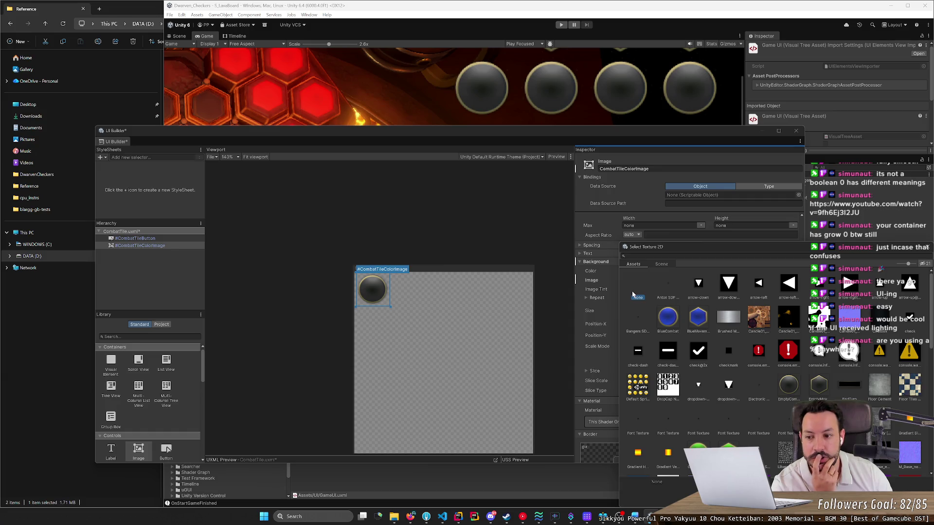
double_click(632, 291)
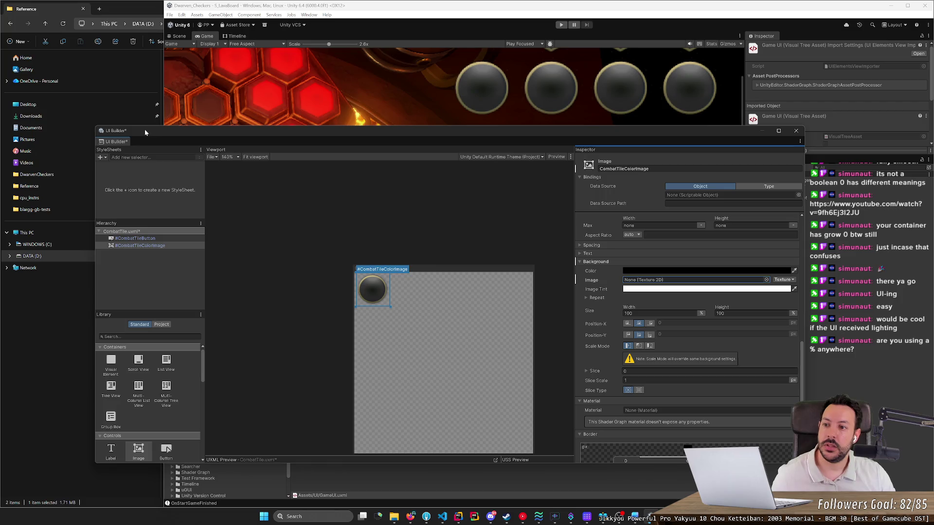
key("ctrl+s")
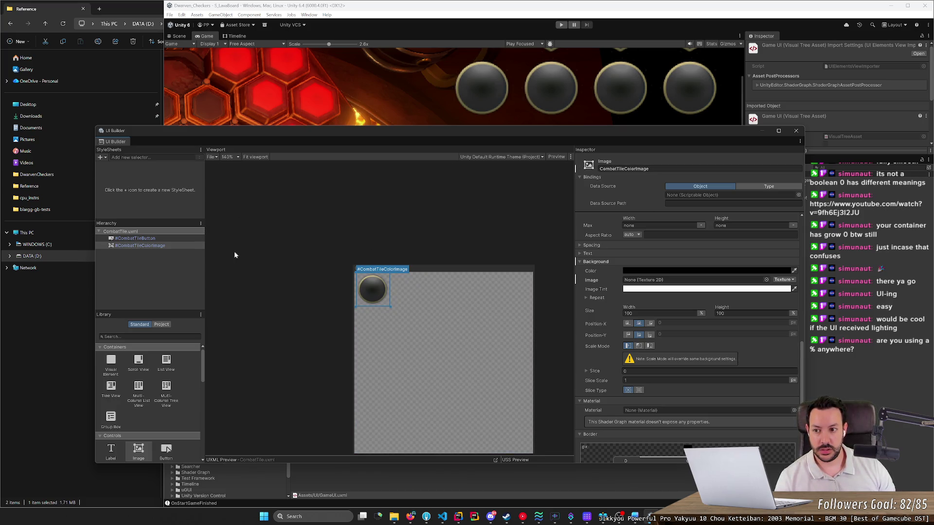
Select #CombatTileColorImage in the Hierarchy and review its context actions without changing anything.
left_click(146, 246)
right_click(146, 246)
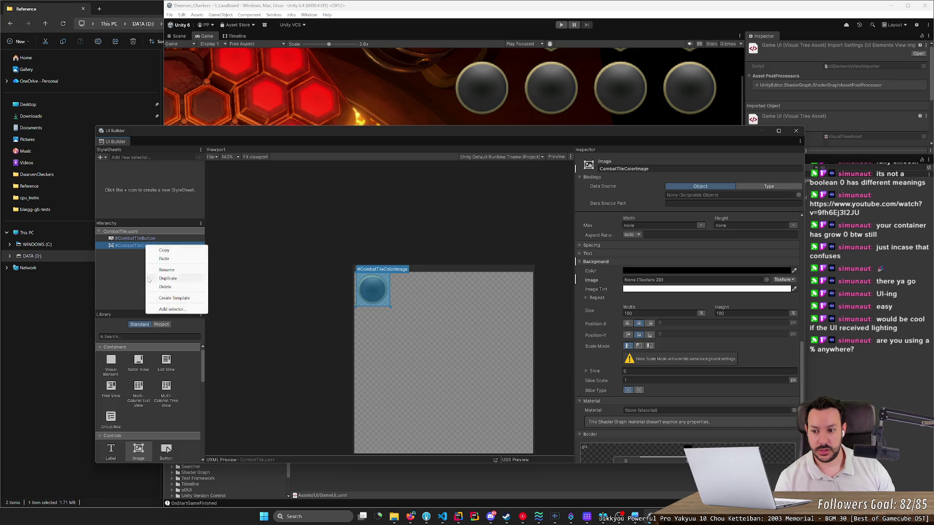
left_click(132, 289)
left_click(137, 246)
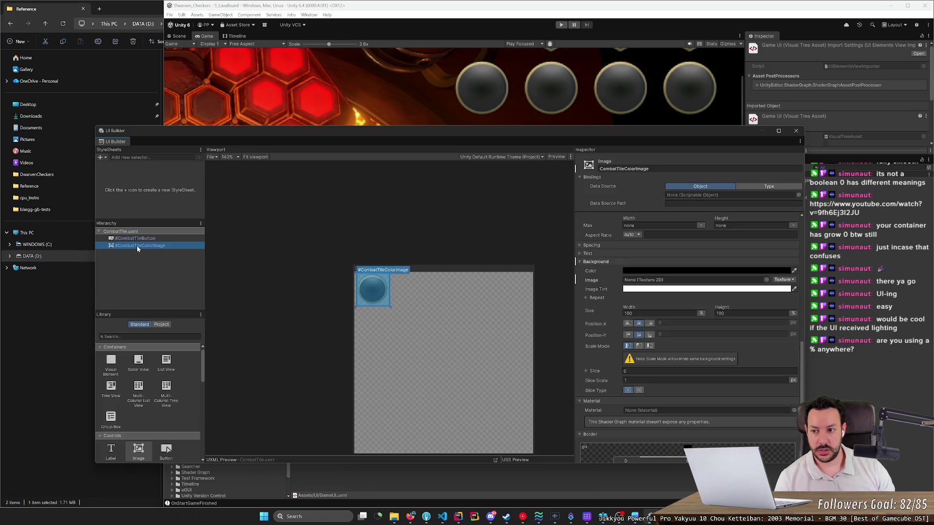
Look through the StyleSheets add options, then close the UI Builder window.
left_click(101, 158)
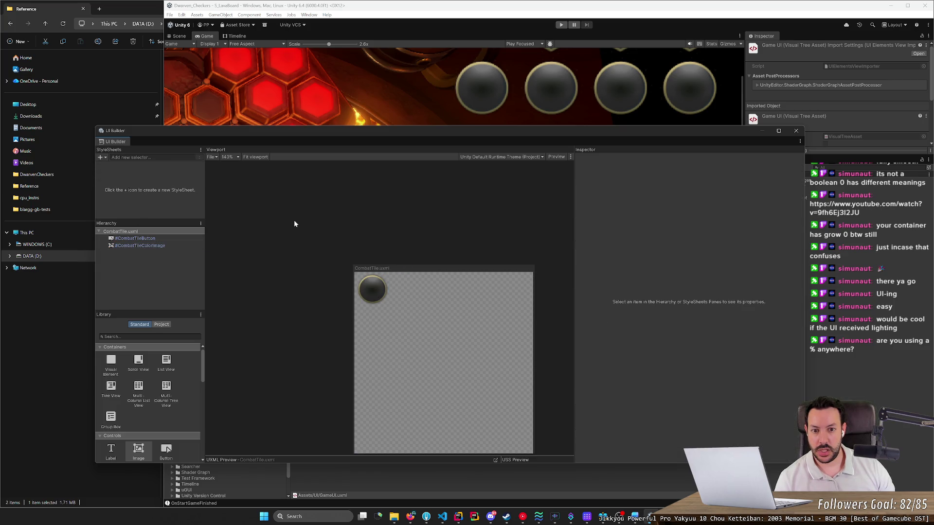
scroll(295, 220, "down", 2)
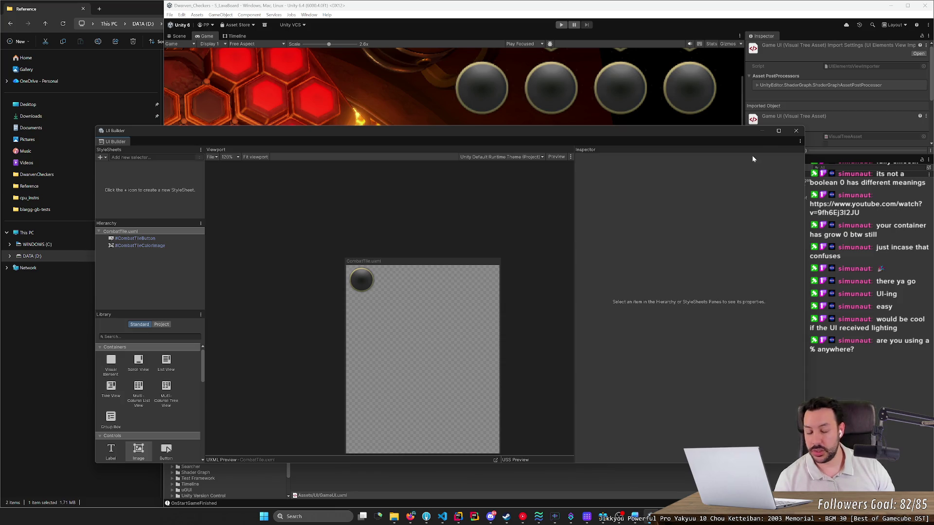
left_click(794, 131)
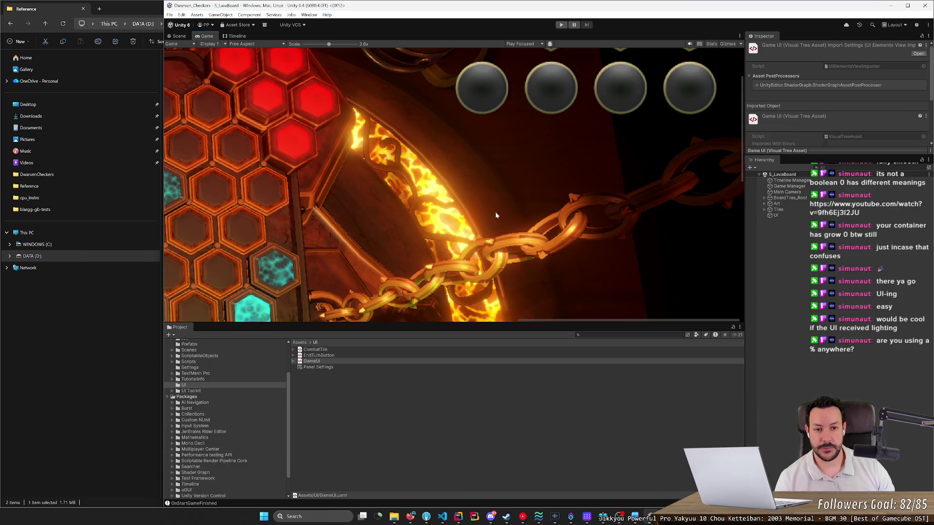
Maximize the Unity Editor, zoom the Game view, and inspect the UI object's components.
scroll(485, 179, "down", 1)
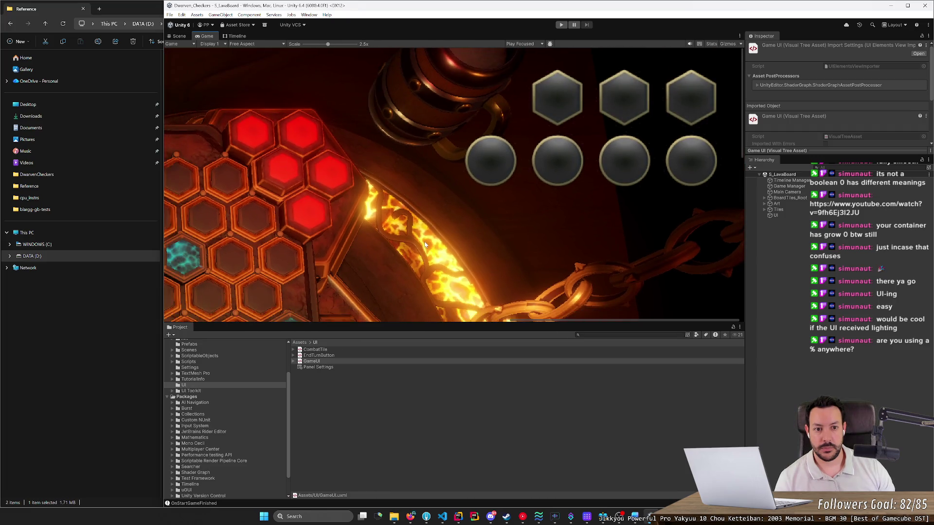
scroll(425, 244, "down", 5)
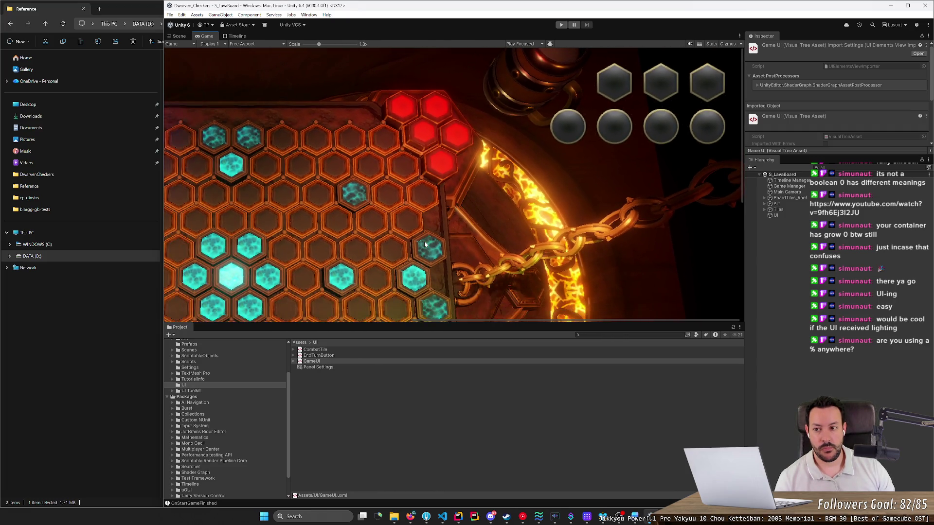
scroll(378, 248, "down", 2)
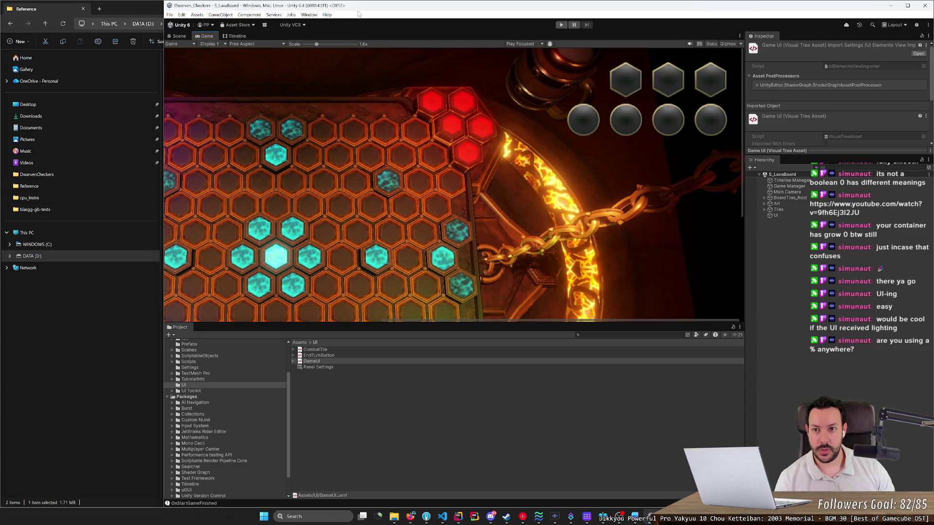
left_click_drag(358, 14, 550, 1)
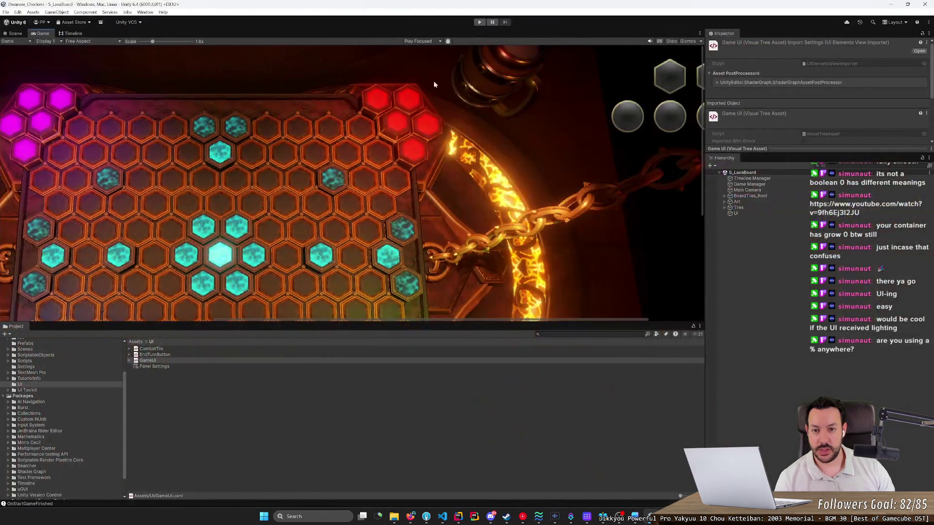
scroll(384, 191, "up", 3)
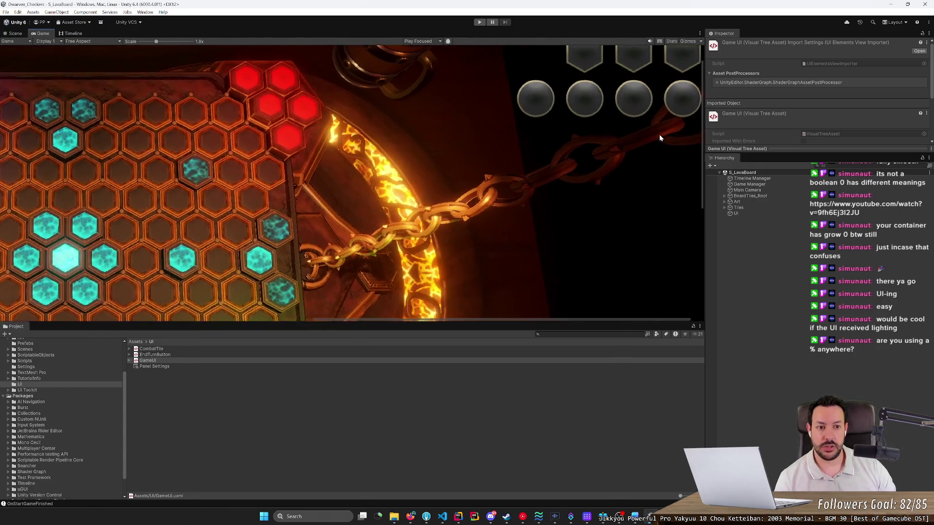
scroll(627, 149, "up", 1)
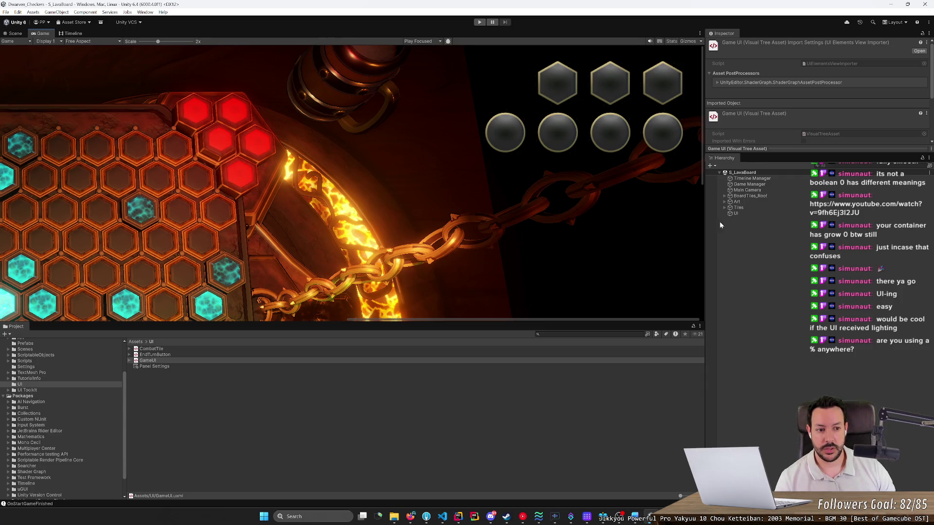
left_click(737, 215)
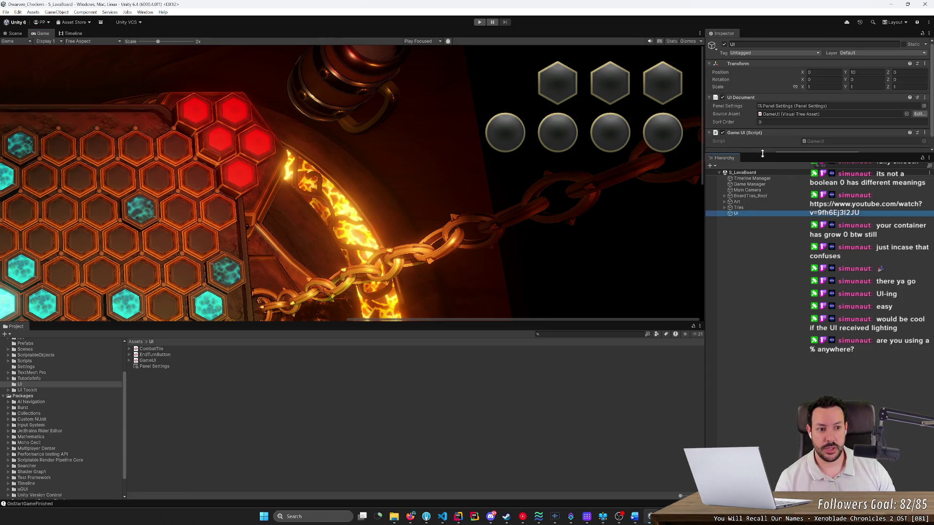
left_click_drag(762, 152, 762, 248)
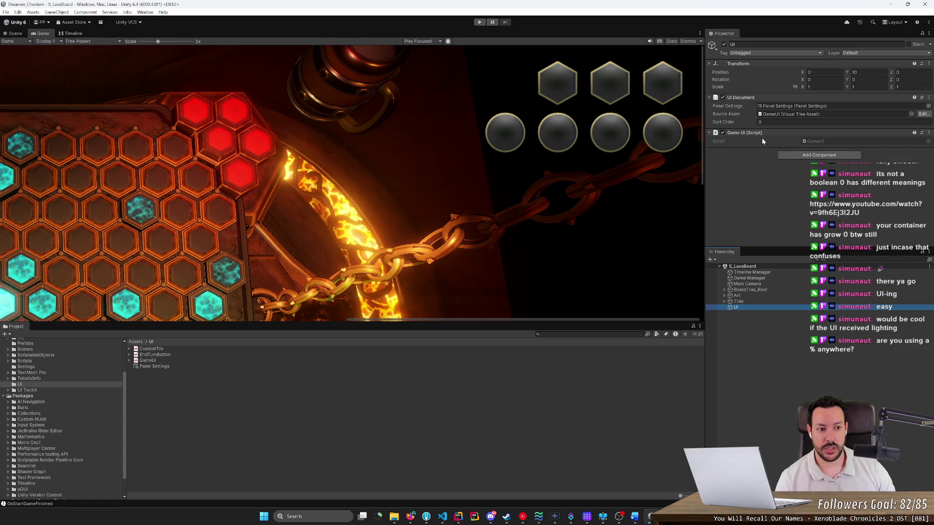
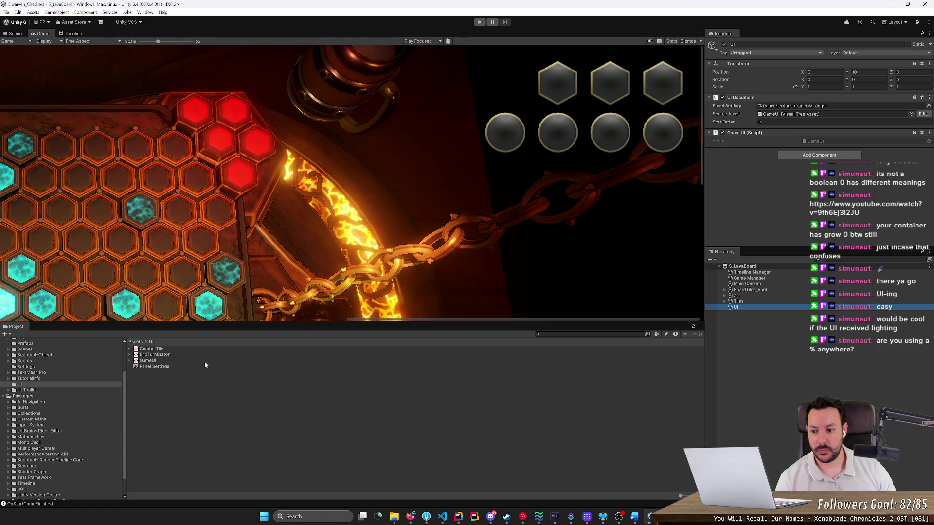
Open CombatTile.uxml briefly, then open GameUI.uxml in UI Builder and select a hex movement tile.
left_click(160, 350)
double_click(160, 350)
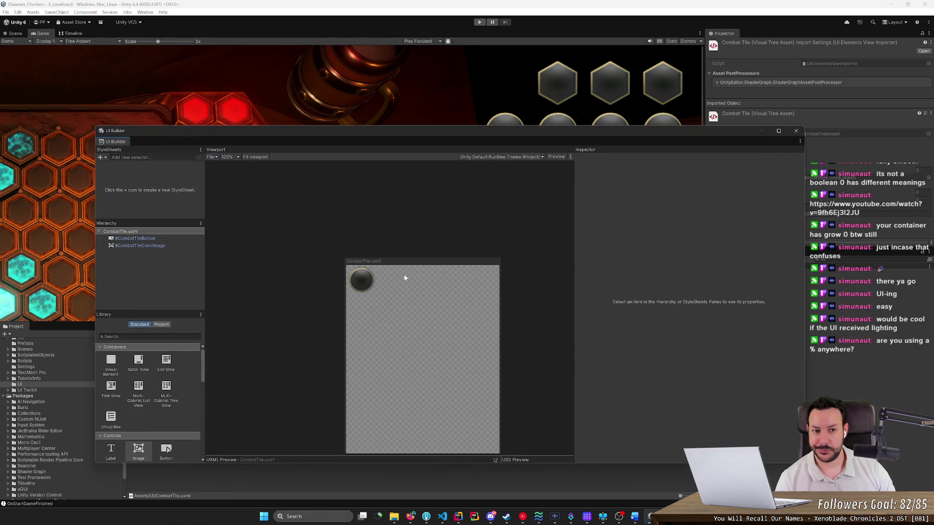
left_click(796, 130)
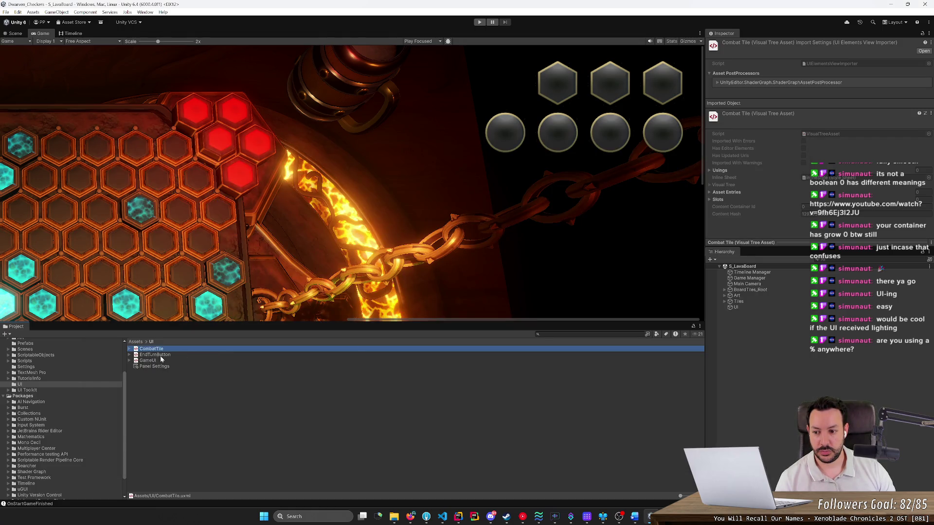
double_click(153, 361)
left_click(332, 227)
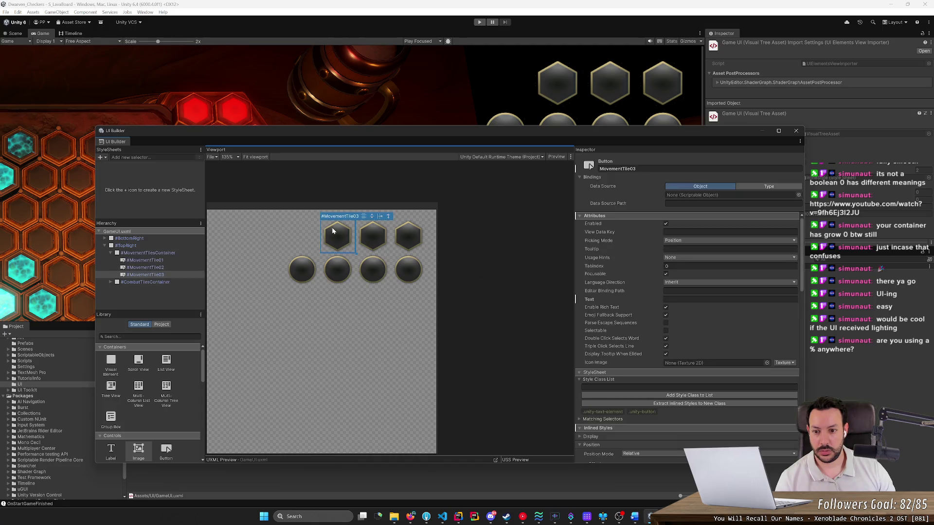
Turn the first movement tile into a template saved as MovementTile.uxml in Assets/UI.
right_click(159, 261)
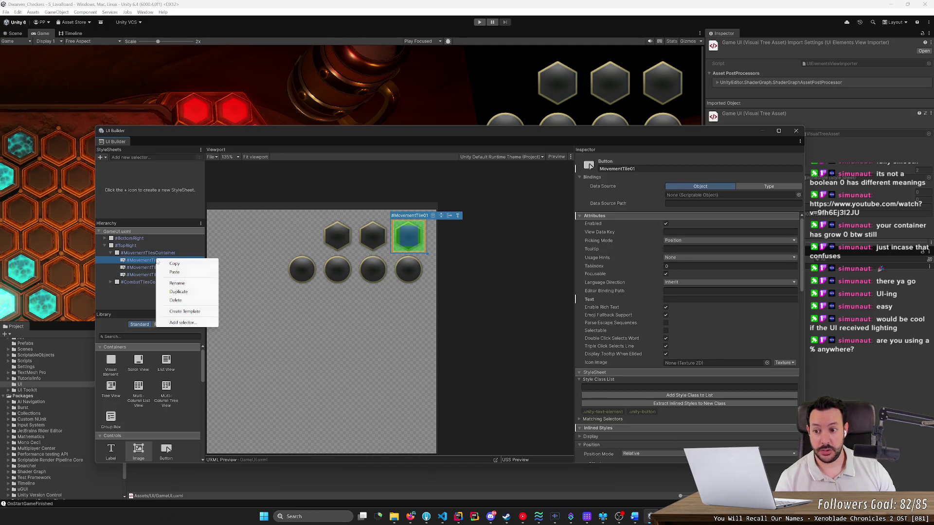
left_click(185, 311)
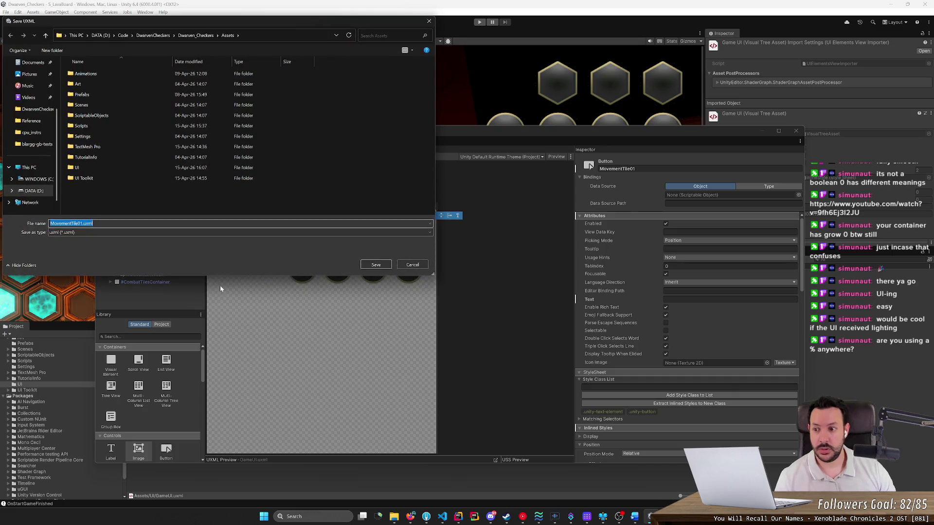
double_click(135, 169)
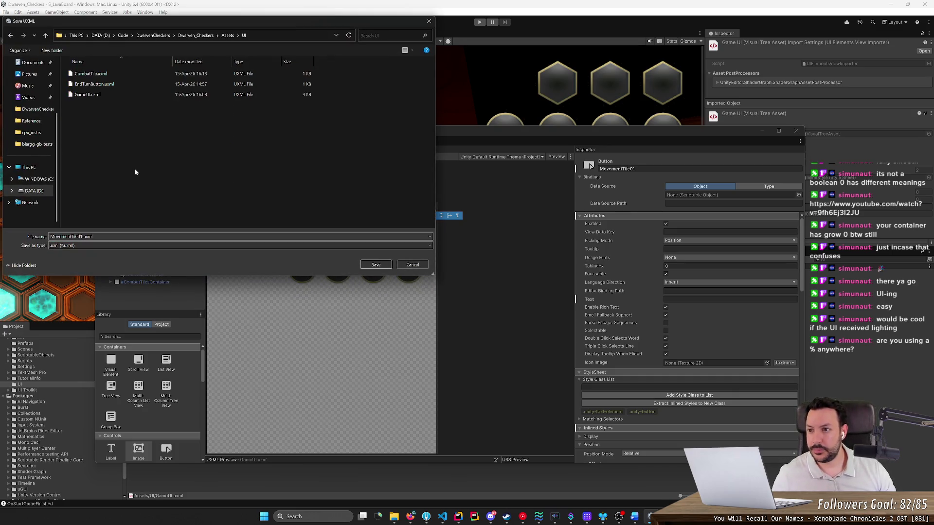
left_click(79, 237)
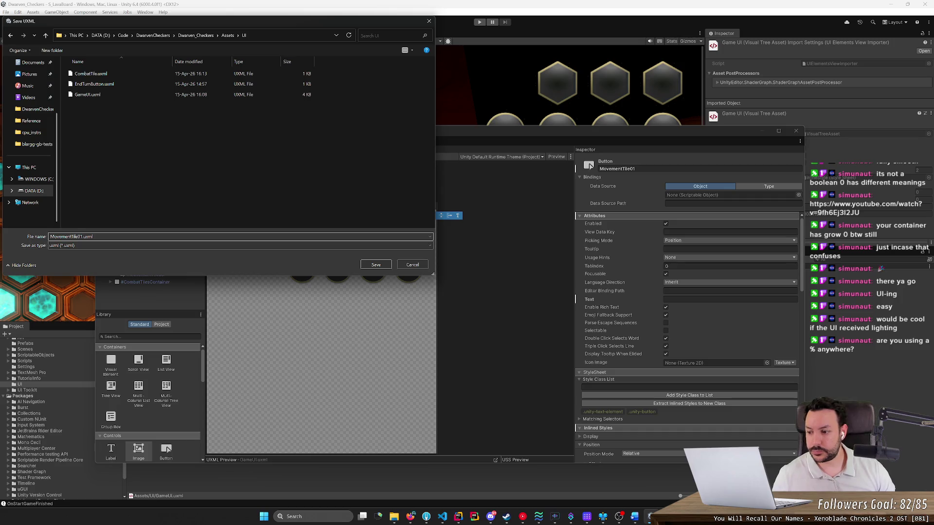
key("Delete")
key("Delete")
key("Return")
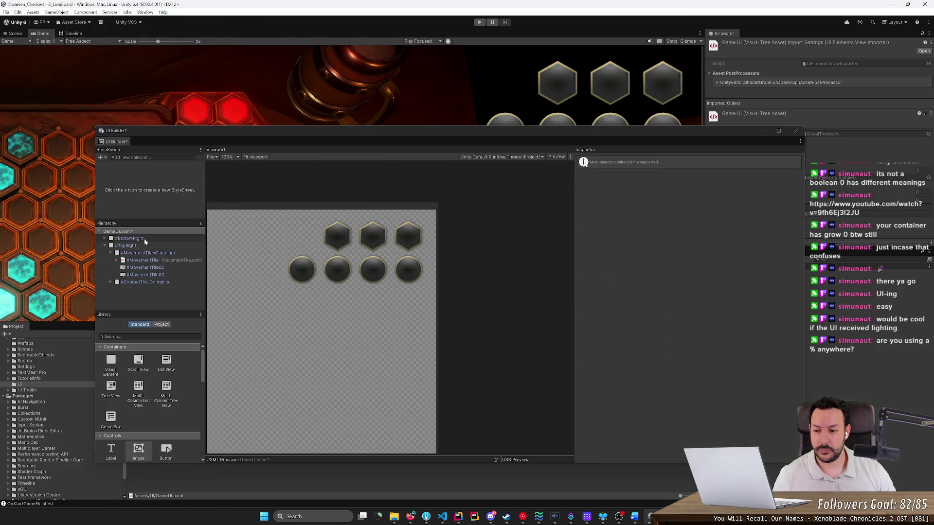
Delete MovementTile02 and 03 and duplicate the template instance twice for three tiles.
left_click(148, 267)
key("Delete")
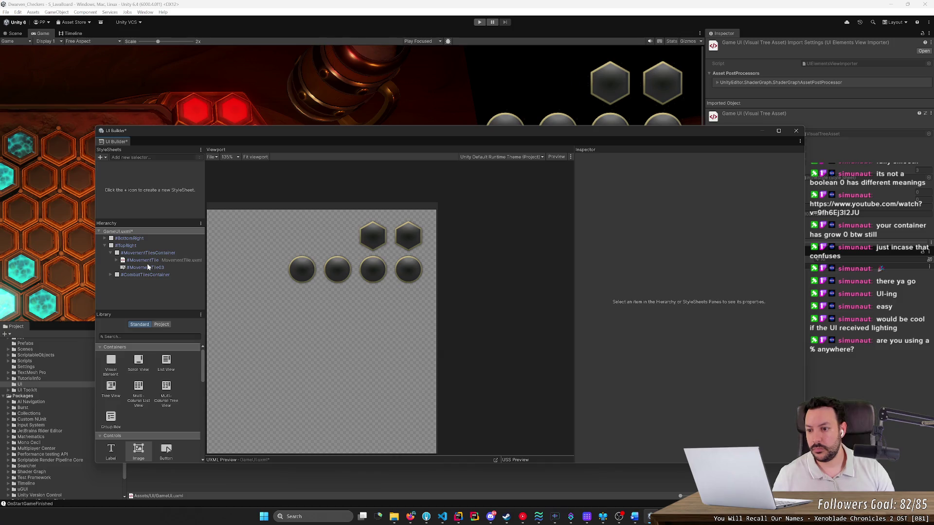
left_click(148, 267)
key("Delete")
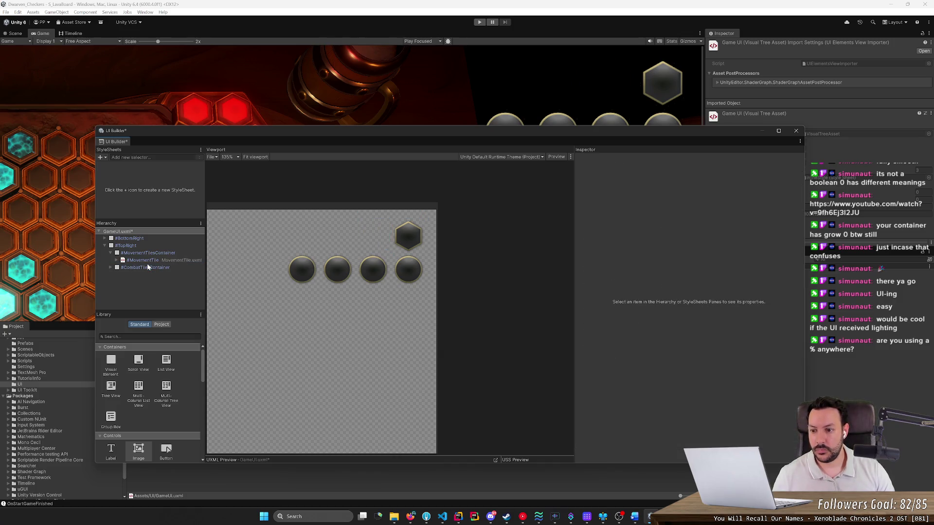
left_click(160, 260)
key("ctrl+d")
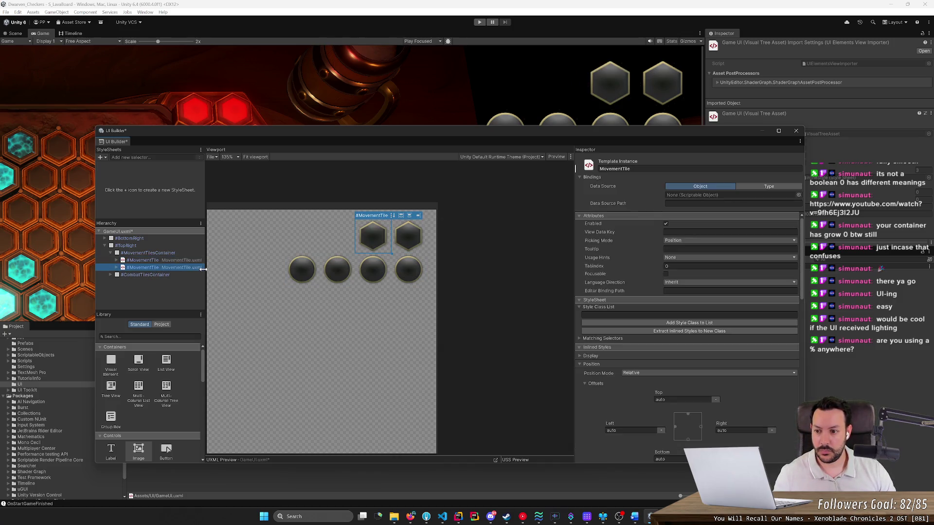
key("ctrl+d")
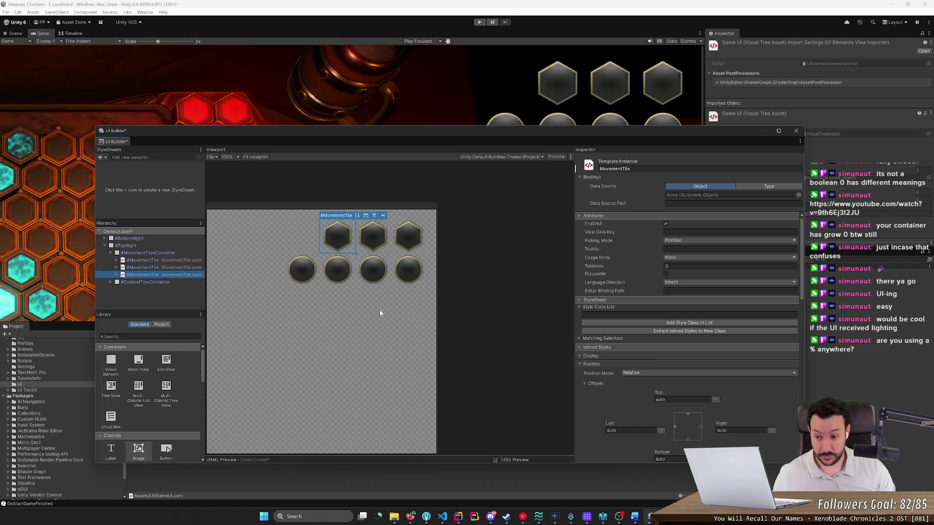
left_click(164, 253)
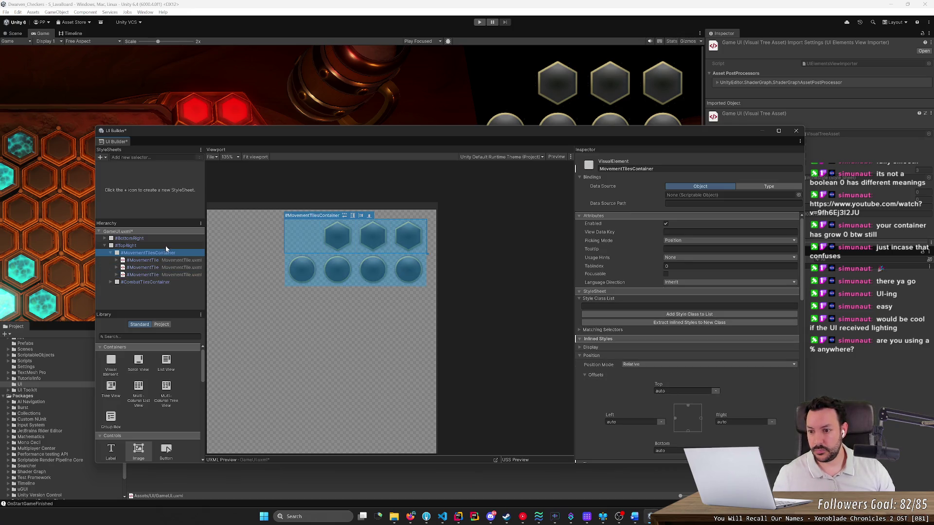
left_click(165, 246)
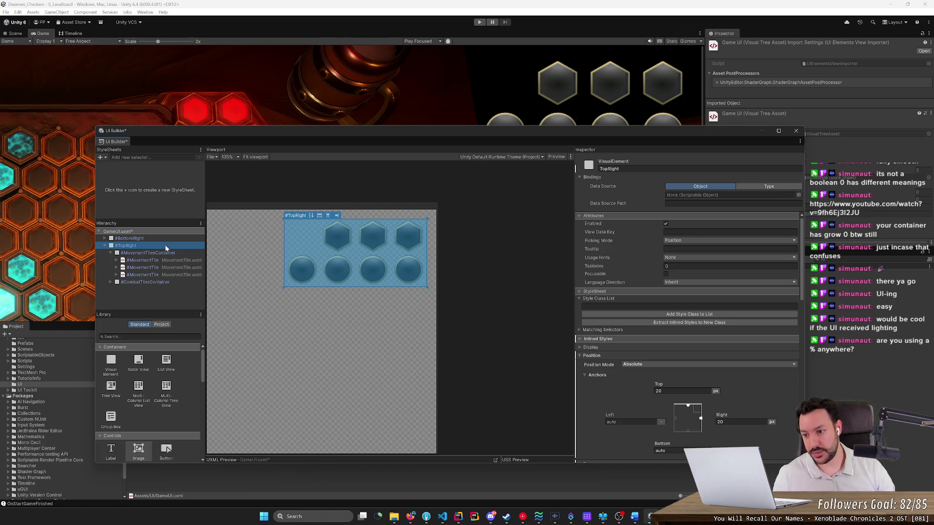
right_click(166, 246)
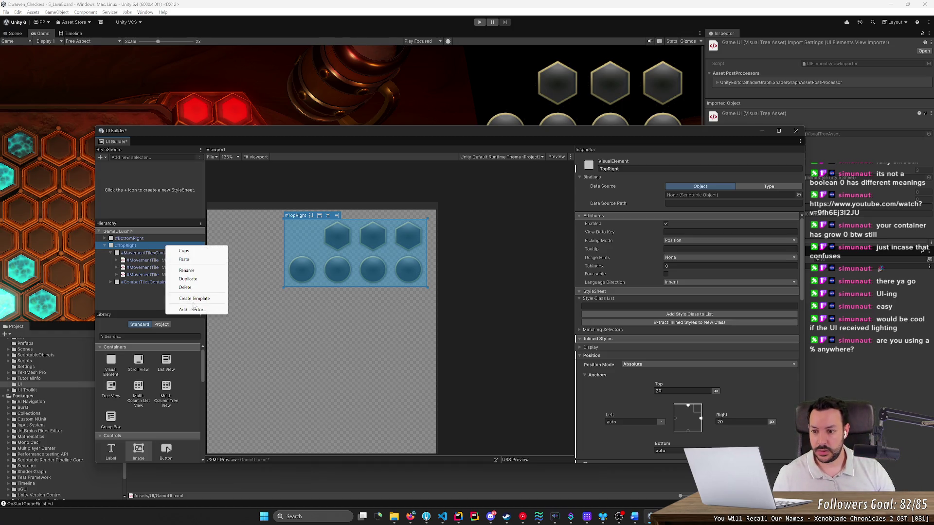
left_click(109, 253)
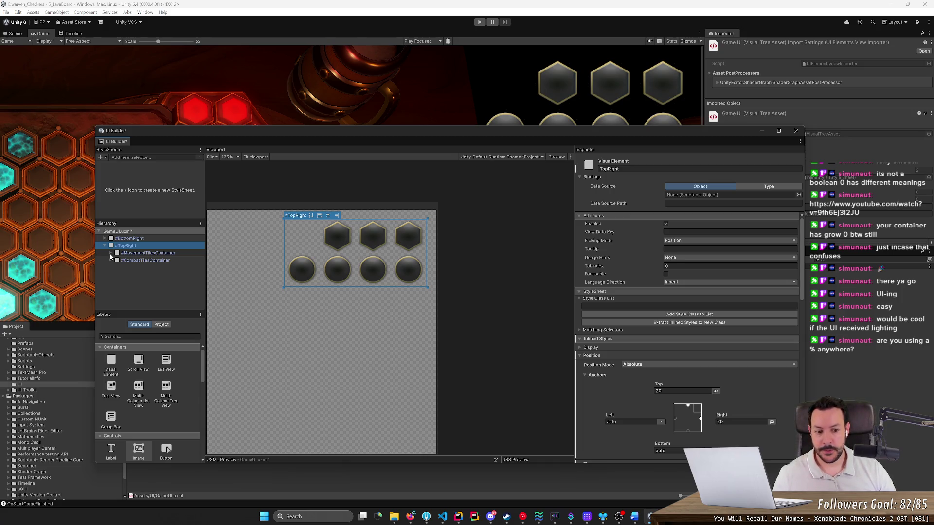
scroll(495, 348, "down", 2)
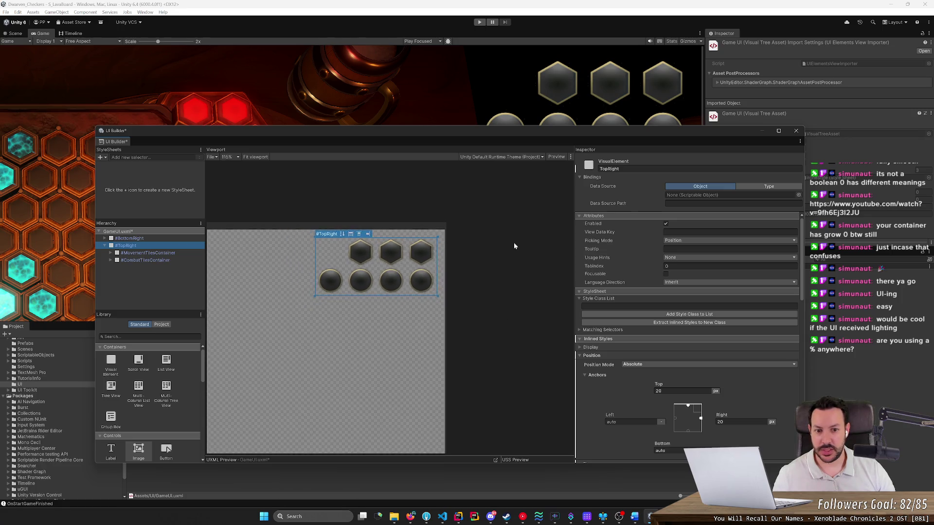
left_click(555, 158)
left_click(556, 157)
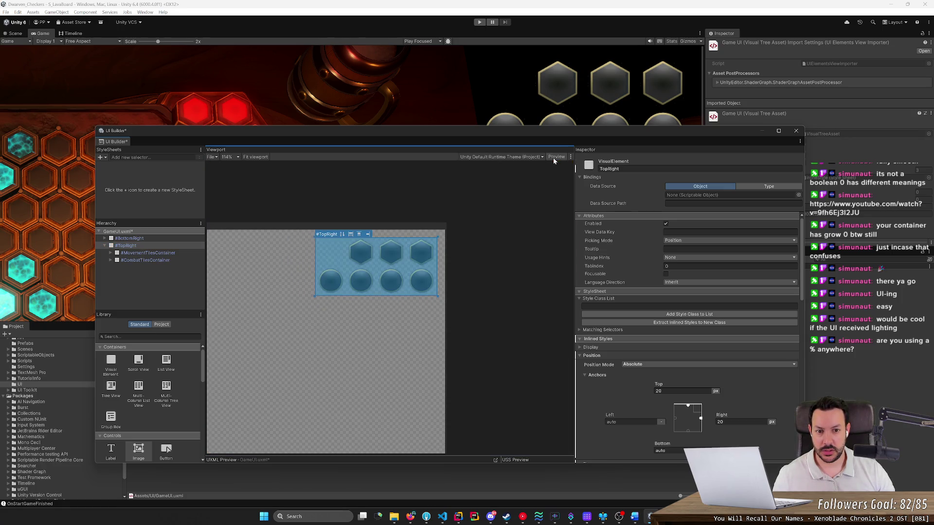
left_click(570, 157)
left_click(499, 157)
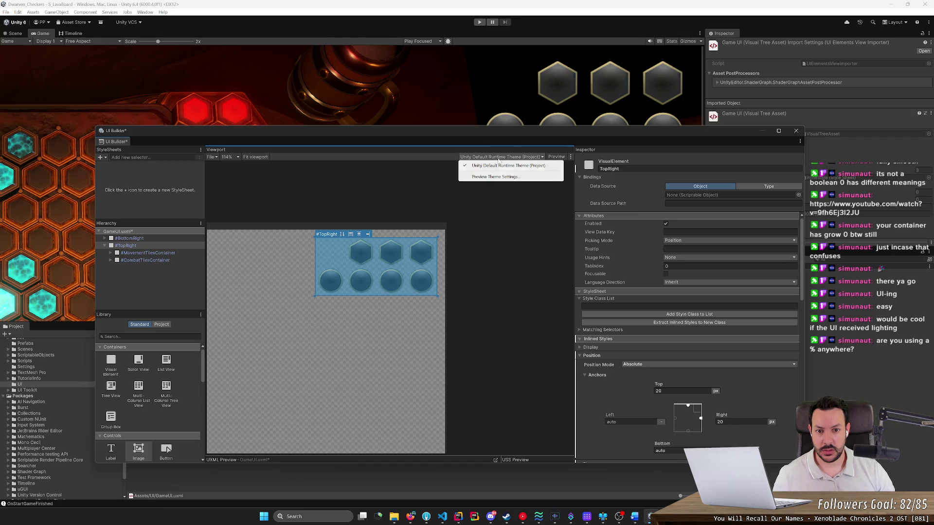
left_click(416, 186)
scroll(251, 346, "down", 1)
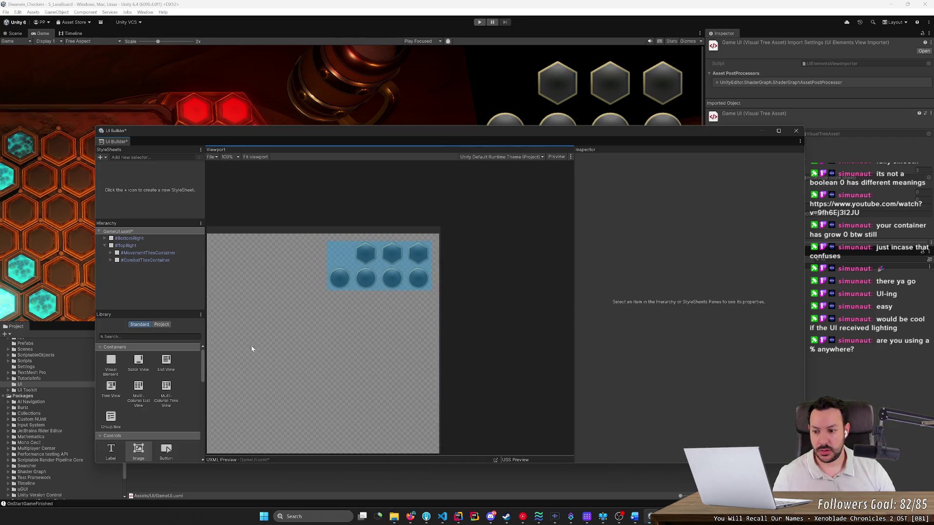
Widen the Library panel, browse the project's UI documents, and reveal the UXML code preview.
mouse_move(202, 363)
left_mouse_down()
mouse_move(249, 362)
mouse_move(222, 362)
left_mouse_up()
left_click(178, 329)
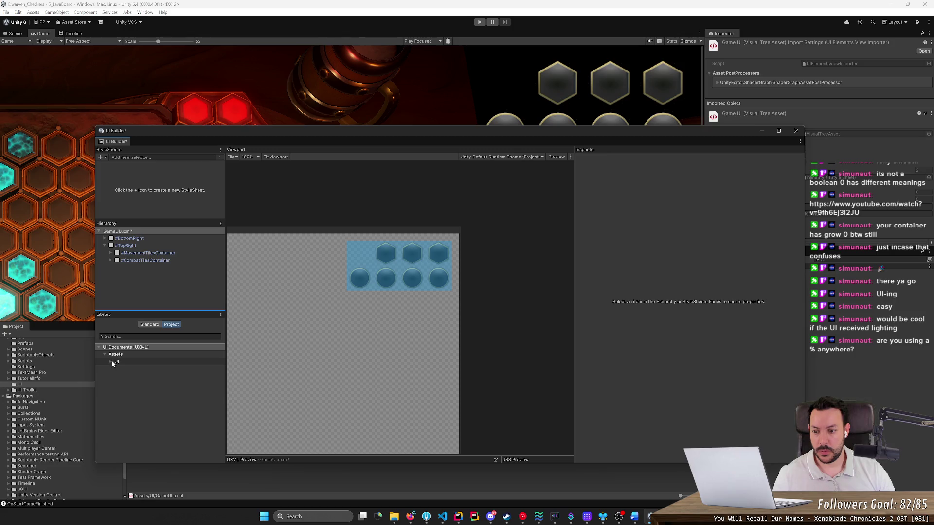
left_click(111, 362)
left_click(141, 368)
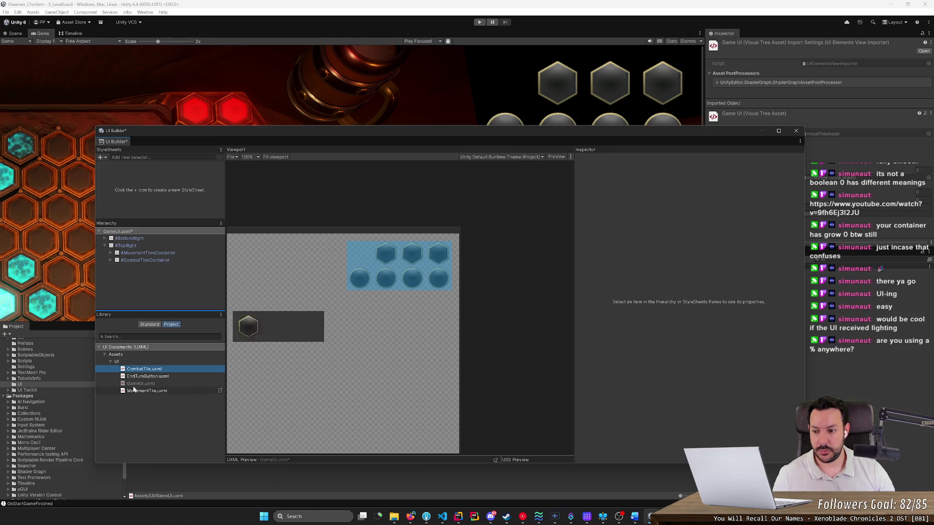
left_click(149, 325)
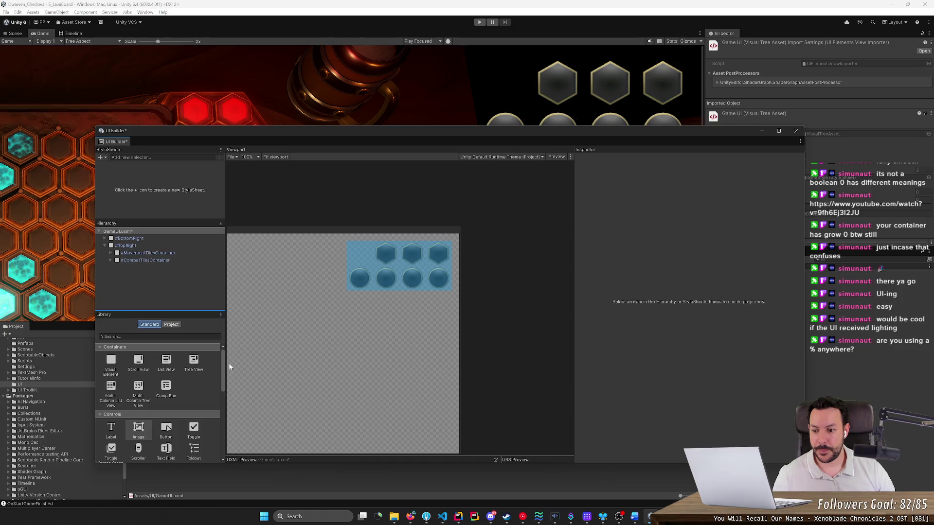
left_click_drag(224, 372, 236, 436)
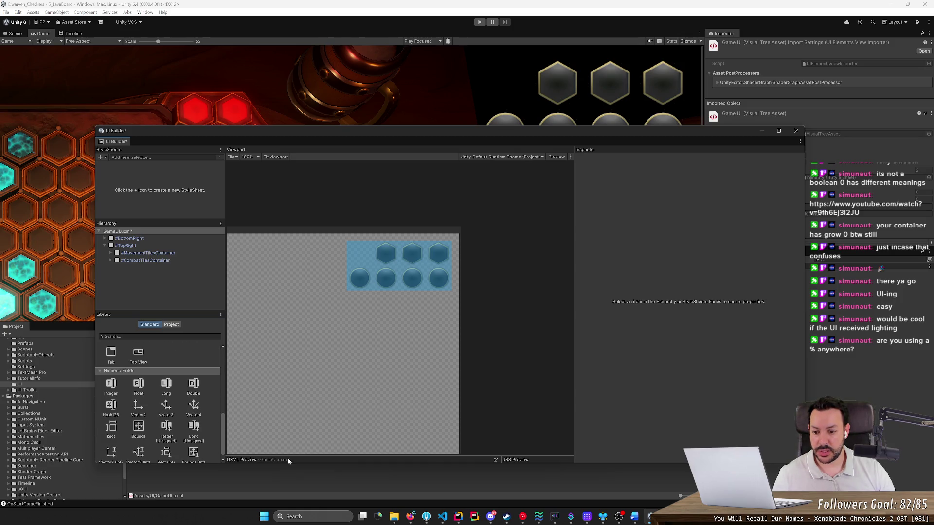
mouse_move(319, 456)
left_mouse_down()
mouse_move(326, 343)
mouse_move(326, 403)
left_mouse_up()
left_click(193, 408)
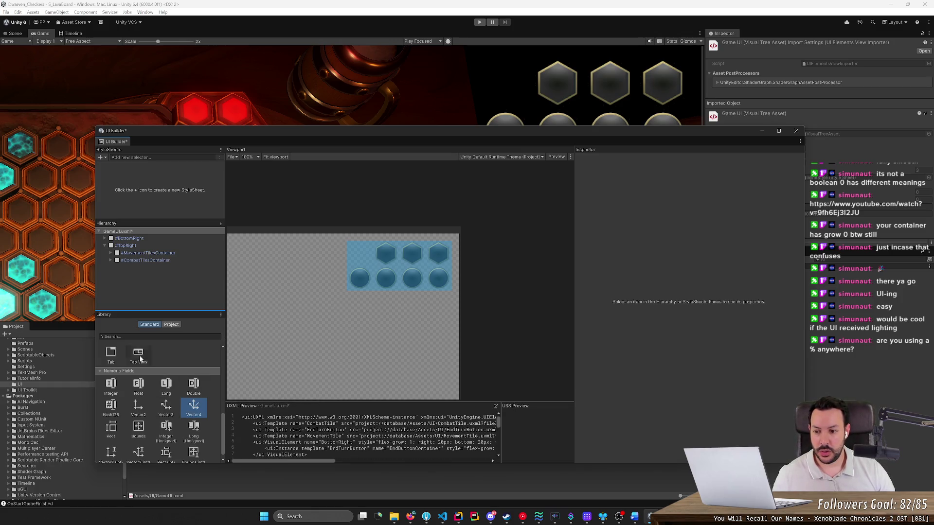
Expand MovementTilesContainer to show its three MovementTile children, then select the parent TopRight.
left_click(146, 253)
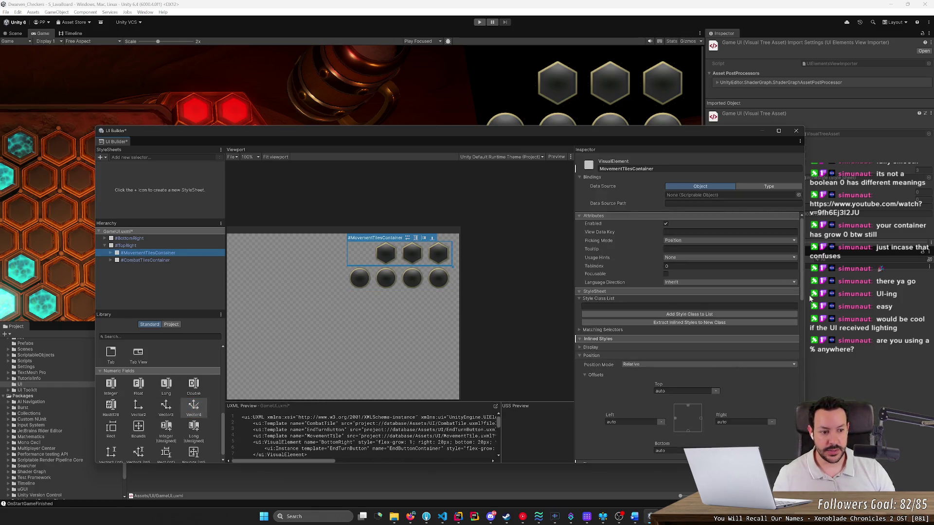
left_click_drag(801, 293, 793, 388)
scroll(793, 388, "down", 5)
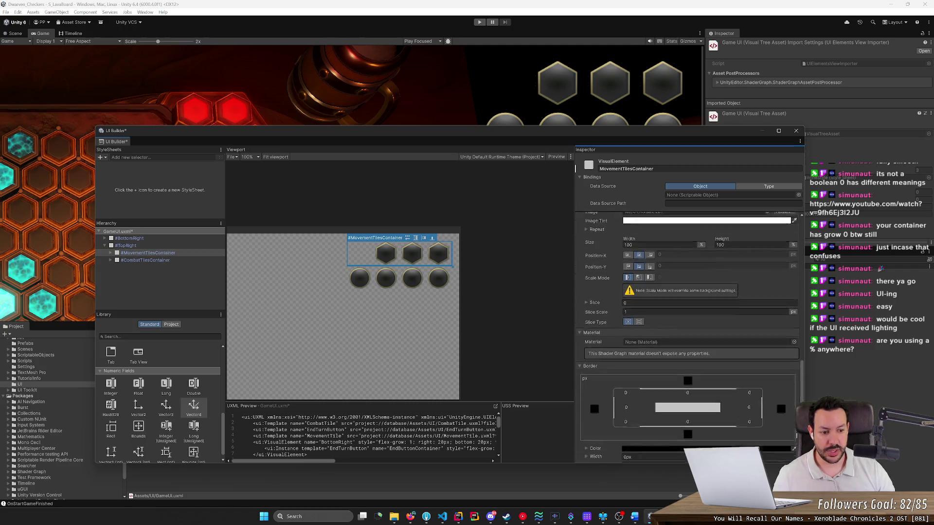
scroll(790, 288, "up", 10)
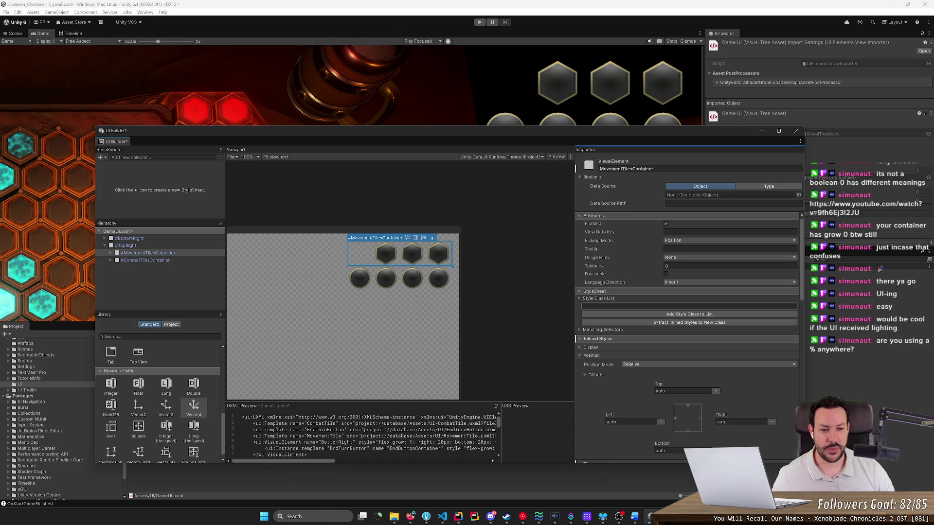
left_click(166, 253)
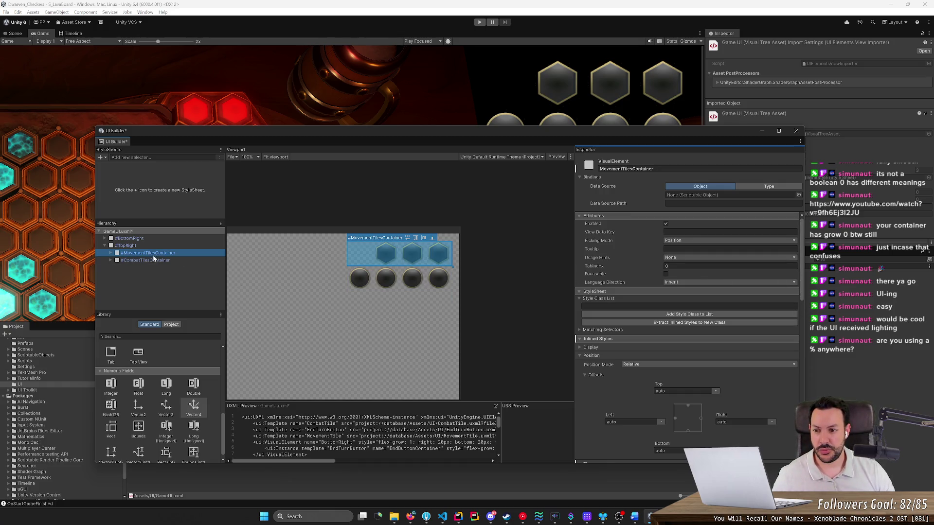
left_click(110, 253)
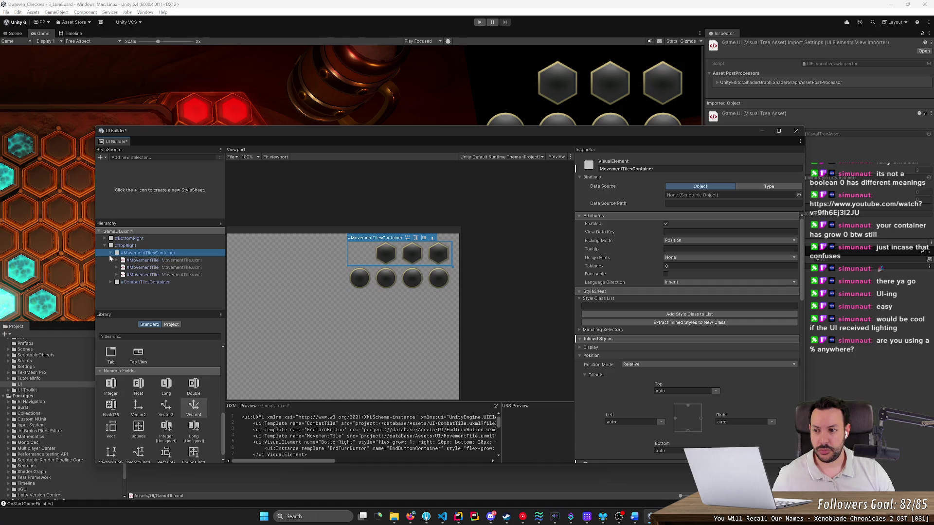
key("Left")
key("Left")
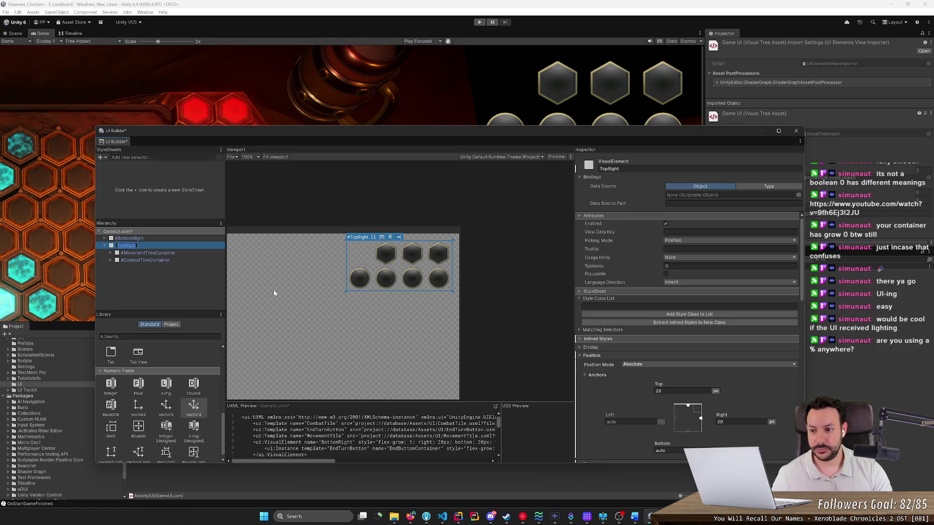
Rename the #TopRight container to PlayerTilesContainer in the Hierarchy.
type("TilesCon")
type("tainer")
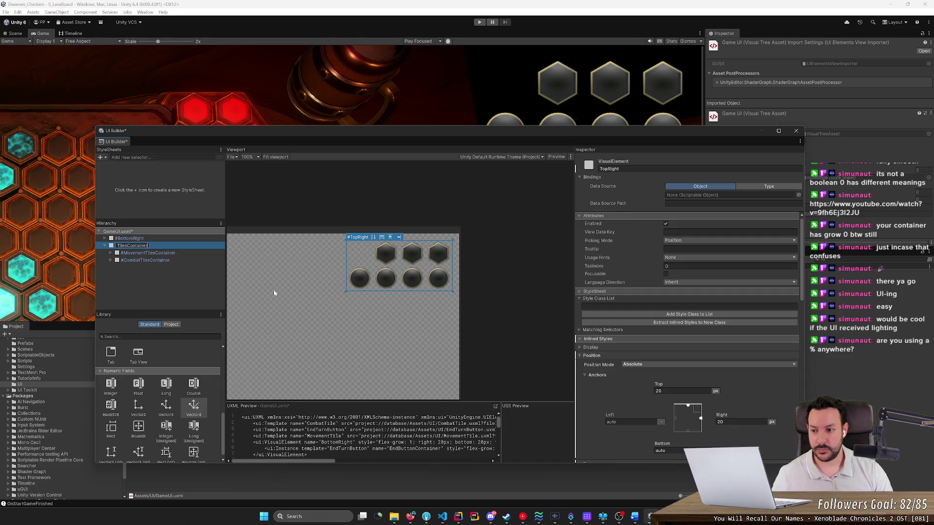
key("Home")
type("Player")
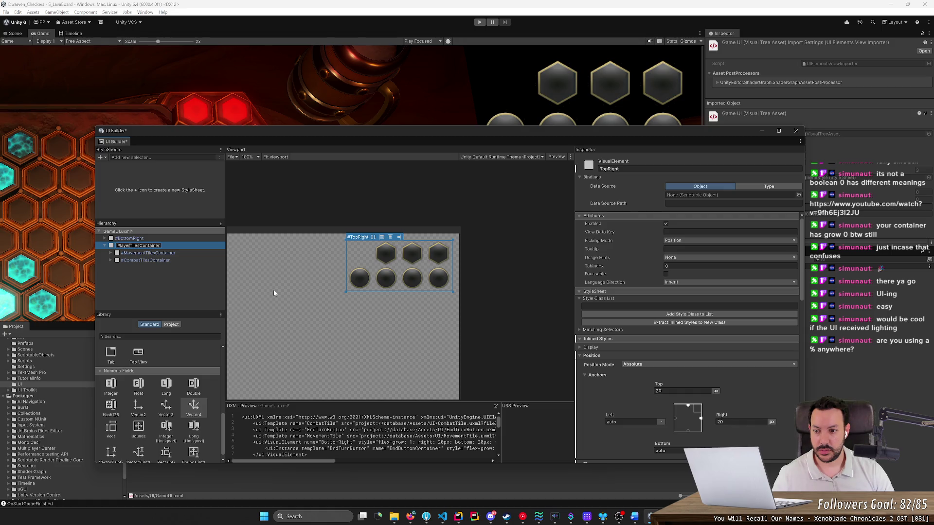
key("Return")
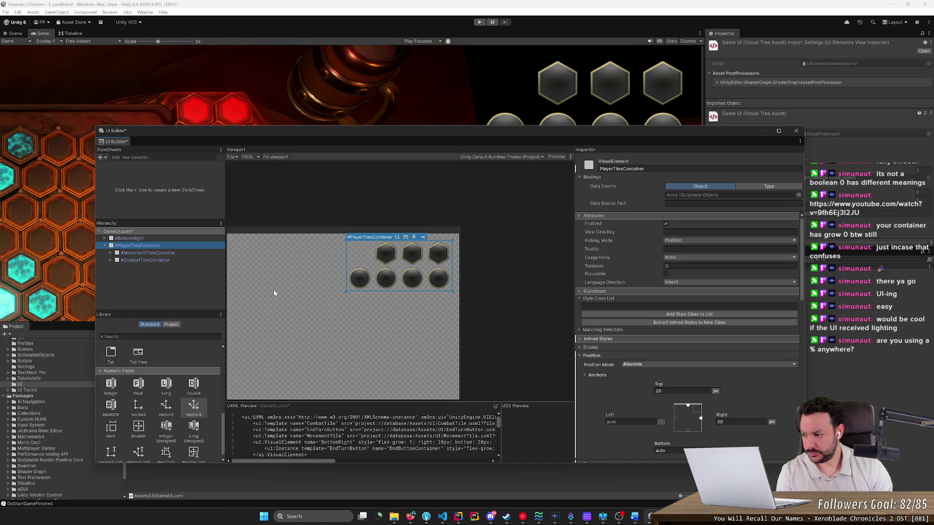
Save PlayerTilesContainer as a template, PlayerTilesContainer.uxml, in Assets/UI.
right_click(173, 247)
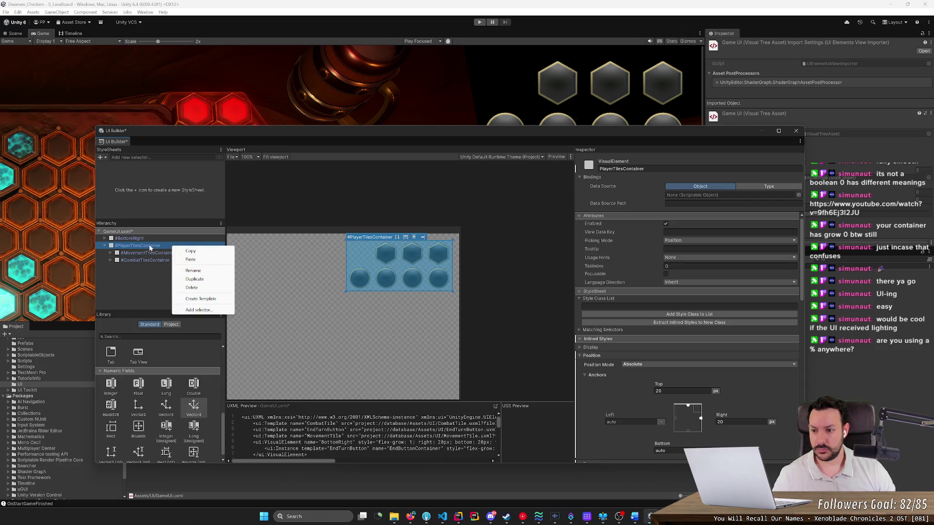
left_click(200, 299)
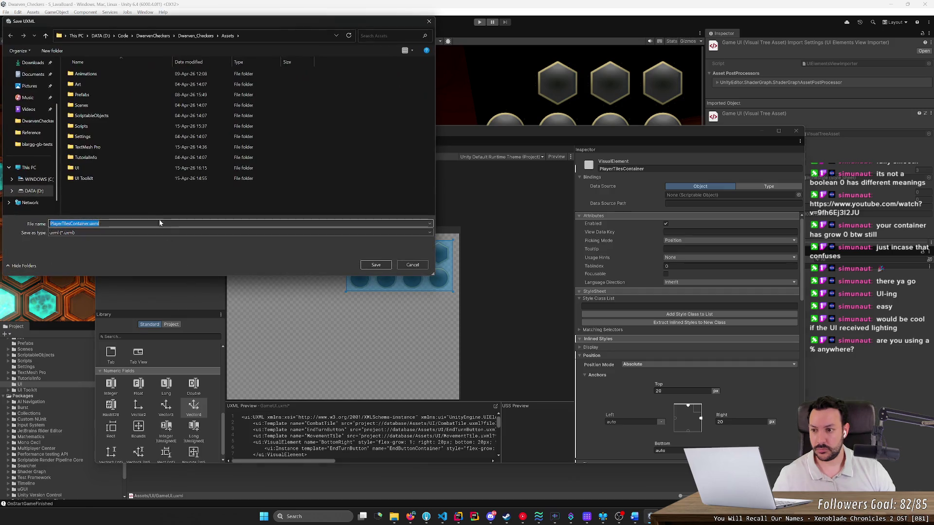
left_click(113, 167)
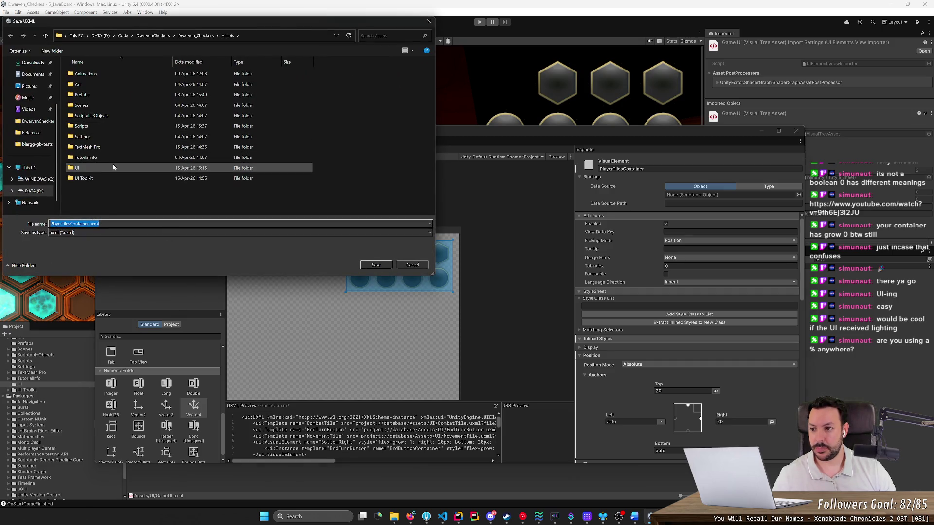
double_click(113, 167)
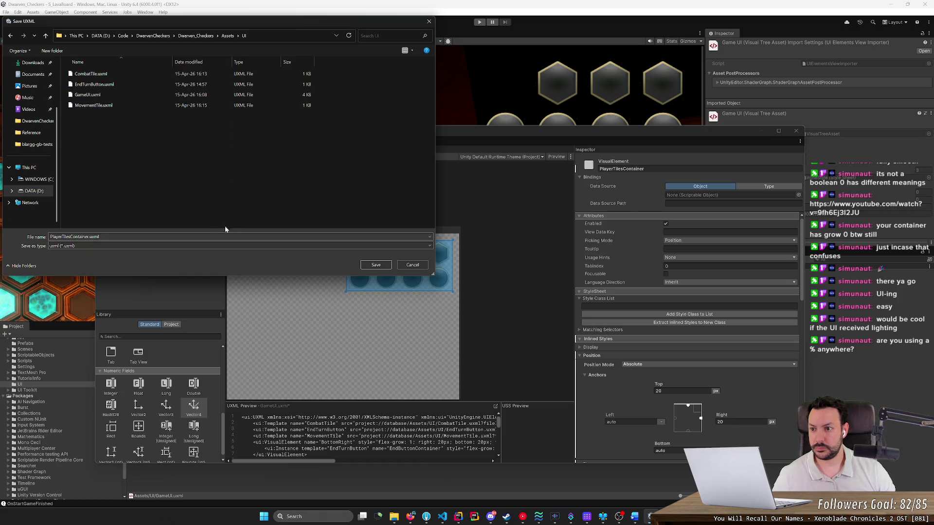
left_click(376, 264)
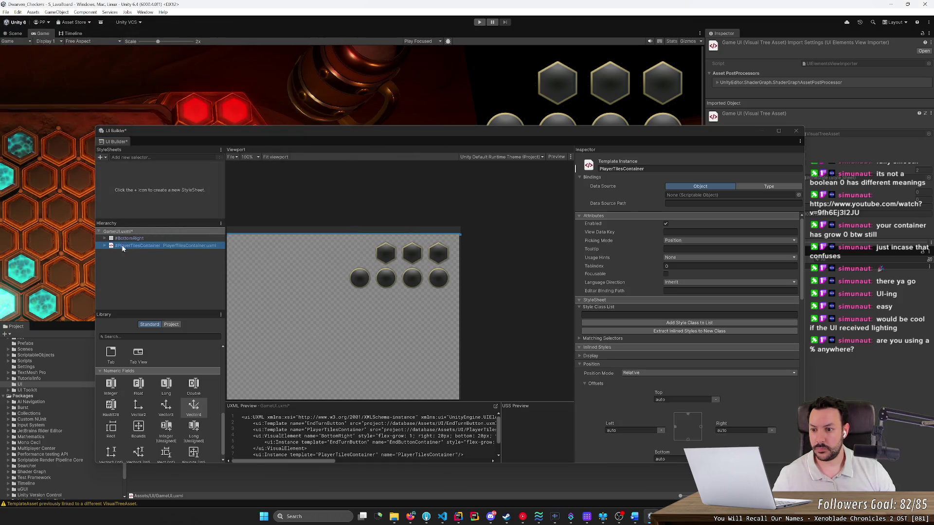
Expand the PlayerTilesContainer instance and open its template in UI Builder.
left_click(107, 246)
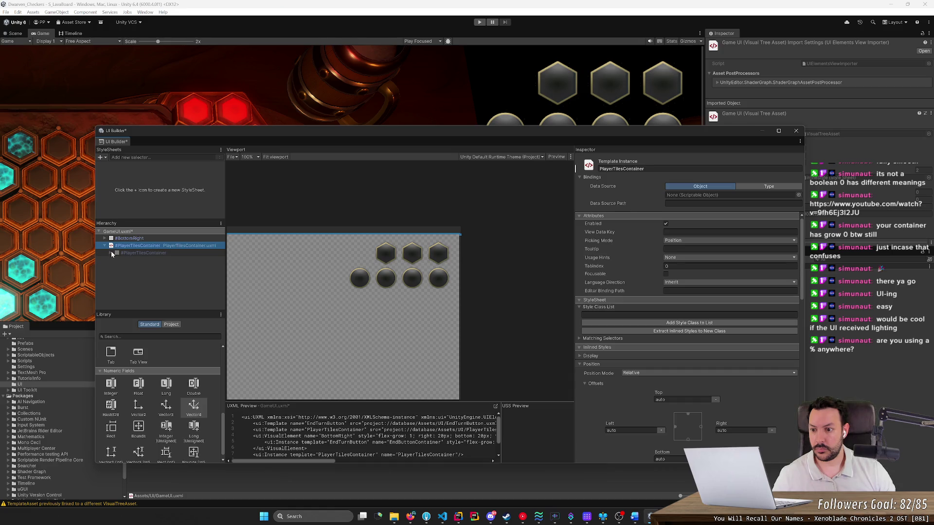
left_click(111, 253)
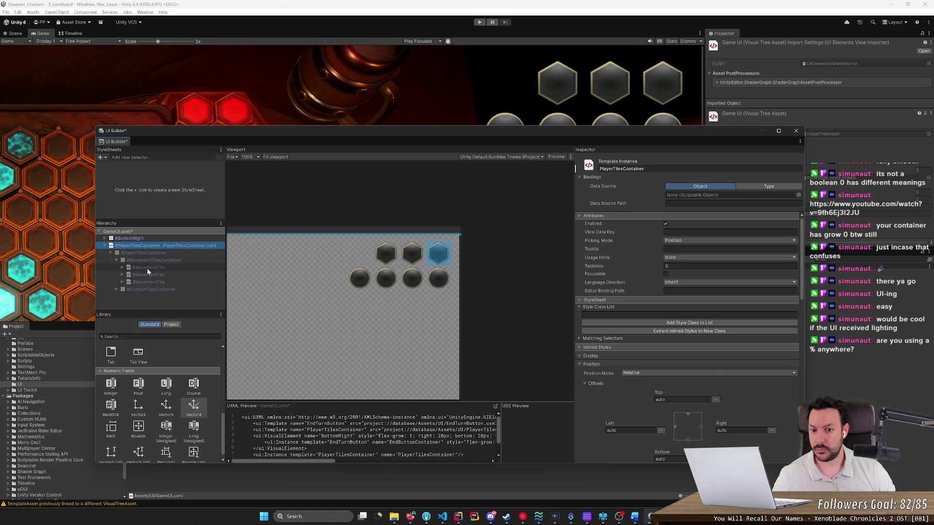
left_click(148, 268)
right_click(147, 271)
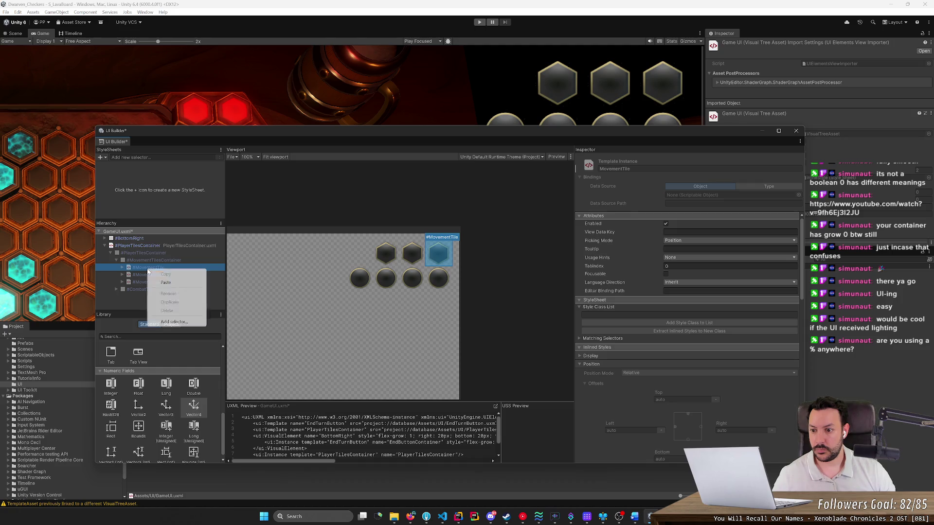
right_click(152, 248)
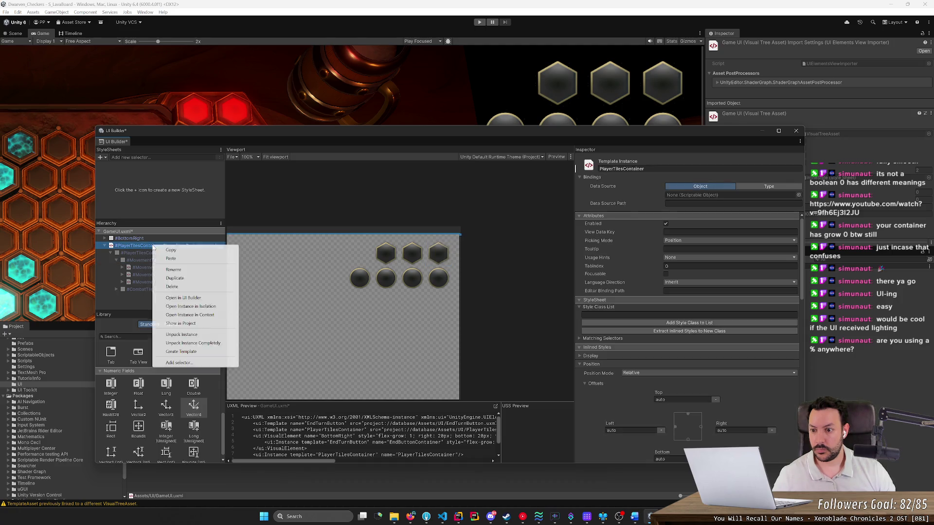
left_click(170, 297)
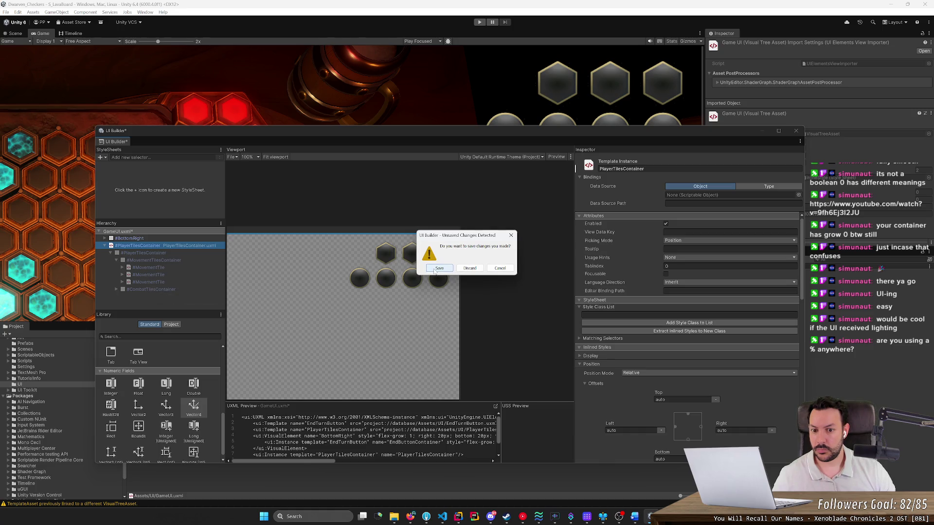
Save GameUI changes and open the MovementTile template in UI Builder.
left_click(428, 268)
left_click(290, 192)
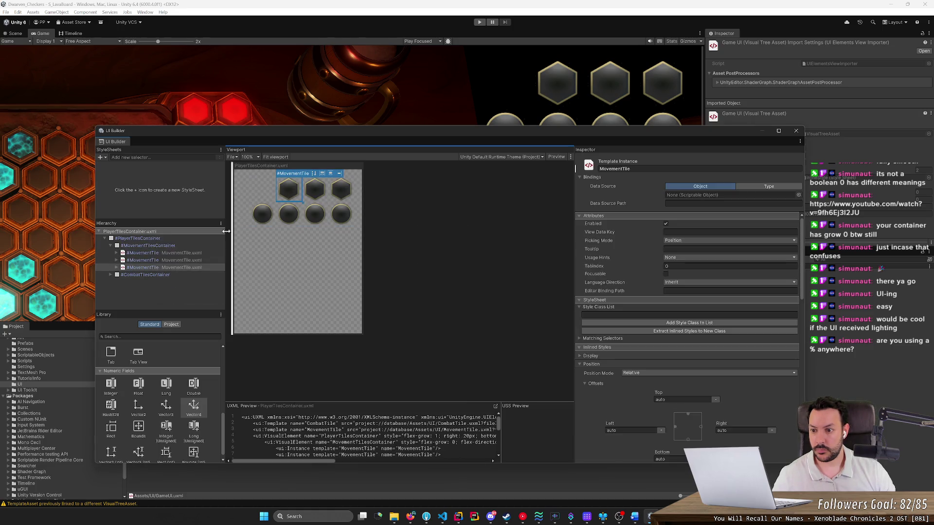
left_click(177, 254)
right_click(178, 257)
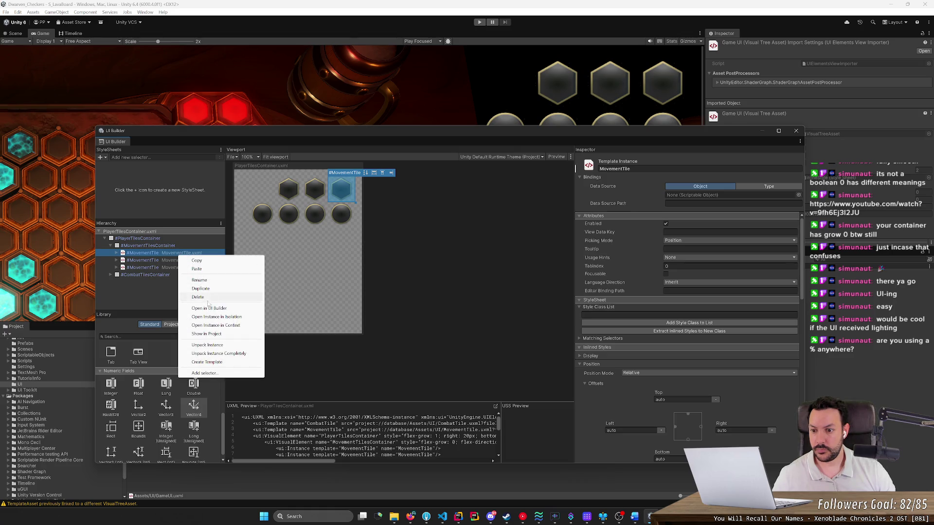
left_click(229, 308)
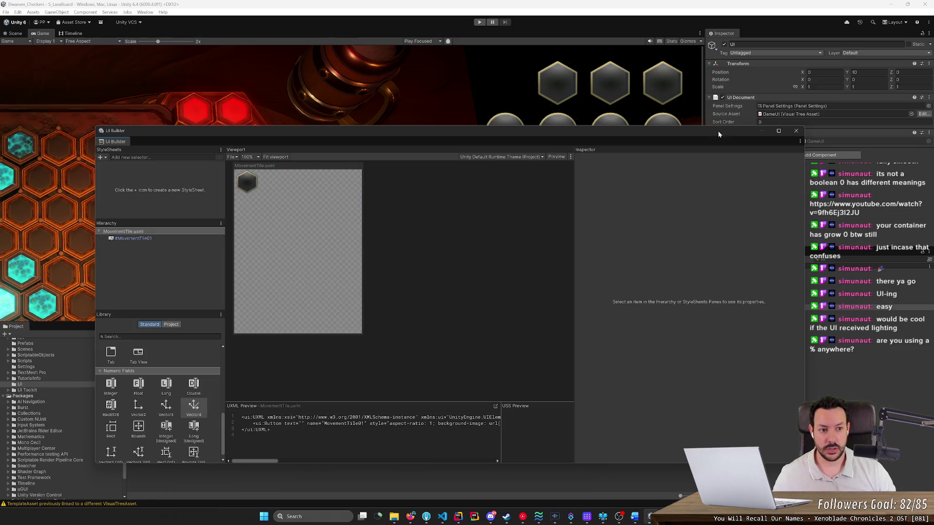
Reposition and shrink the UI Builder window, centre the tile preview, and select MovementTile01.
left_click_drag(711, 127, 544, 121)
left_click(735, 194)
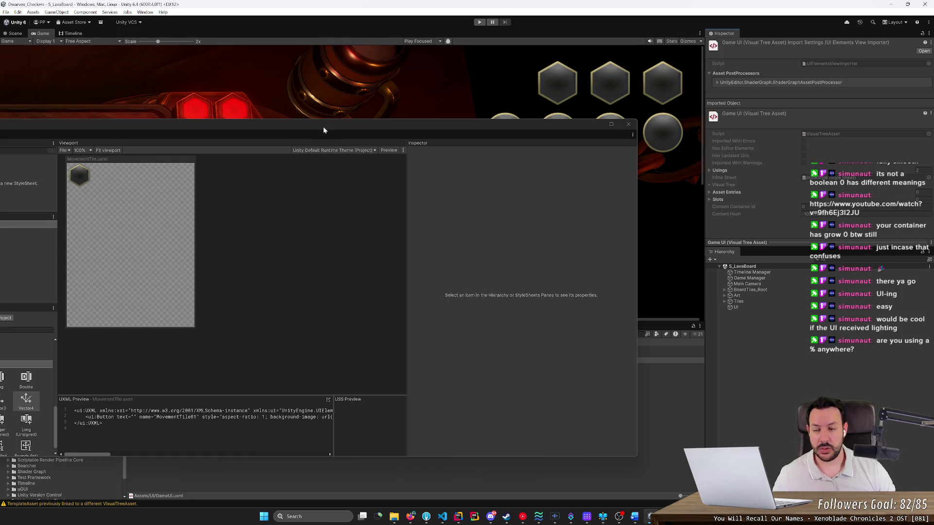
mouse_move(323, 130)
left_mouse_down()
mouse_move(482, 98)
mouse_move(509, 59)
mouse_move(457, 59)
left_mouse_up()
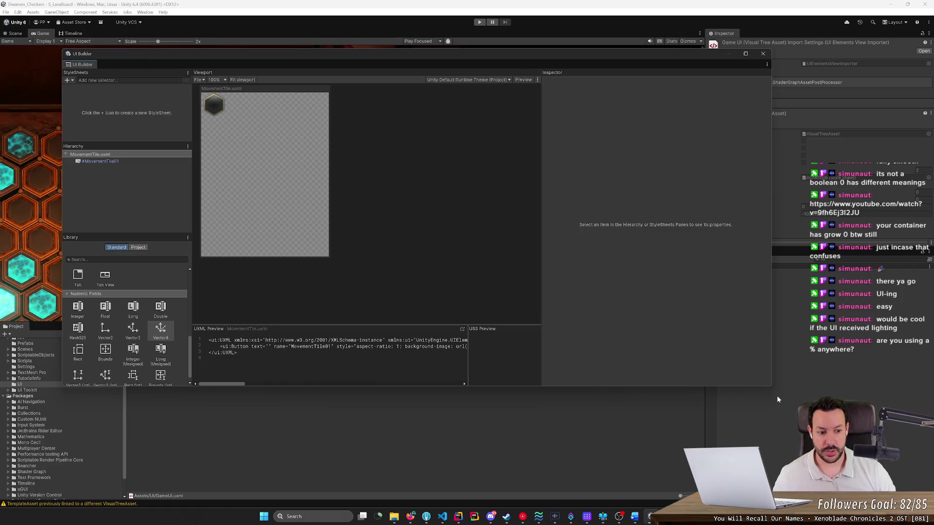
mouse_move(770, 388)
left_mouse_down()
mouse_move(753, 366)
mouse_move(240, 292)
mouse_move(225, 299)
mouse_move(502, 334)
mouse_move(717, 342)
left_mouse_up()
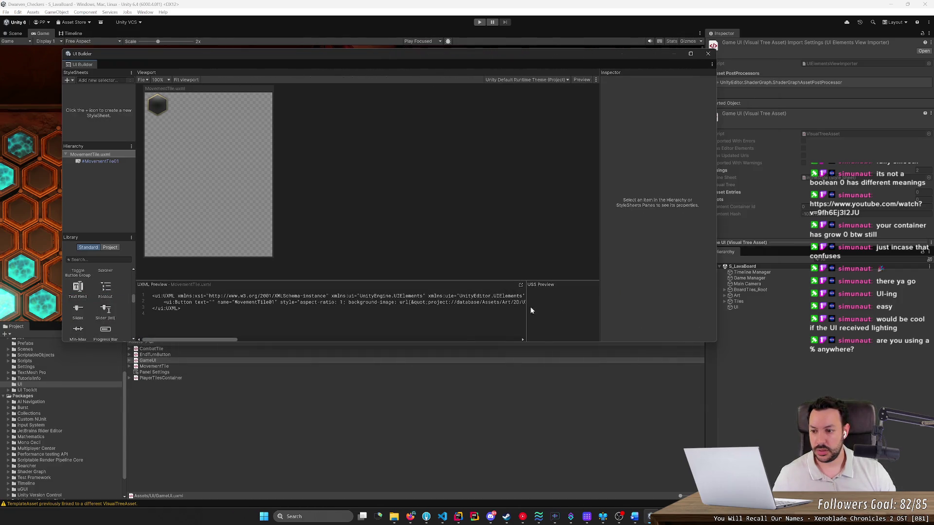
left_click_drag(365, 227, 442, 254)
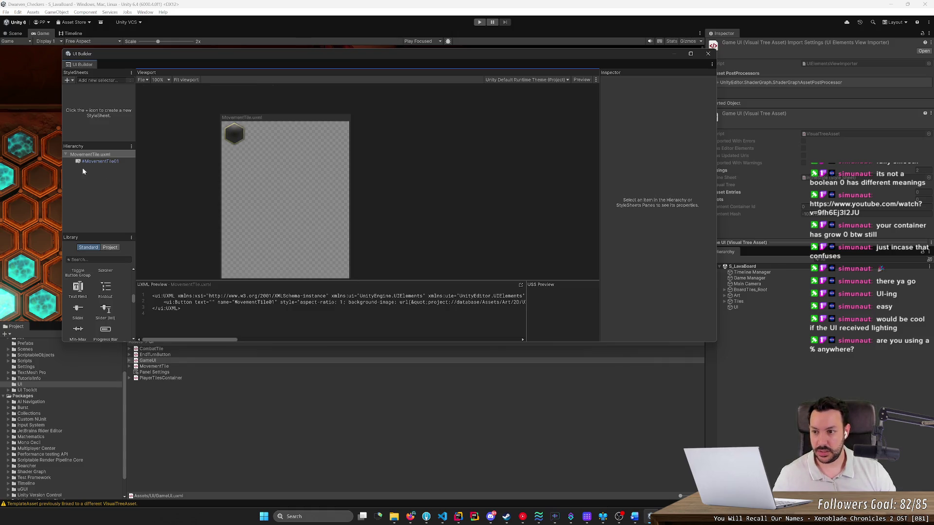
left_click(99, 162)
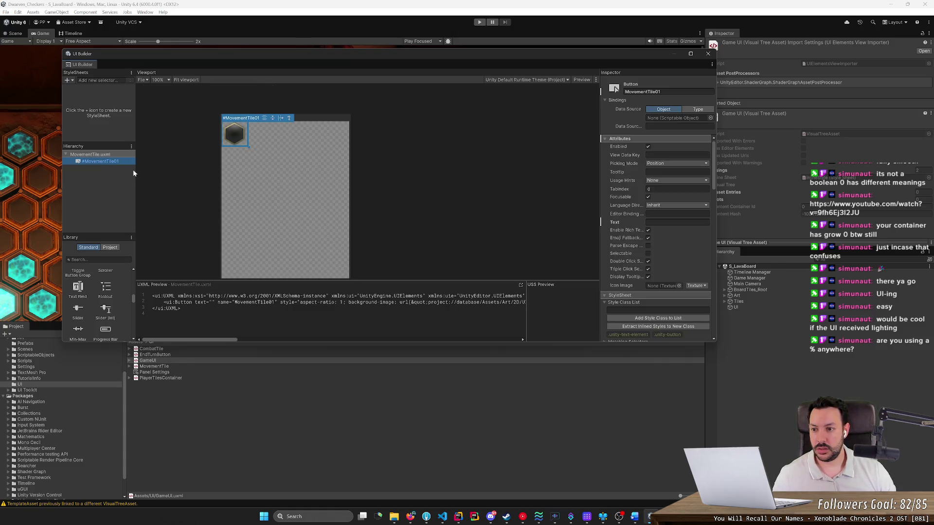
Duplicate MovementTile01, rename the copy MovementTileColorImage, then open CombatTile.
key("ctrl+d")
double_click(133, 169)
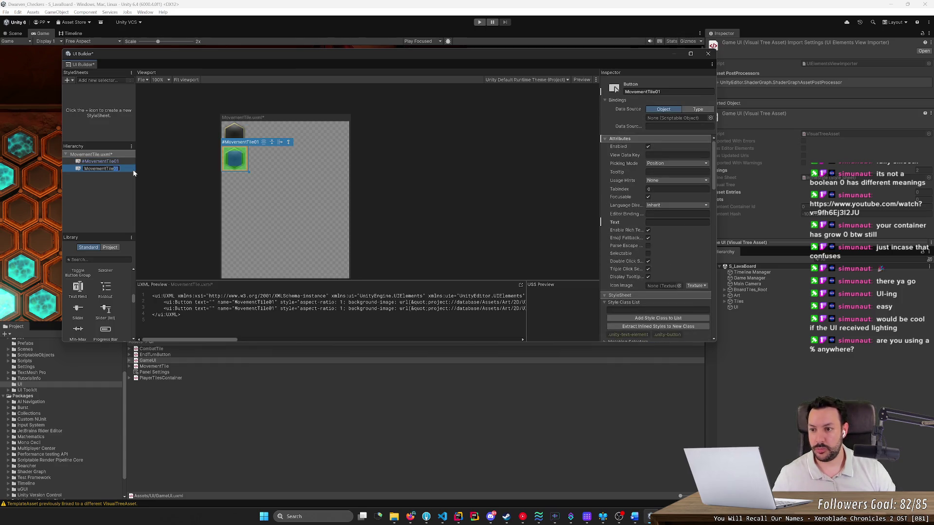
type("Team")
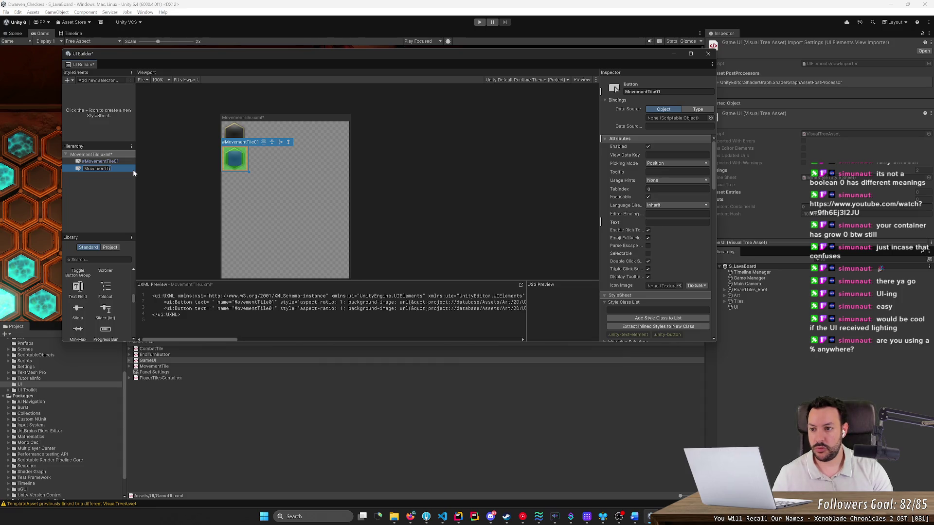
type("Image")
key("Return")
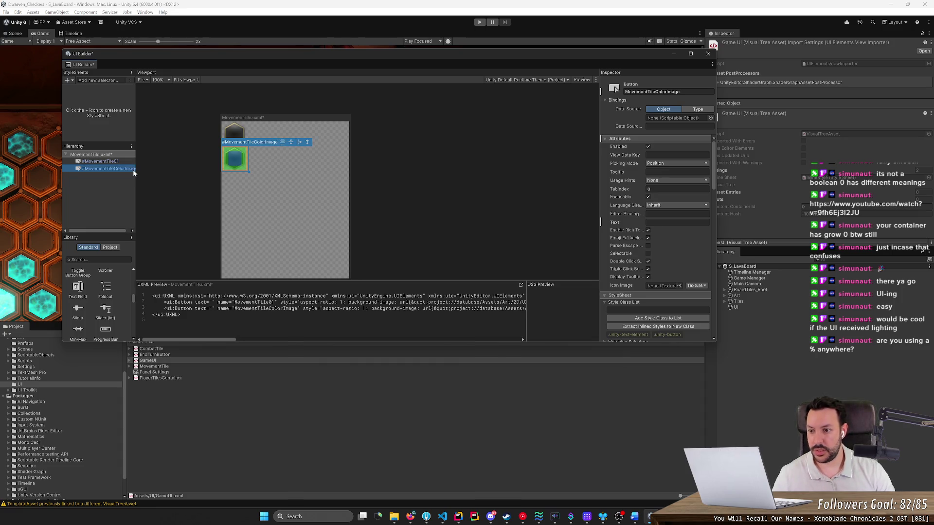
double_click(154, 349)
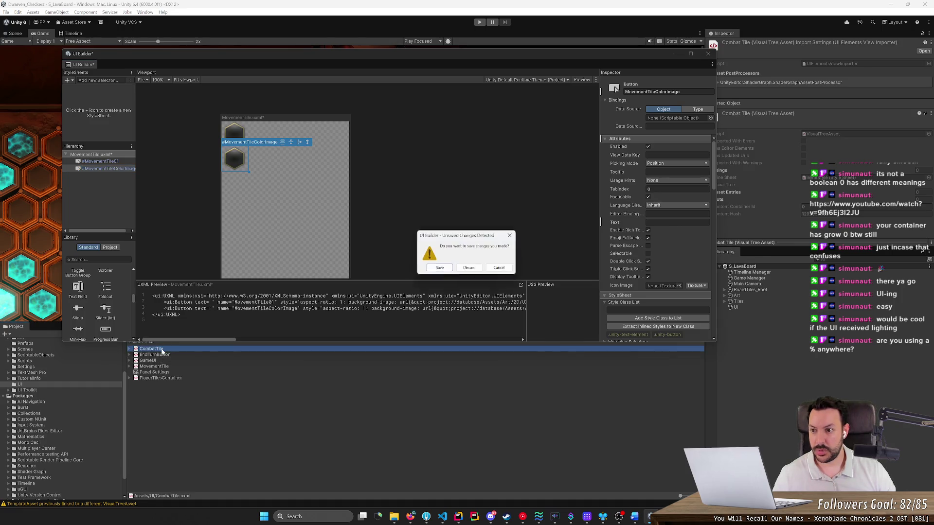
Save changes, reopen MovementTile.uxml, and rename MovementTile01 to MovementTile.
left_click(437, 269)
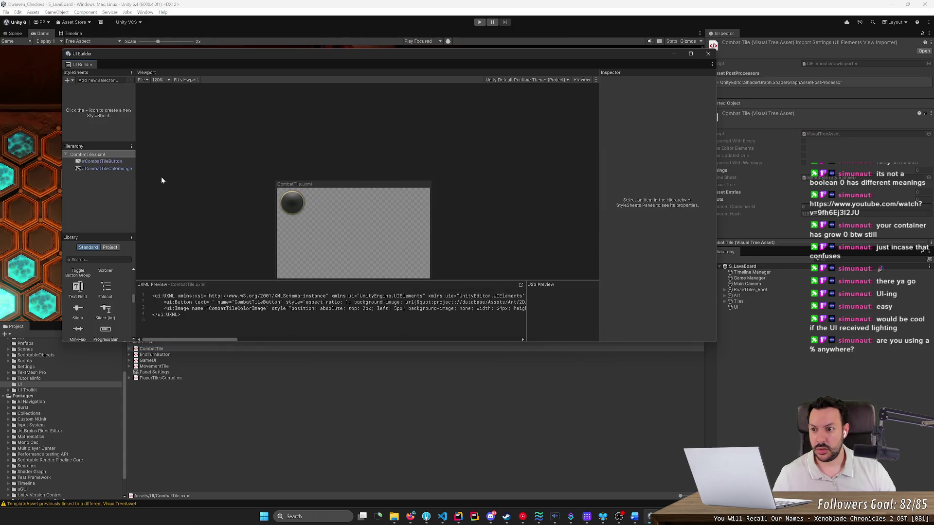
double_click(167, 368)
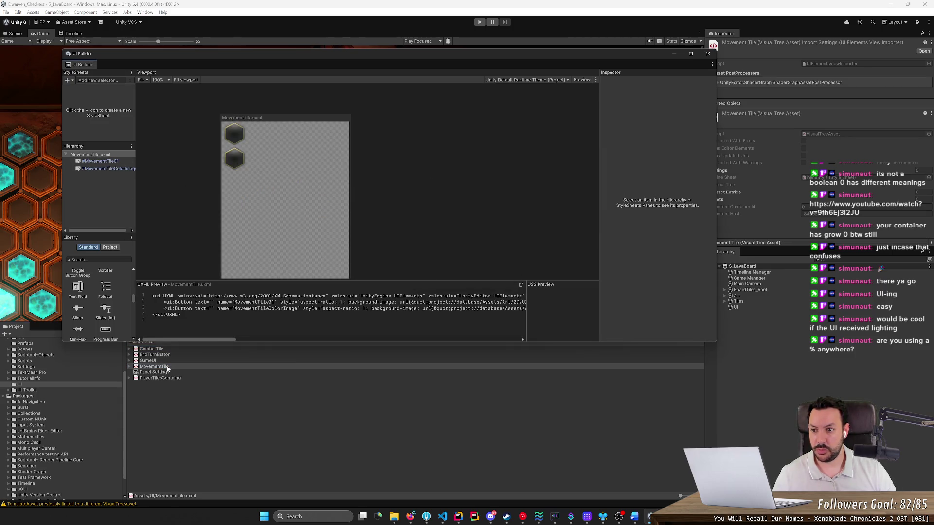
left_click(235, 159)
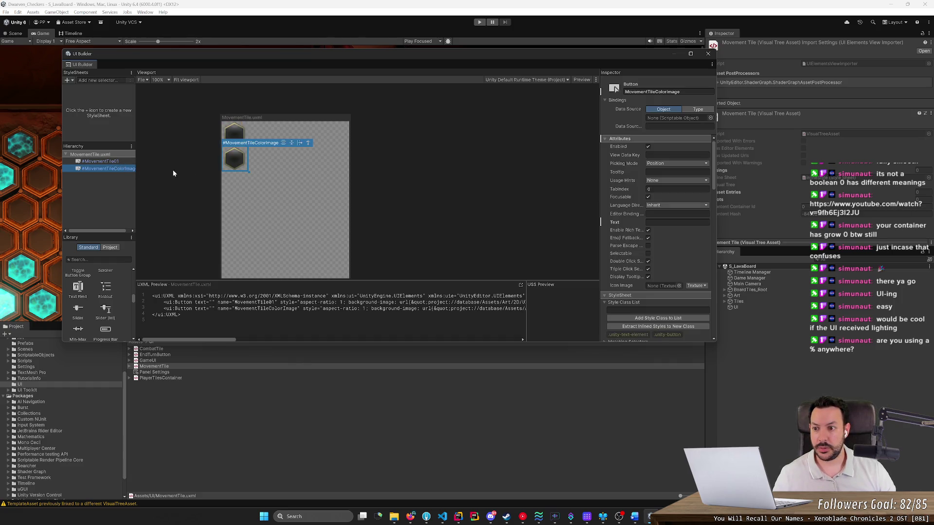
double_click(235, 133)
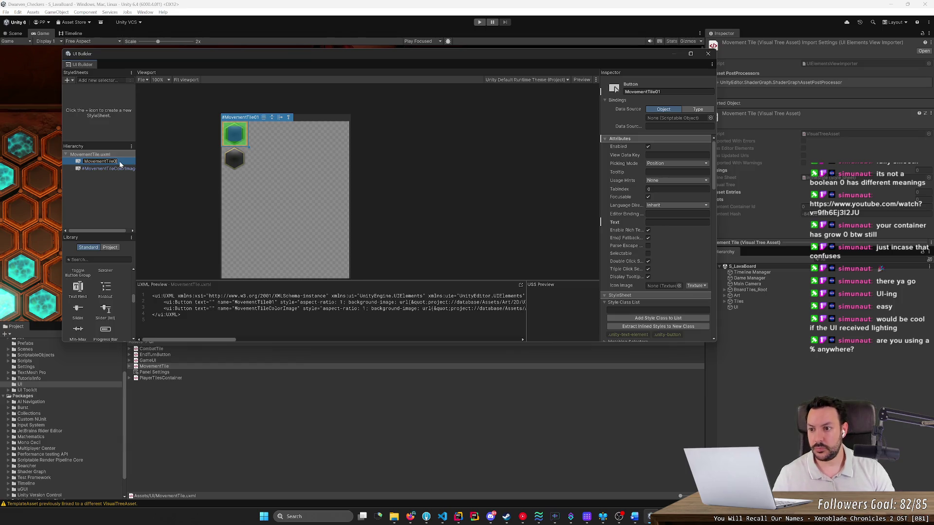
key("BackSpace")
key("BackSpace")
key("Return")
Delete the MovementTileColorImage duplicate from the layout.
left_click(234, 158)
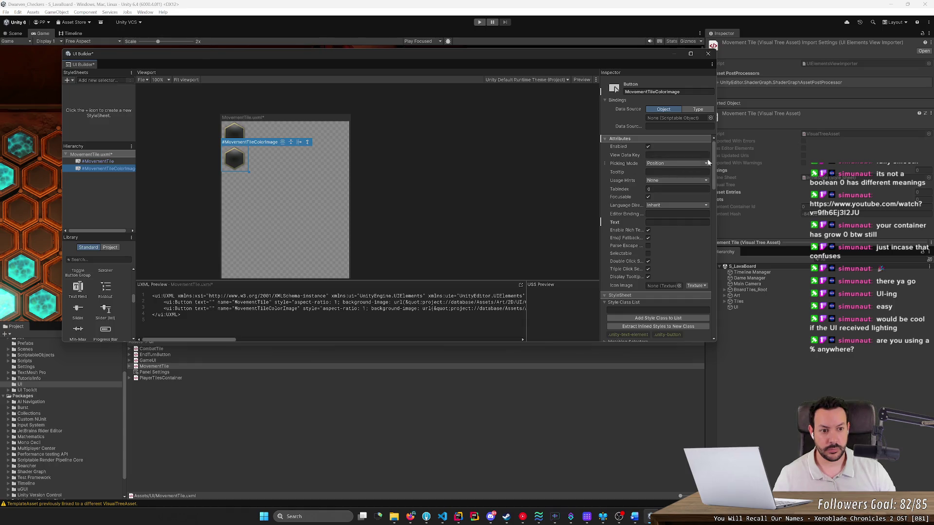
left_click_drag(716, 159, 687, 161)
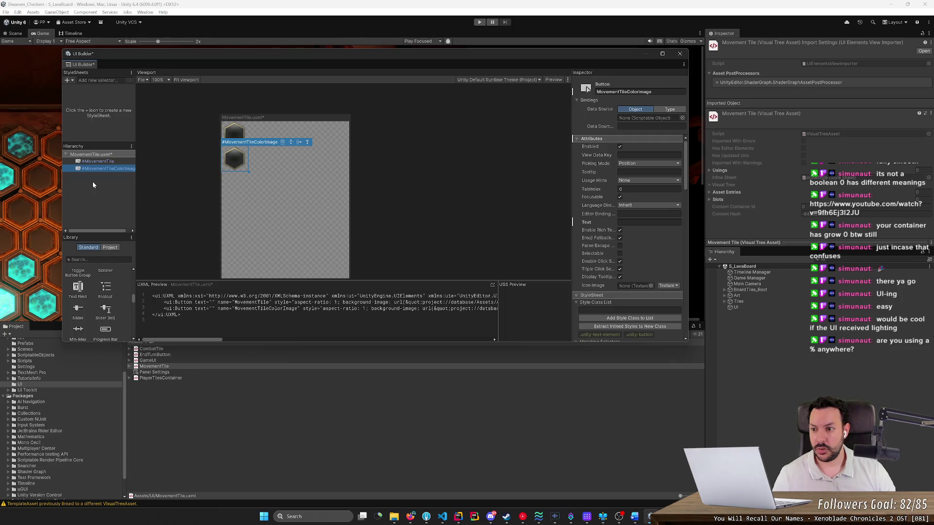
key("F2")
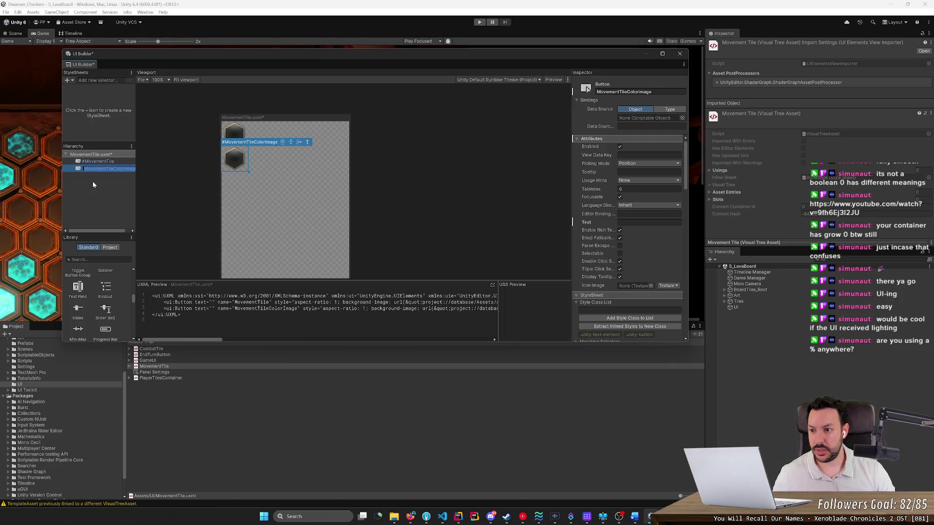
key("Escape")
key("Delete")
scroll(97, 296, "up", 3)
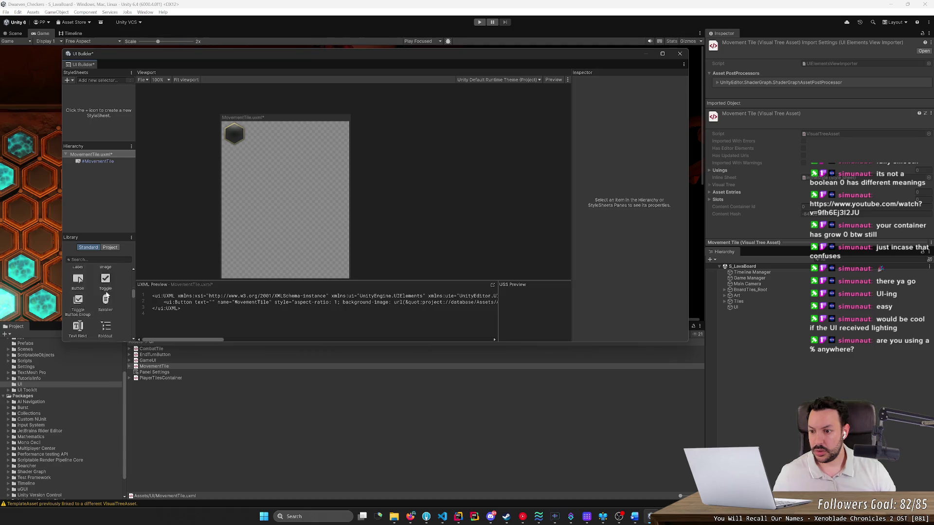
Add an Image element to the Hierarchy named MovementTileColorImage.
left_click_drag(105, 298, 95, 202)
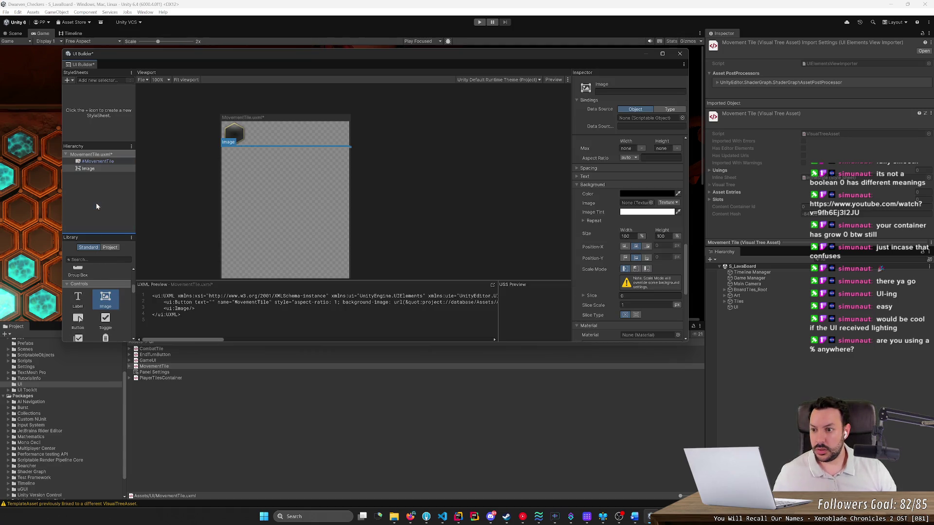
double_click(106, 168)
key("ctrl+v")
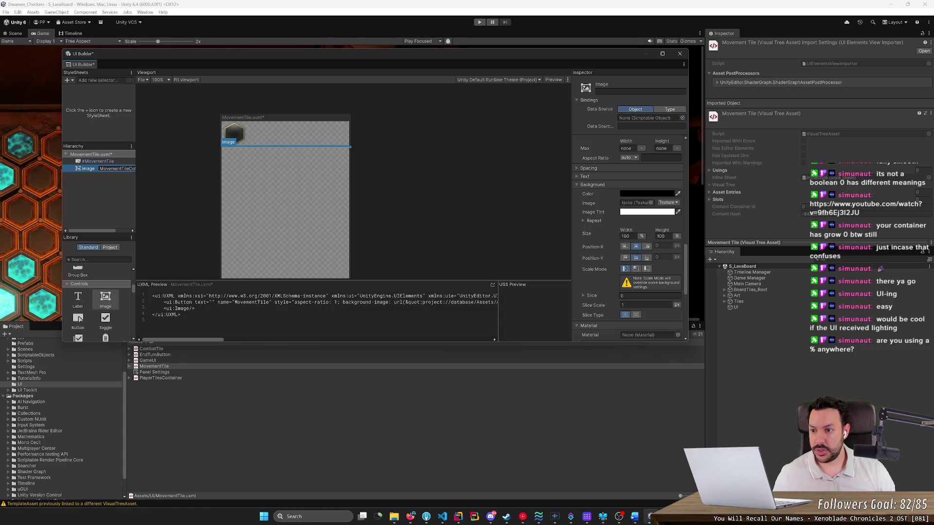
key("Return")
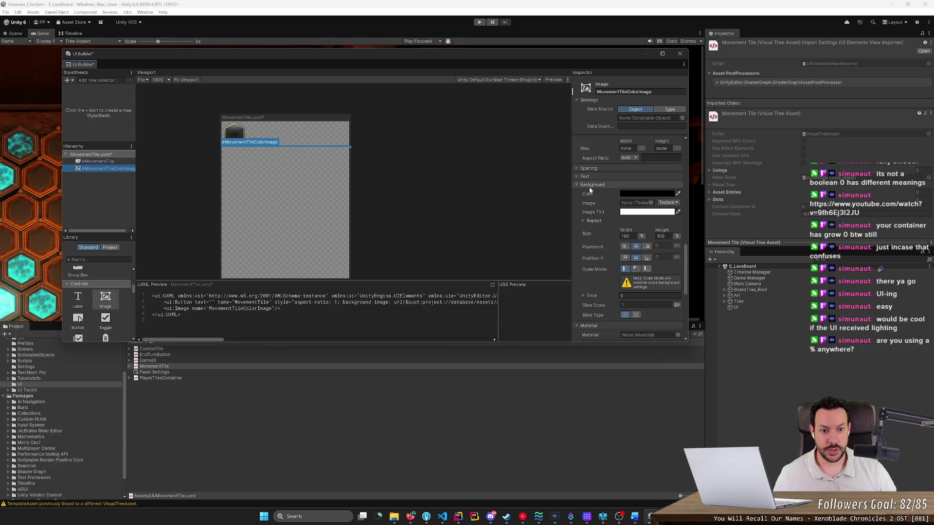
Set the image's Position Mode to Absolute and its Background Image to BlueMovement.
scroll(588, 229, "down", 3)
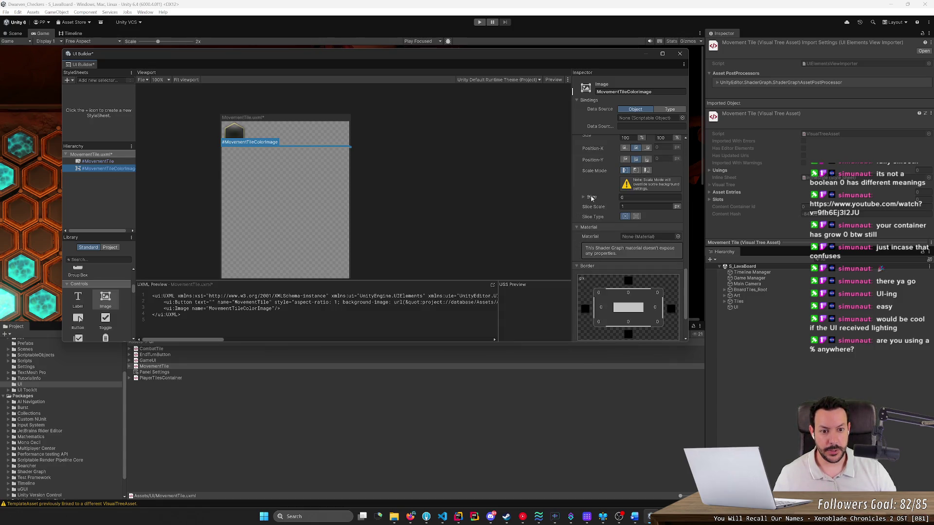
scroll(591, 198, "down", 1)
scroll(593, 243, "up", 4)
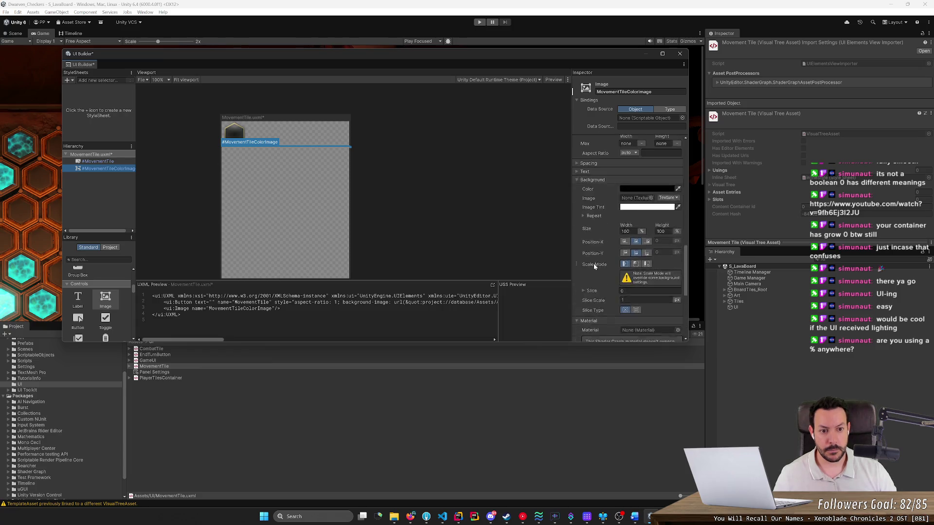
scroll(591, 234, "up", 5)
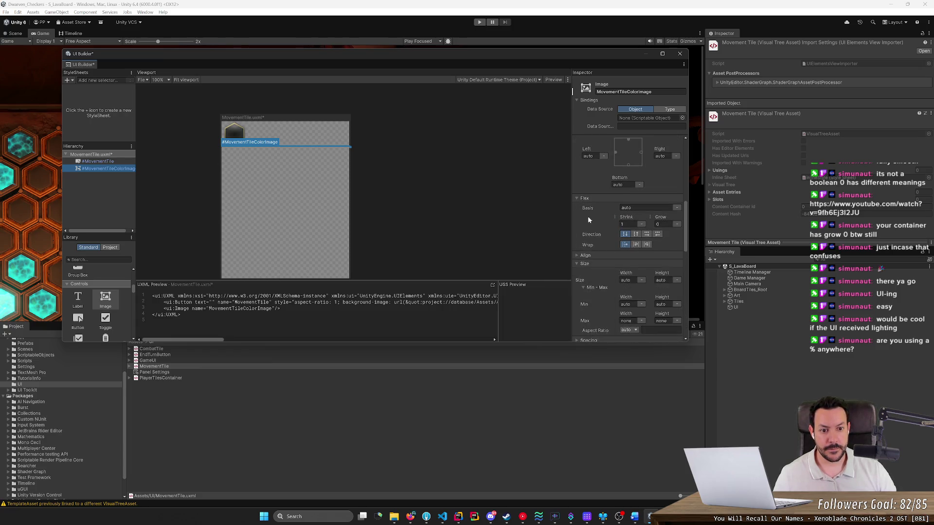
scroll(590, 221, "up", 2)
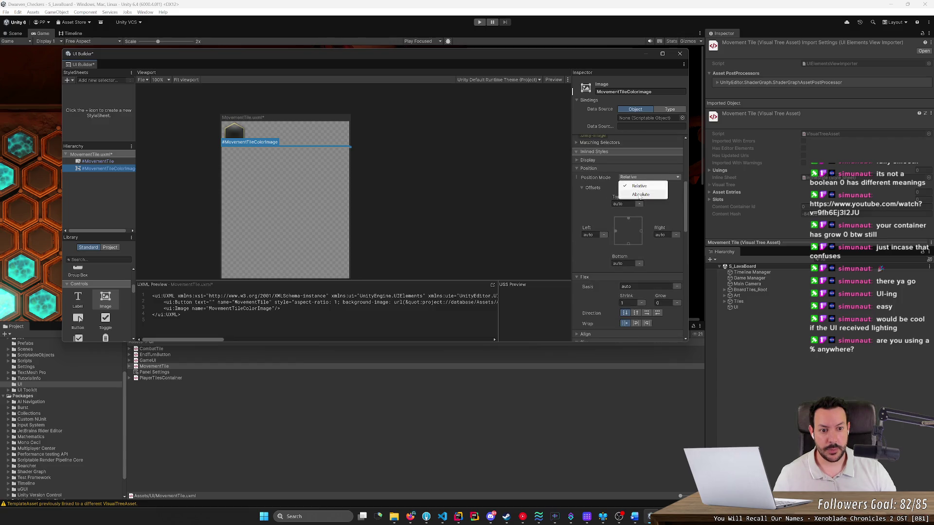
left_click(641, 194)
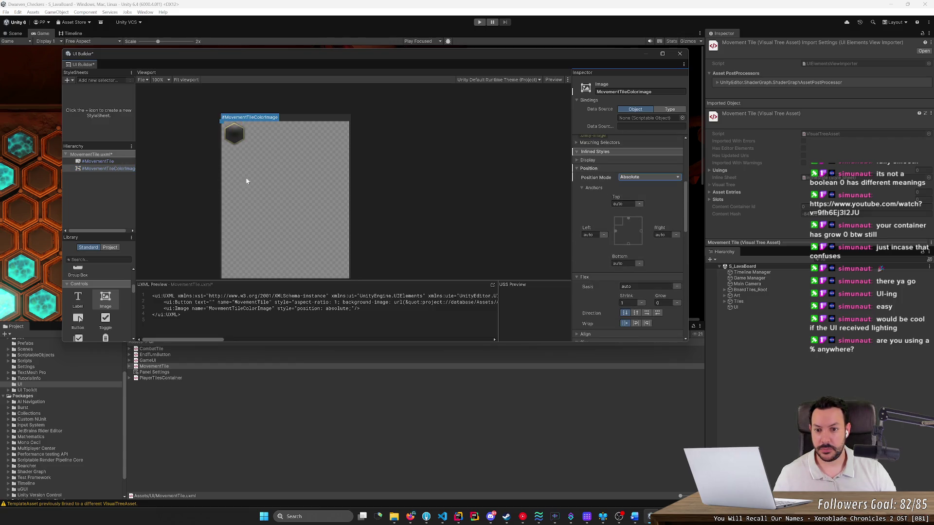
scroll(603, 258, "down", 6)
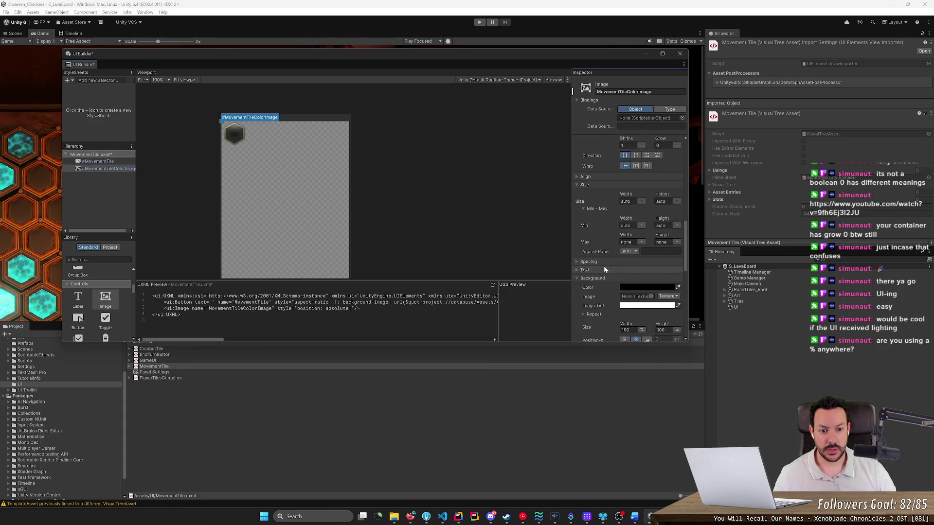
scroll(604, 267, "down", 2)
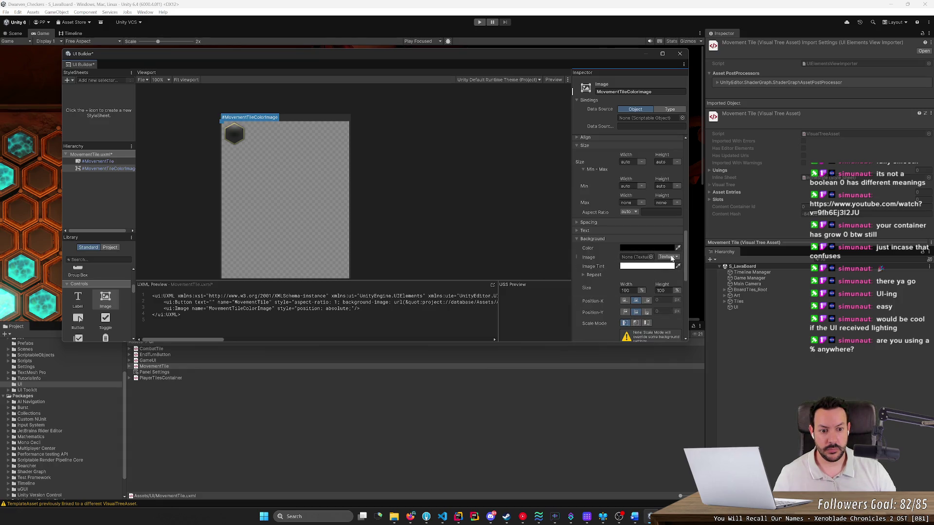
left_click(650, 257)
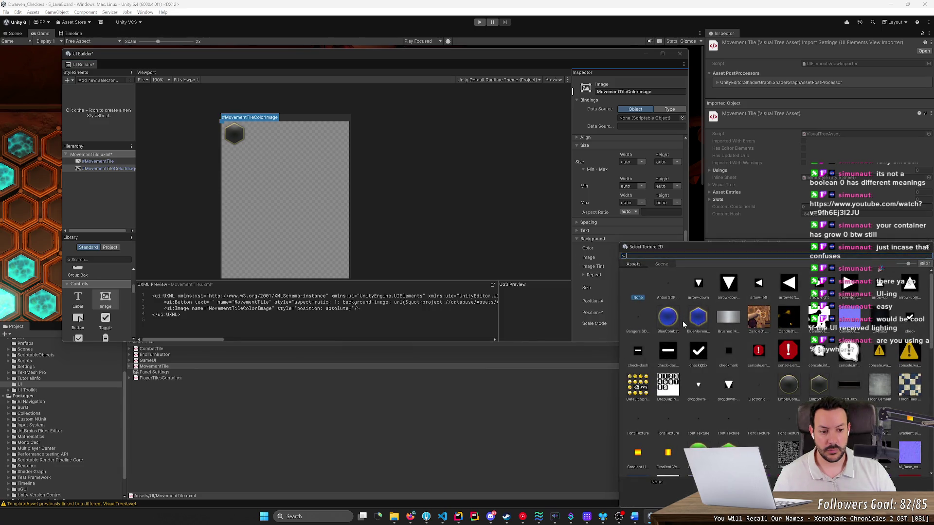
left_click(697, 325)
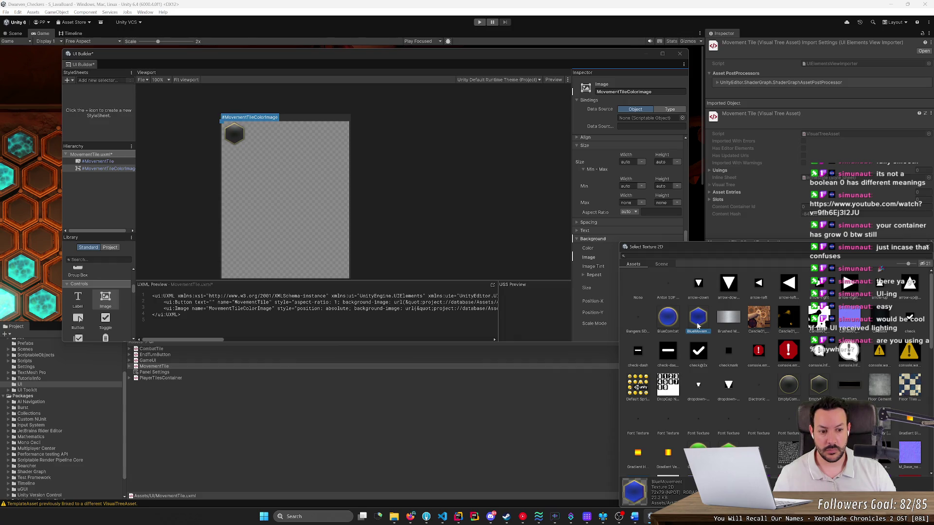
double_click(697, 325)
Save the MovementTile layout and reorder #MovementTile relative to the colour image.
key("ctrl+s")
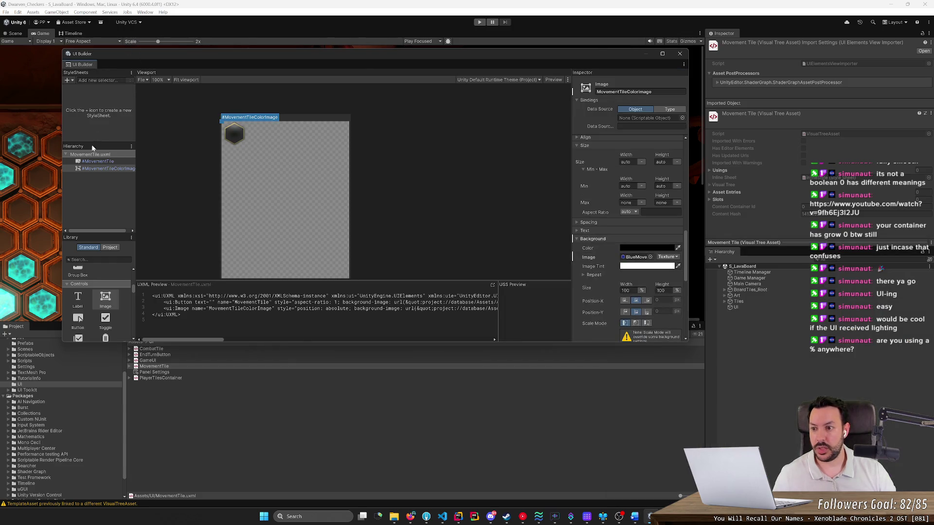
left_click(100, 162)
left_click(104, 169)
left_click(104, 162, "shift")
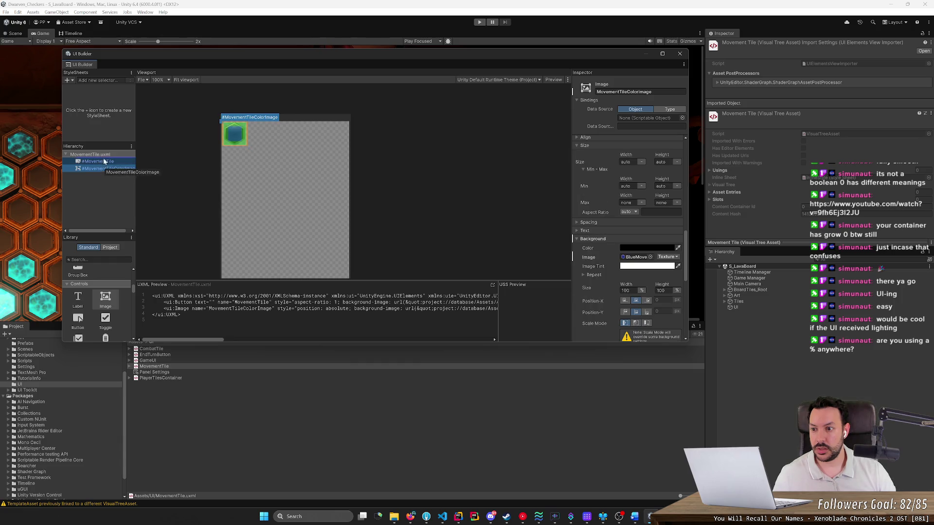
mouse_move(104, 162)
left_mouse_down()
mouse_move(101, 169)
mouse_move(105, 161)
left_mouse_up()
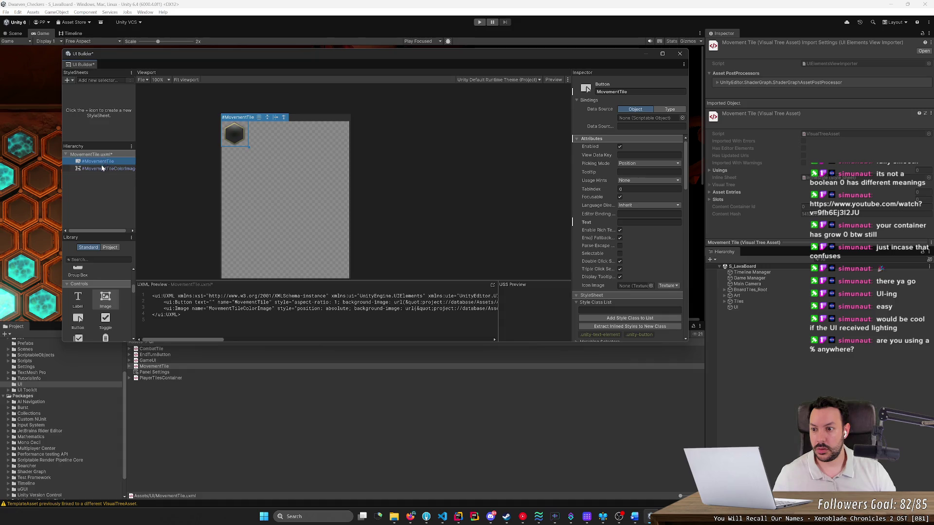
Save the MovementTile layout and open EndTurnButton in UI Builder.
left_click(103, 168)
left_click_drag(166, 55, 387, 68)
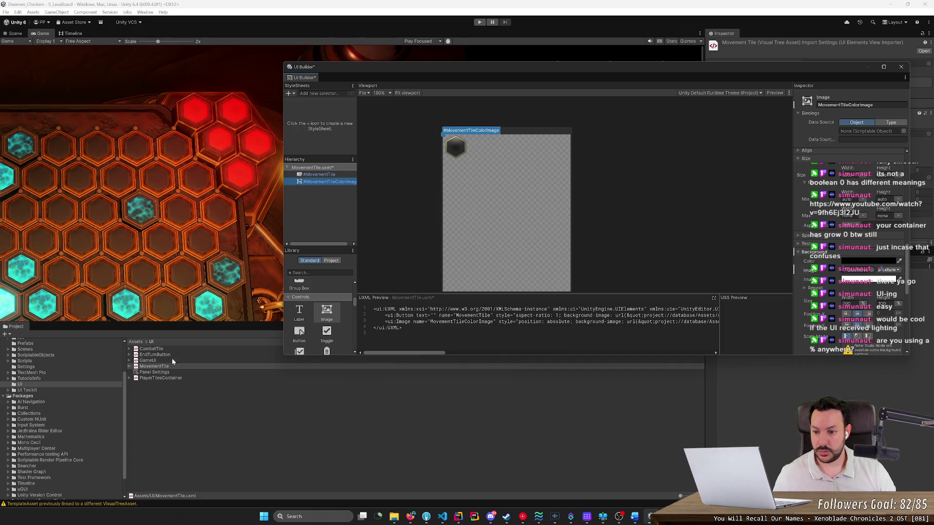
left_click(343, 68)
key("ctrl+s")
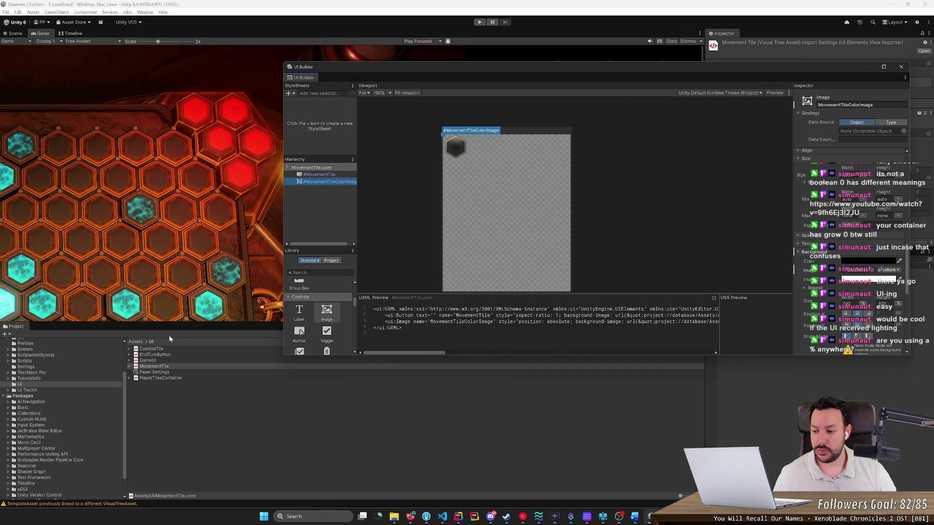
right_click(150, 354)
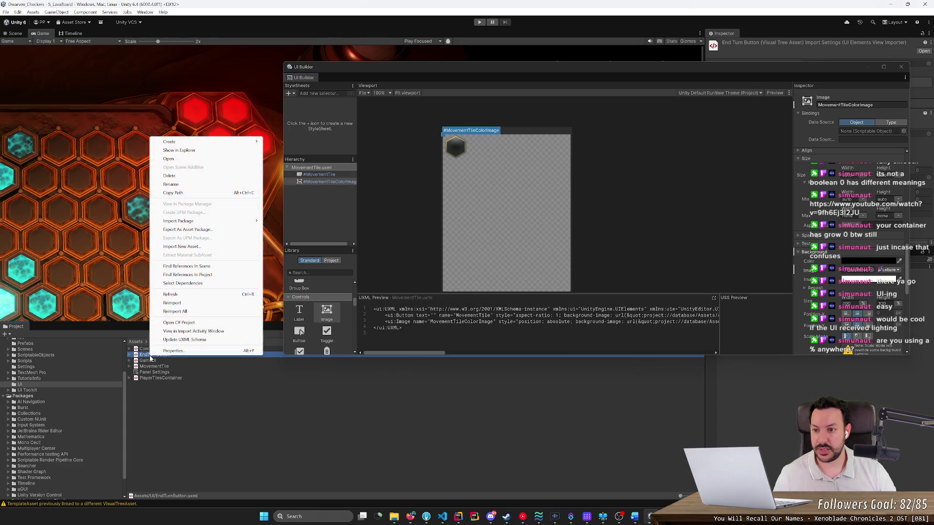
left_click(192, 159)
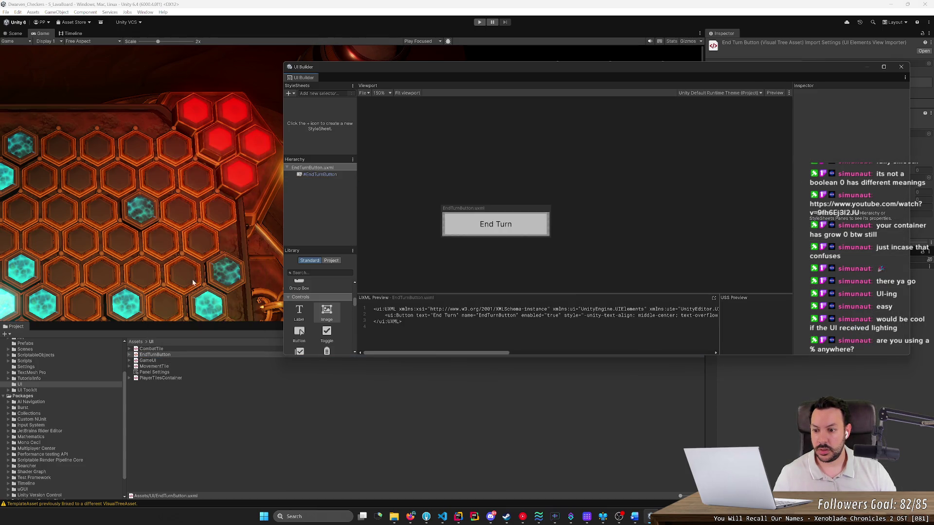
Open CombatTile.uxml, resize the UI Builder window, and select its button and colour image.
double_click(173, 348)
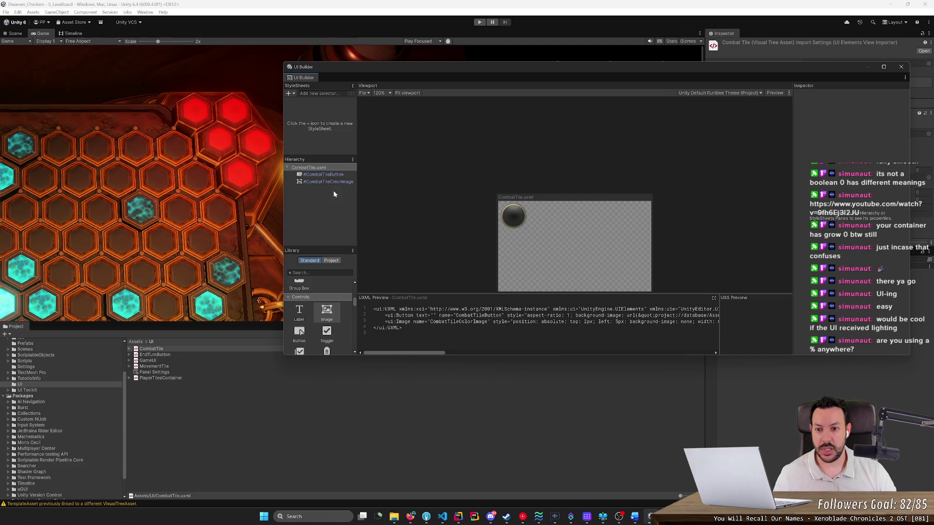
left_click(320, 166)
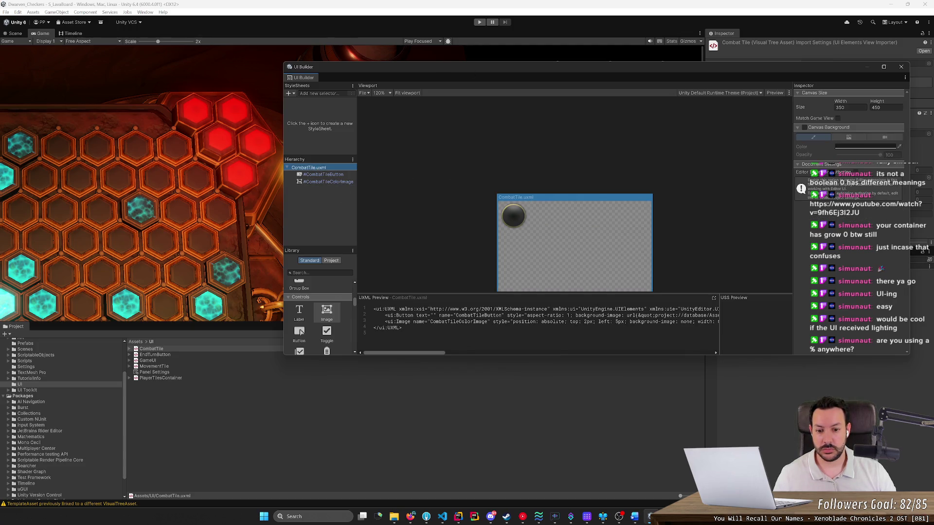
left_click_drag(462, 357, 460, 458)
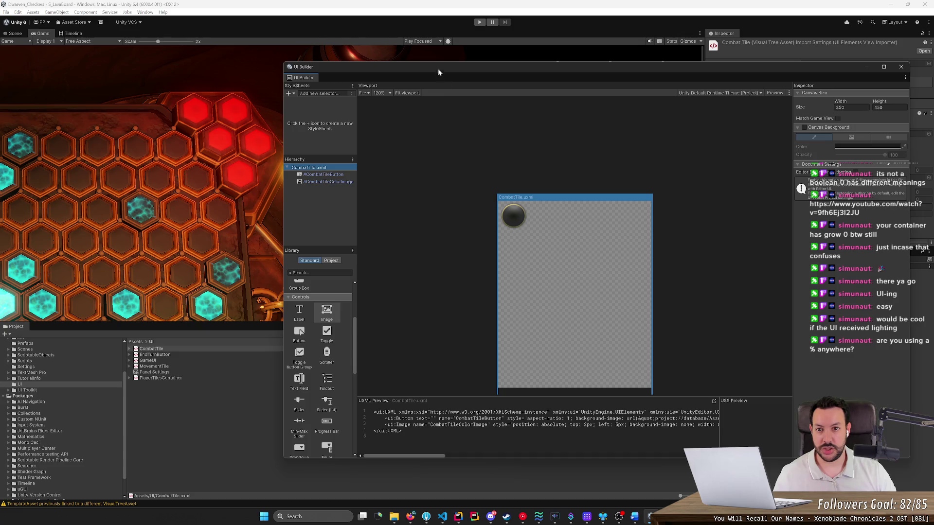
left_click_drag(438, 68, 346, 50)
left_click(239, 160)
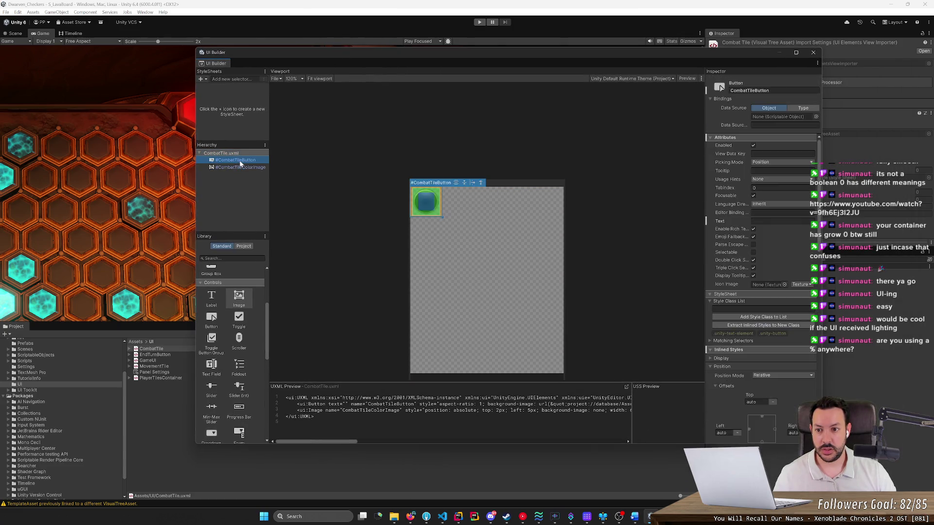
left_click(240, 154)
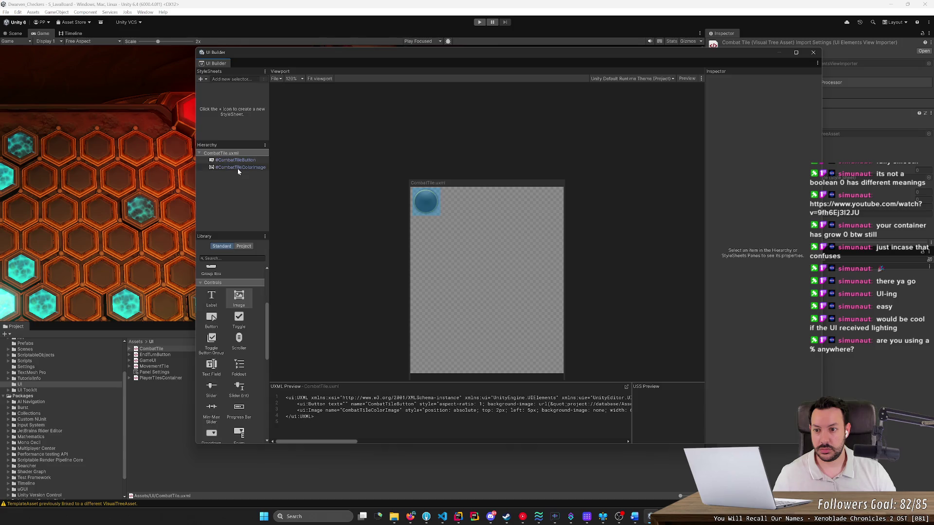
left_click(237, 167, "shift")
Reopen MovementTile.uxml and select its elements in the Hierarchy.
double_click(154, 367)
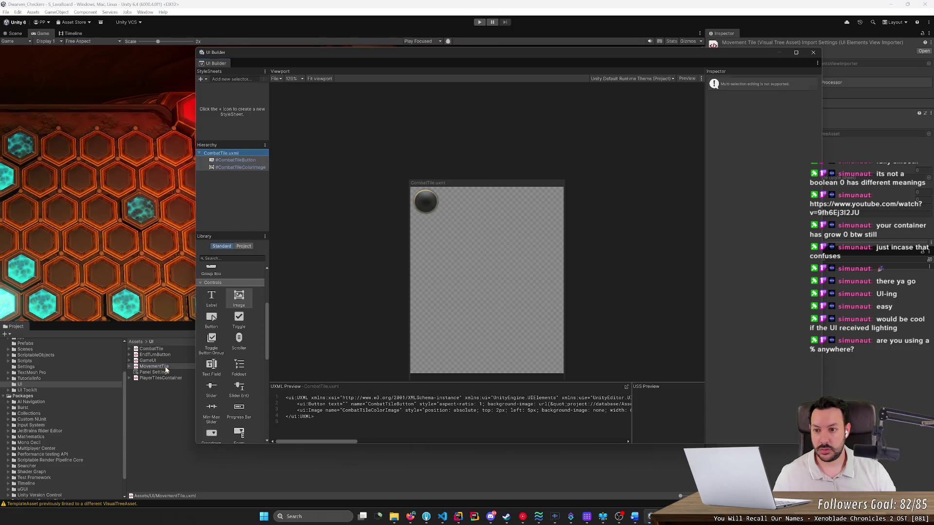
key("ctrl+a")
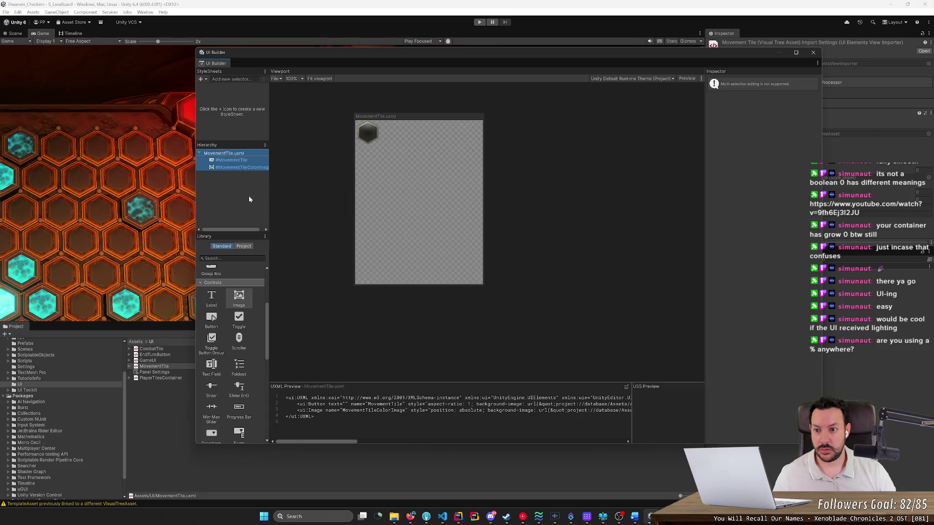
left_click(249, 195)
right_click(247, 195)
left_click(239, 203)
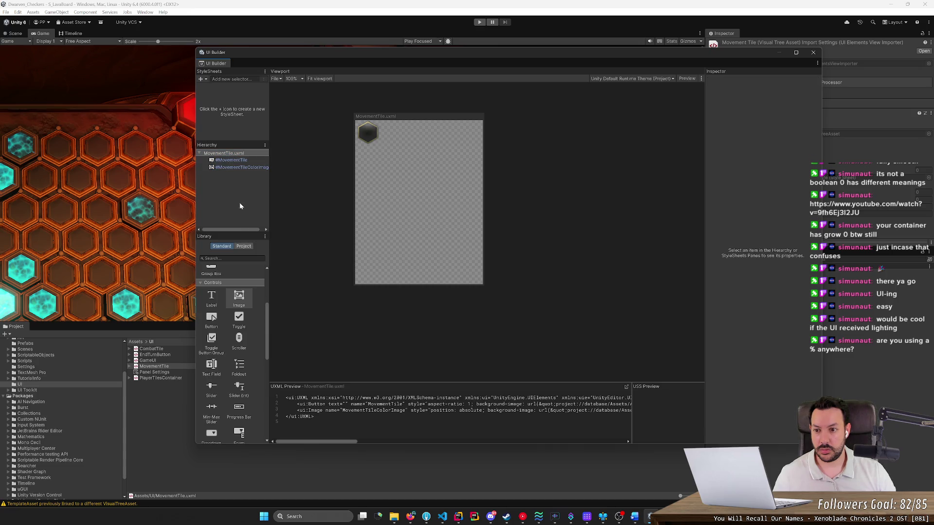
Switch from GameUI to CombatTile.uxml and copy CombatTileButton with CombatTileColorImage.
double_click(165, 361)
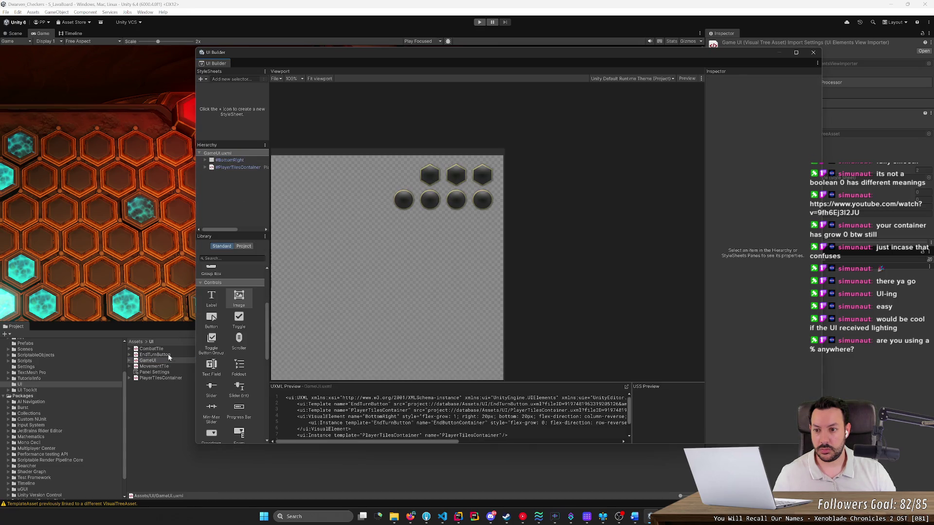
double_click(165, 349)
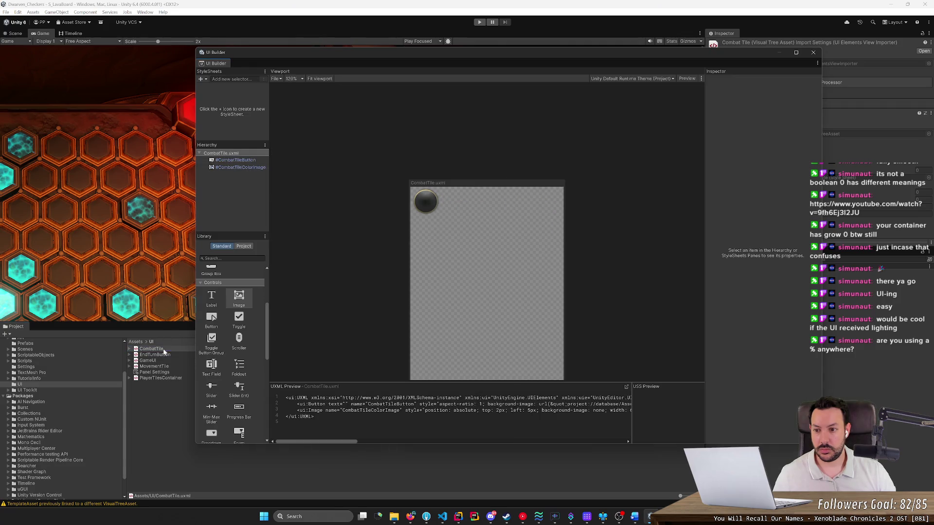
left_click(235, 161)
left_click(238, 167, "shift")
key("ctrl+c")
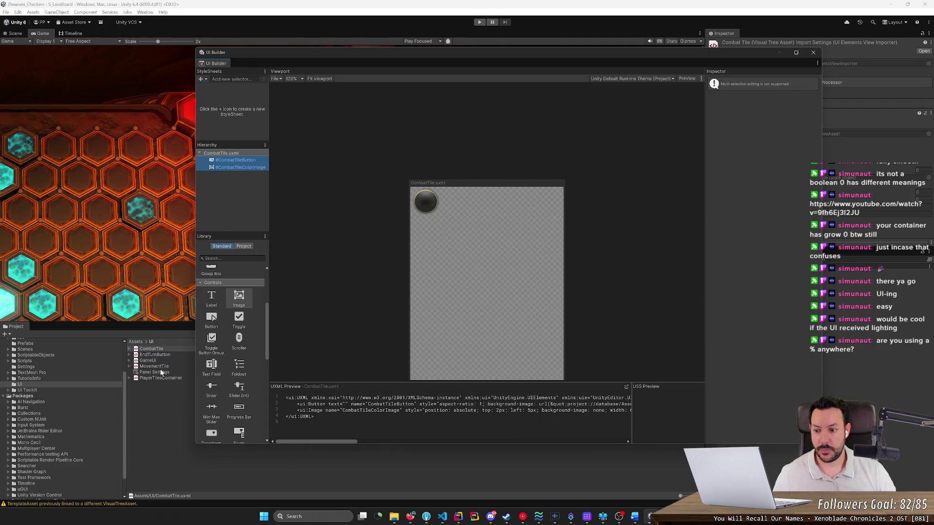
Paste the CombatTile button and image into MovementTile.uxml and delete the old elements.
double_click(154, 366)
key("ctrl+v")
left_click(231, 160)
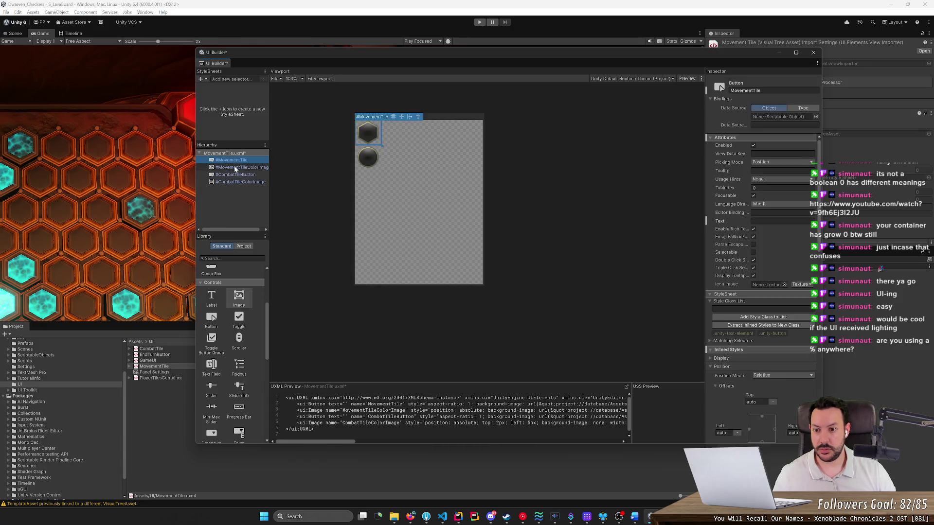
left_click(233, 167, "shift")
key("Delete")
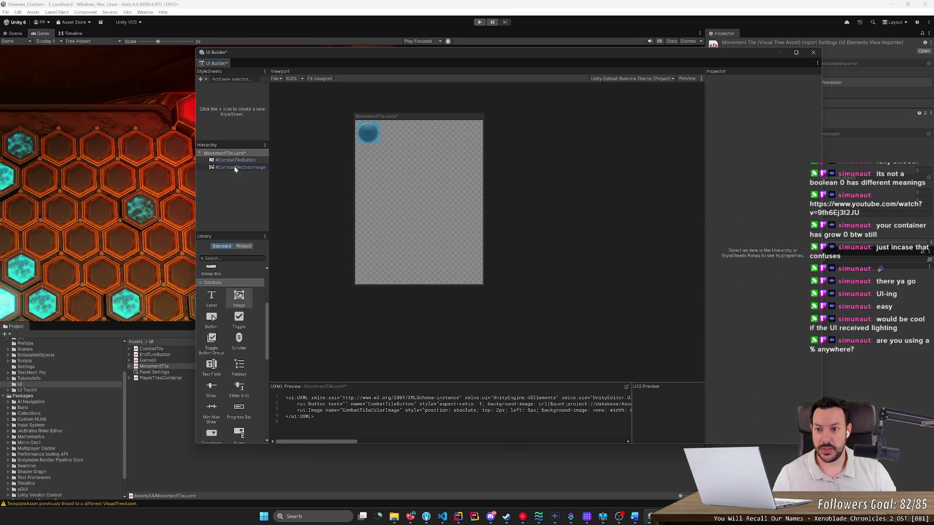
Give CombatTileButton the EmptyMovement background image at height 110, and save the layout.
left_click(234, 160)
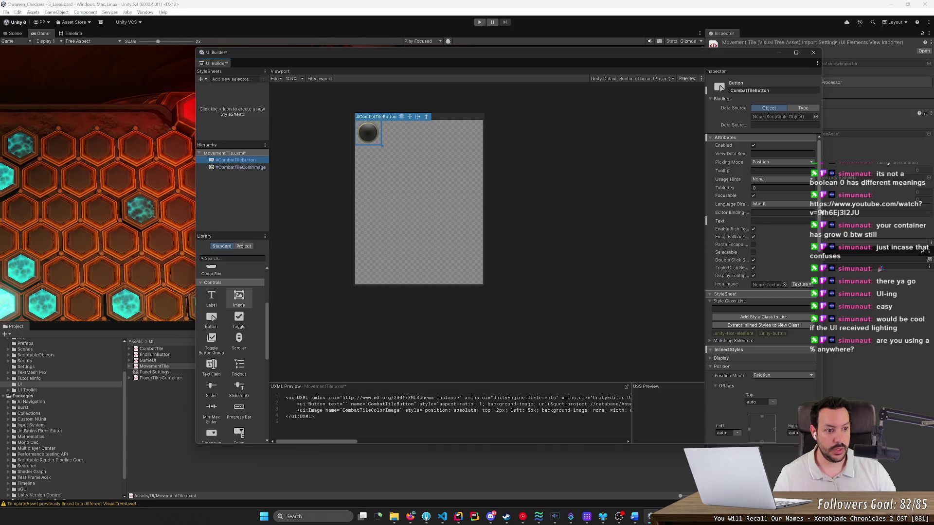
mouse_move(821, 213)
left_mouse_down()
mouse_move(817, 369)
mouse_move(815, 342)
left_mouse_up()
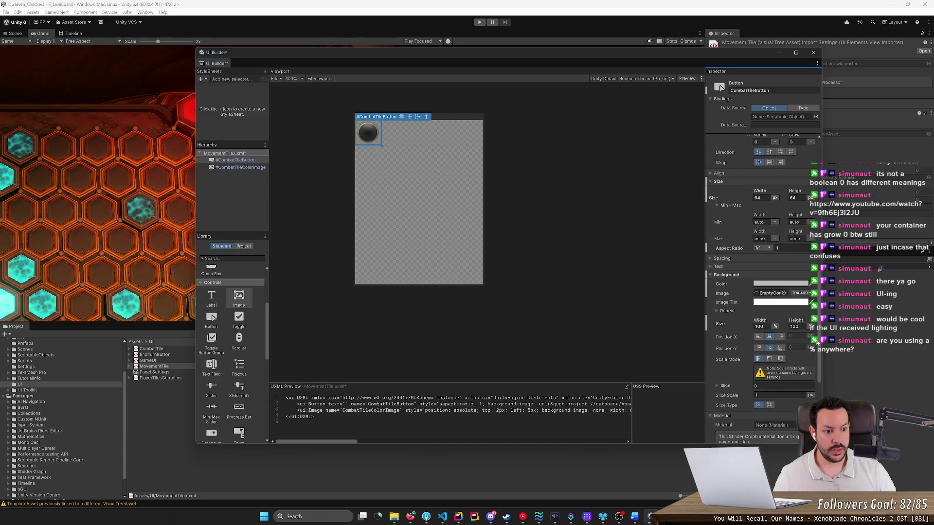
left_click(784, 293)
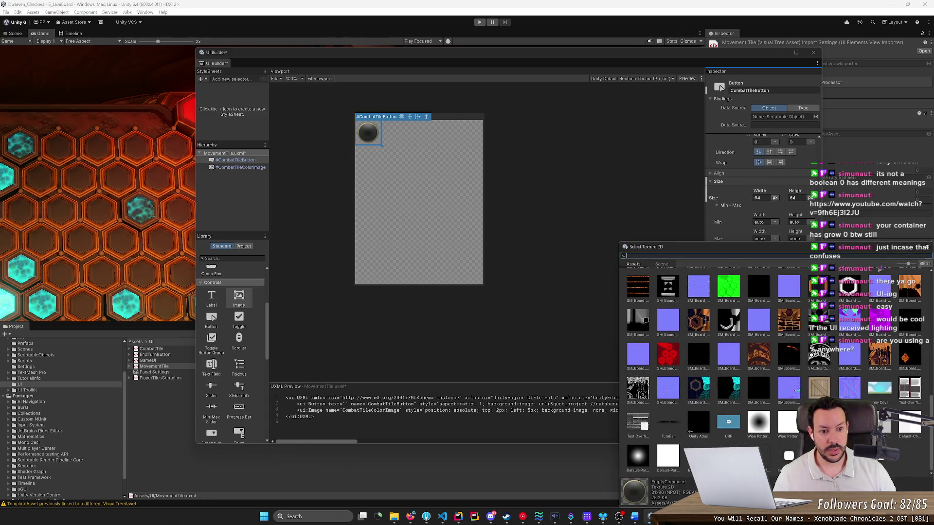
type("move")
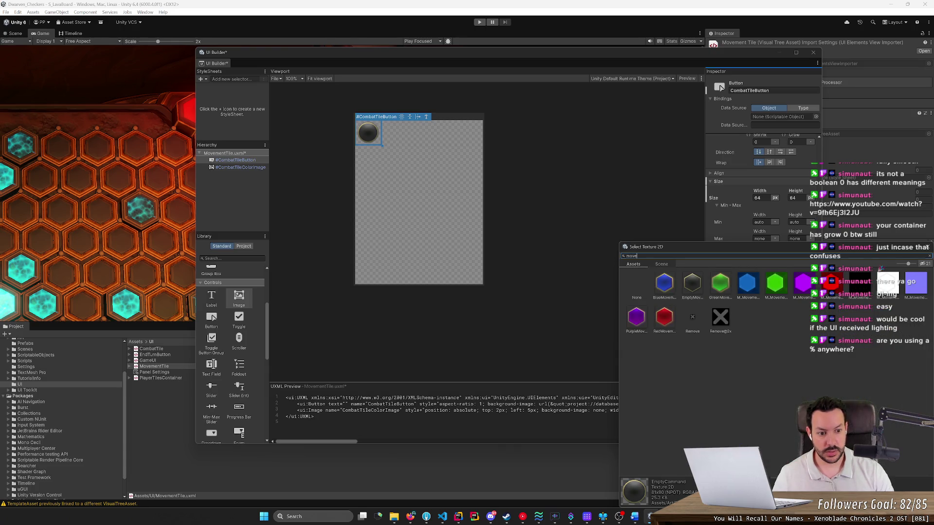
double_click(697, 285)
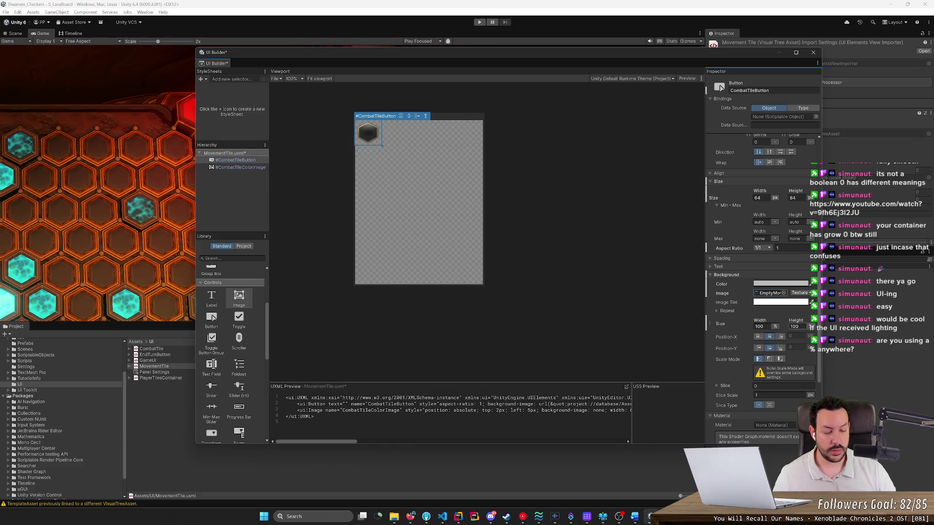
double_click(808, 327)
type("110")
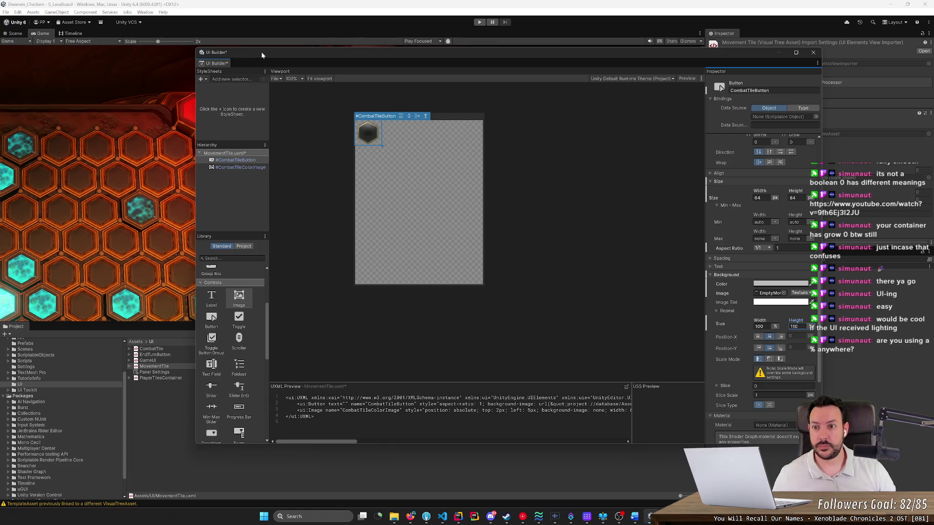
key("ctrl+s")
Apply the BlueMovement texture as CombatTileColorImage's background image.
left_click(233, 167)
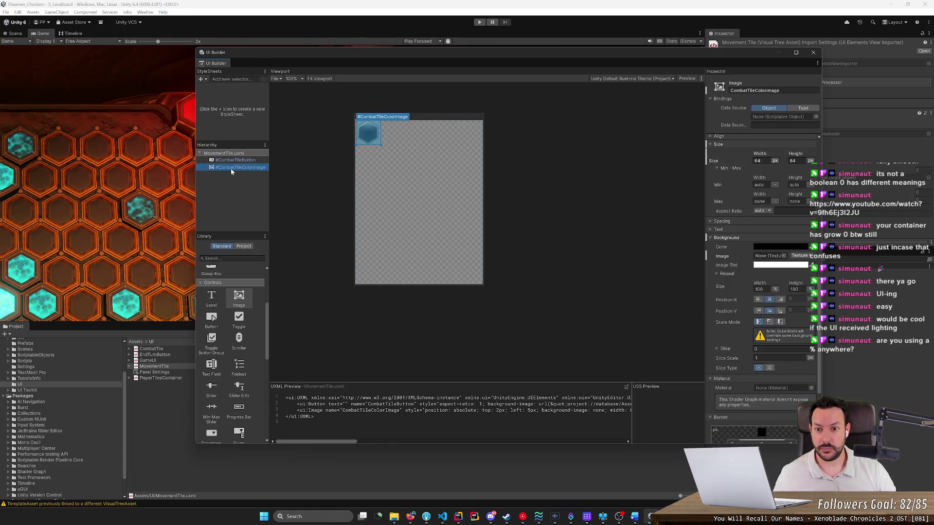
left_click(784, 256)
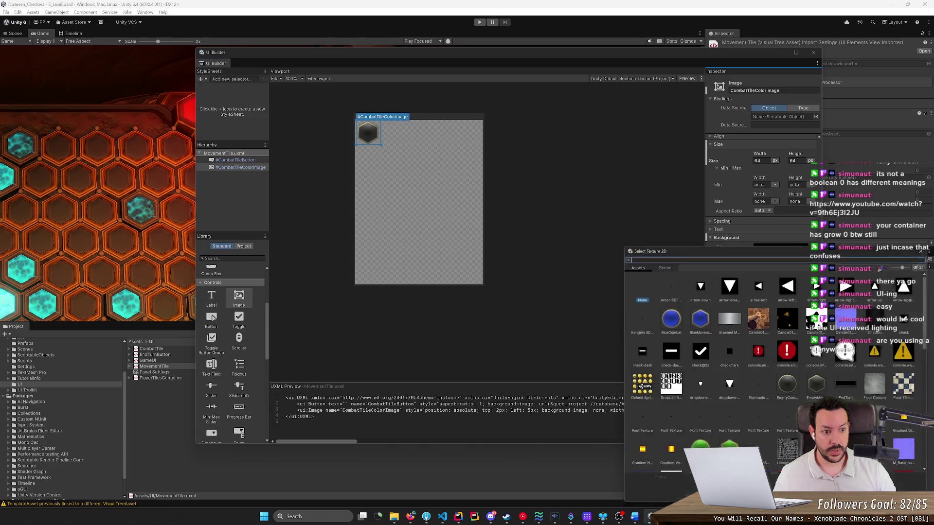
left_click(699, 325)
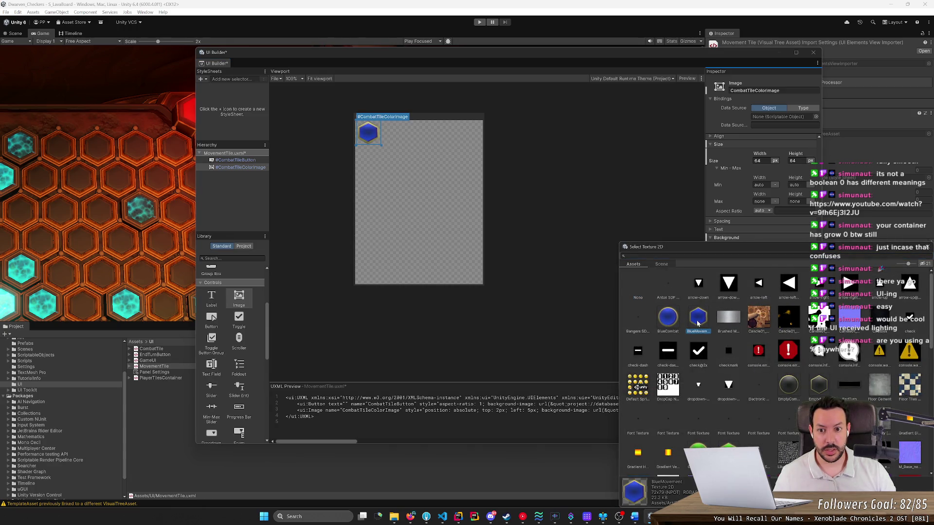
scroll(363, 127, "up", 5)
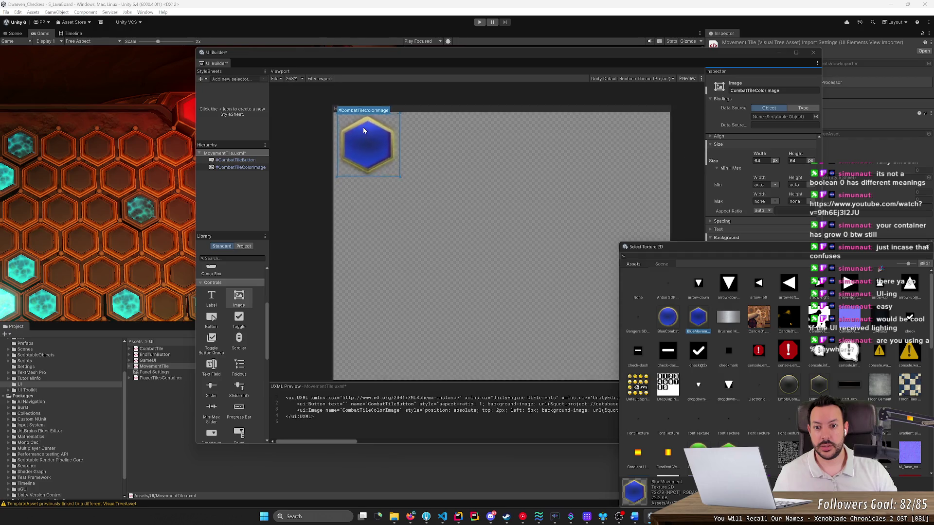
scroll(362, 127, "up", 4)
left_click(639, 304)
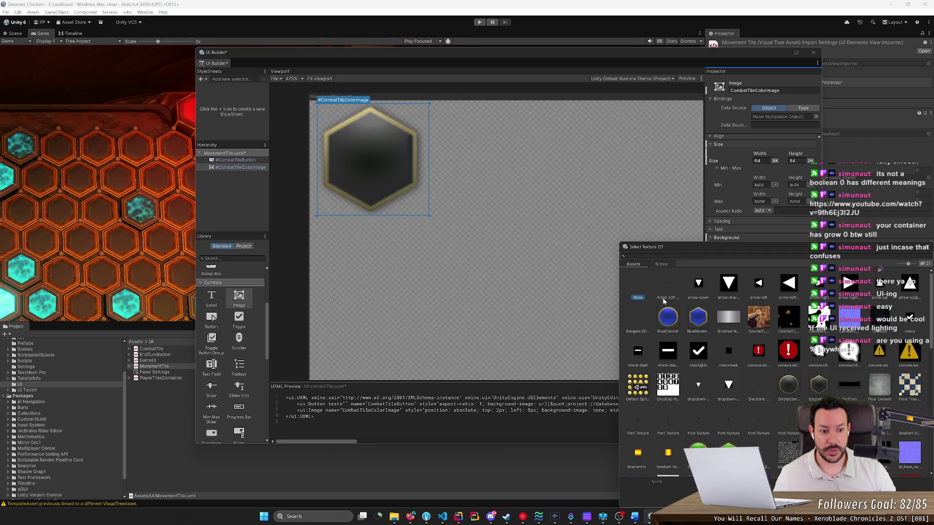
left_click(695, 321)
Compare the other colour textures, then settle on BlueMovement and close the picker.
key("Left")
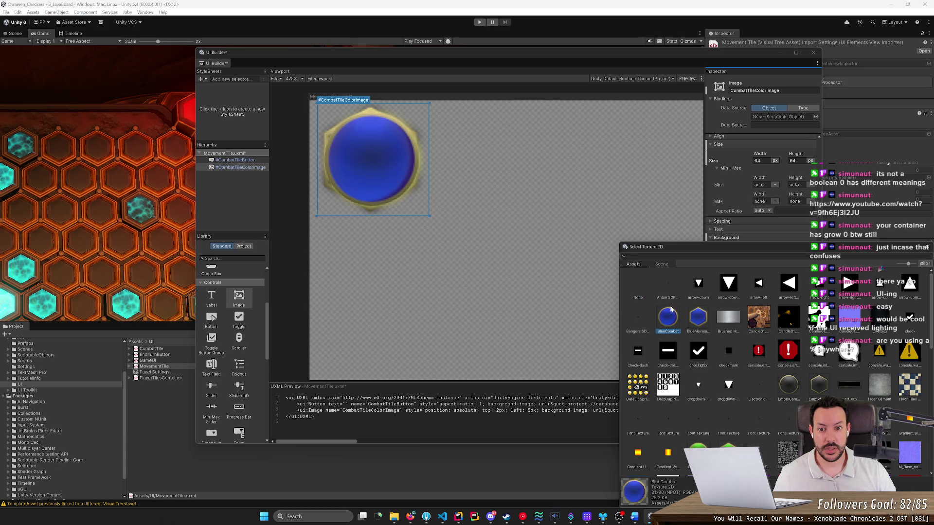
left_click(706, 327)
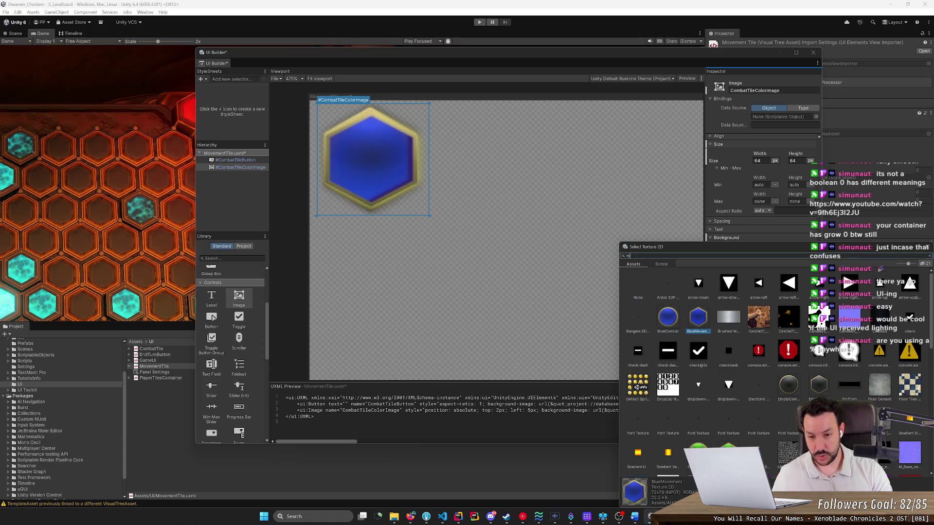
type("ovement")
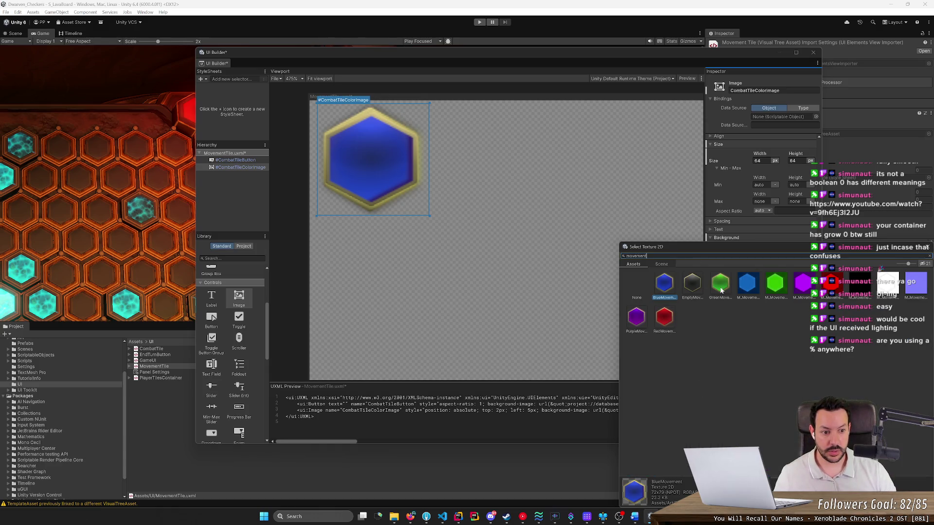
key("Down")
key("Left")
left_click(654, 290)
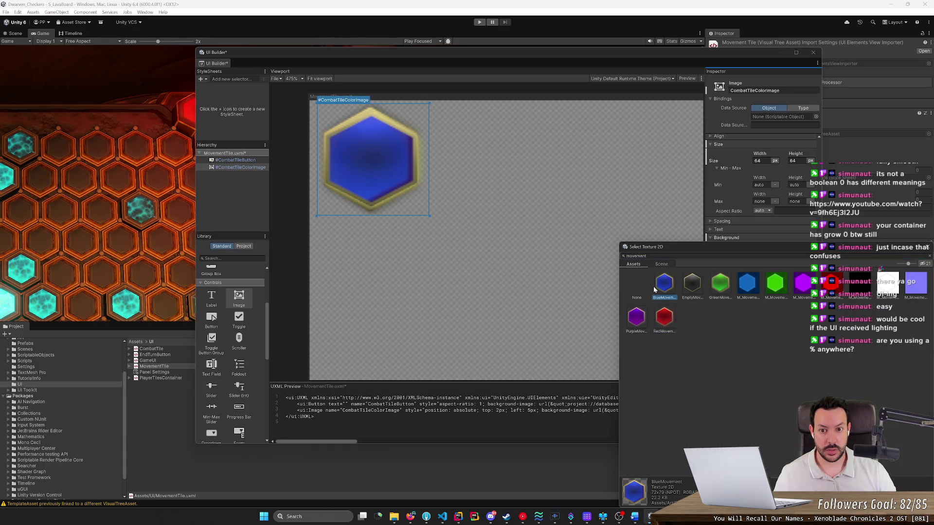
left_click(635, 322)
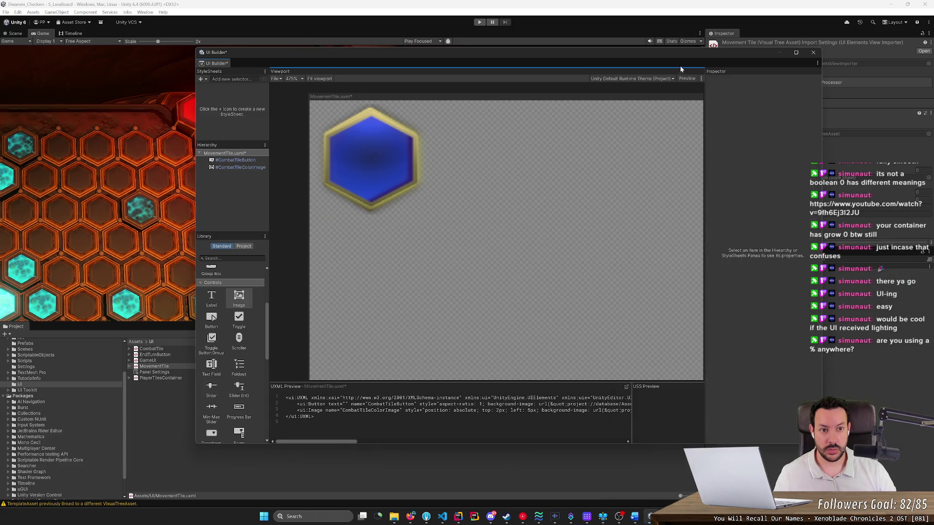
Rename CombatTileButton to MovementTileButton.
left_click_drag(662, 56, 509, 59)
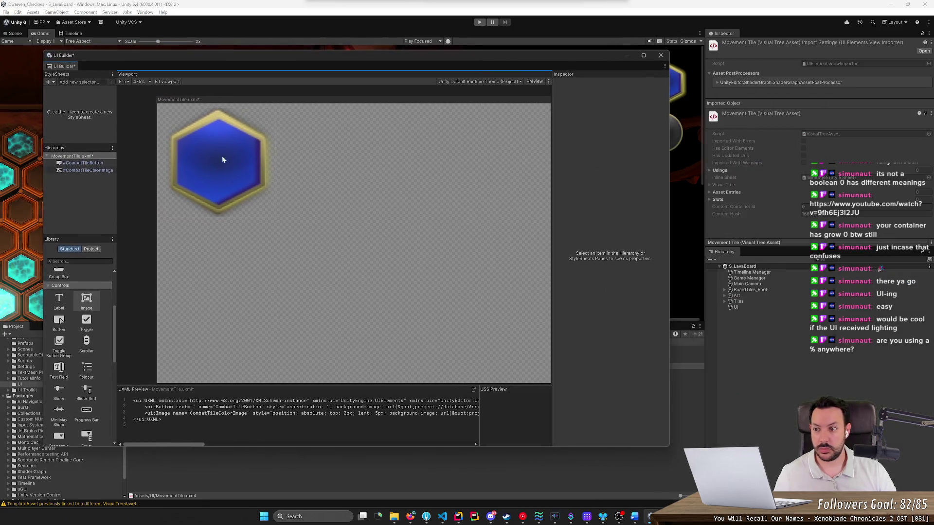
left_click(80, 162)
double_click(80, 163)
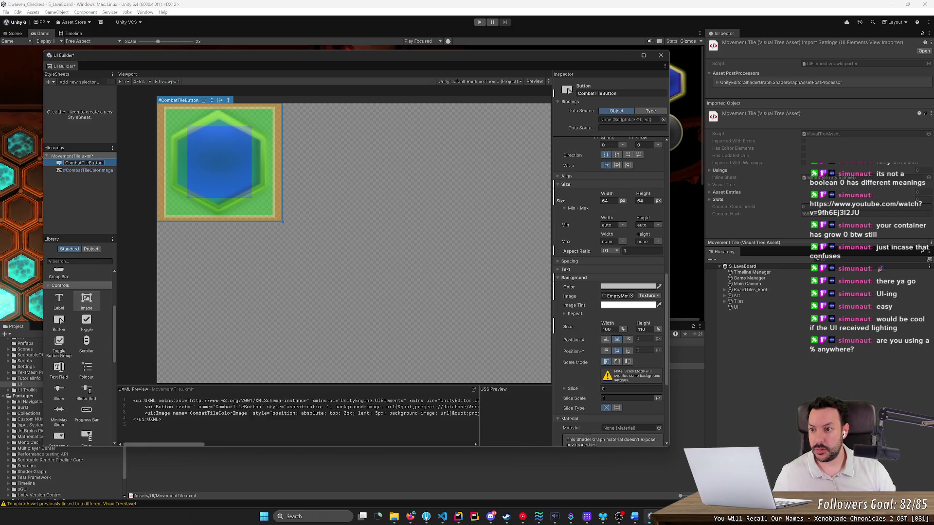
double_click(72, 163)
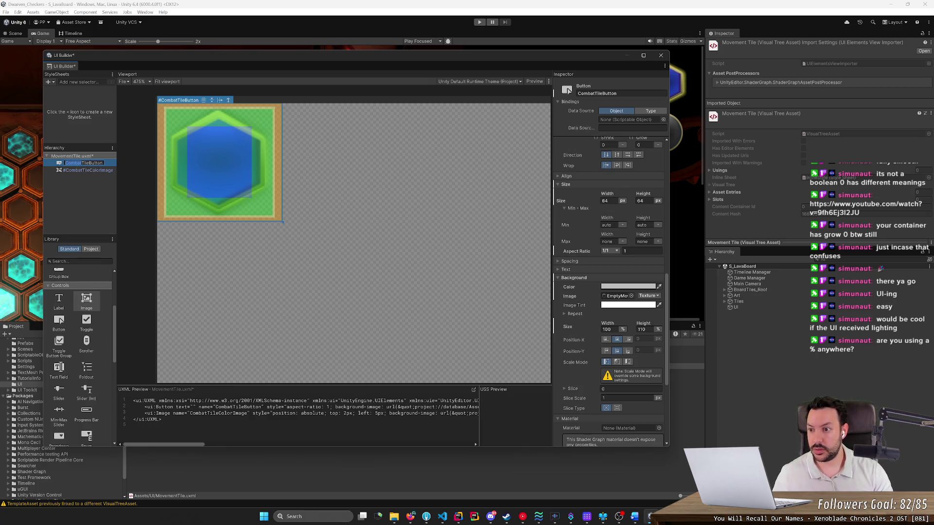
key("BackSpace")
type("Movement")
left_click(81, 168)
Rename CombatTileColorImage to MovementTileColorImage and reselect it.
double_click(81, 166)
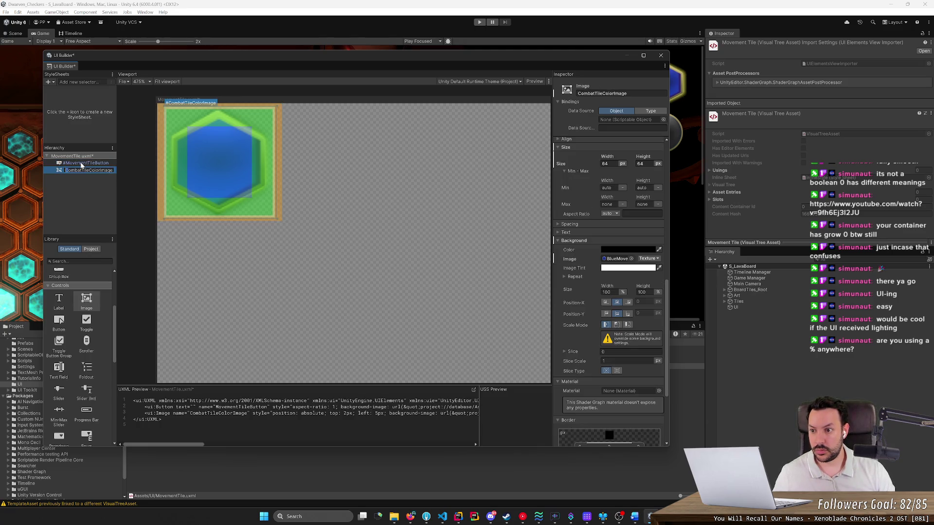
type("Movement")
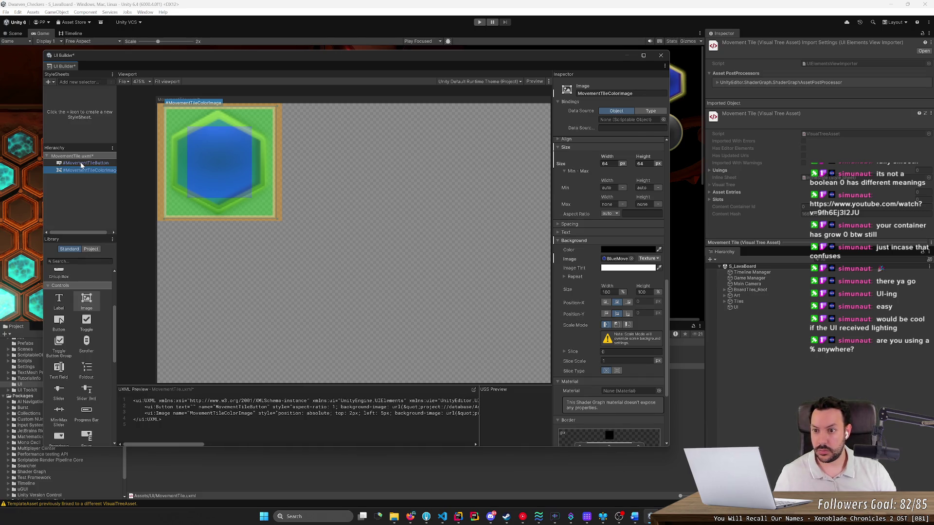
left_click(78, 187)
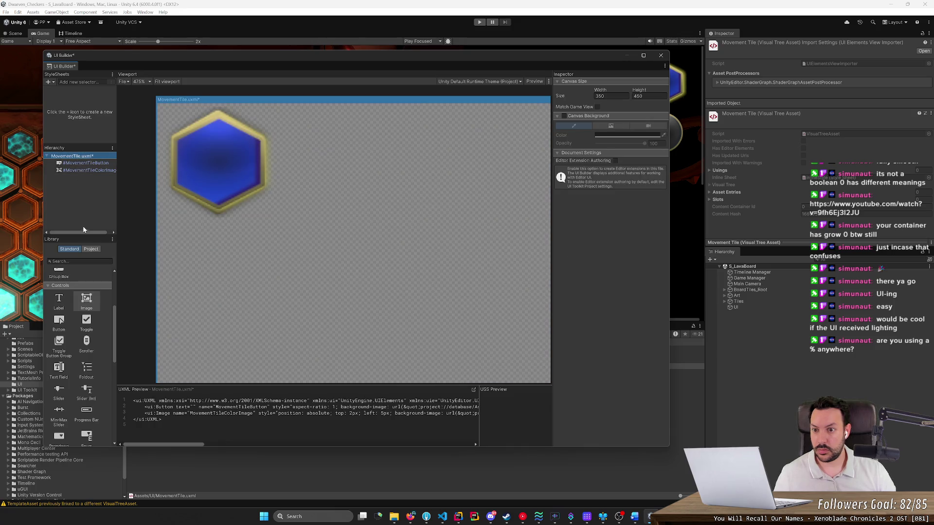
left_click(90, 171)
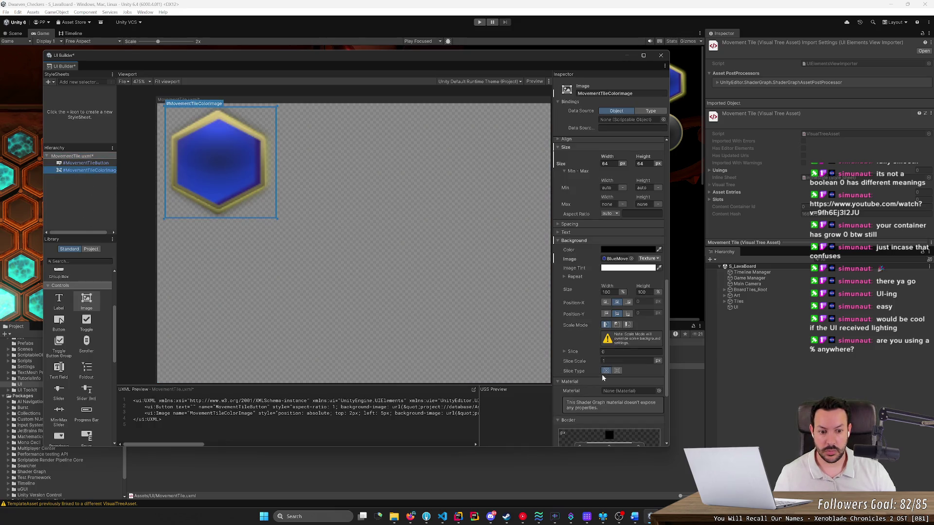
left_click(631, 258)
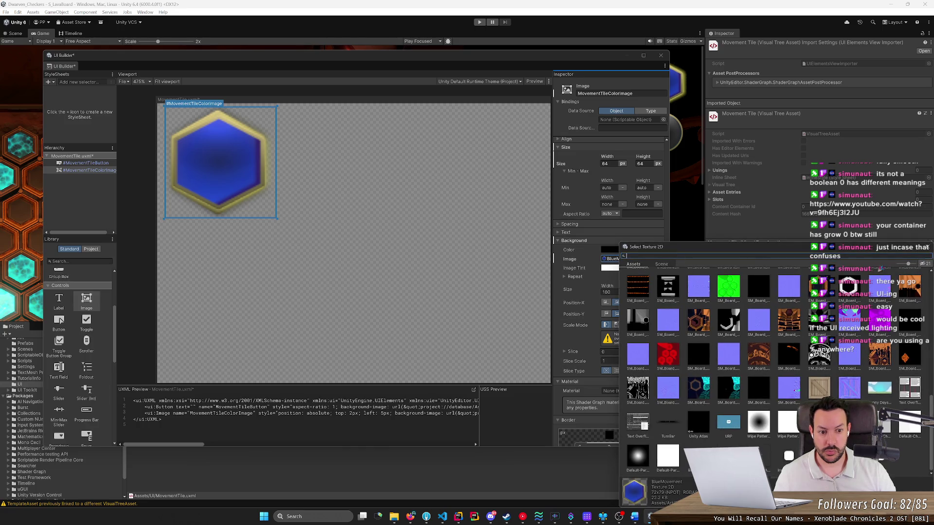
Search 'movement' textures and compare BlueMovement, EmptyMovement and no image on the tile.
type("m")
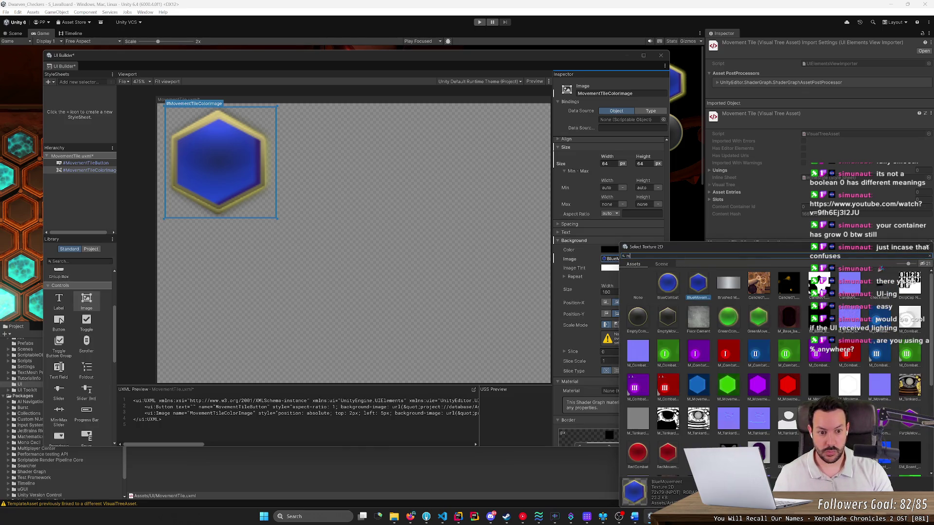
type("ovement")
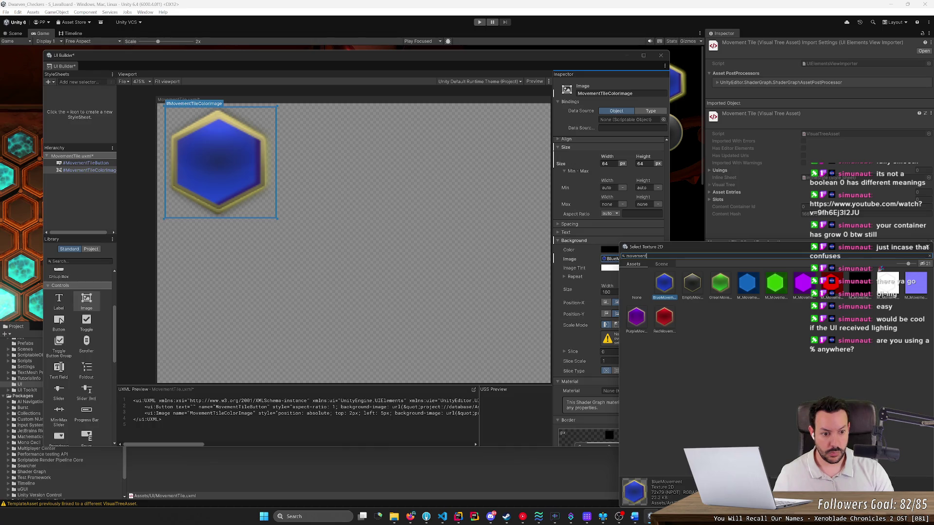
type("t")
key("BackSpace")
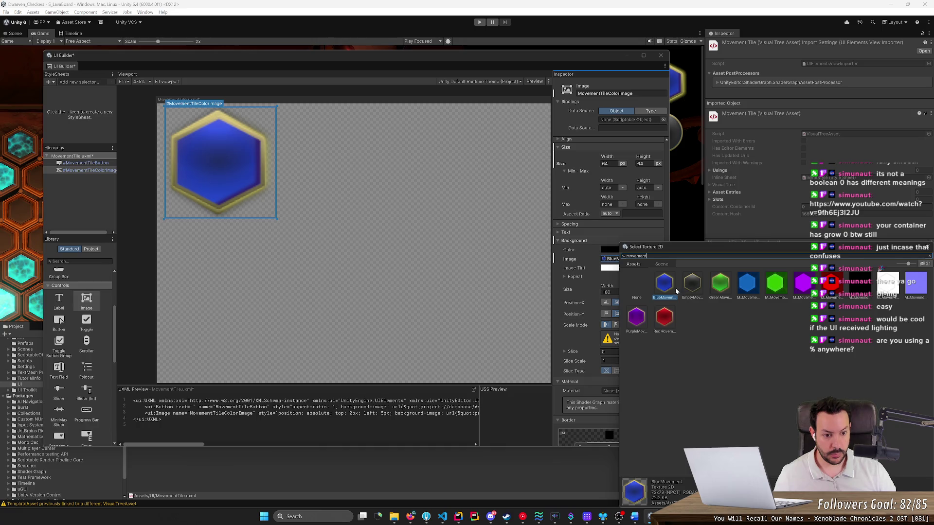
left_click(665, 318)
left_click(665, 292)
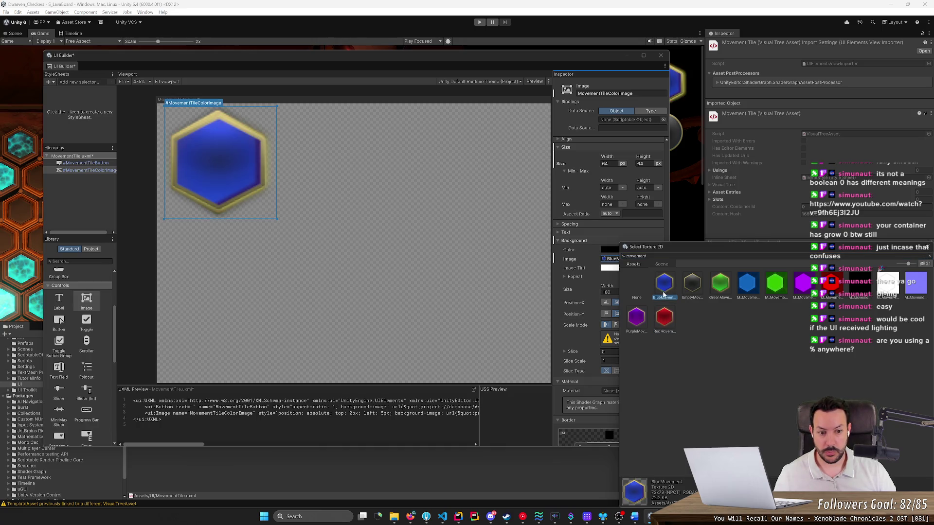
left_click(637, 292)
left_click(663, 289)
left_click(637, 292)
left_click(662, 290)
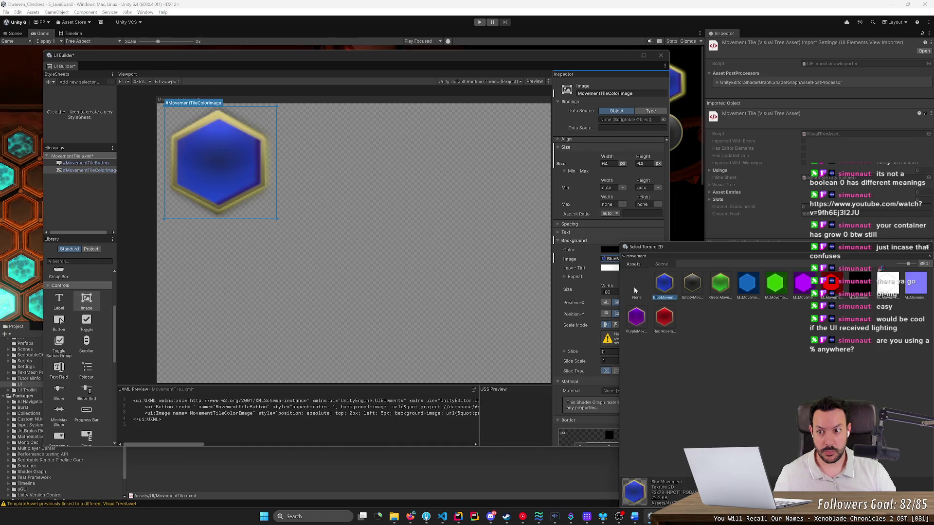
left_click(637, 292)
left_click(668, 286)
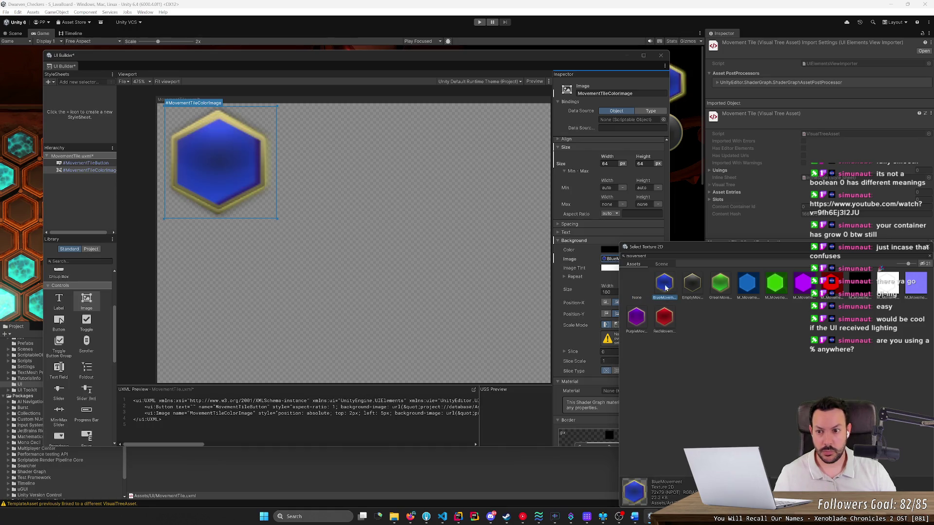
left_click(652, 287)
left_click(652, 287)
left_click(632, 285)
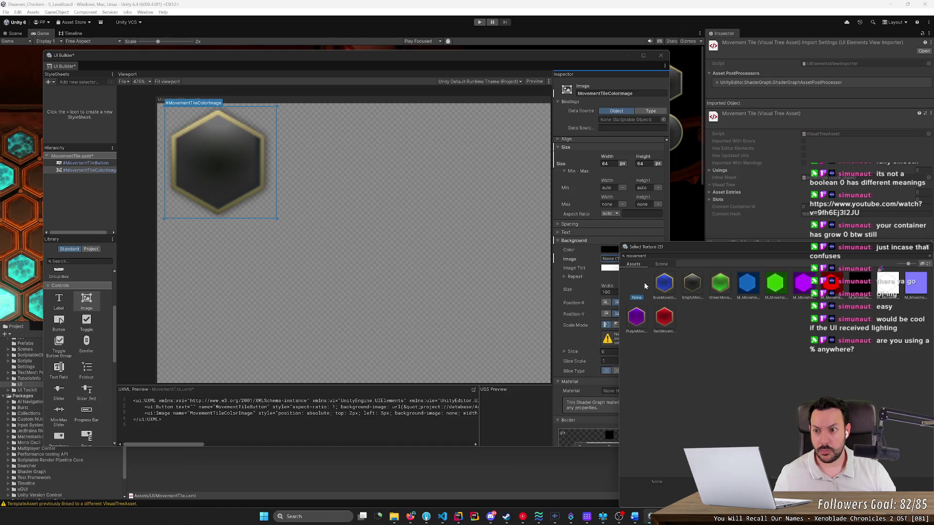
left_click(657, 285)
left_click(636, 287)
left_click(656, 285)
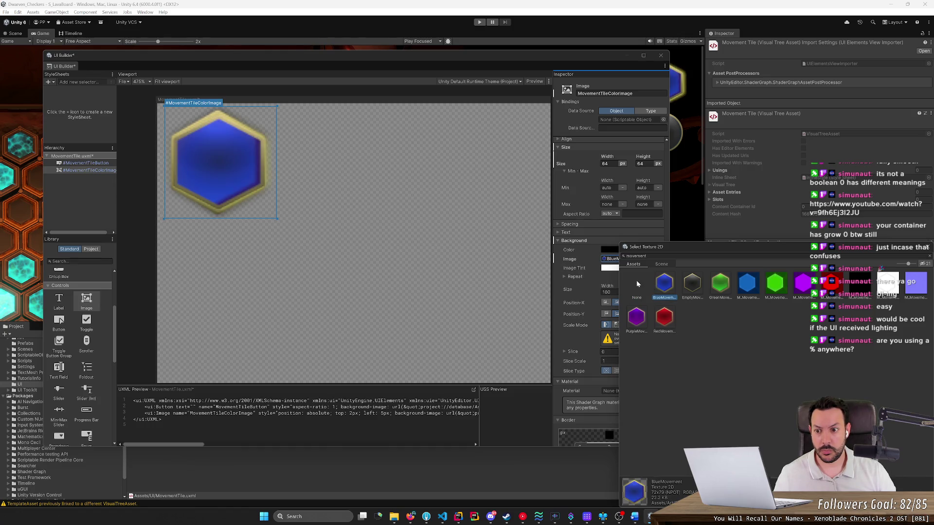
left_click(636, 287)
left_click(656, 285)
left_click(639, 281)
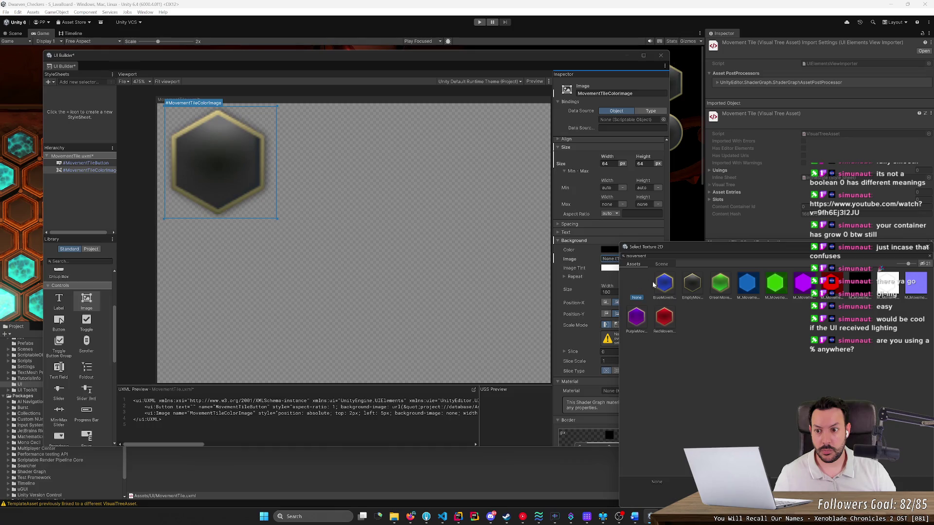
left_click(652, 282)
left_click(631, 280)
left_click(664, 284)
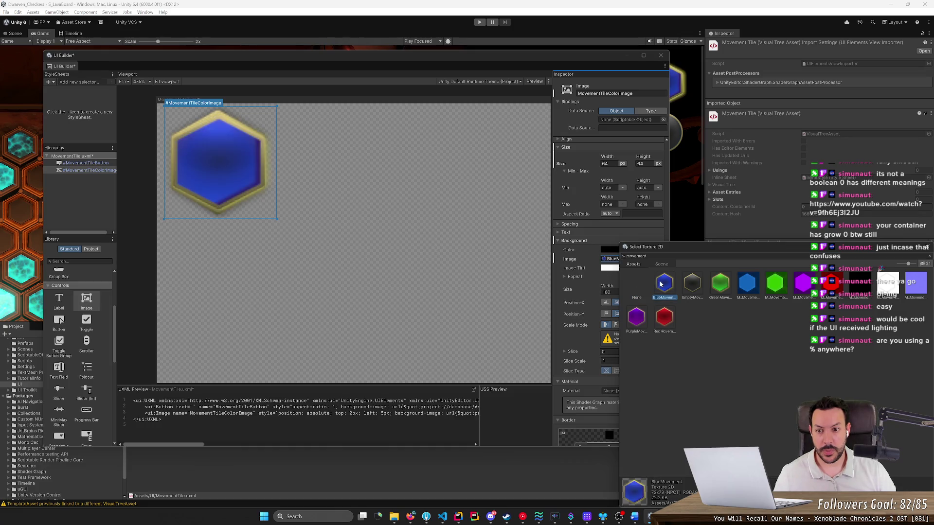
left_click(691, 285)
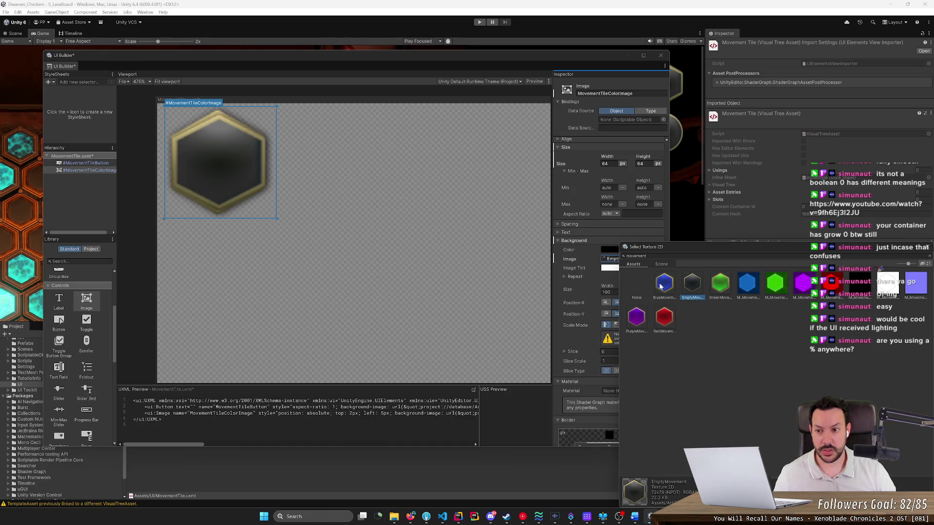
left_click(661, 286)
left_click(693, 288)
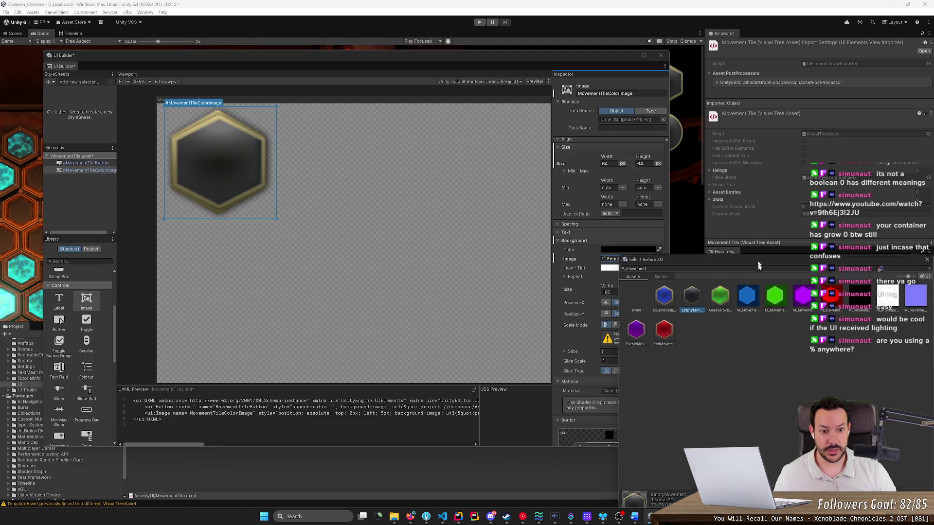
Set the tile image's Background Size Height to 110%.
left_click(643, 292)
type("110")
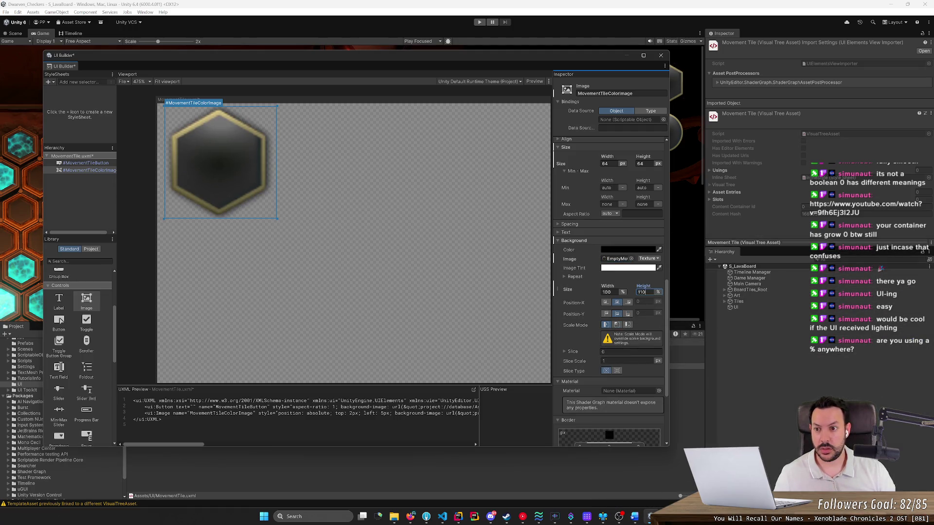
left_click(90, 170)
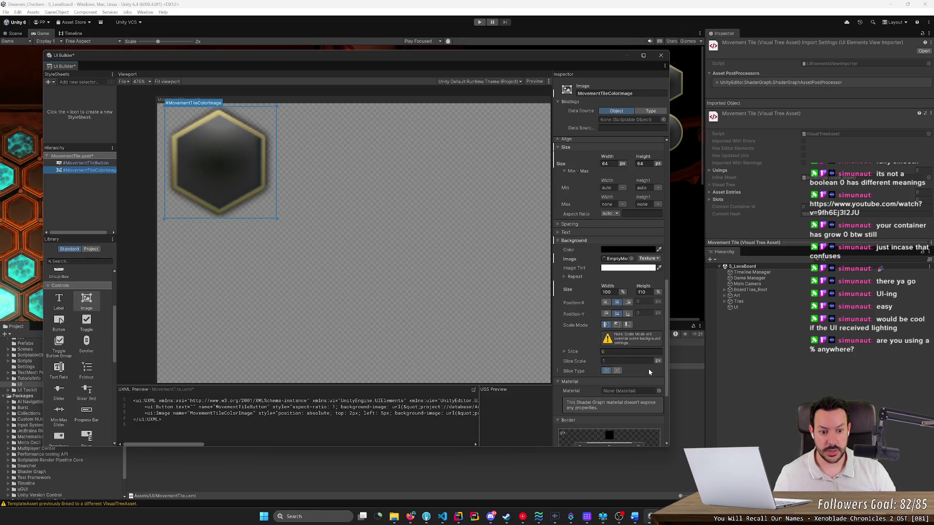
Search 'movement' again and compare the EmptyMovement, BlueMovement and GreenMovement textures.
left_click(631, 259)
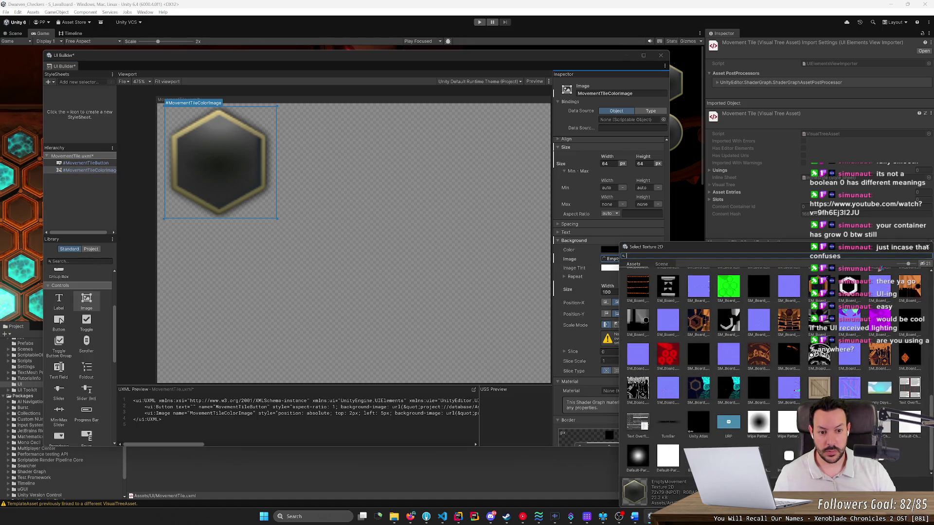
type("movement")
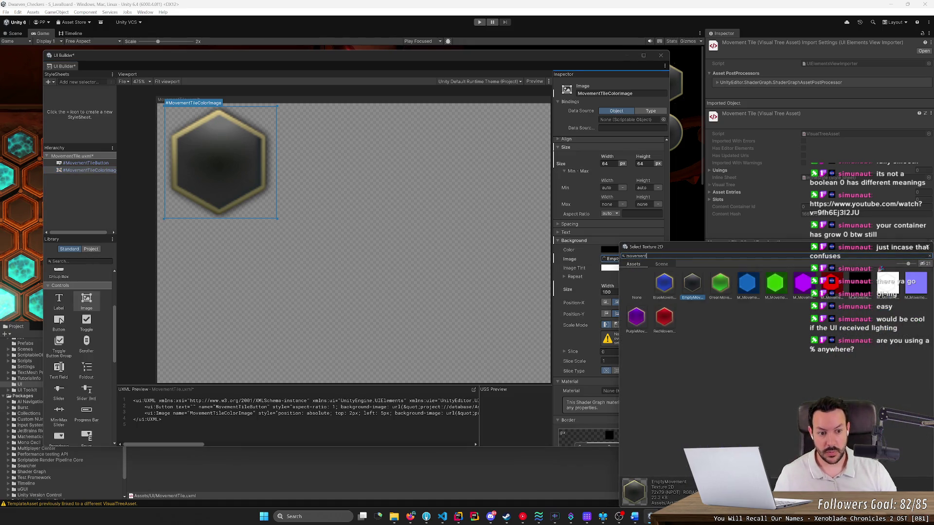
left_click(664, 283)
left_click(693, 284)
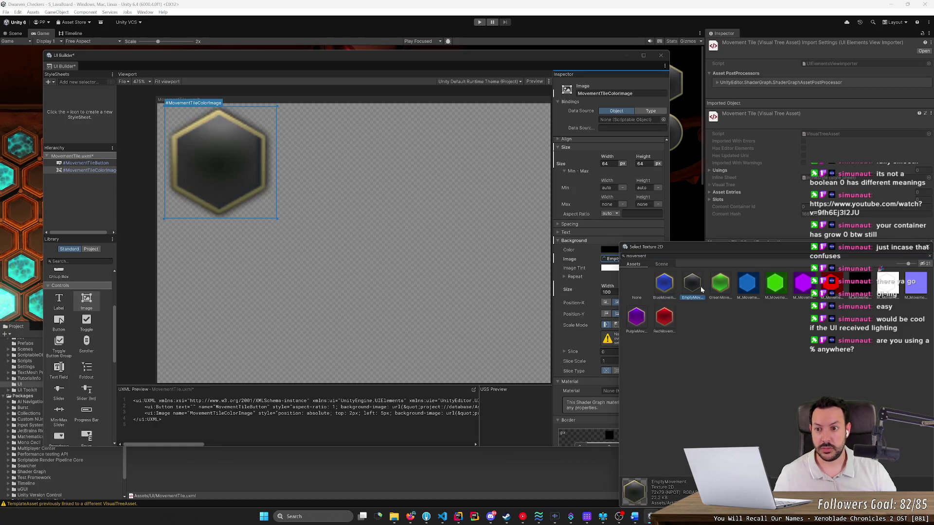
left_click(672, 287)
left_click(687, 287)
left_click(665, 288)
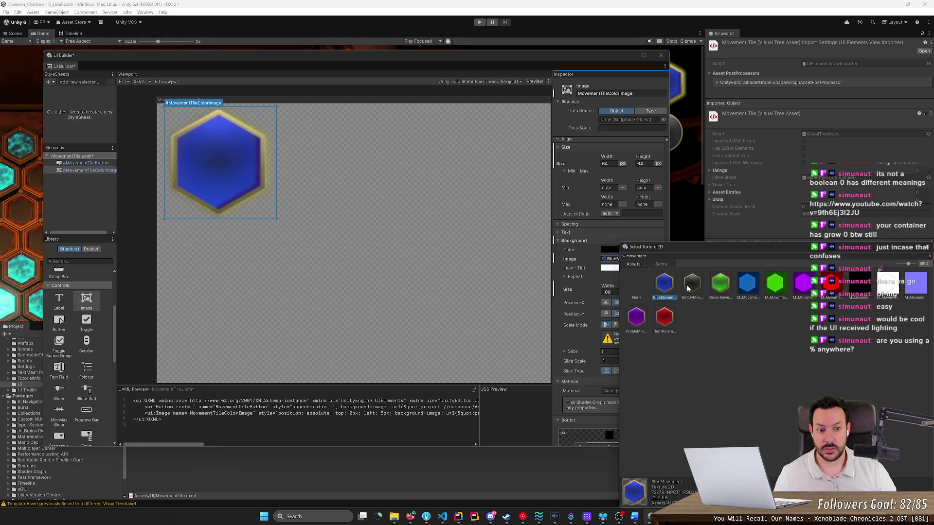
left_click(687, 288)
left_click(715, 287)
left_click(690, 287)
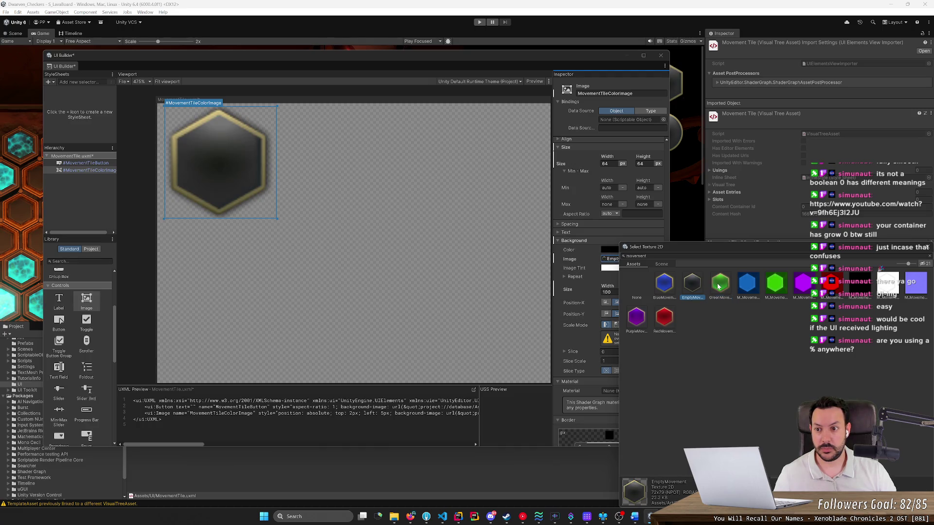
left_click(718, 287)
left_click(693, 286)
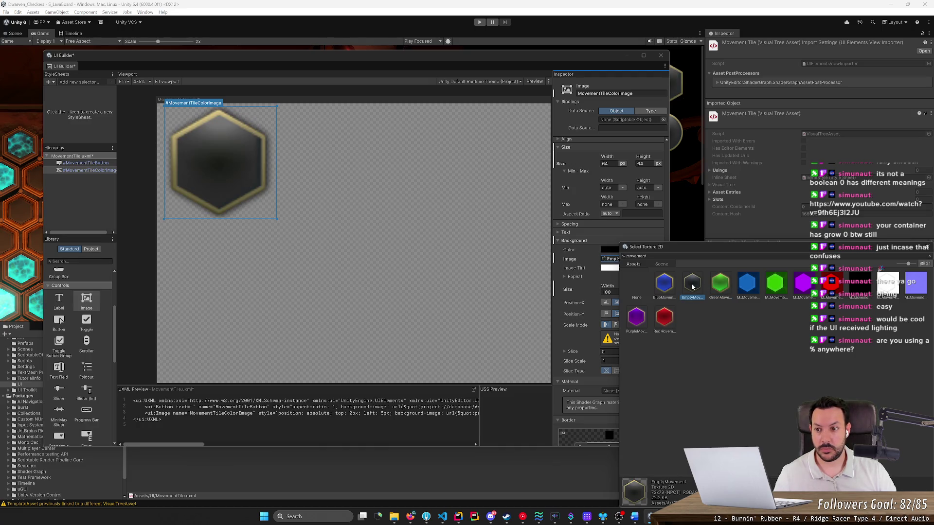
left_click(627, 285)
left_click(700, 289)
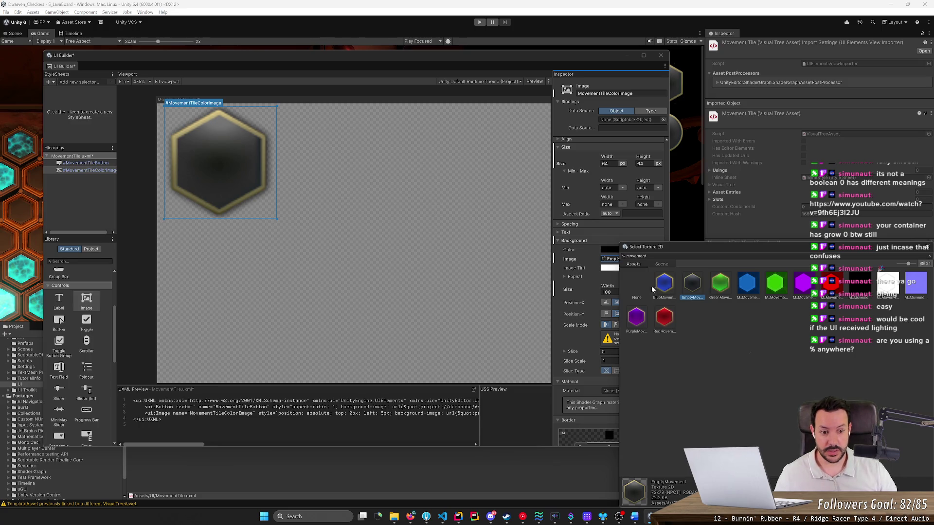
Preview the green, red and purple movement textures, then clear the background image.
left_click(639, 286)
left_click(664, 285)
left_click(693, 286)
left_click(721, 287)
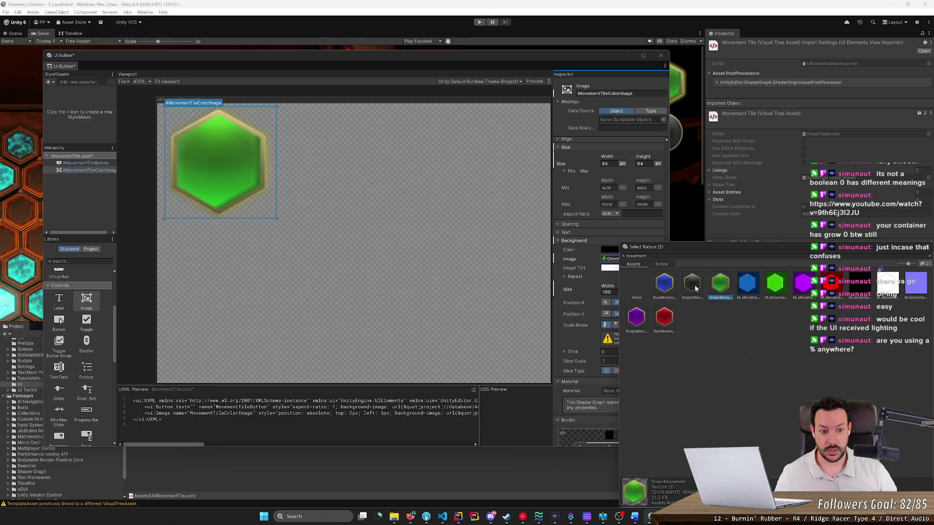
left_click(693, 287)
left_click(664, 284)
left_click(687, 291)
left_click(719, 288)
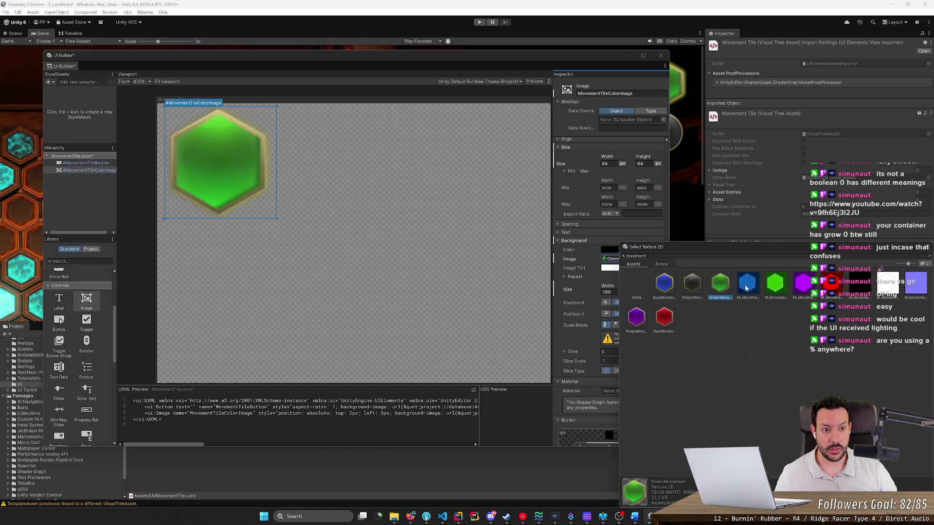
left_click(747, 284)
left_click(719, 286)
left_click(665, 317)
left_click(636, 317)
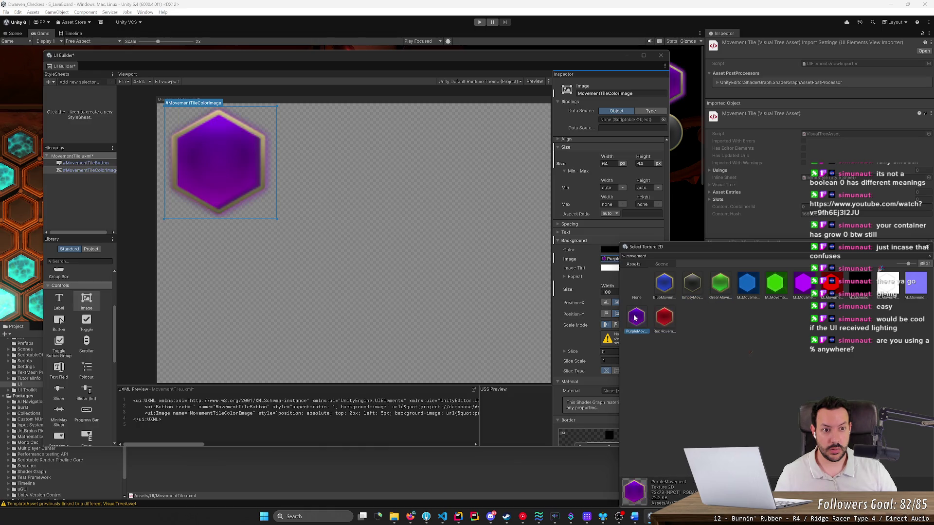
left_click(662, 319)
left_click(691, 286)
left_click(722, 286)
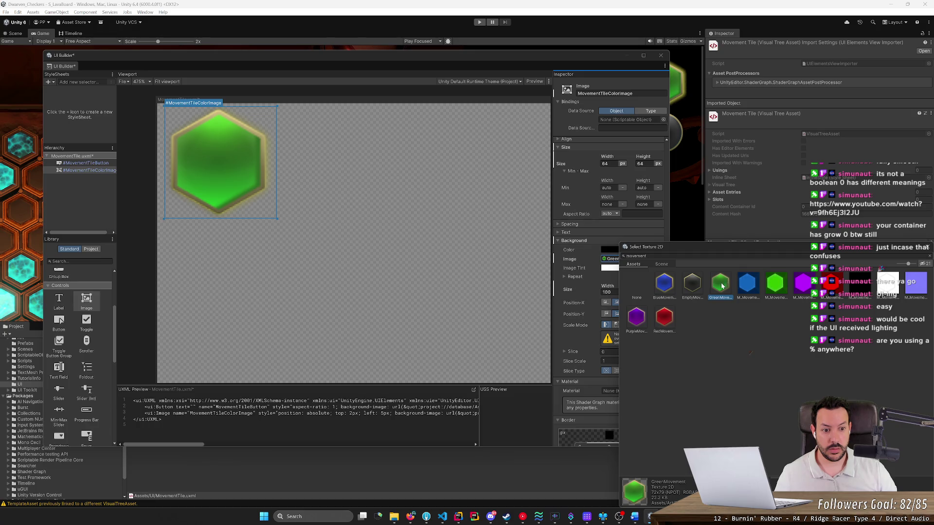
left_click(645, 287)
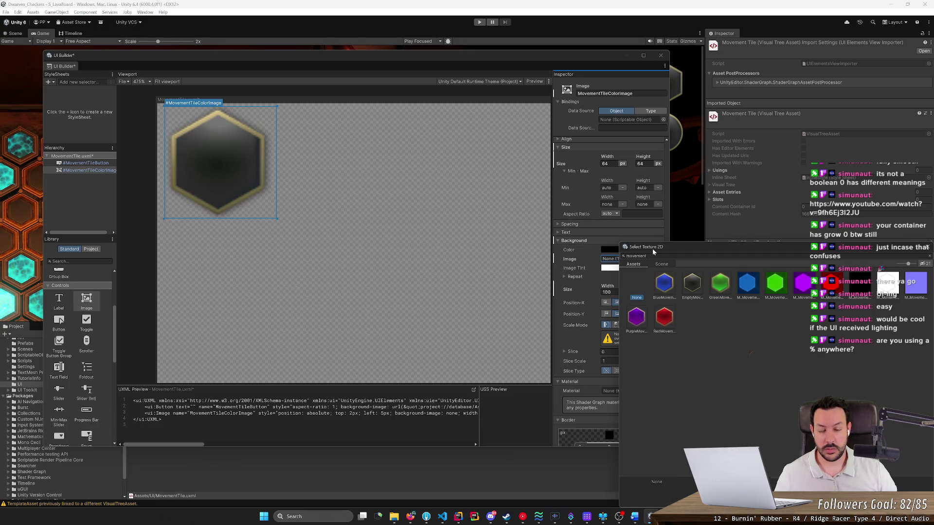
Keep no background image, save the MovementTile layout and close UI Builder.
double_click(637, 285)
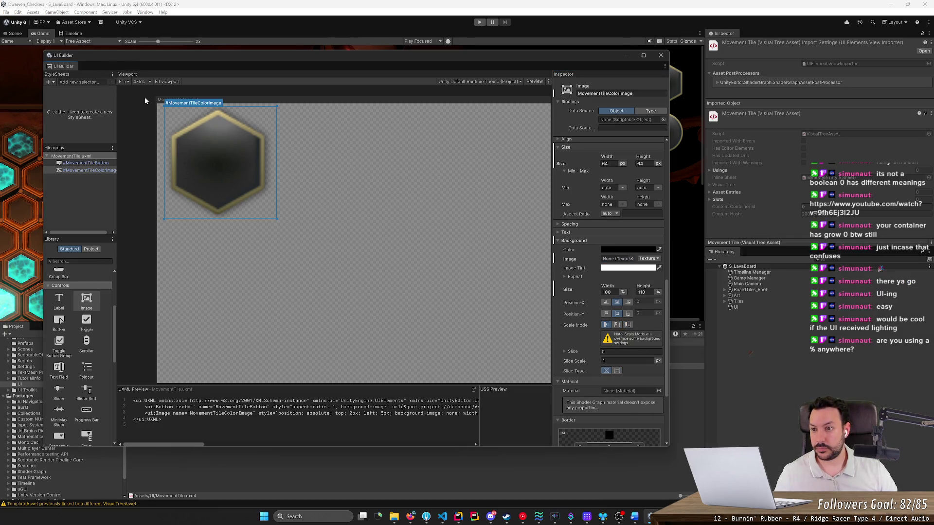
key("ctrl+s")
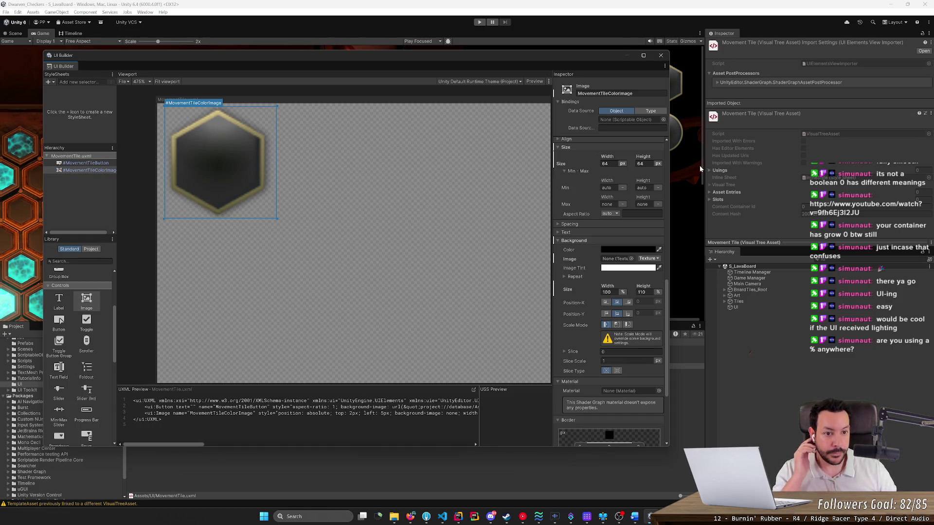
left_click(660, 57)
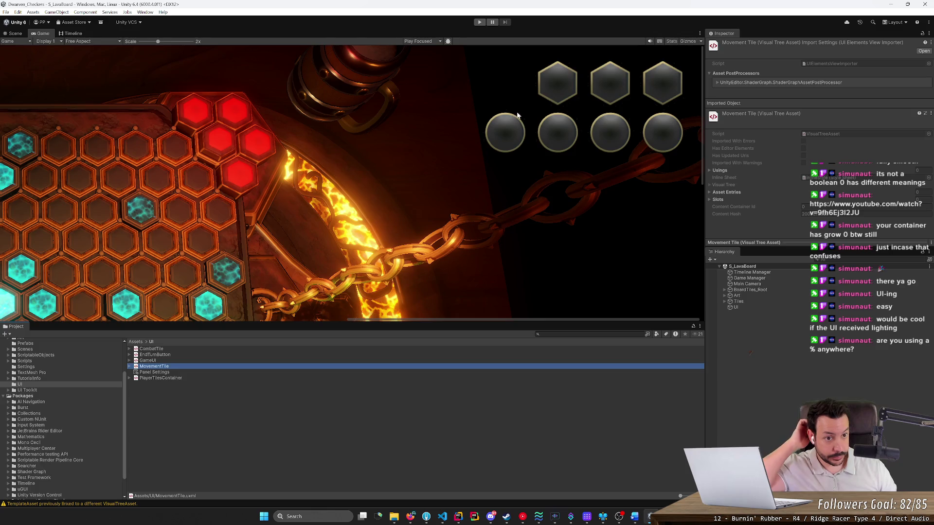
Select the PlayerTilesContainer asset in the UI folder and put its name into rename mode.
scroll(535, 152, "down", 1)
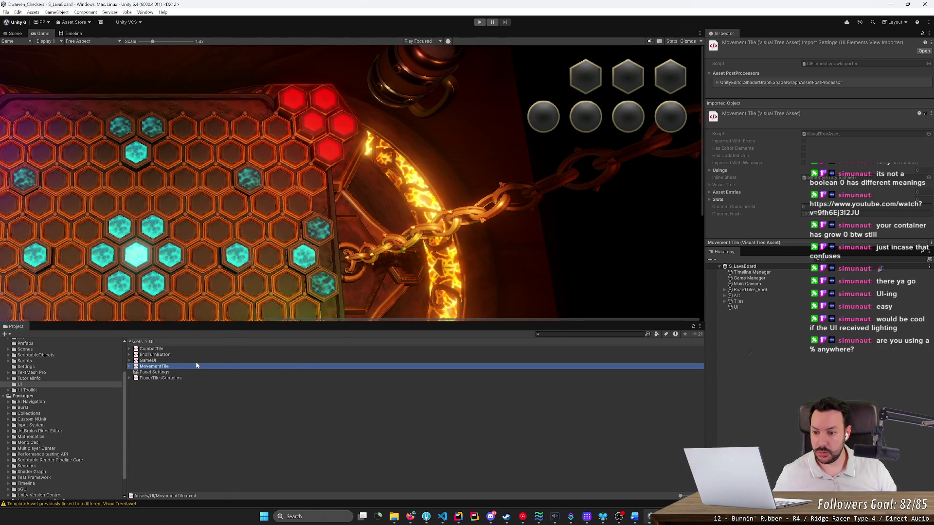
left_click(172, 377)
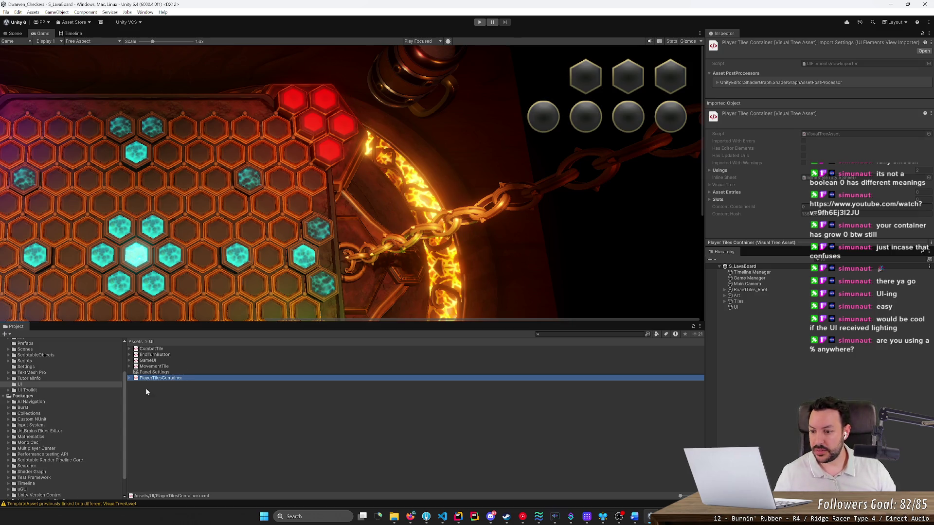
left_click(182, 380)
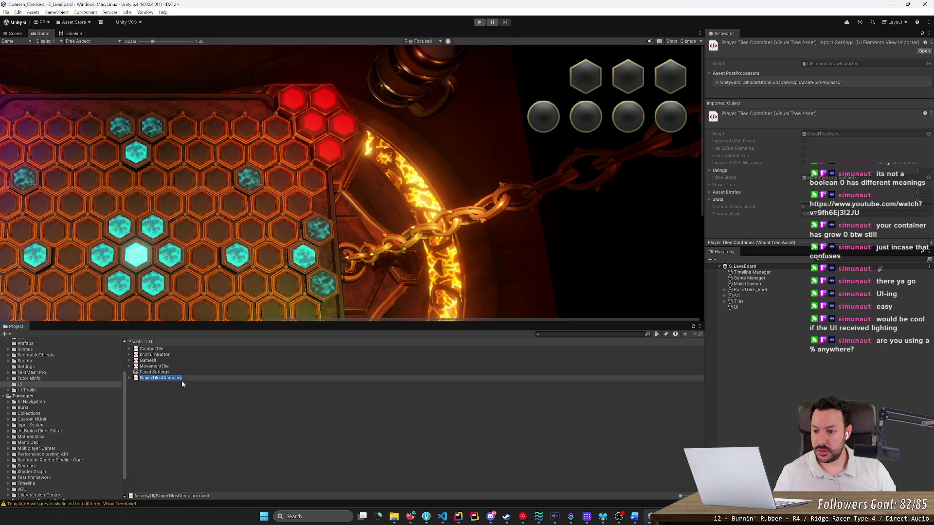
left_click(25, 361)
Create a PlayerTilesContainer MonoBehaviour script, move it into Scripts/UI and open it in Rider.
right_click(182, 438)
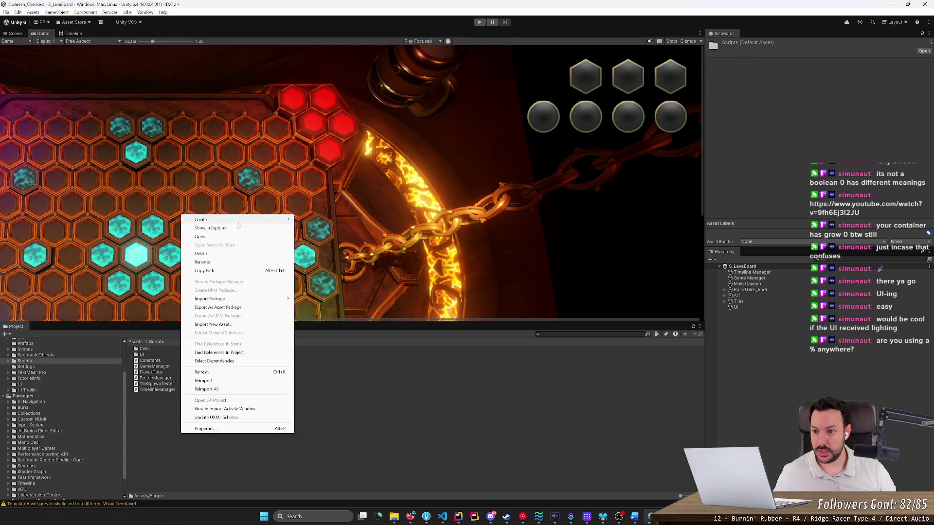
mouse_move(246, 219)
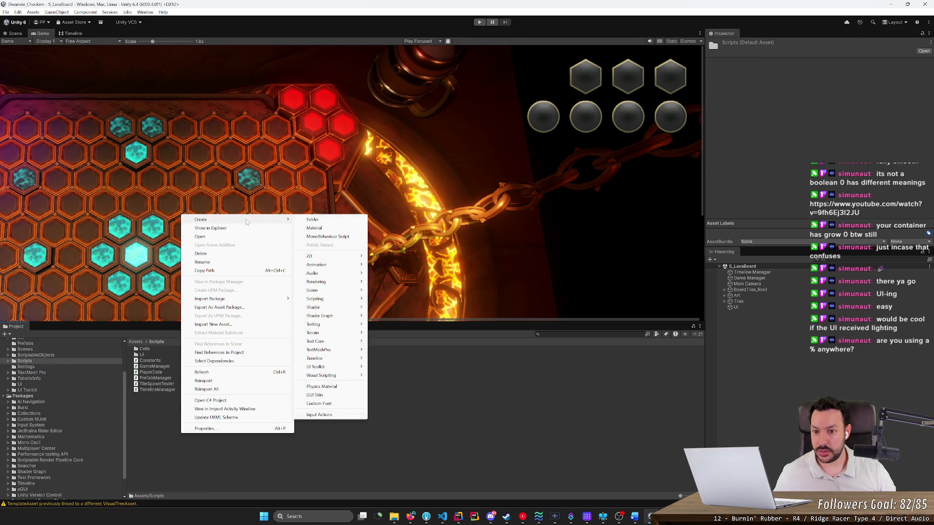
left_click(336, 238)
type("PlayerTilesContainer")
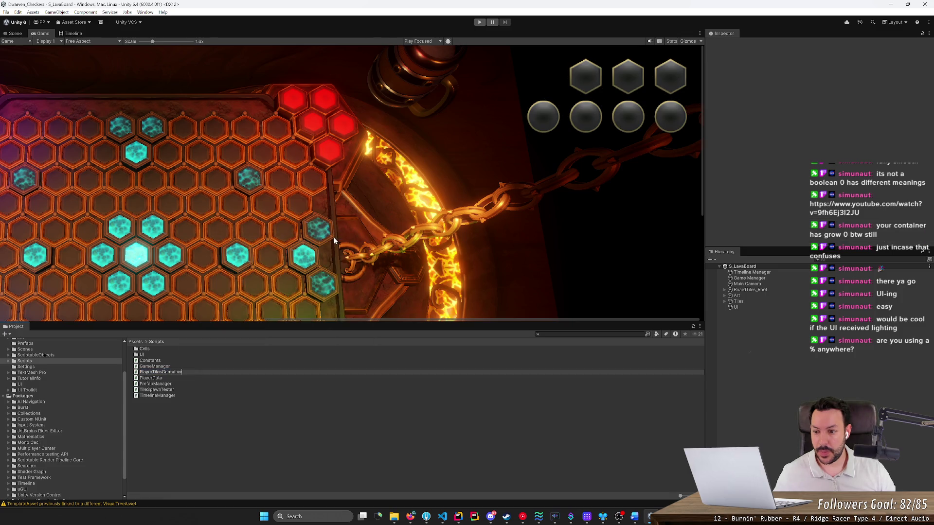
key("Return")
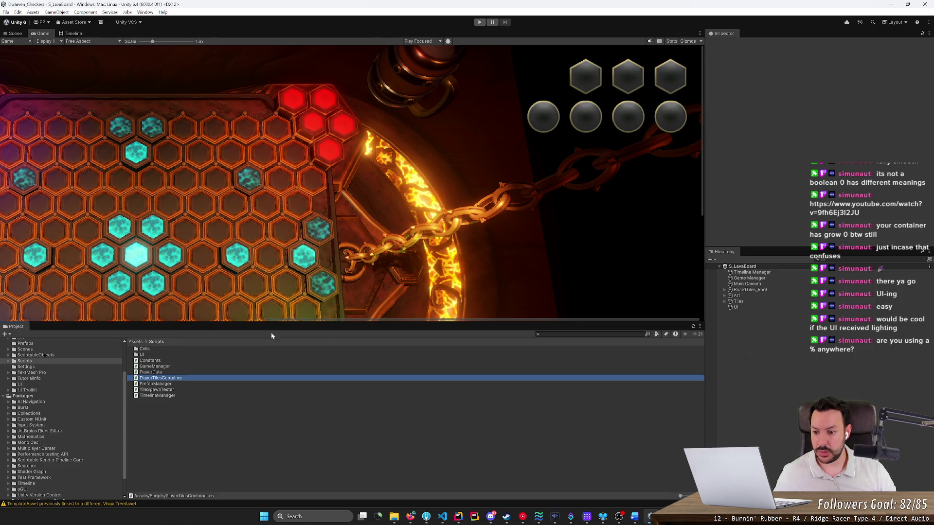
left_click_drag(161, 378, 160, 358)
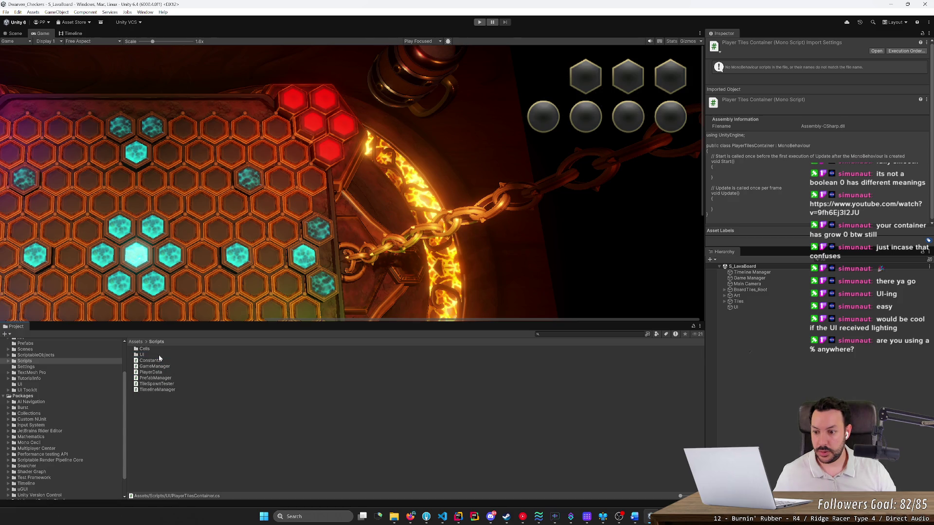
left_click(160, 357)
double_click(160, 358)
double_click(160, 356)
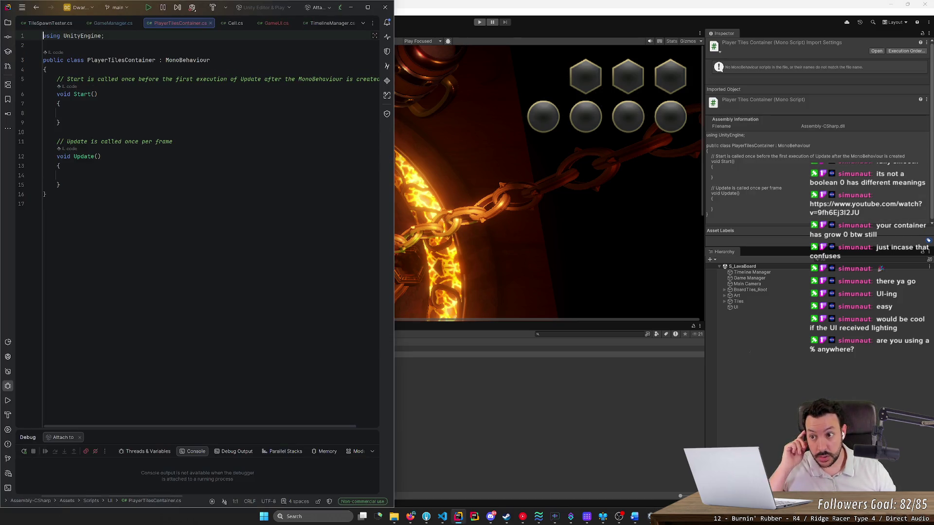
Let Unity compile, open GameUI in Rider for reference, then return to Unity.
left_click(423, 415)
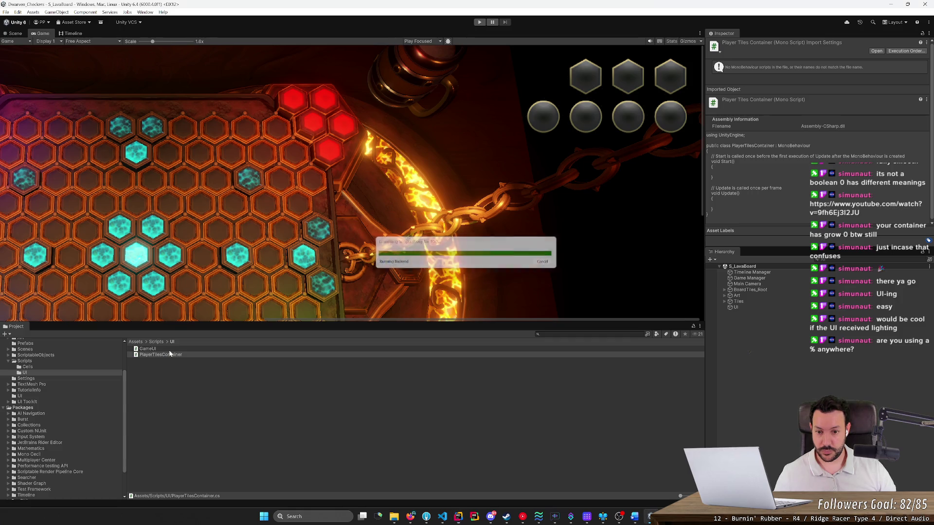
double_click(169, 349)
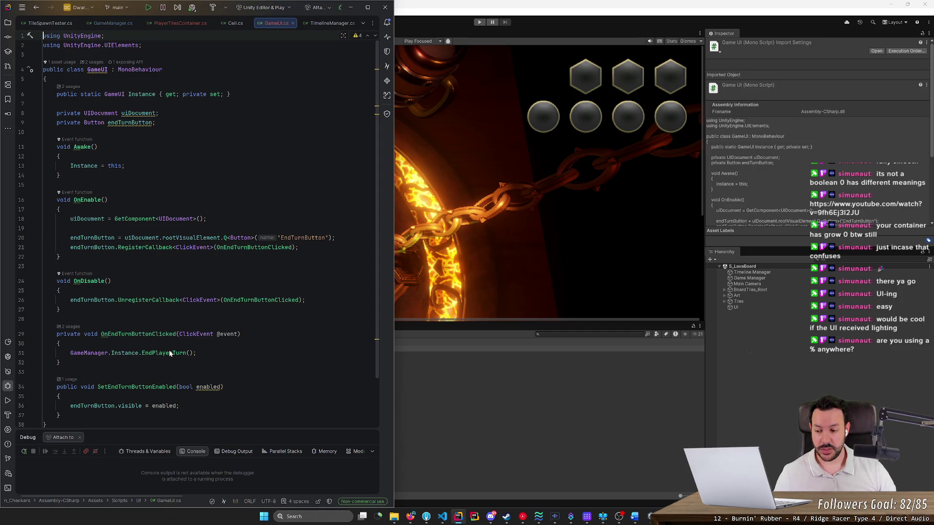
left_click(379, 435)
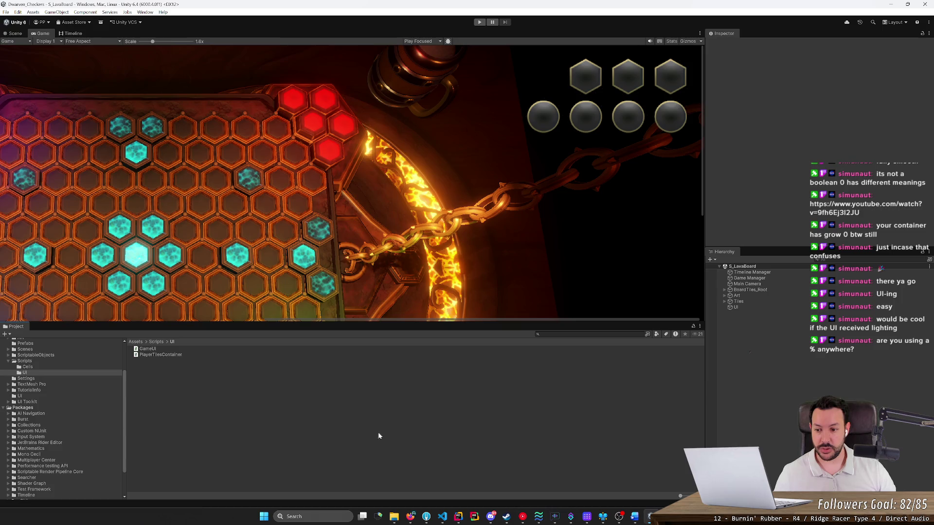
Widen the Game view slightly and compare PlayerTilesContainer with the UI object's components.
left_click(162, 355)
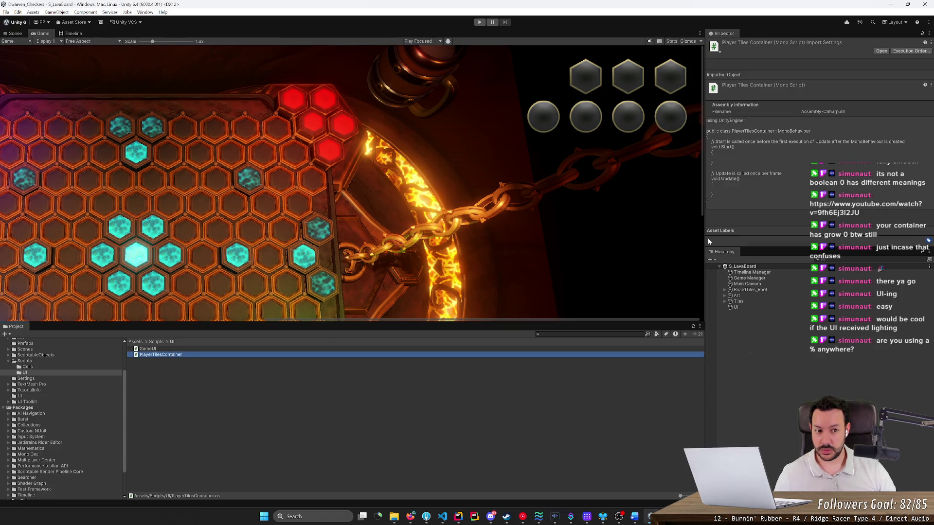
mouse_move(706, 241)
left_mouse_down()
mouse_move(590, 249)
mouse_move(731, 251)
left_mouse_up()
left_click(765, 308)
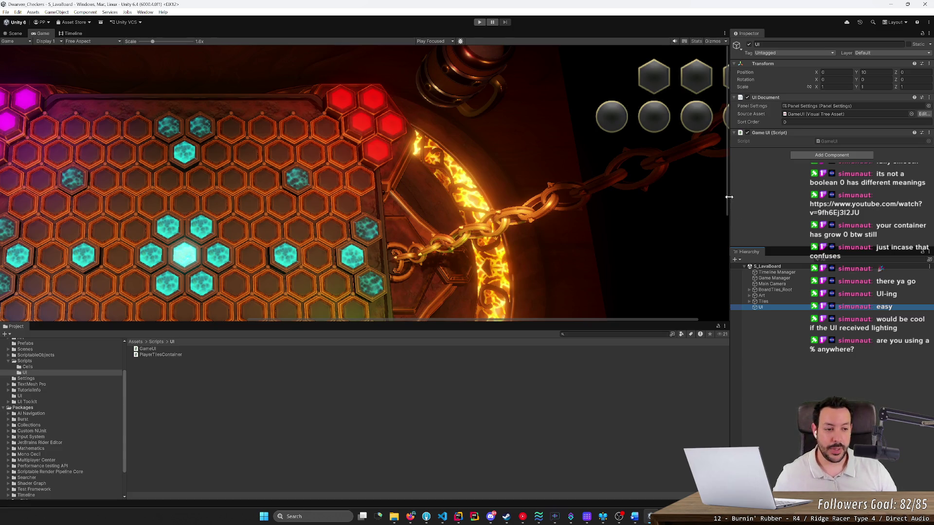
left_click(178, 354)
left_click(777, 306)
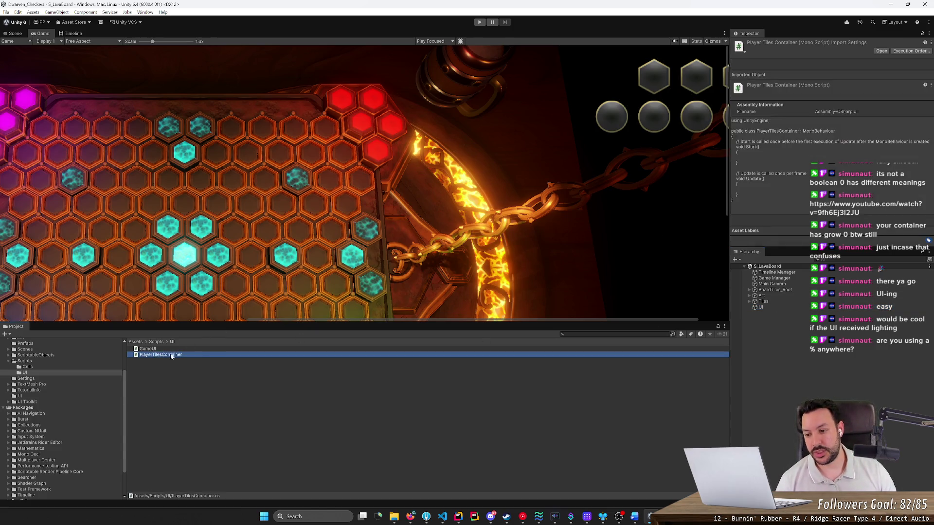
left_click(146, 355)
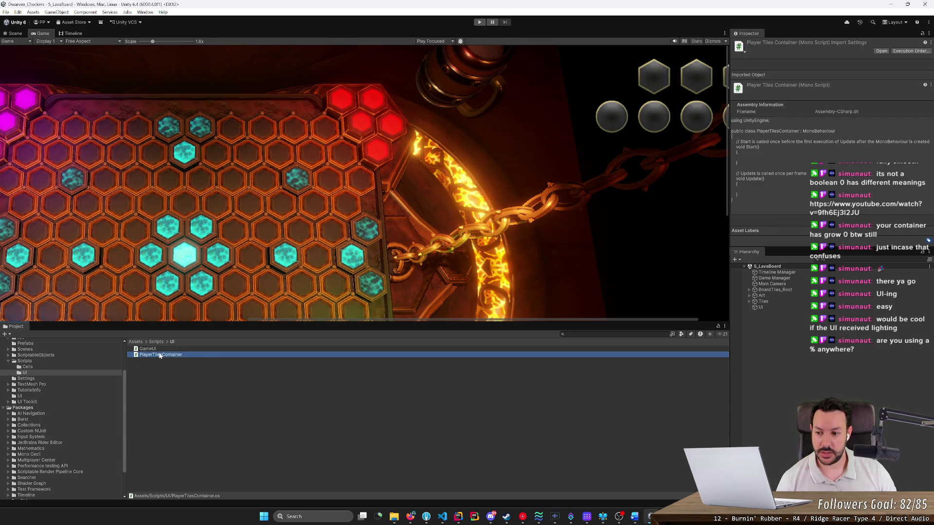
Run Update UXML Schema on the PlayerTilesContainer script.
right_click(160, 358)
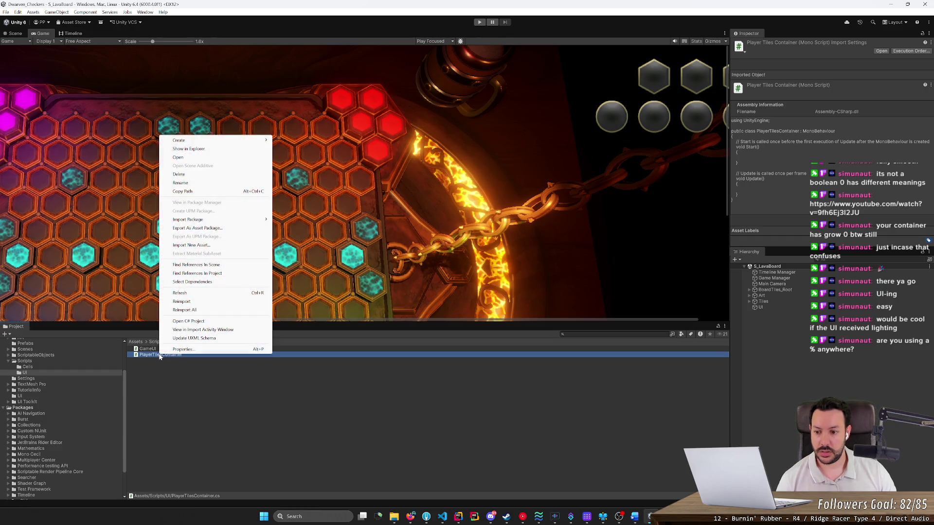
left_click(187, 340)
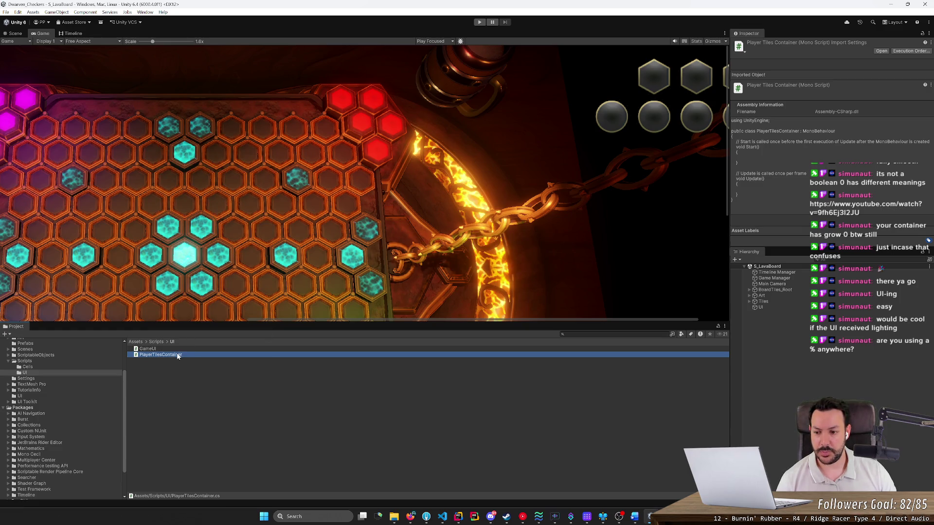
right_click(177, 356)
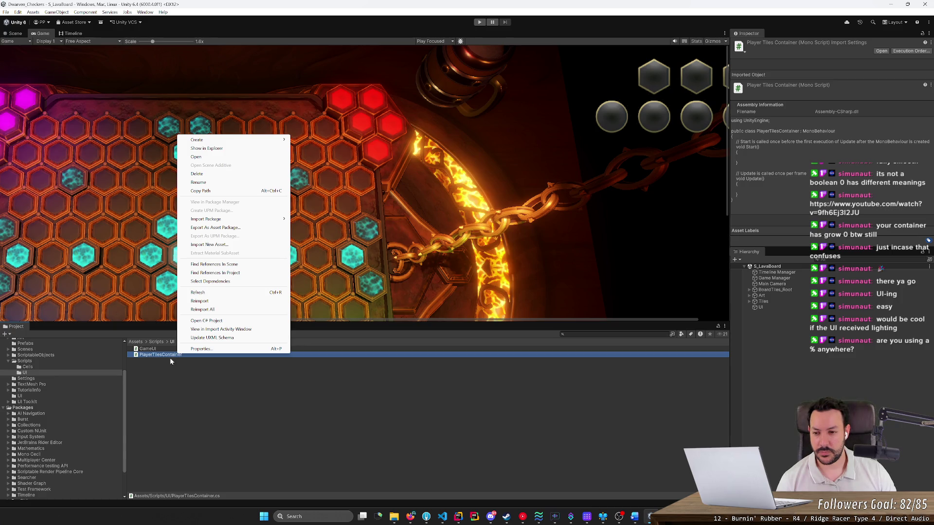
left_click(170, 360)
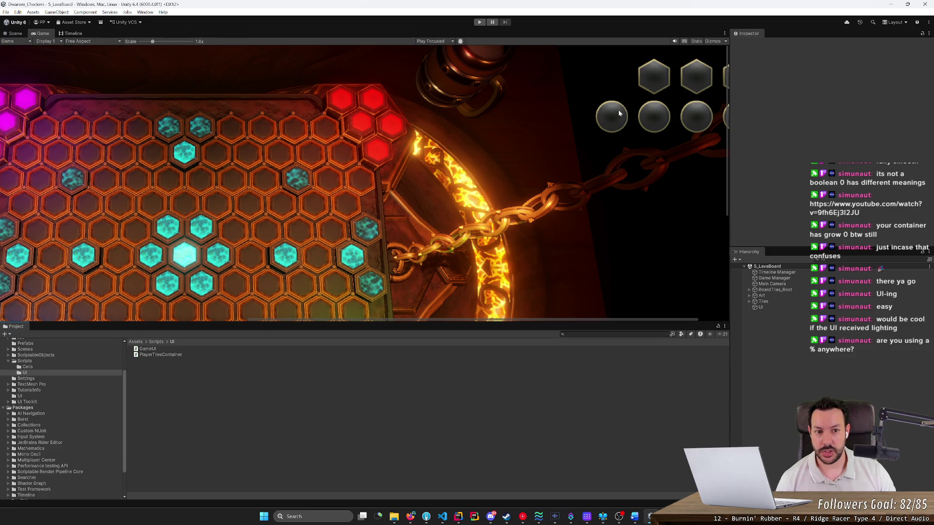
scroll(68, 453, "down", 3)
scroll(61, 444, "up", 5)
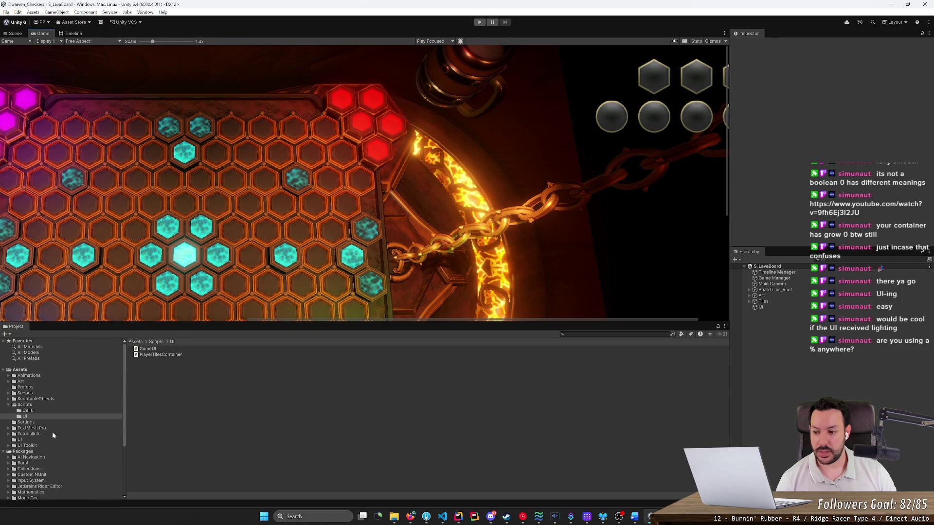
Review the MovementTile, EndTurnButton and GameUI layouts in Assets/UI, then switch to the documentation browser.
left_click(4, 452)
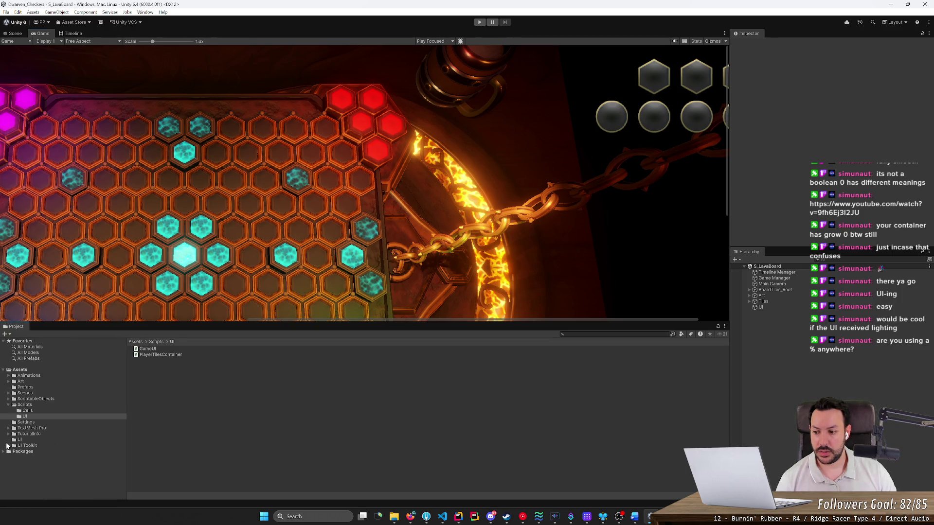
left_click(13, 441)
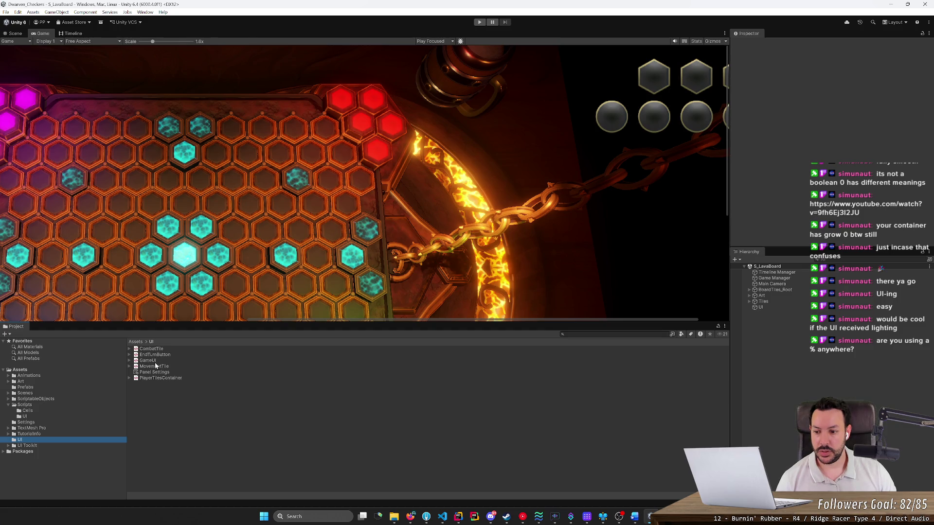
left_click(160, 367)
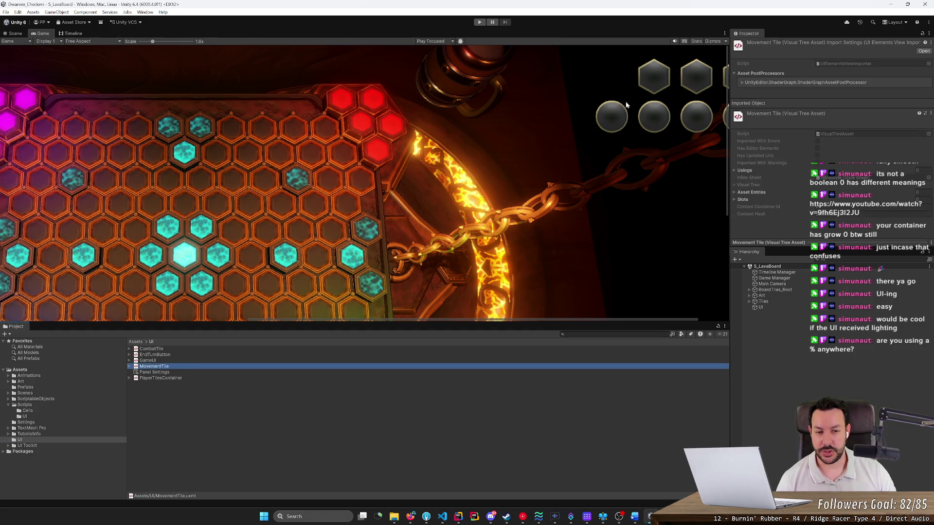
left_click(160, 355)
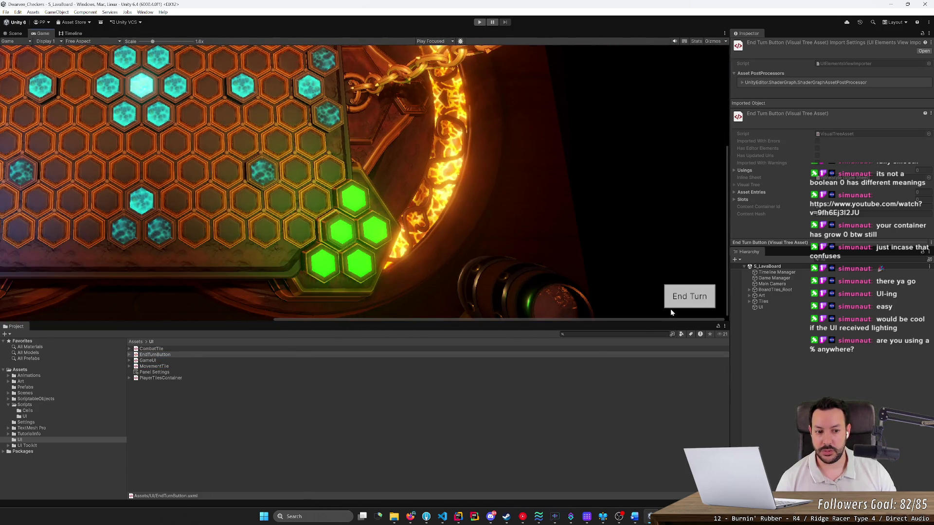
left_click(167, 363)
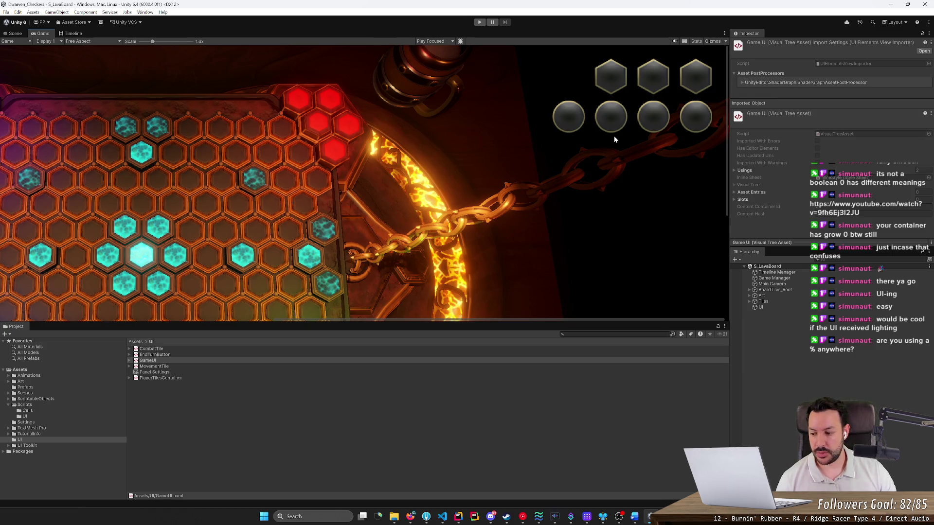
left_click(410, 516)
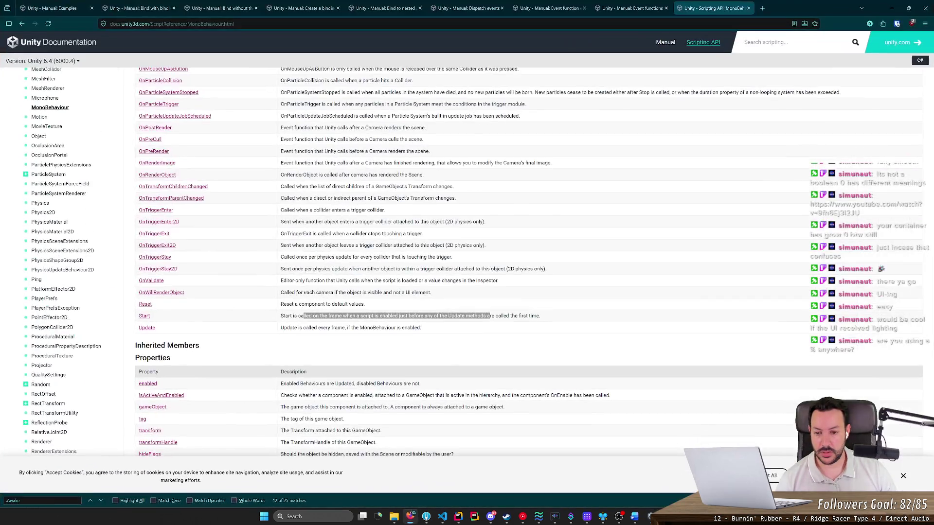
Close the MonoBehaviour reference tab and open the UI Toolkit Data binding manual page.
key("ctrl+w")
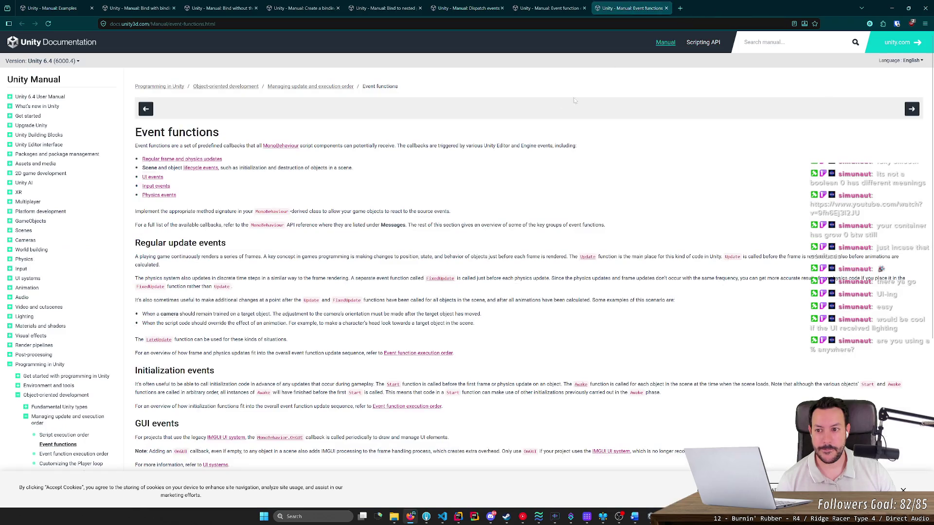
left_click(51, 7)
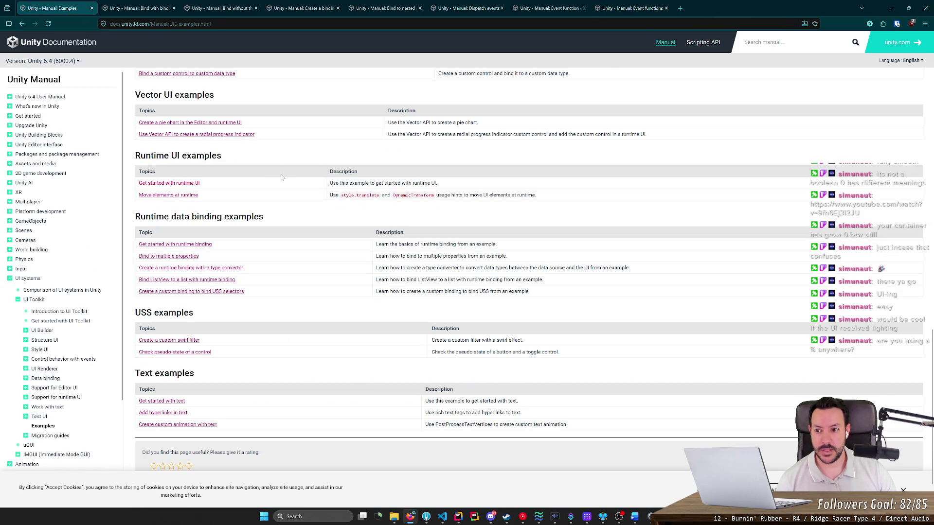
scroll(282, 177, "up", 5)
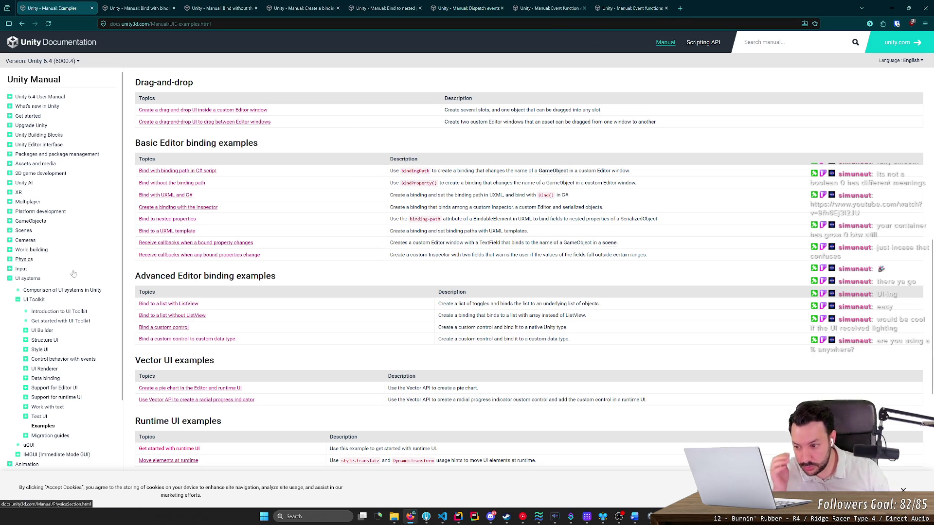
left_click(46, 378)
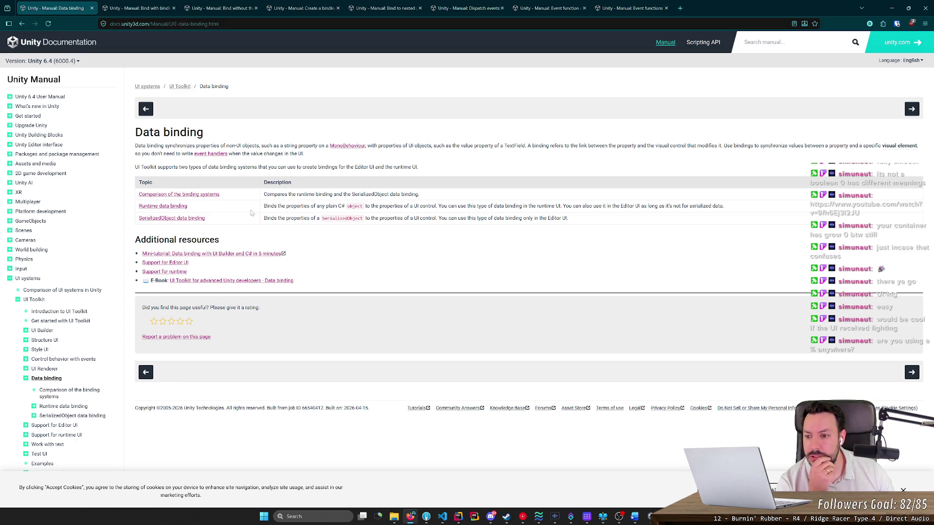
From the Data binding page, open the Runtime data binding topic and its Get started with runtime binding guide.
left_click_drag(267, 218, 499, 226)
left_click(499, 226)
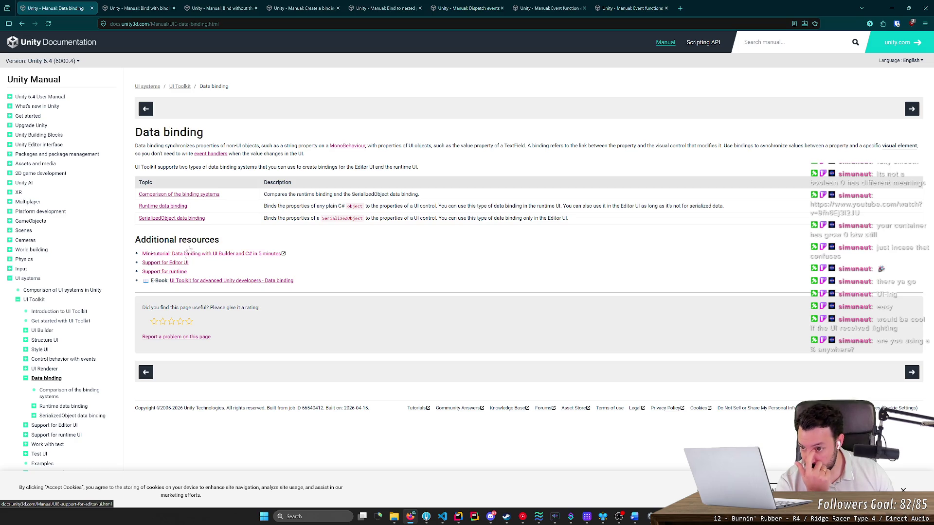
left_click(183, 206)
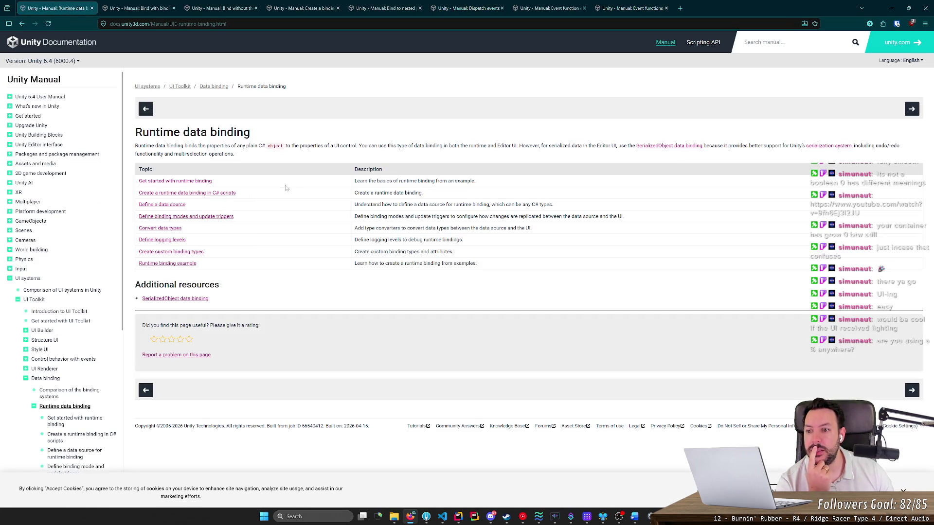
left_click(195, 183)
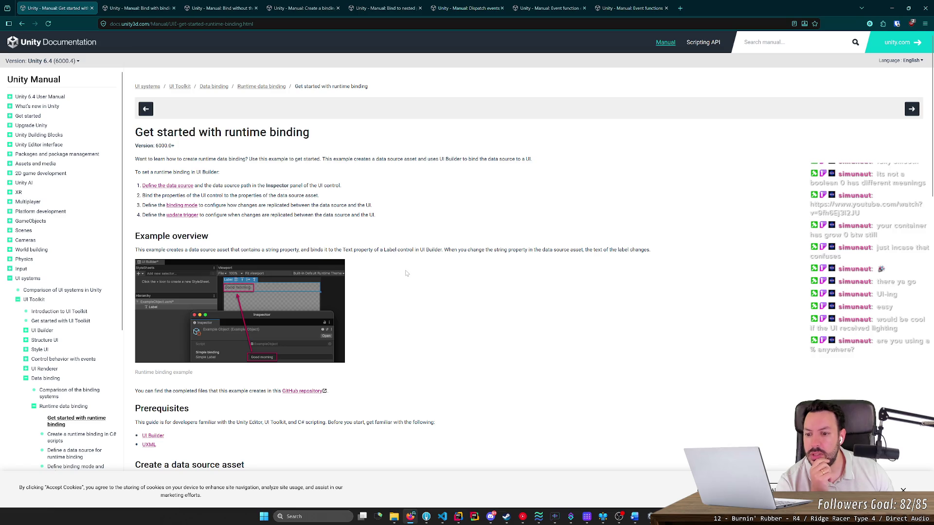
Read through Get started with runtime binding, then open Create a runtime binding in C# scripts.
scroll(407, 270, "down", 2)
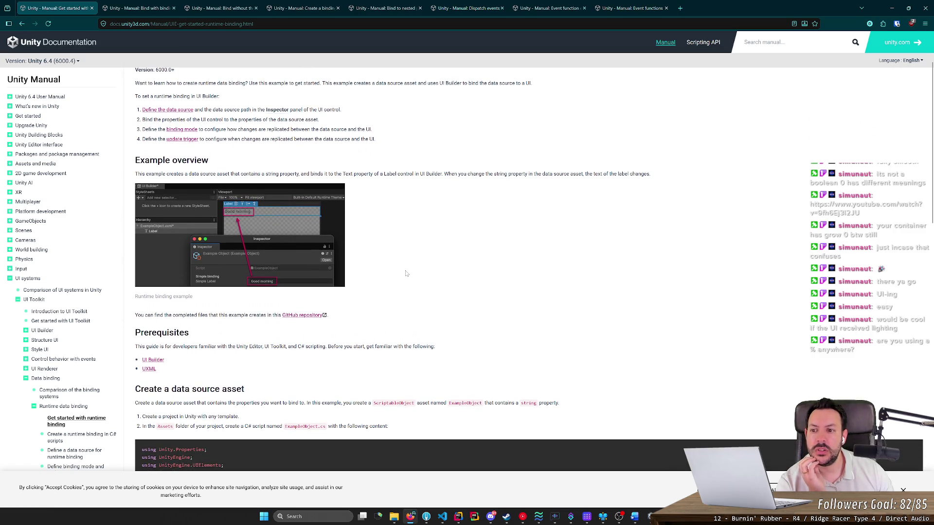
scroll(406, 273, "down", 4)
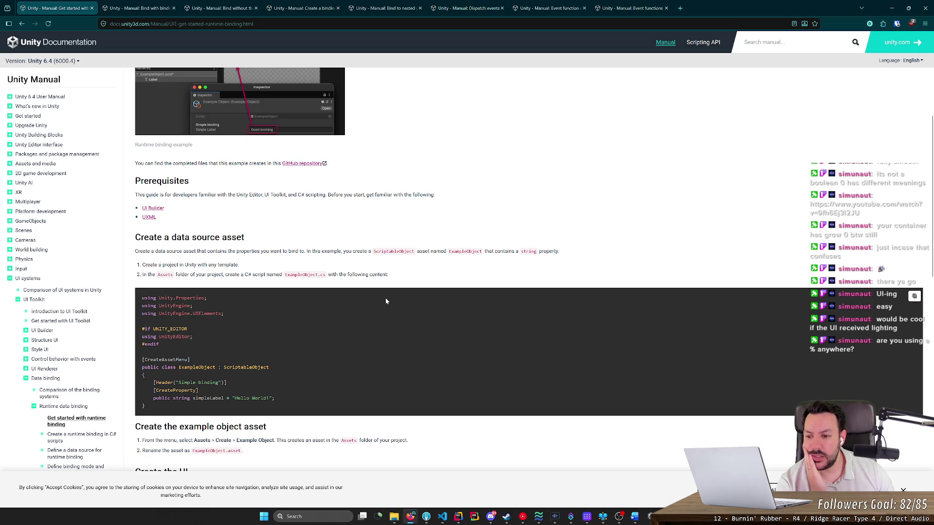
scroll(386, 301, "down", 4)
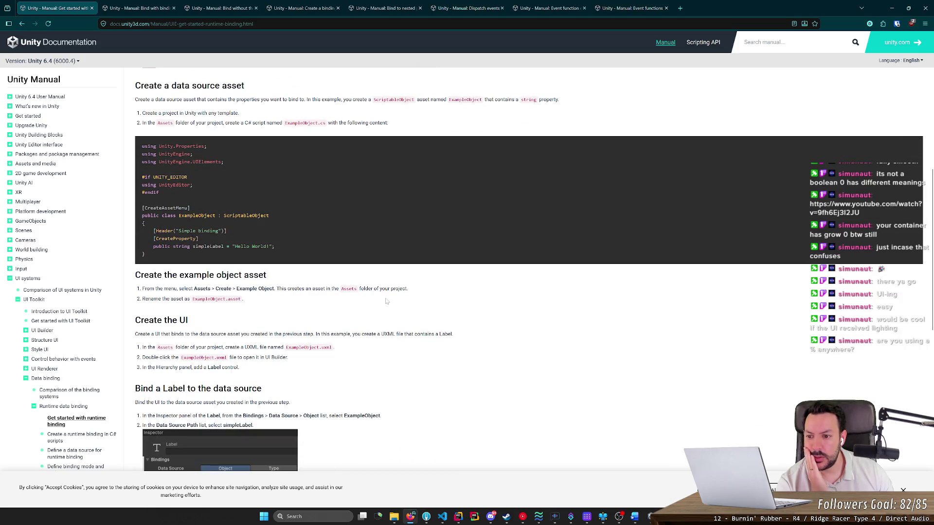
scroll(386, 301, "down", 4)
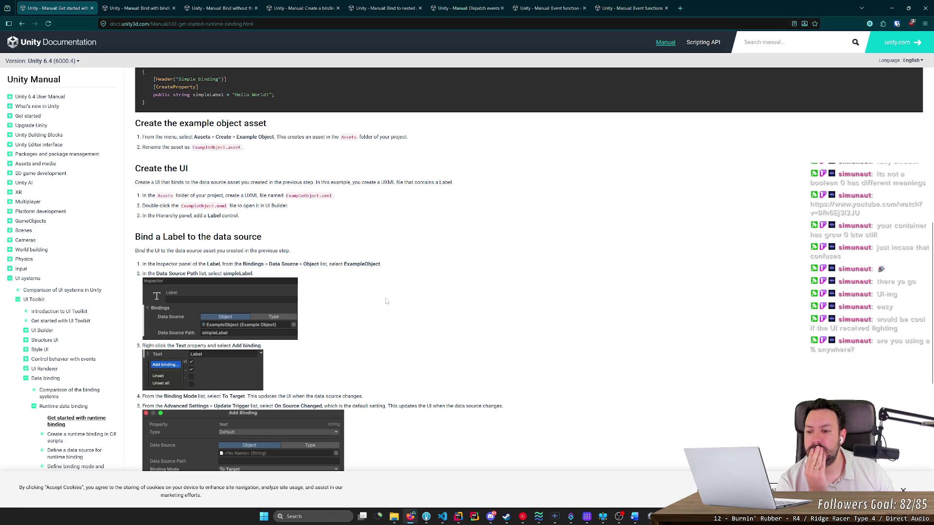
scroll(385, 301, "down", 1)
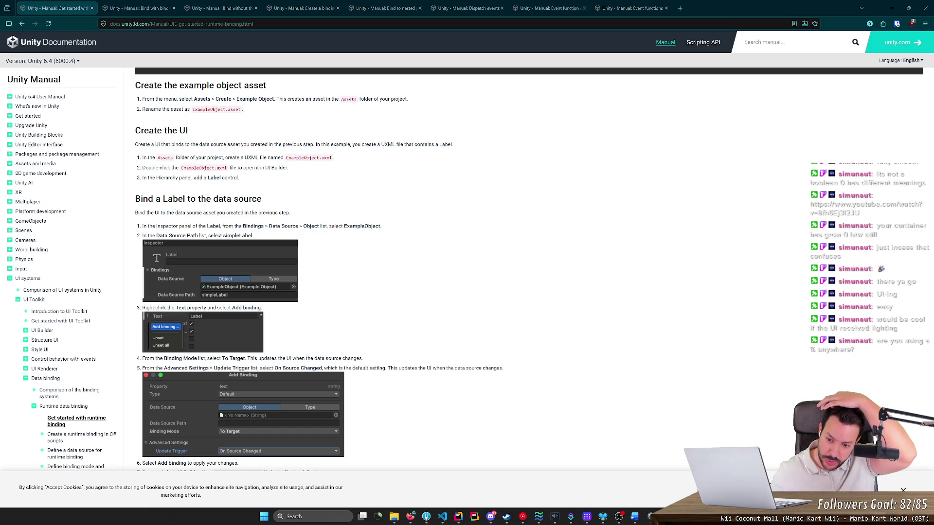
scroll(197, 54, "down", 2)
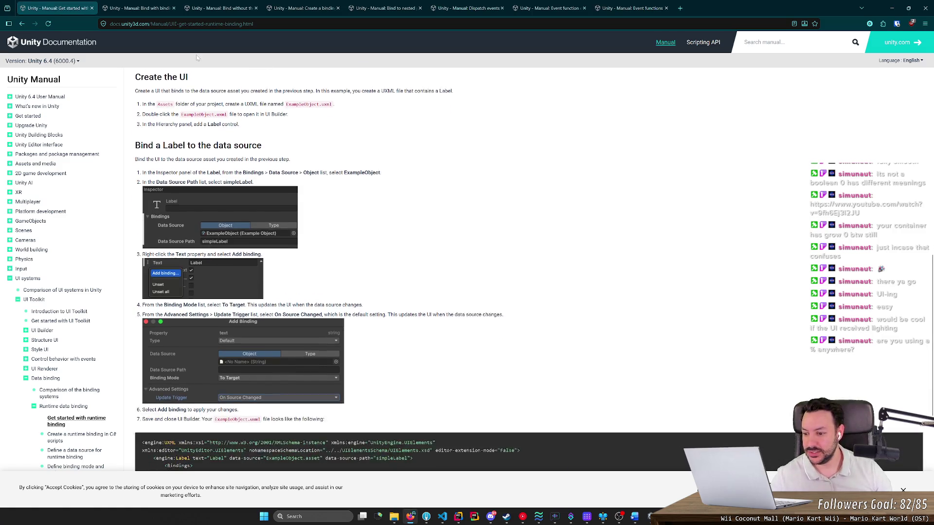
scroll(60, 236, "down", 2)
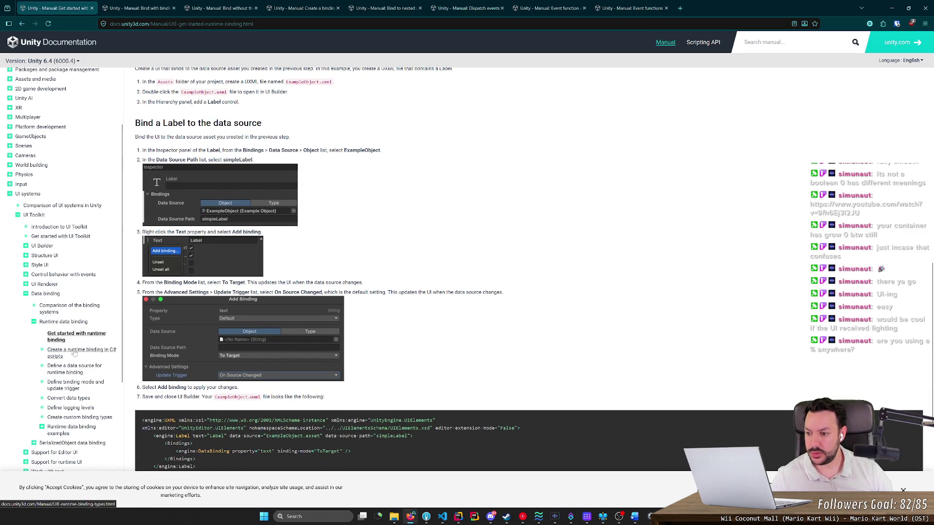
left_click(75, 352)
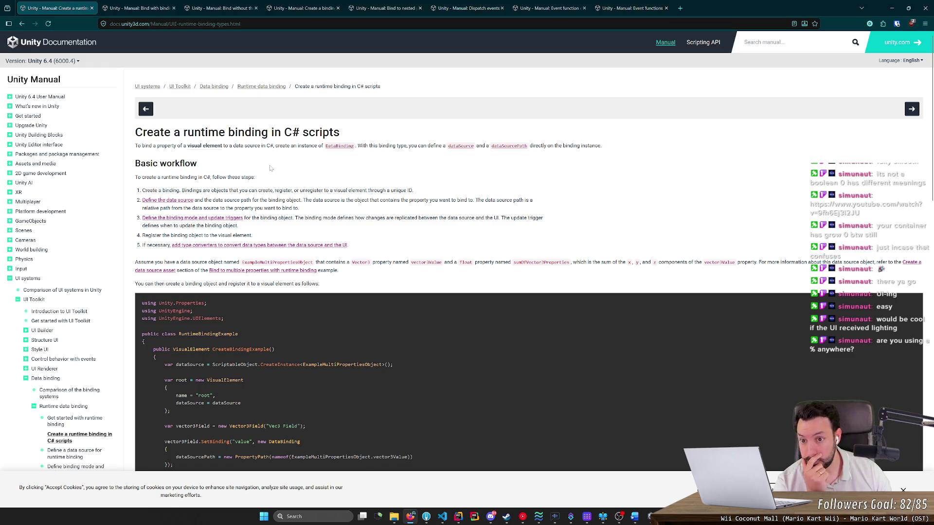
Go back to the Data binding overview and open the e-book's advanced Data binding guide.
scroll(131, 249, "down", 2)
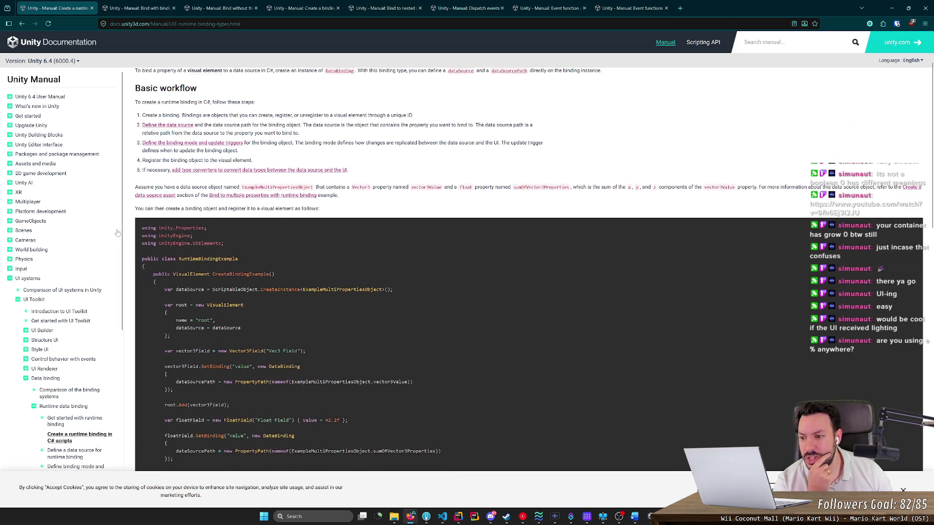
scroll(78, 245, "down", 3)
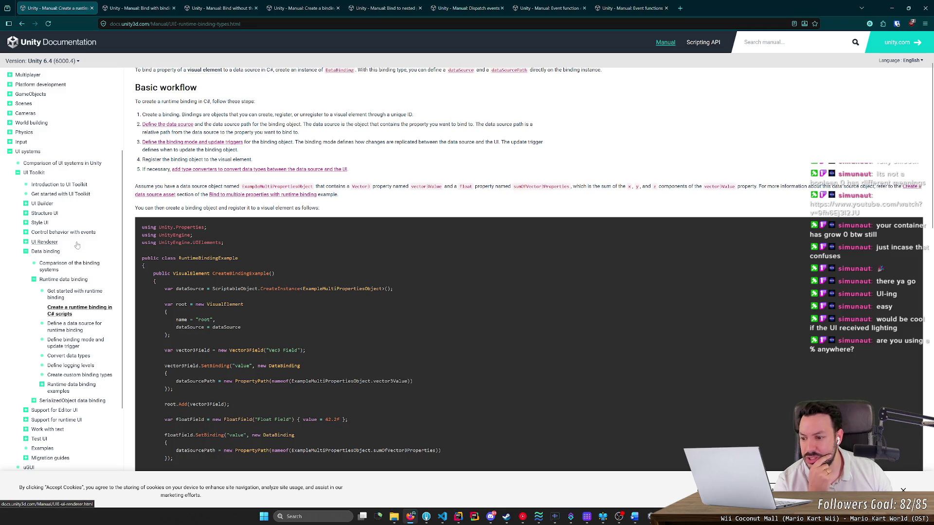
scroll(77, 244, "down", 2)
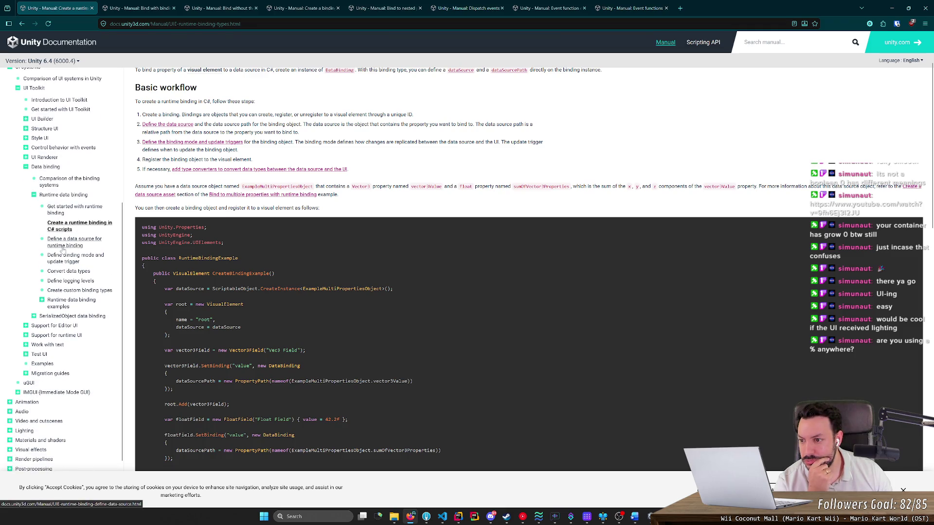
left_click(46, 167)
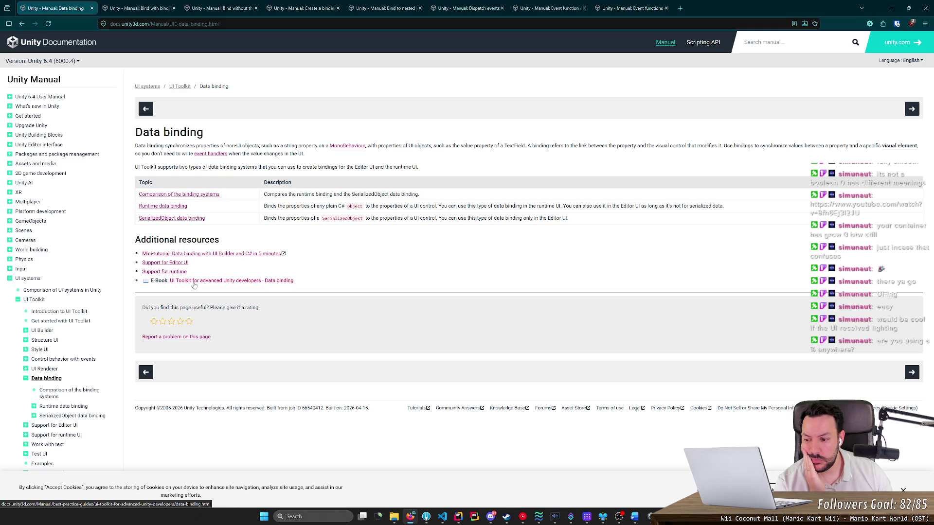
left_click(194, 285)
Read the opening MVVM sections of the advanced Data binding guide.
middle_click(271, 227)
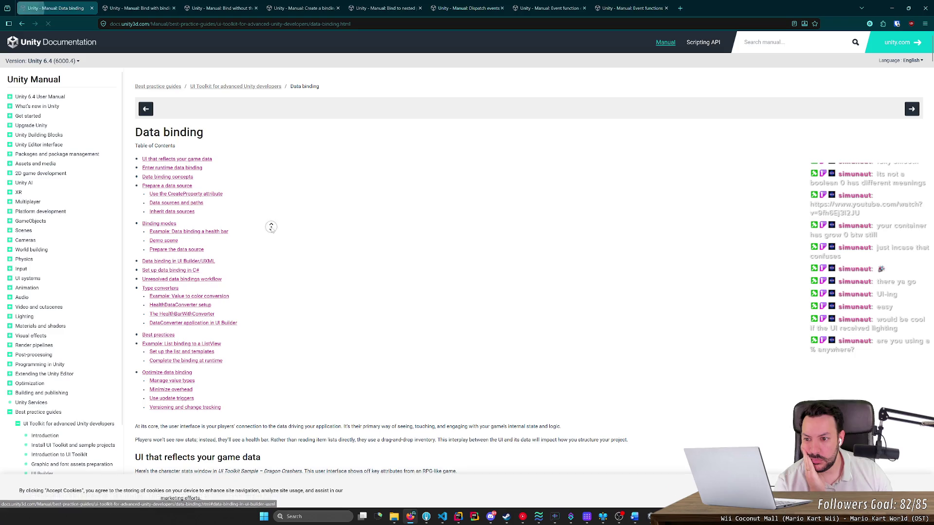
middle_click(280, 306)
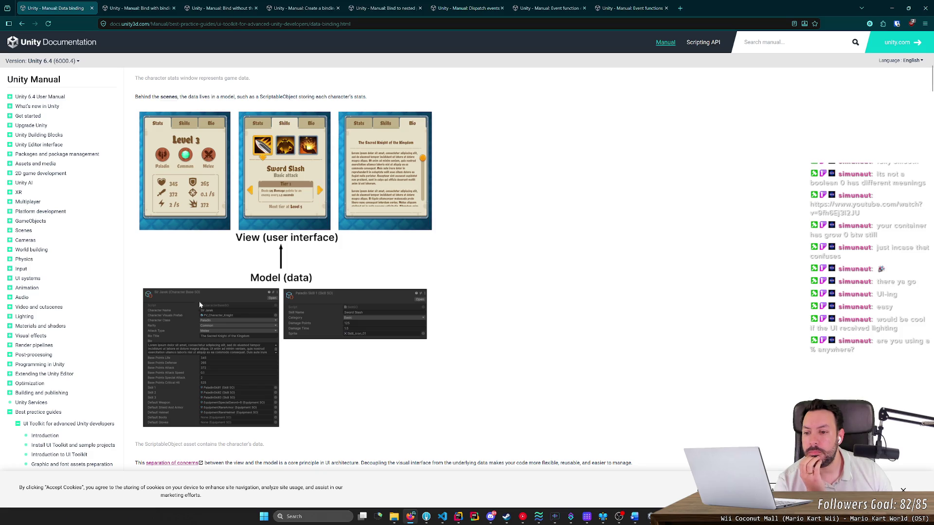
scroll(175, 294, "up", 4)
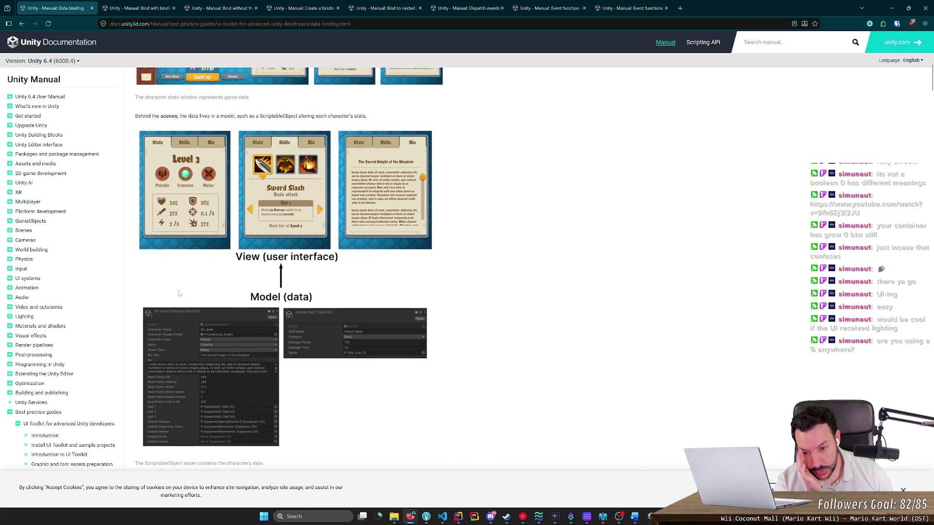
scroll(190, 283, "up", 3)
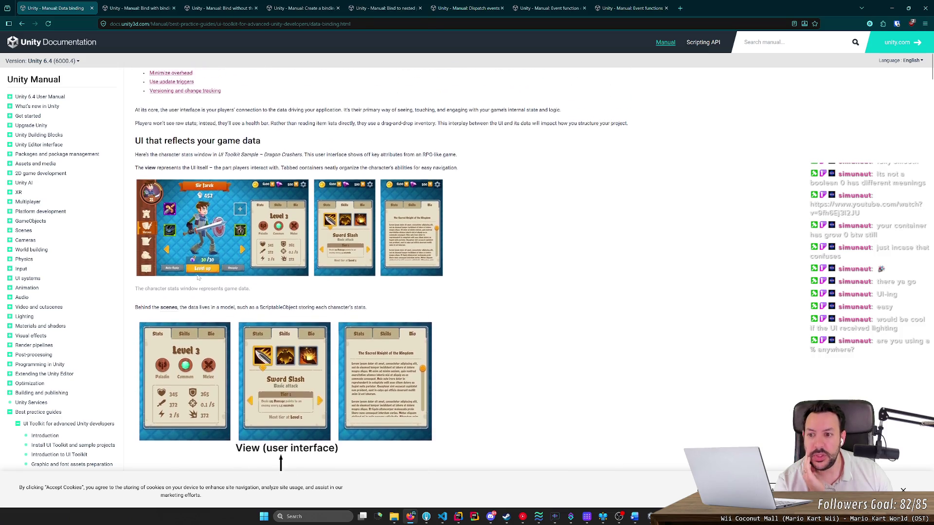
scroll(193, 292, "down", 10)
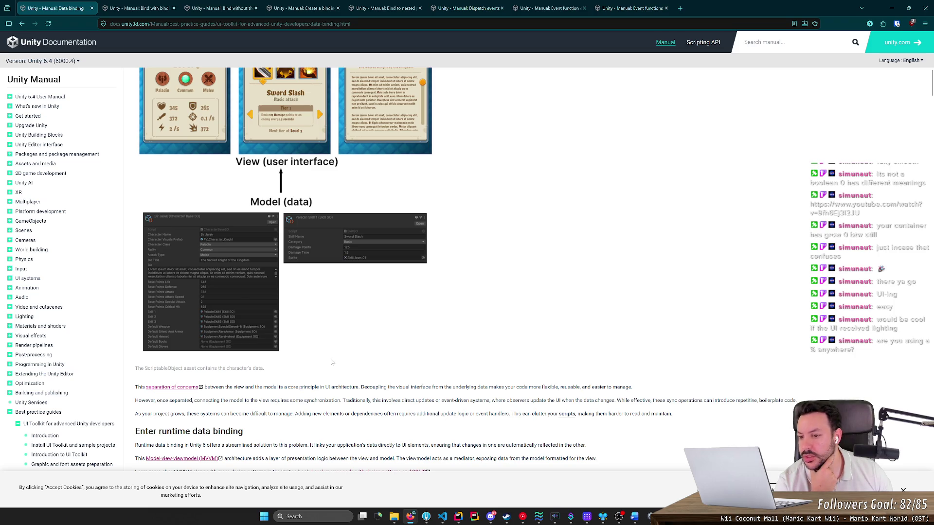
scroll(333, 363, "up", 4)
scroll(492, 378, "up", 3)
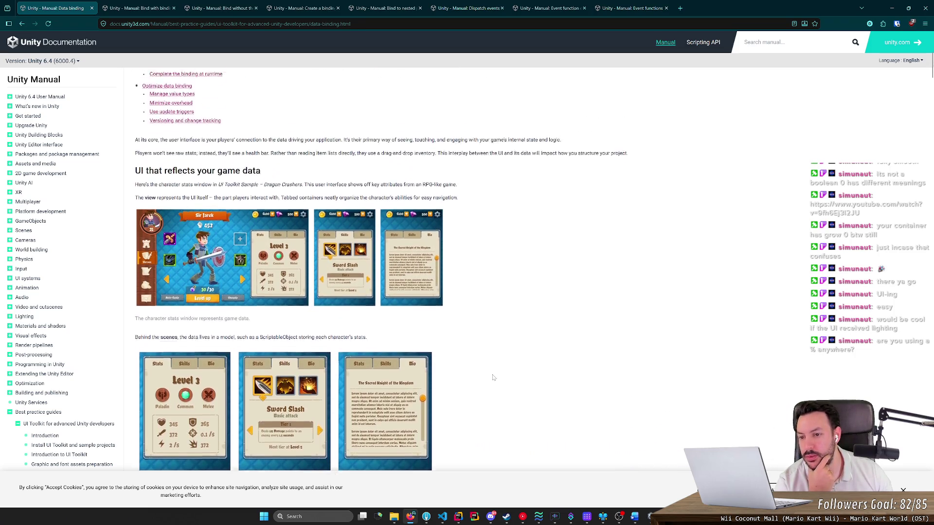
scroll(489, 377, "down", 2)
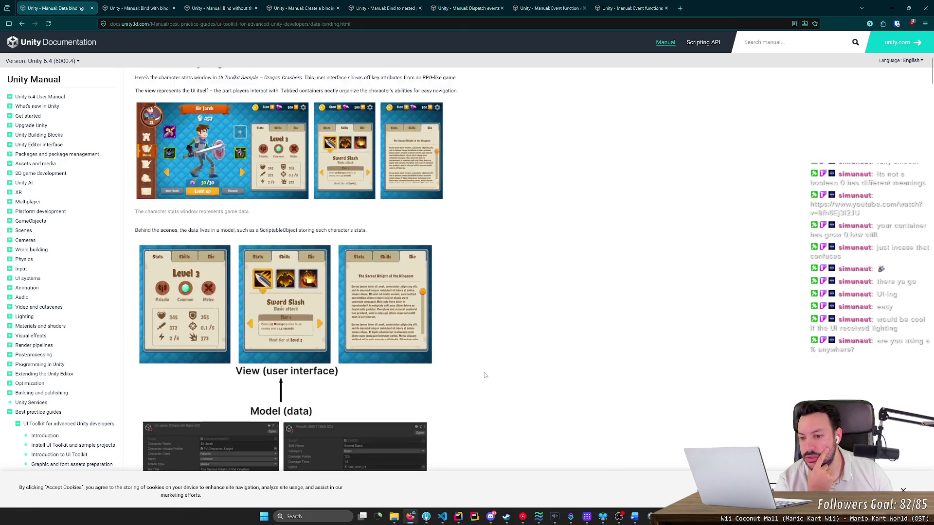
scroll(485, 375, "down", 2)
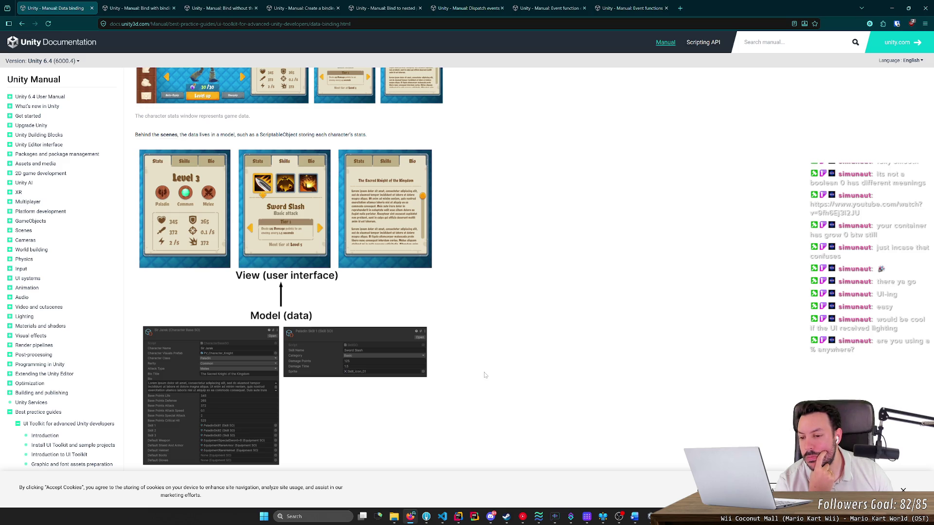
Read on through data sources and CreateProperty, highlighting the runtime binding sentence and health bar example.
scroll(485, 375, "down", 3)
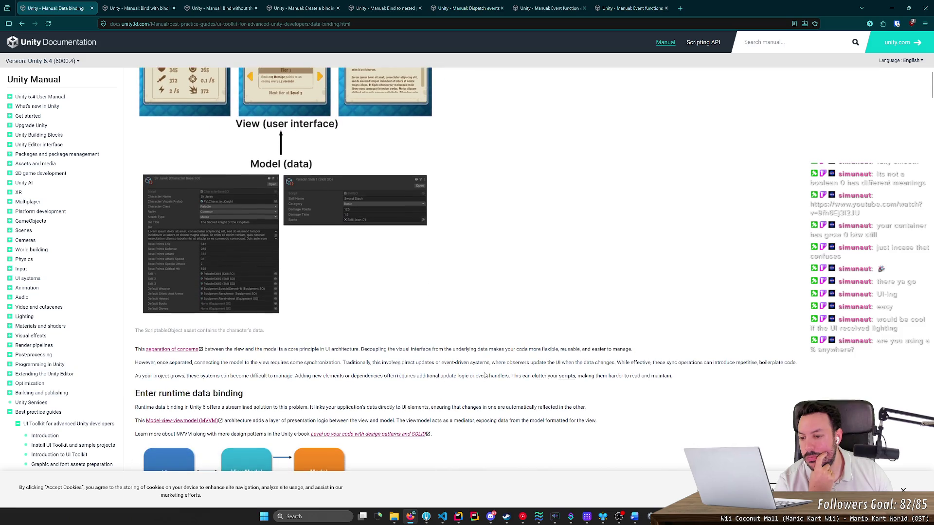
scroll(484, 375, "down", 3)
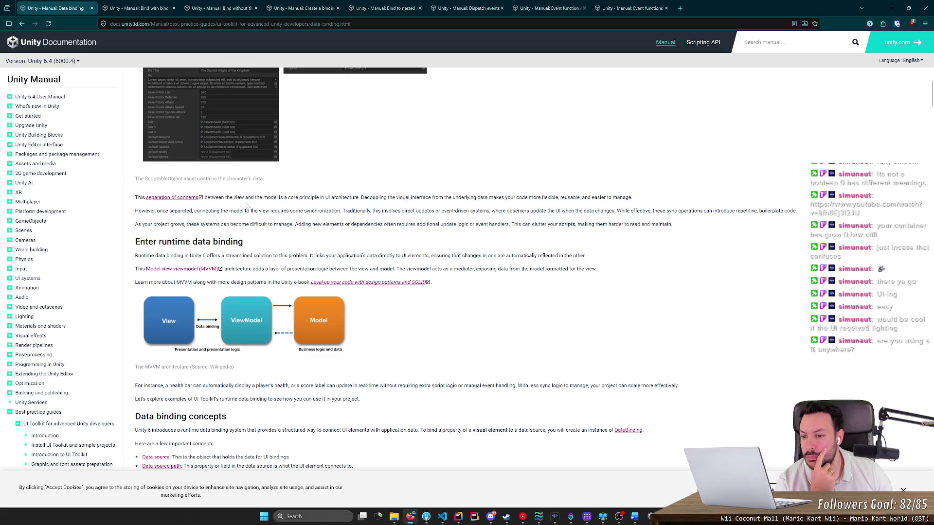
scroll(261, 134, "down", 1)
scroll(261, 134, "up", 5)
scroll(262, 135, "down", 5)
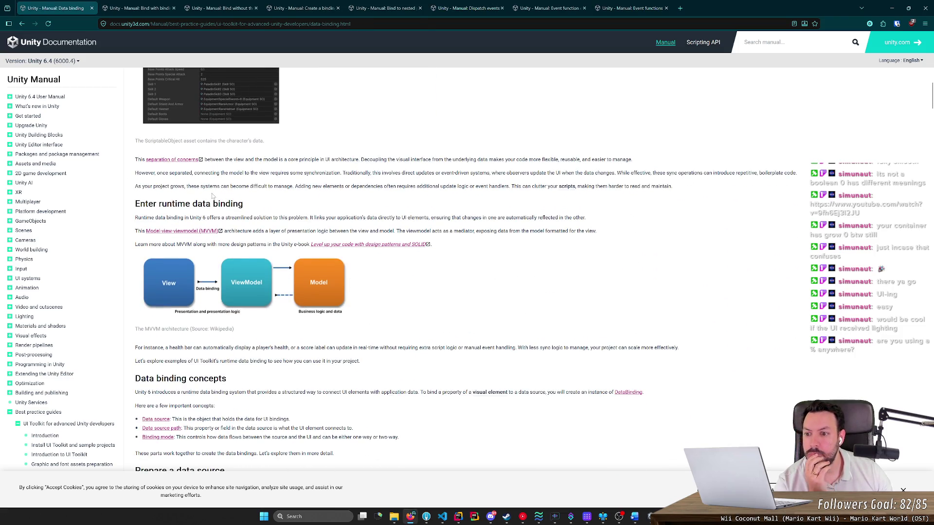
left_click_drag(177, 218, 541, 223)
left_click(354, 218)
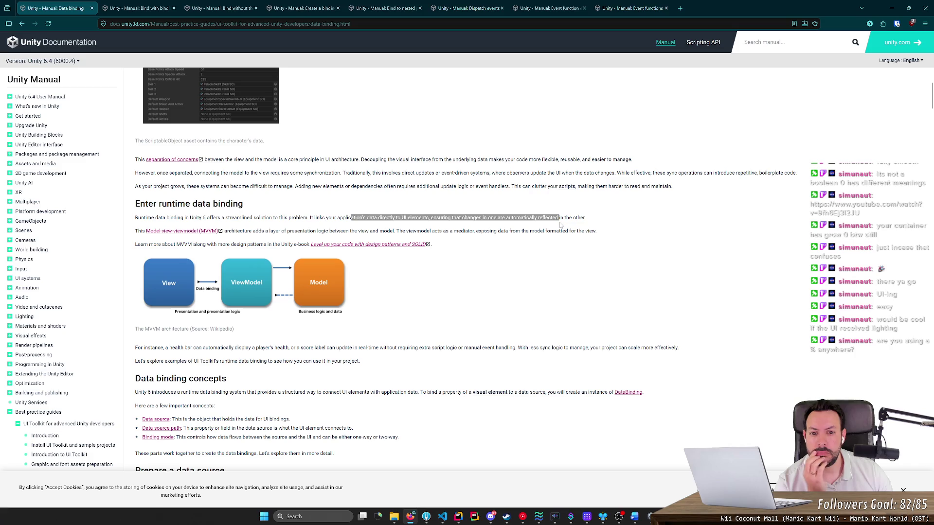
left_click(557, 225)
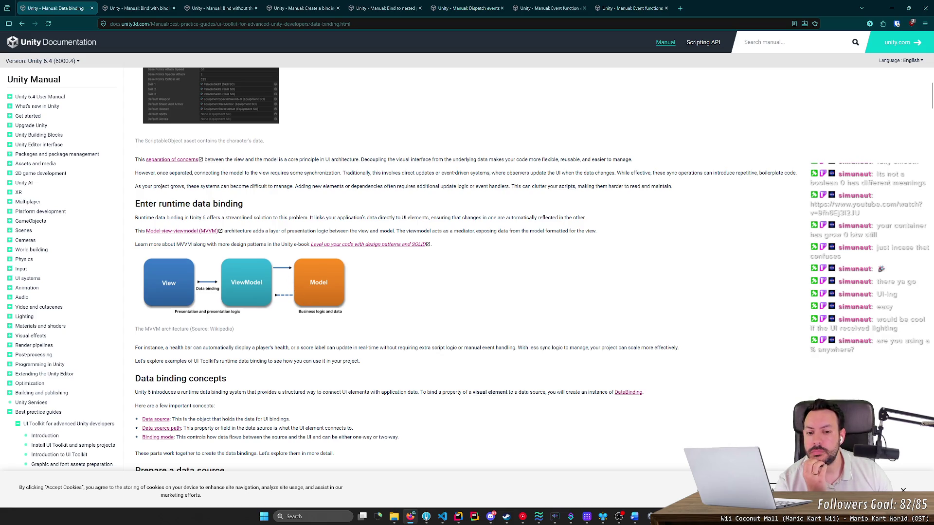
left_click_drag(450, 348, 514, 348)
left_click(514, 347)
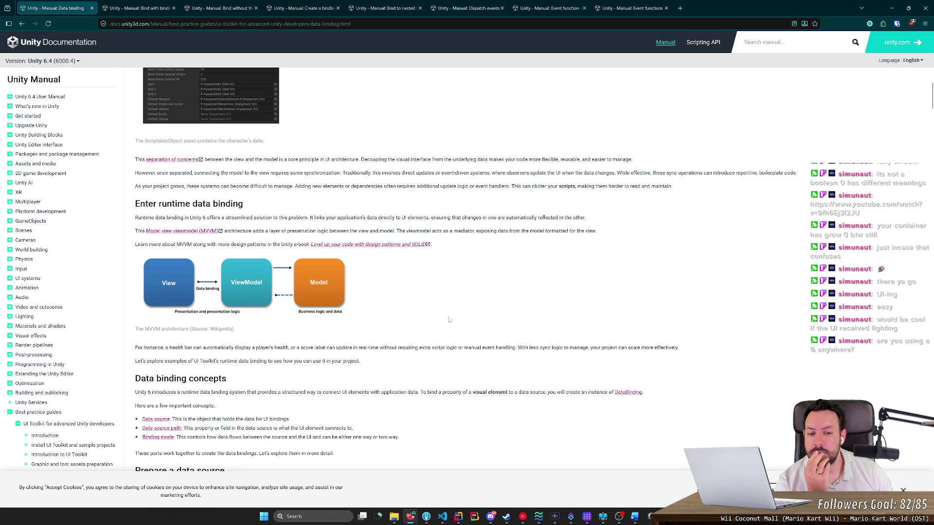
scroll(442, 318, "down", 3)
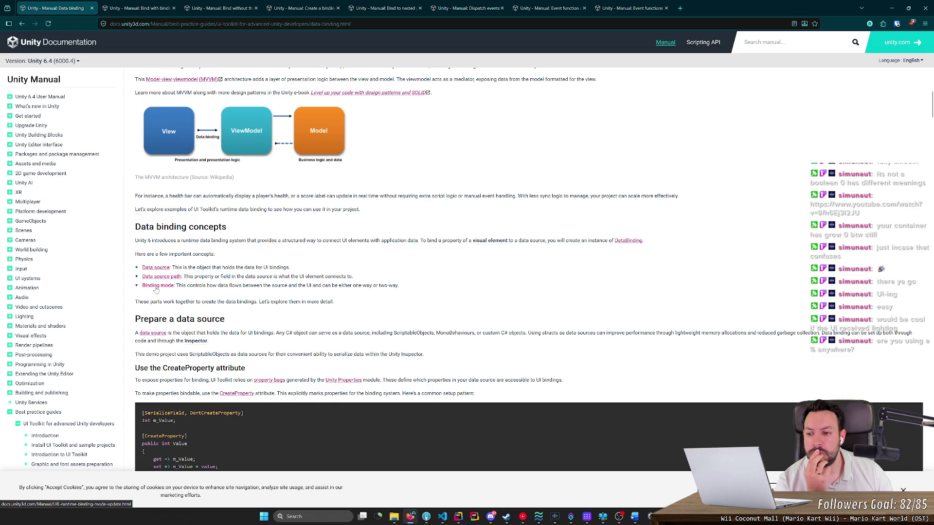
Read the page on binding modes and update triggers.
left_click(156, 287)
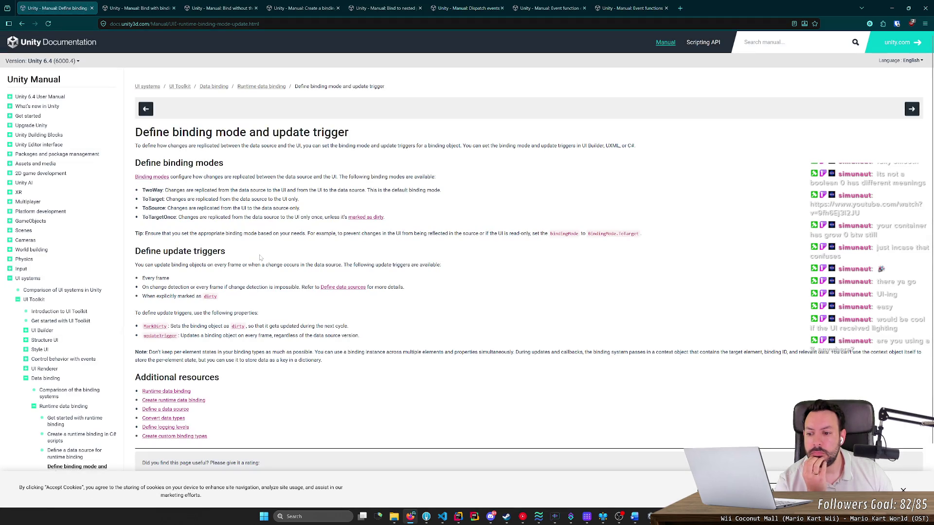
scroll(260, 258, "down", 1)
scroll(261, 258, "up", 1)
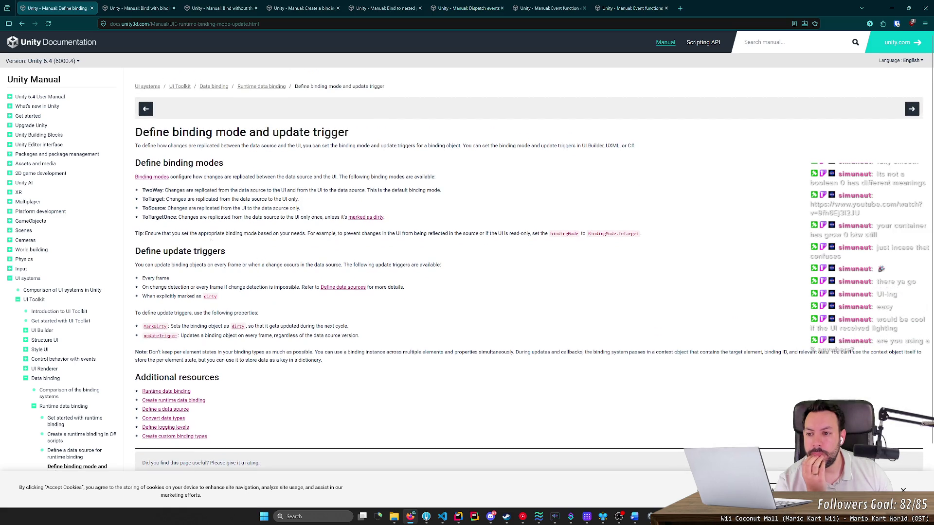
mouse_move(142, 190)
left_mouse_down()
mouse_move(146, 200)
mouse_move(300, 208)
left_mouse_up()
left_click(300, 208)
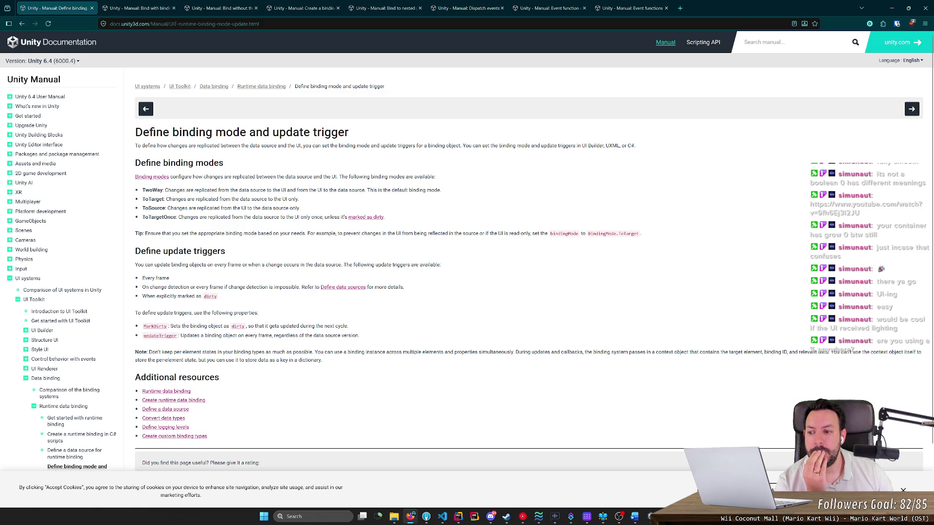
Return to the Data binding guide's Data sources and paths section, then bring Unity Editor forward.
key("alt+Left")
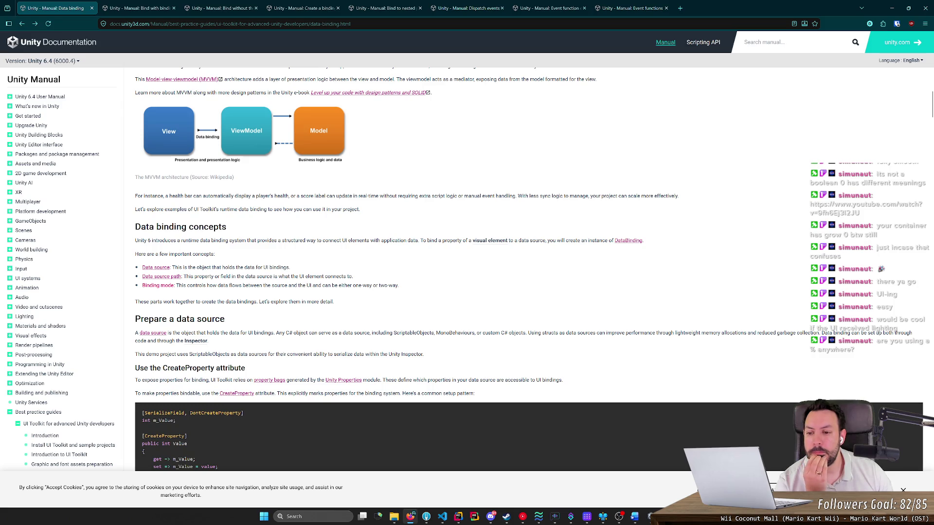
scroll(236, 282, "down", 3)
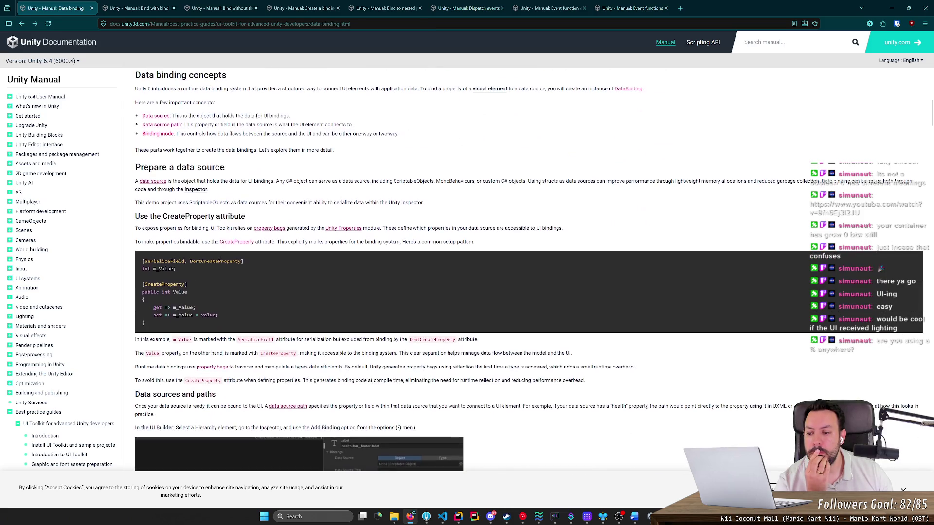
scroll(235, 282, "down", 4)
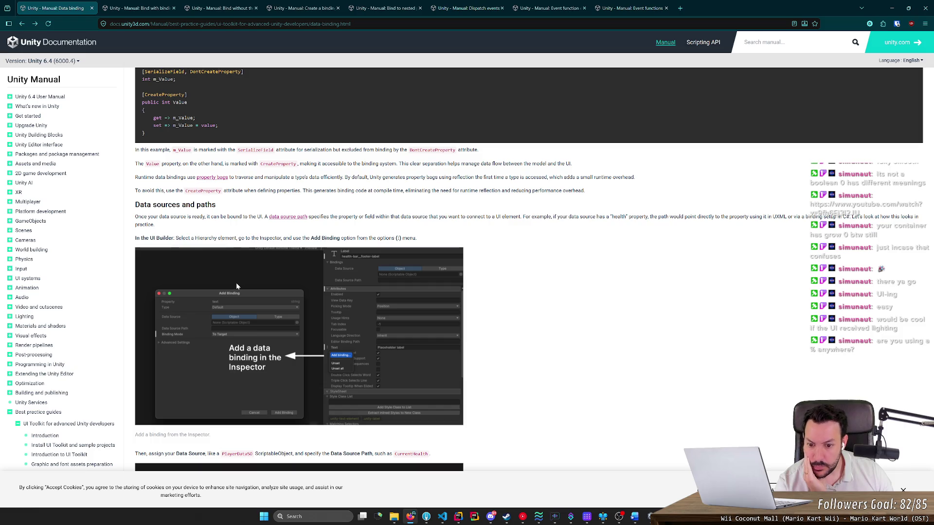
left_click(650, 516)
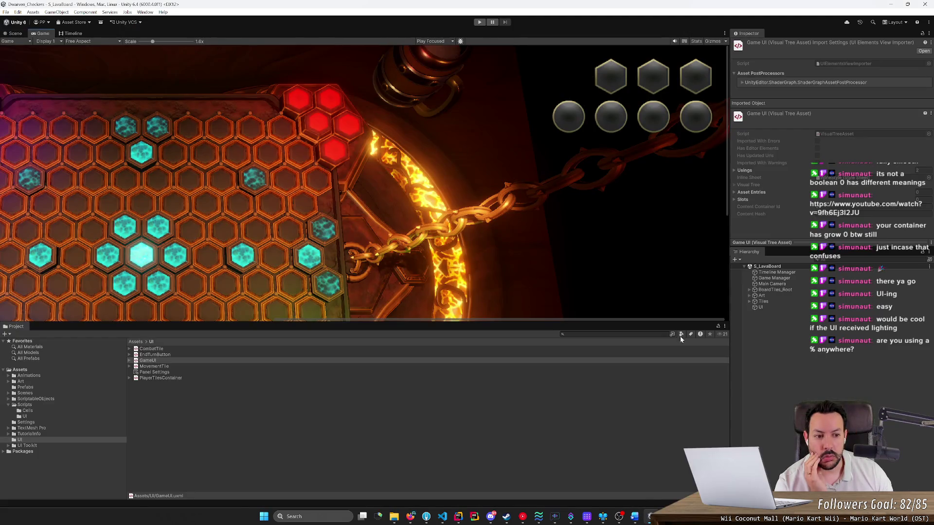
Open GameUI.uxml in UI Builder and check PlayerTilesContainer's context menus in viewport and hierarchy.
double_click(166, 361)
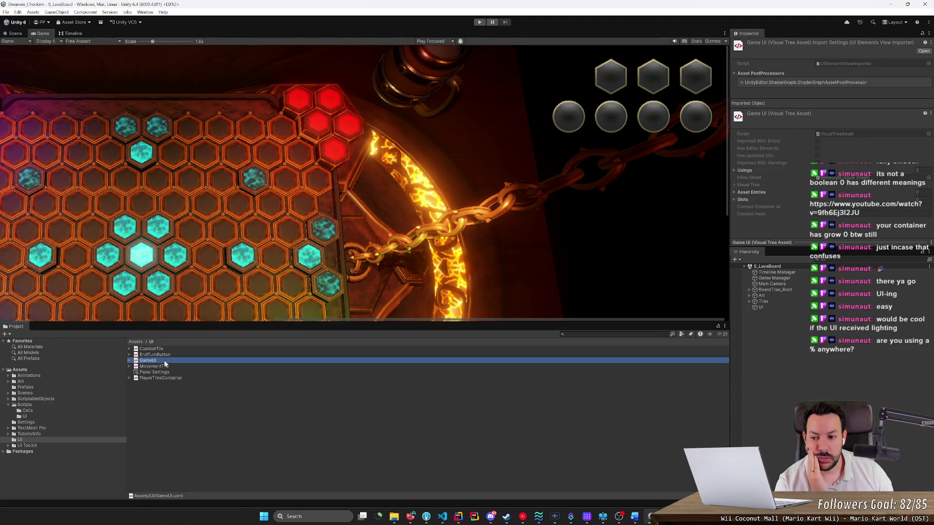
left_click(330, 206)
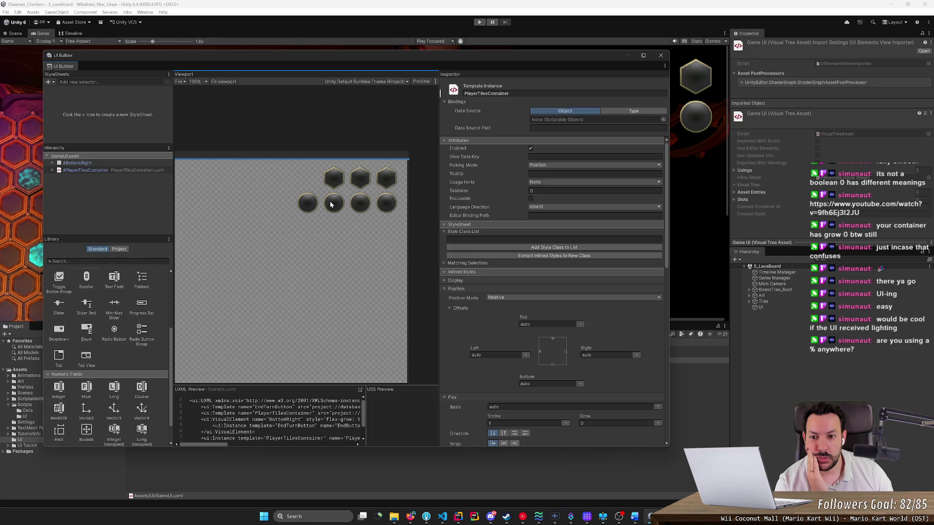
right_click(337, 182)
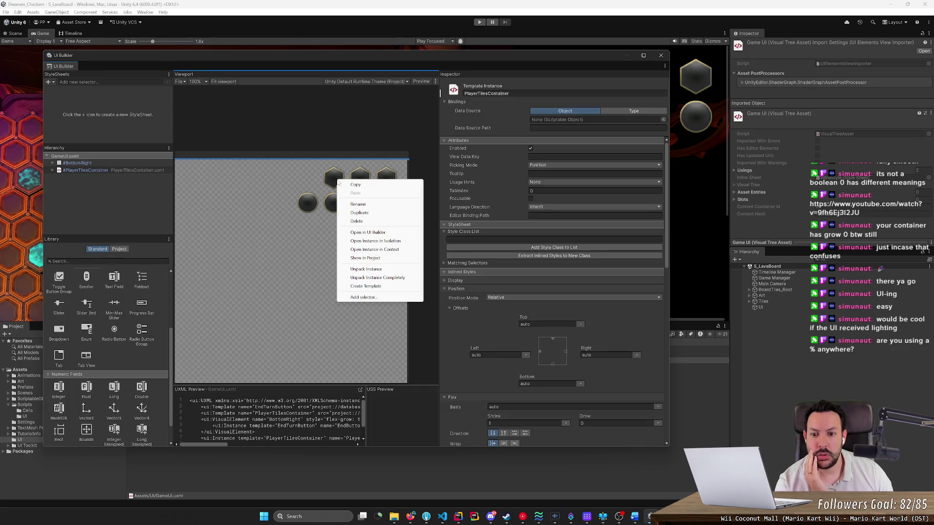
right_click(113, 169)
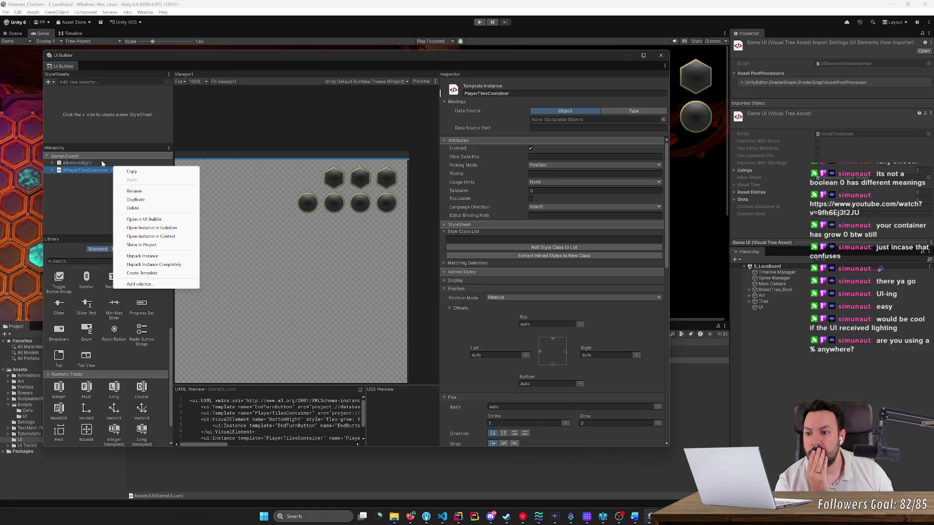
left_click(83, 170)
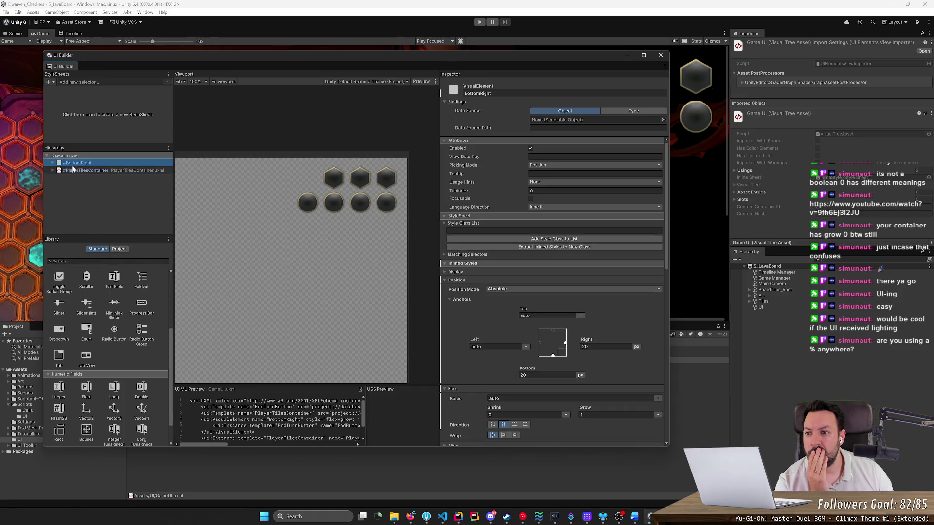
right_click(83, 171)
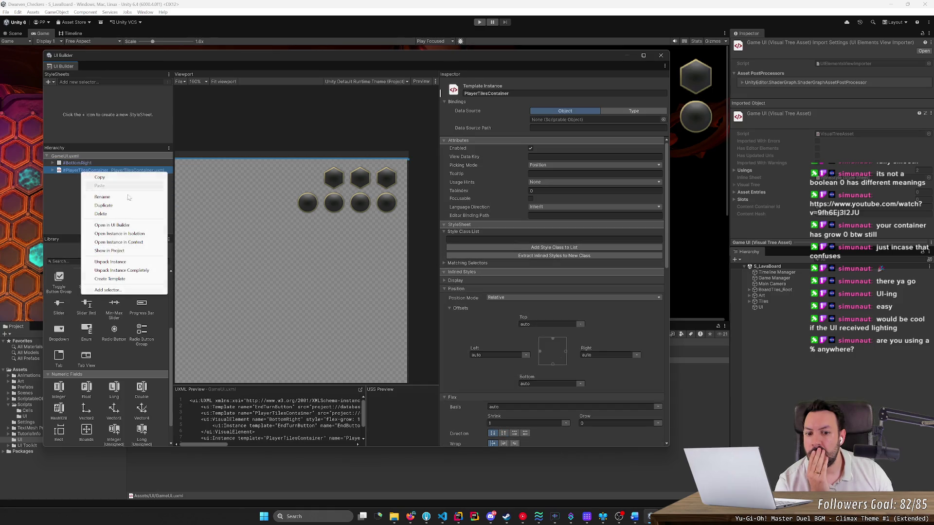
left_click(483, 355)
Check binding options on PlayerTilesContainer's Left offset, Size Width and Enabled attribute.
right_click(480, 349)
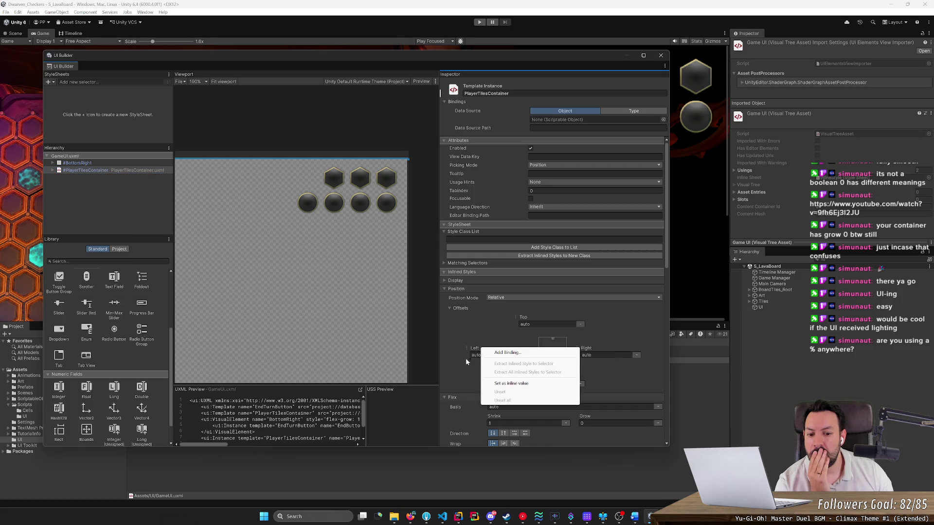
left_click(462, 369)
scroll(461, 350, "down", 5)
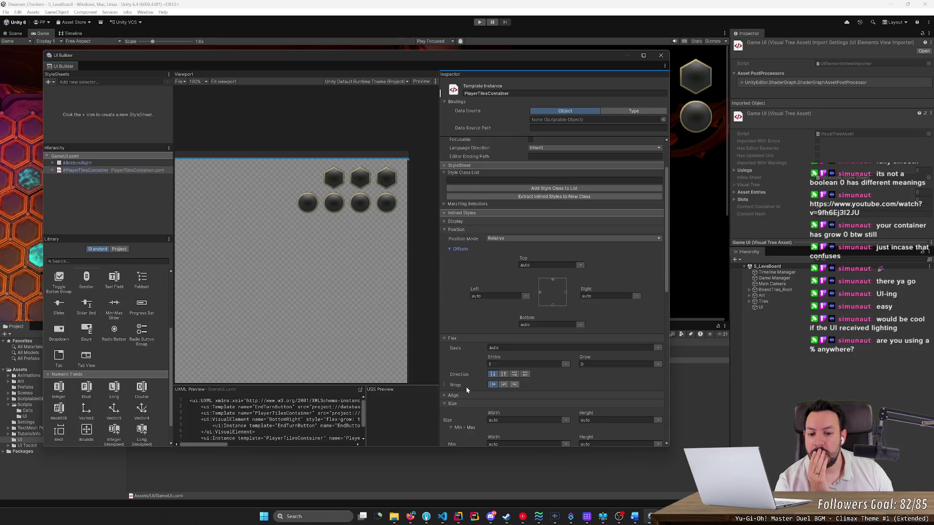
right_click(490, 354)
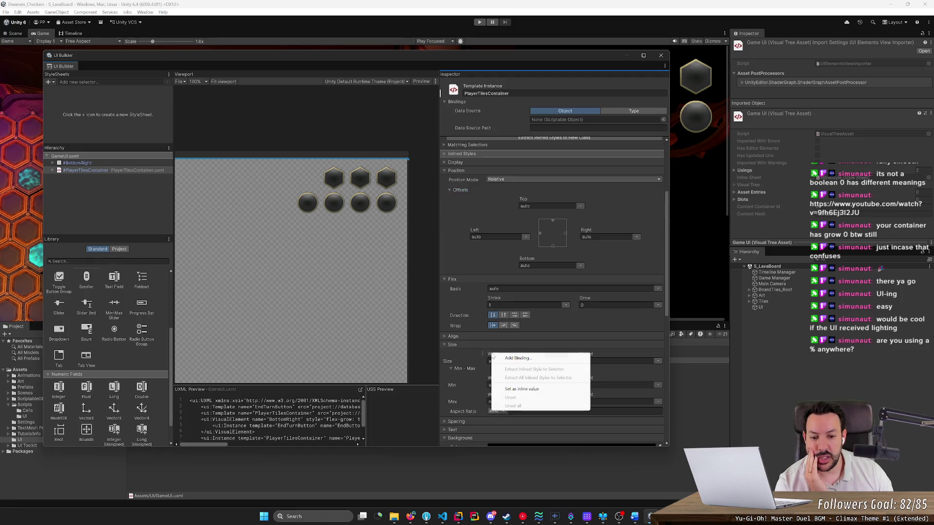
left_click(660, 267)
scroll(657, 194, "up", 5)
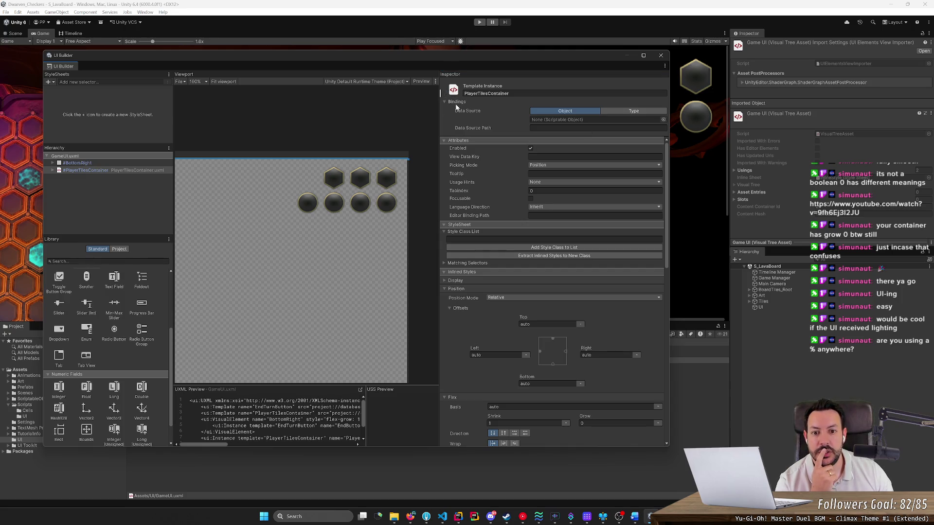
right_click(465, 147)
left_click(487, 152)
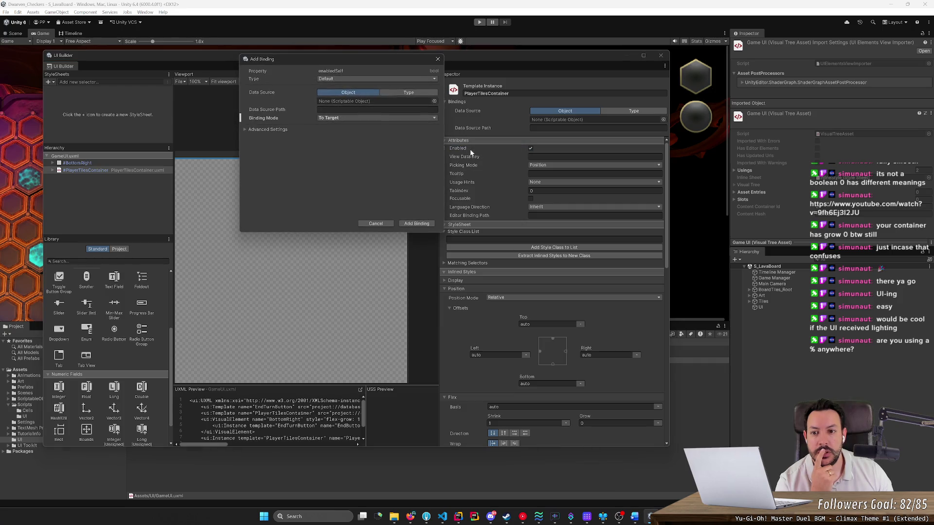
left_click(353, 79)
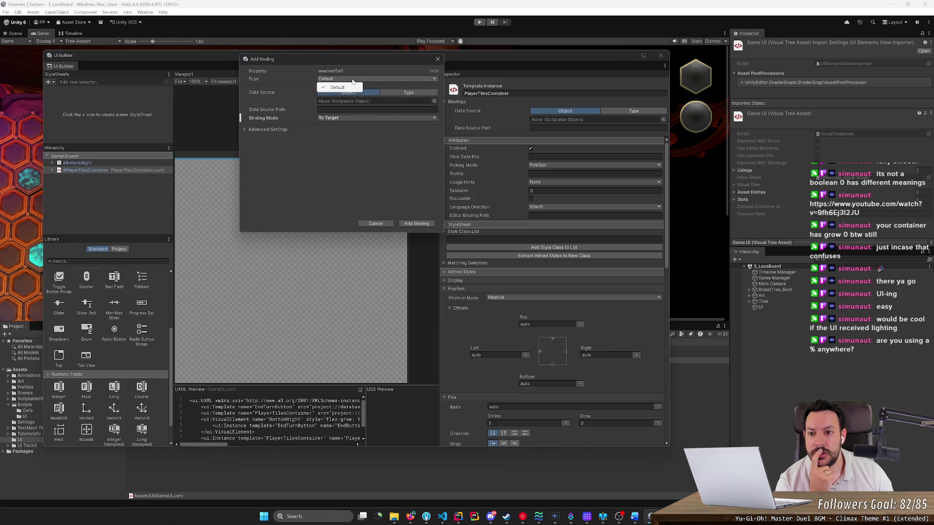
left_click(334, 118)
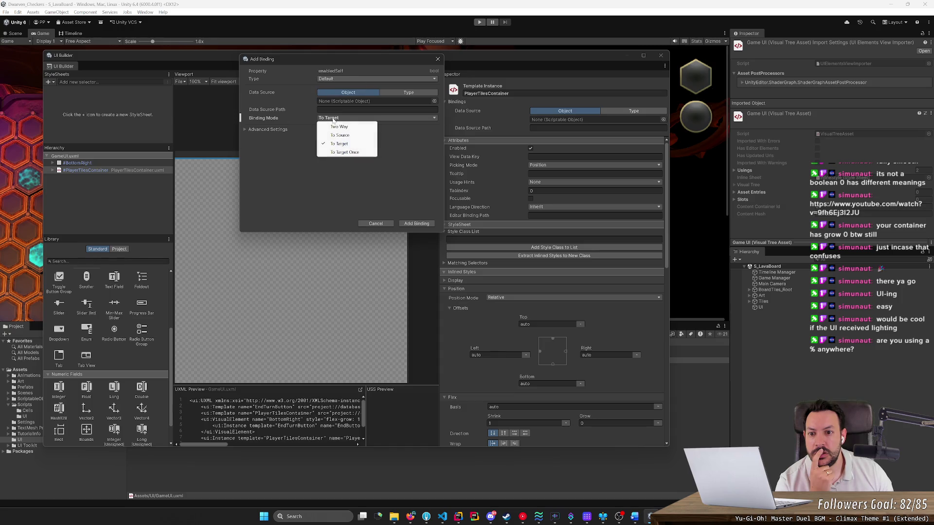
left_click(334, 121)
left_click(245, 129)
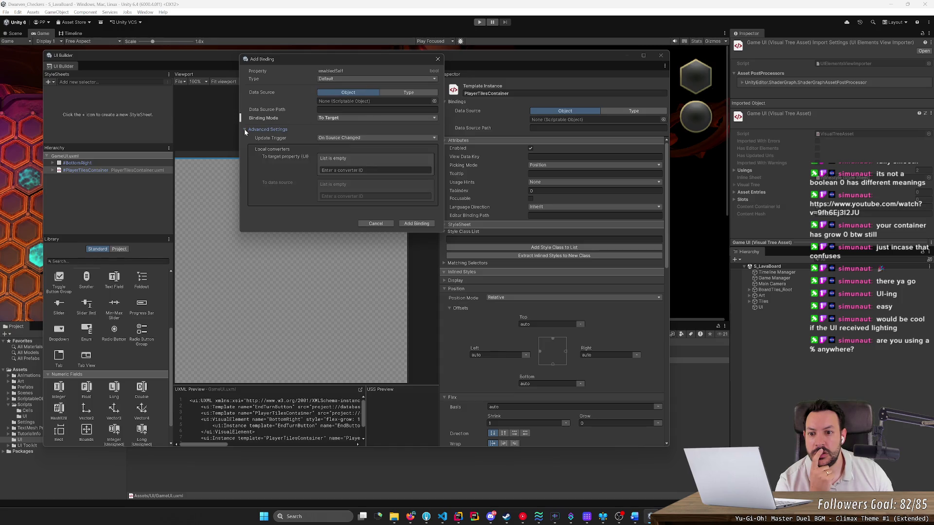
left_click(386, 224)
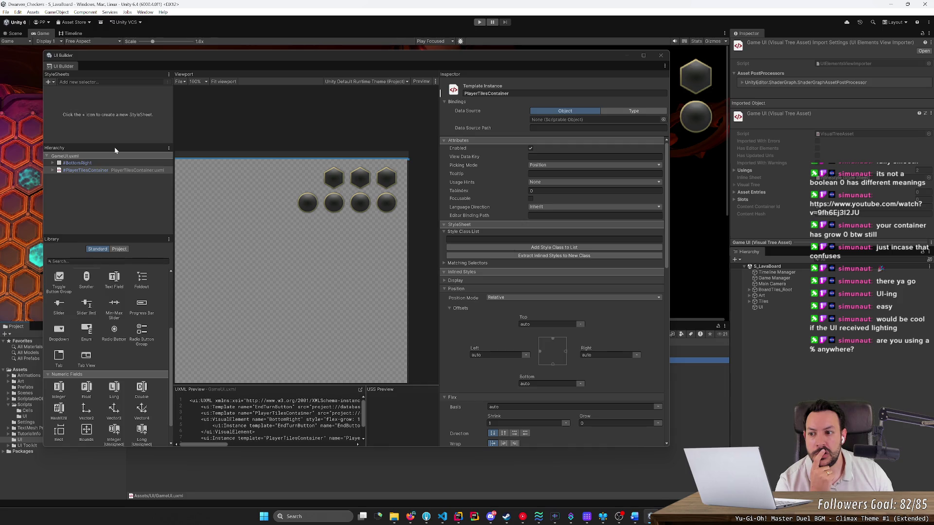
scroll(127, 301, "down", 2)
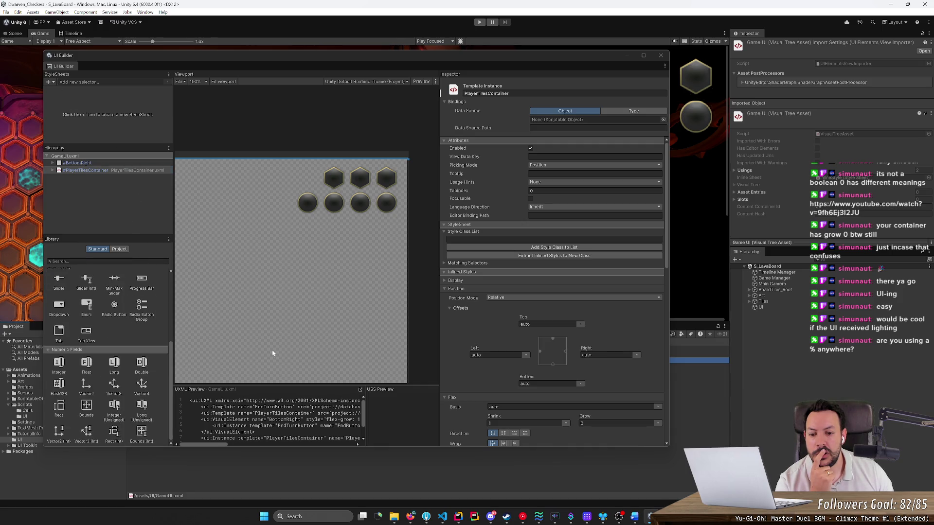
scroll(462, 398, "down", 1)
left_click(410, 517)
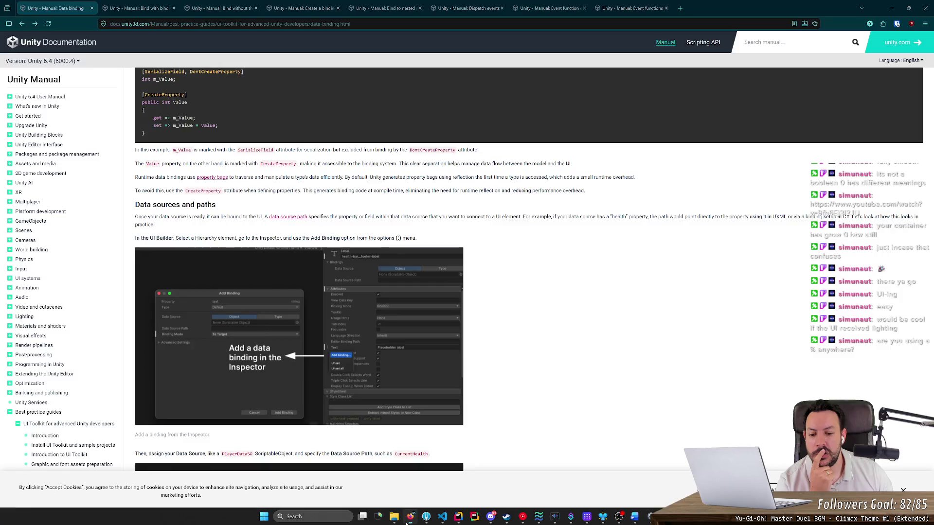
Navigate through UI systems to the UI Toolkit manual overview, then minimize the browser.
middle_click(550, 330)
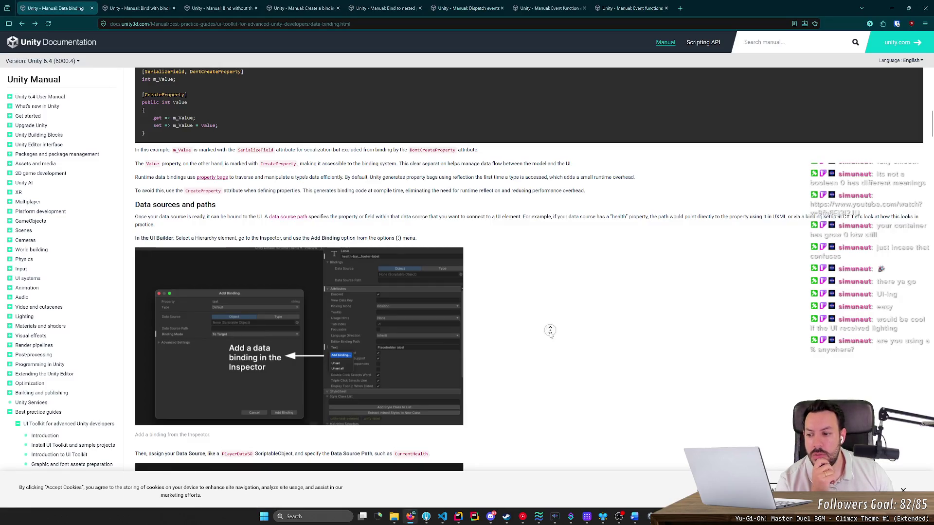
scroll(394, 338, "down", 5)
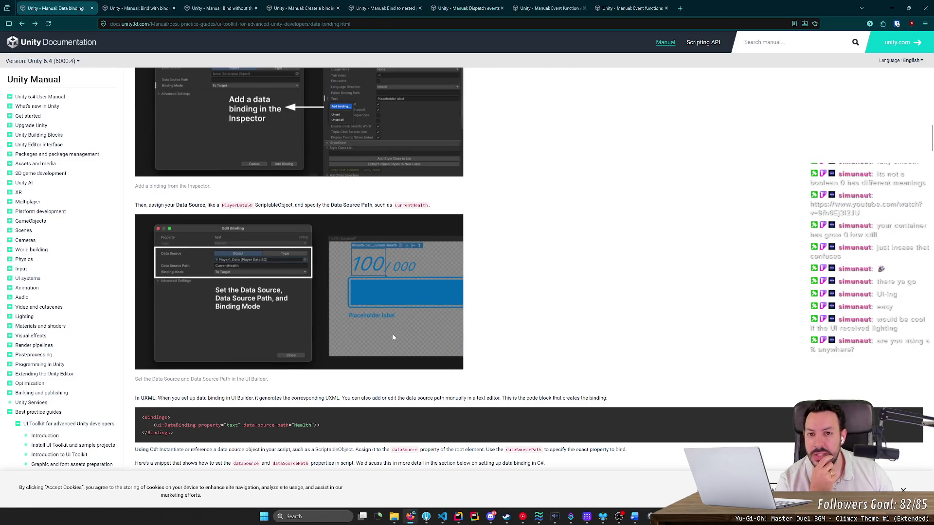
scroll(392, 334, "down", 4)
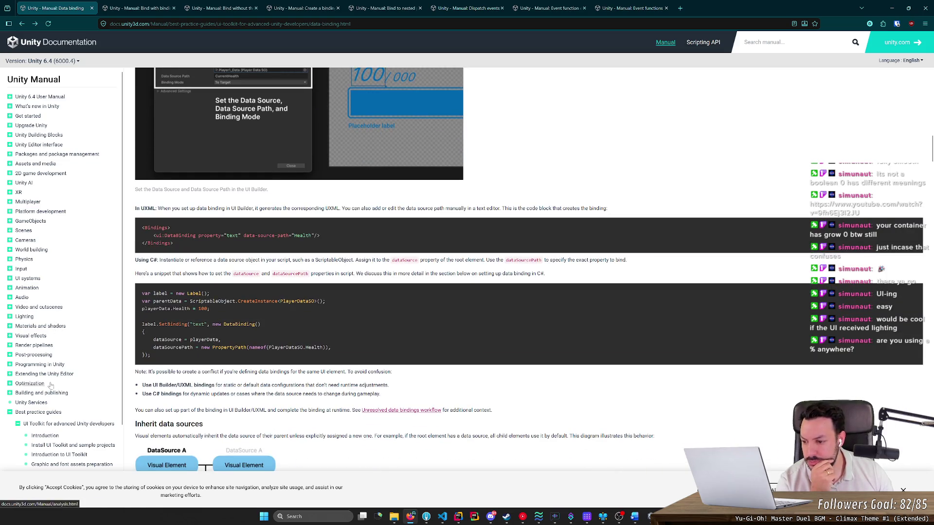
left_click(28, 279)
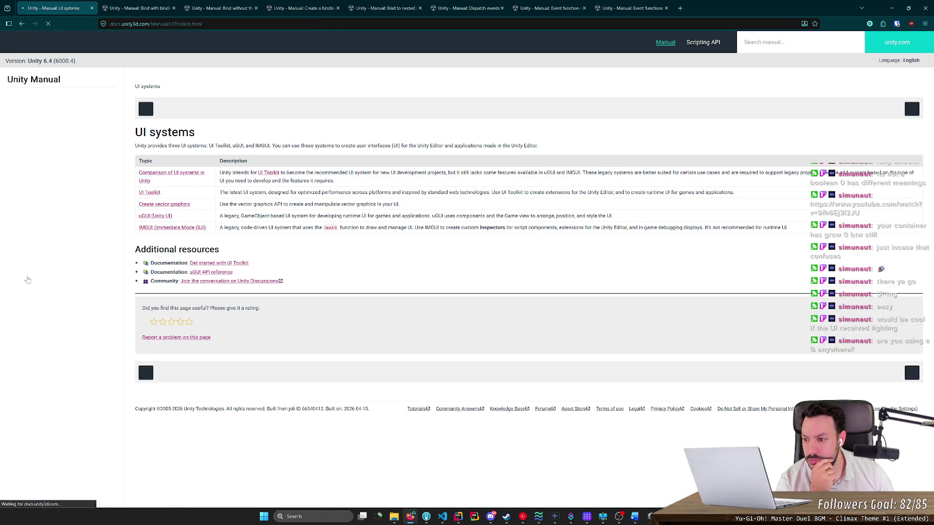
left_click(150, 193)
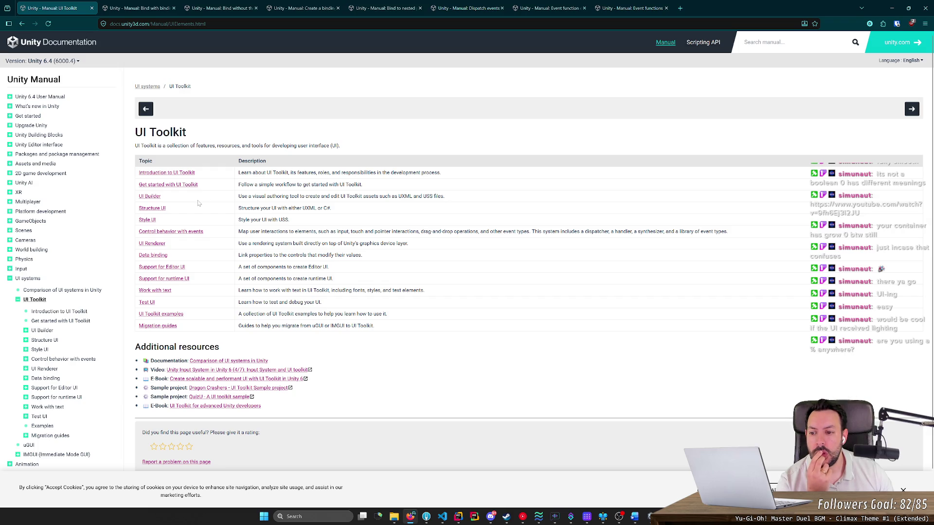
left_click(892, 8)
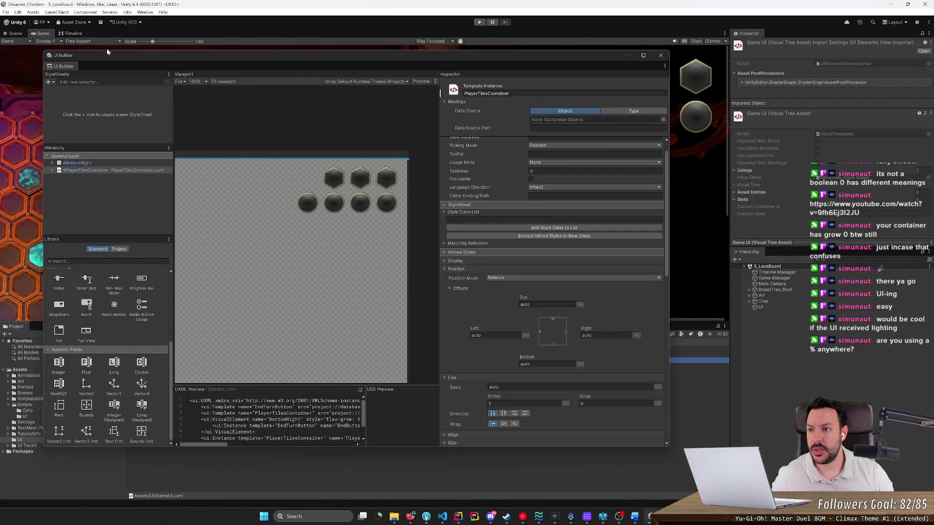
Close the UI Builder and expand the UI Toolkit and Packages folders in the Project window.
left_click(625, 59)
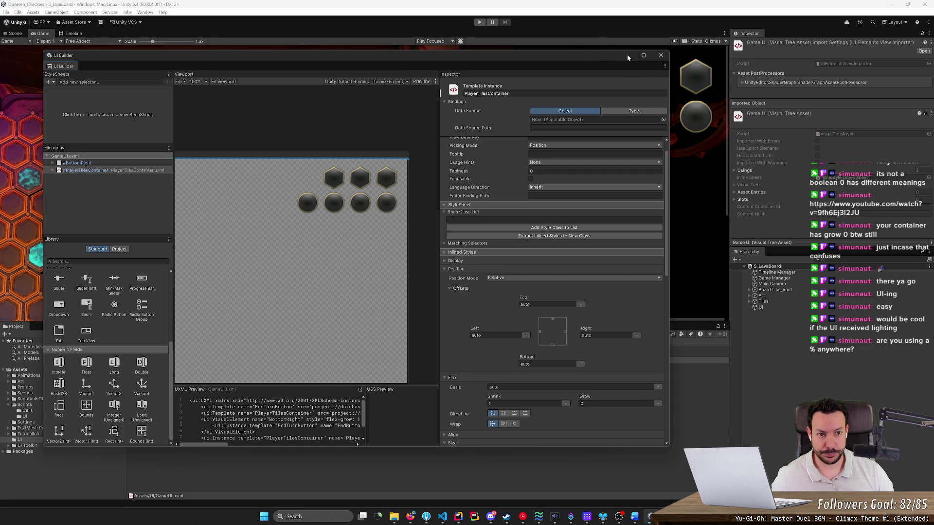
left_click(661, 56)
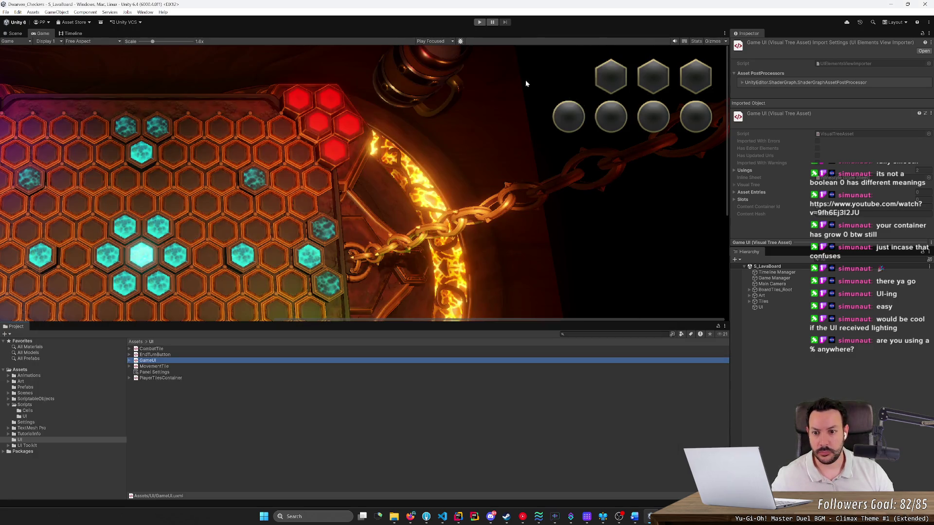
left_click(9, 446)
left_click(23, 446)
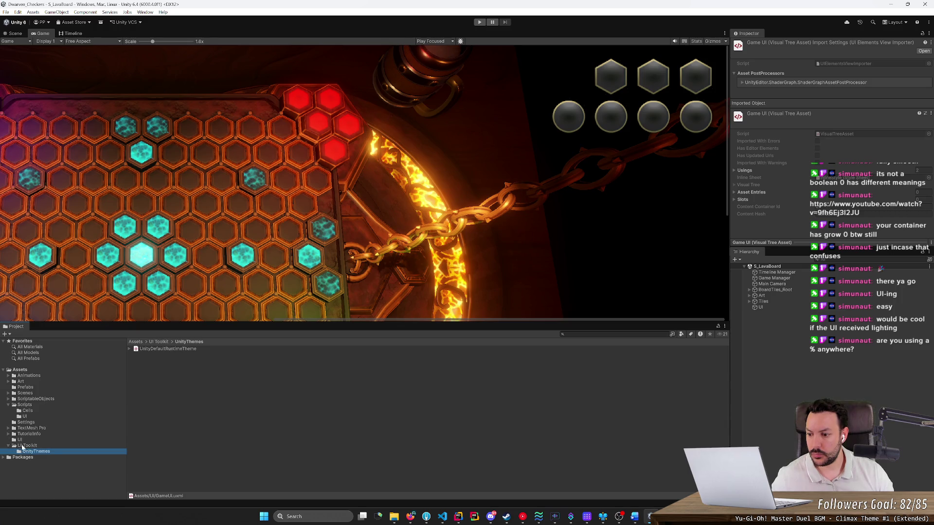
left_click(4, 458)
scroll(47, 467, "down", 5)
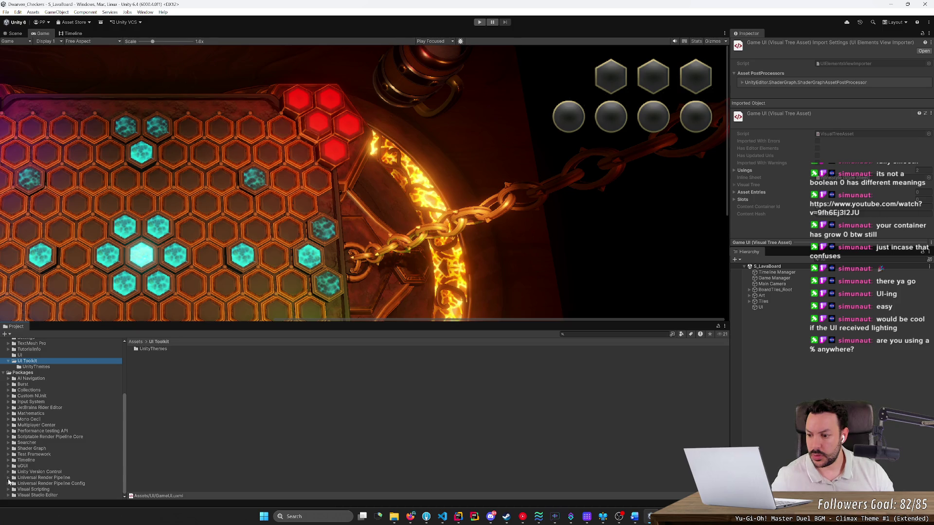
scroll(12, 422, "up", 4)
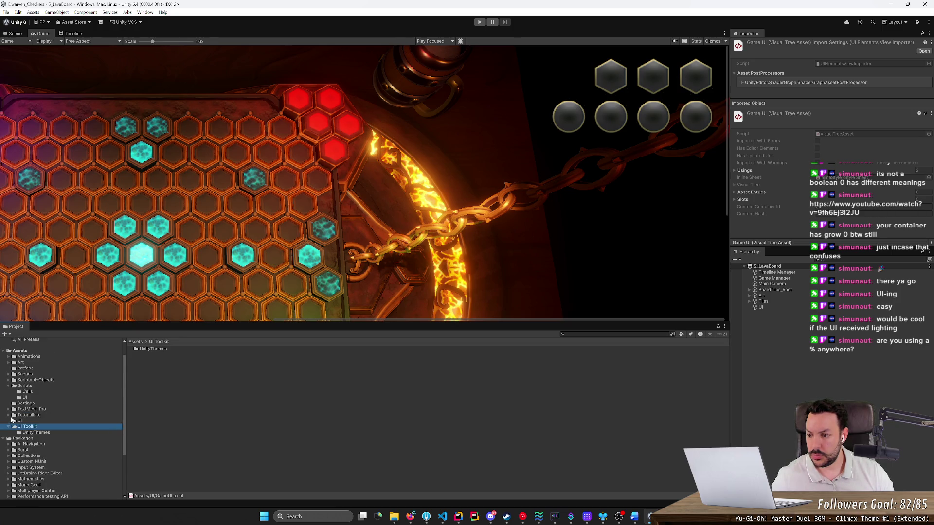
Open the UI Toolkit examples page in the Unity Manual, then return to the editor.
key("alt+Tab")
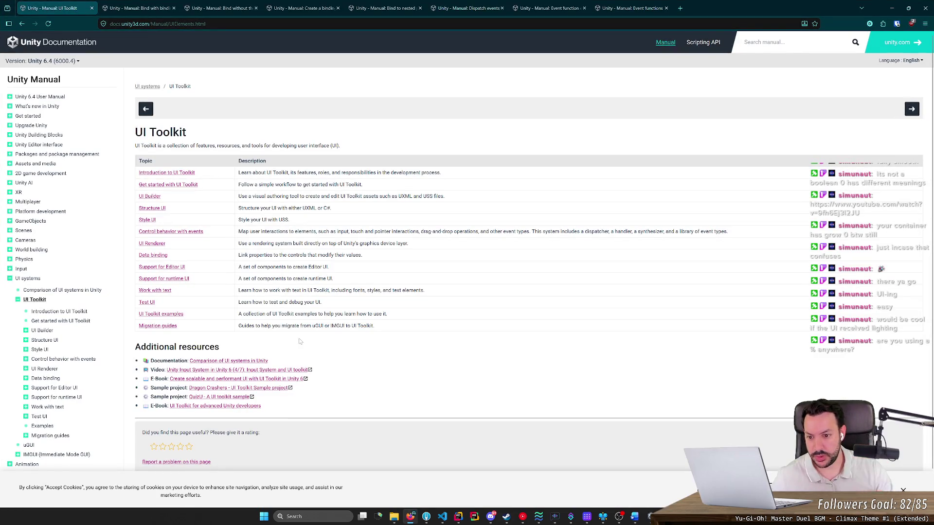
left_click(161, 314)
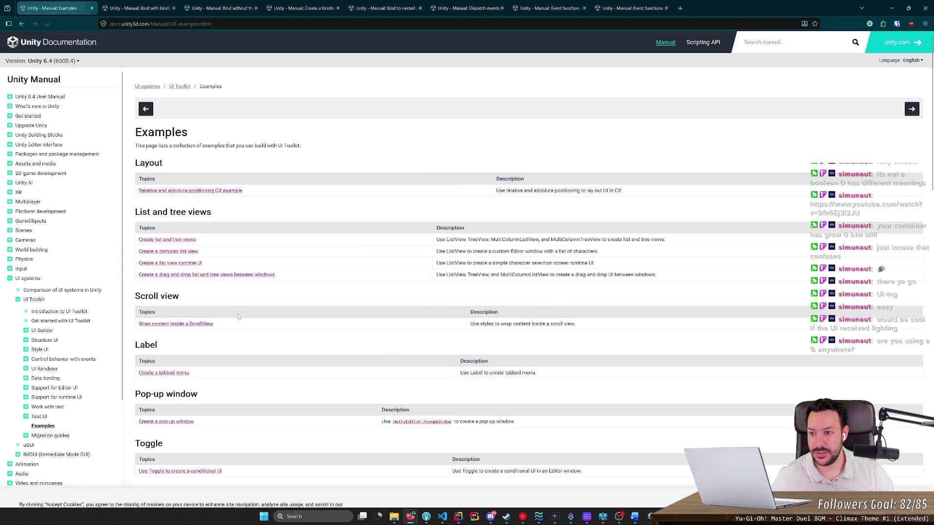
key("alt+Tab")
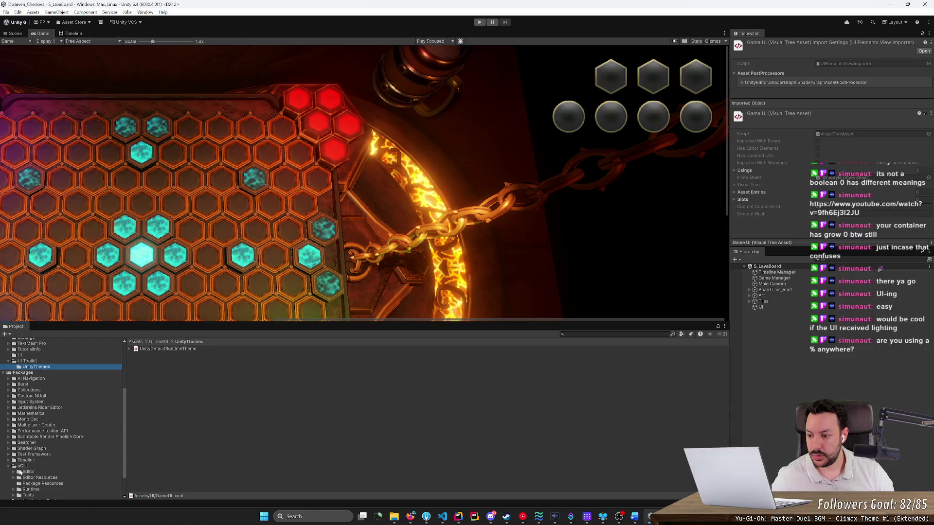
Inspect the uGUI Gizmos TMP - Dropdown Icon, then list the UI Toolkit folder's UnityThemes contents.
scroll(34, 481, "down", 3)
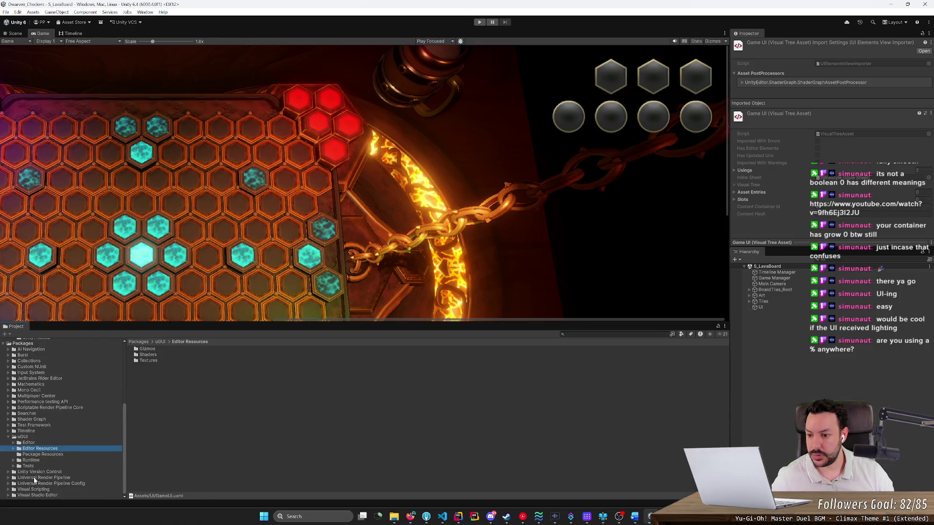
double_click(145, 350)
left_click(152, 374)
key("Up")
key("Up")
key("Up")
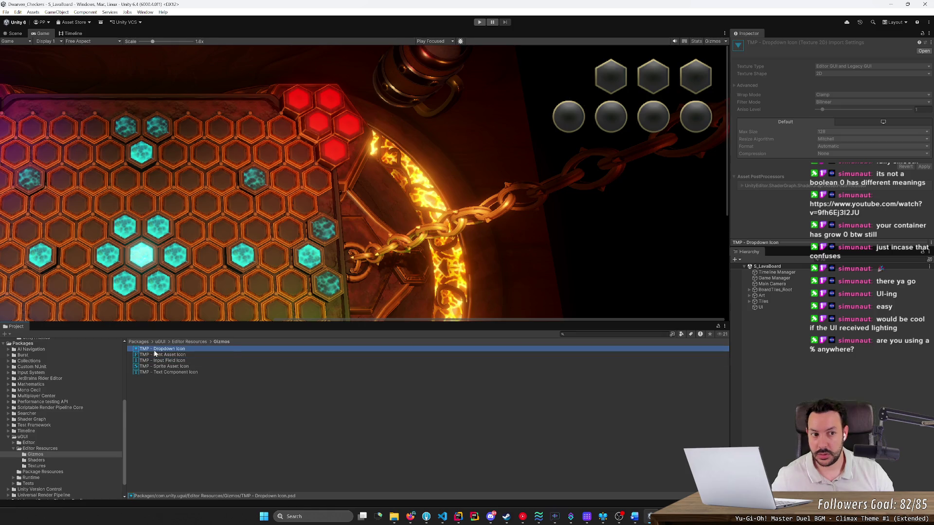
left_click(10, 438)
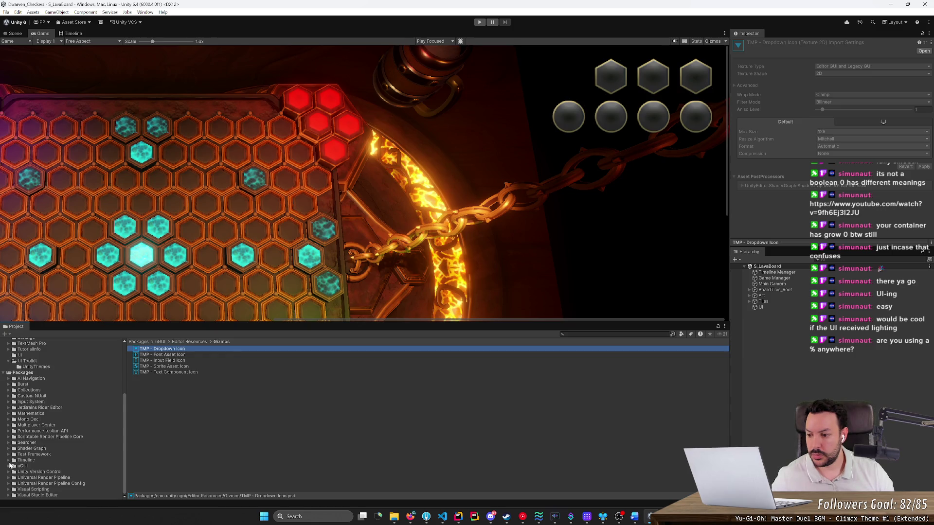
scroll(13, 450, "up", 5)
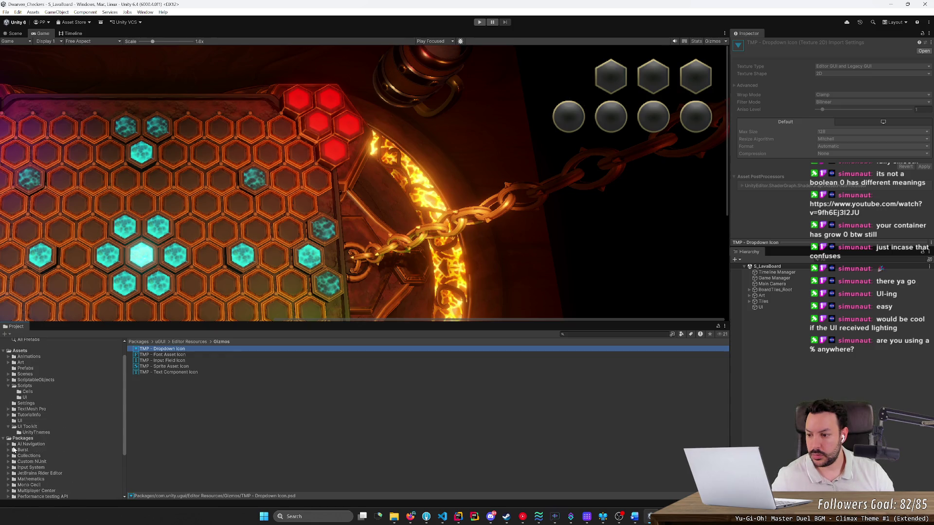
left_click(10, 409)
left_click(9, 409)
left_click(24, 427)
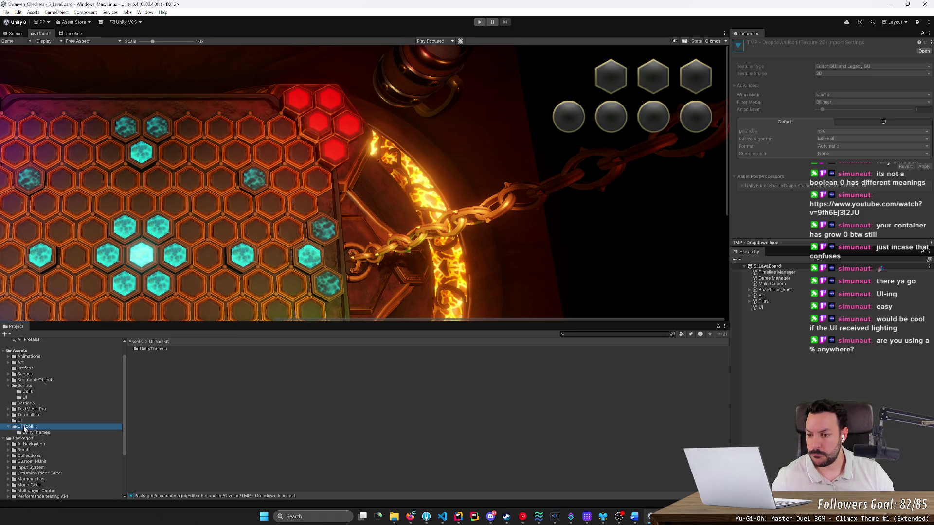
key("alt+Tab")
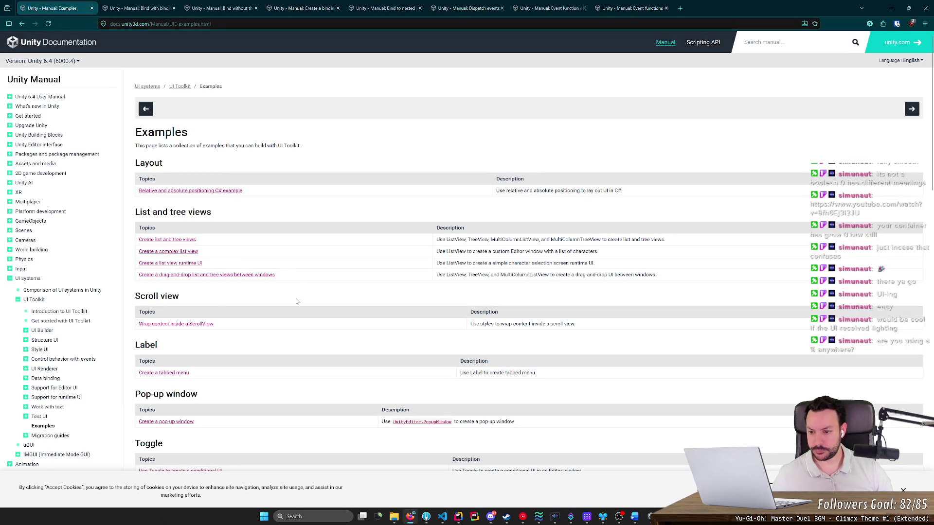
Open 'Bind with UXML and C#' in a new tab and scroll to its SimpleBindingExampleUXML script.
scroll(292, 305, "down", 5)
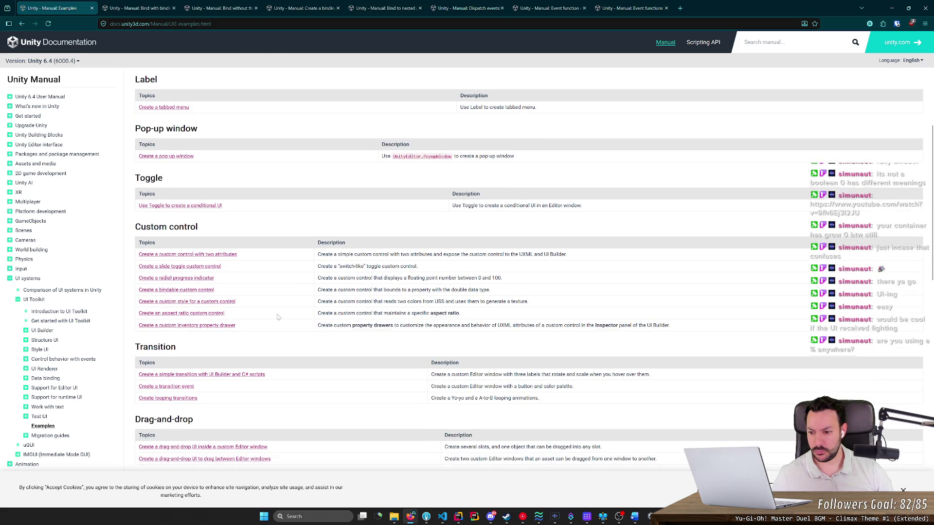
scroll(279, 318, "down", 6)
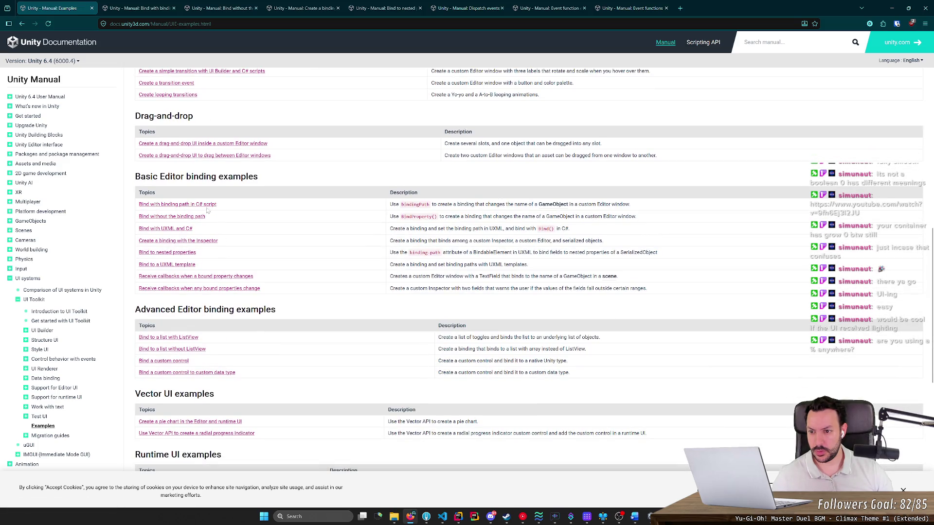
middle_click(186, 231)
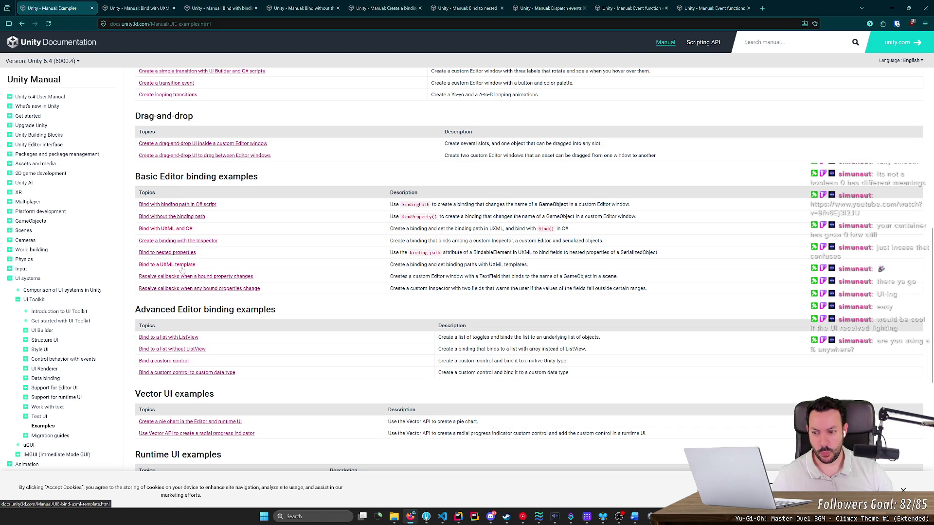
middle_click(287, 333)
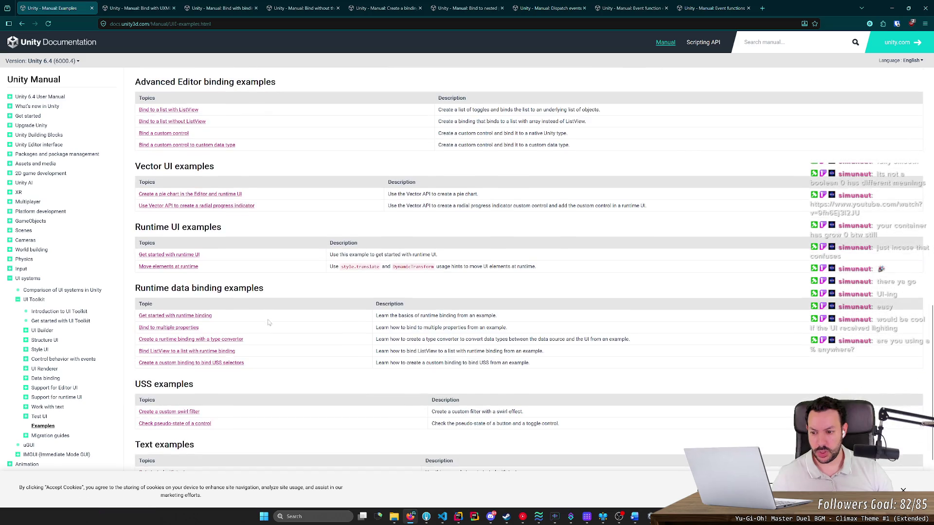
key("ctrl+Tab")
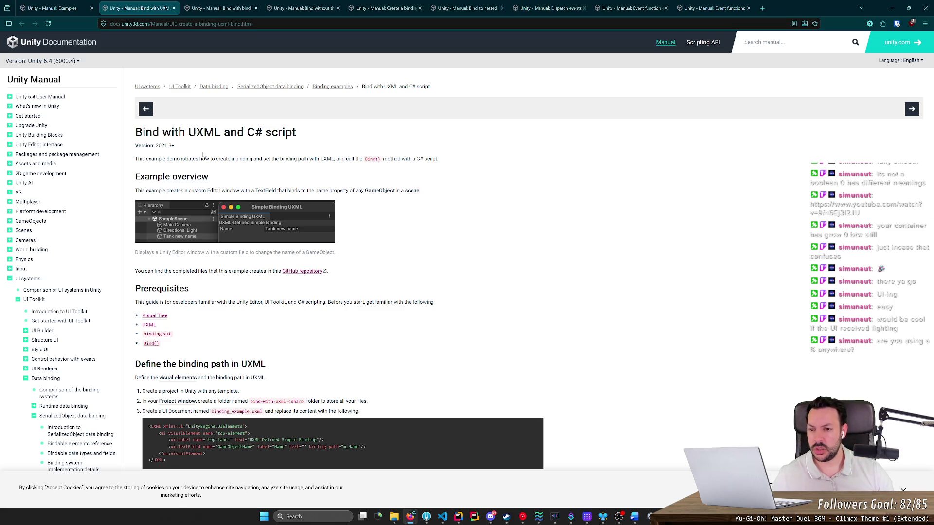
scroll(203, 154, "down", 5)
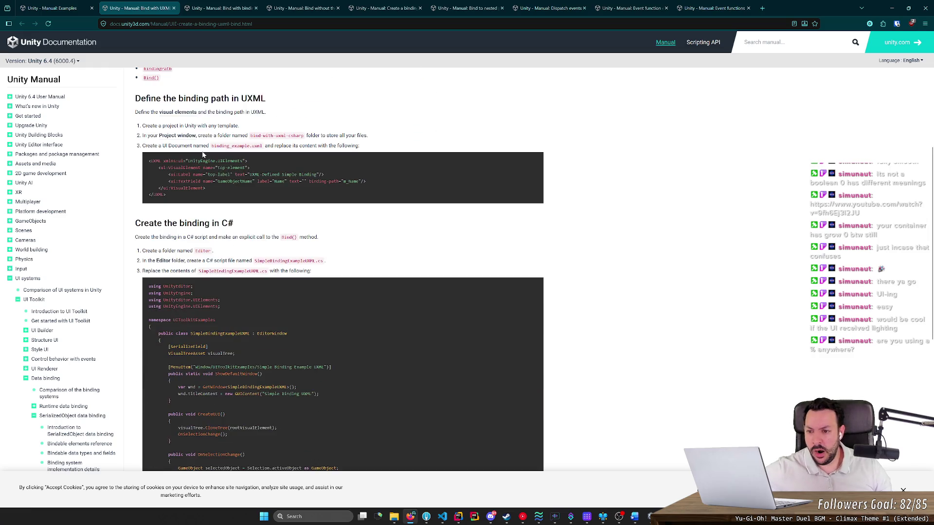
scroll(190, 166, "down", 1)
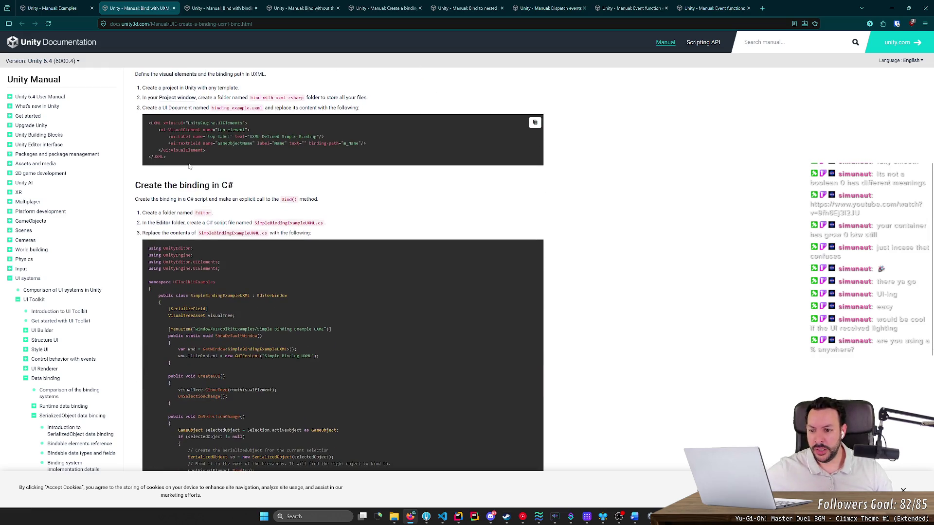
left_click_drag(213, 186, 235, 186)
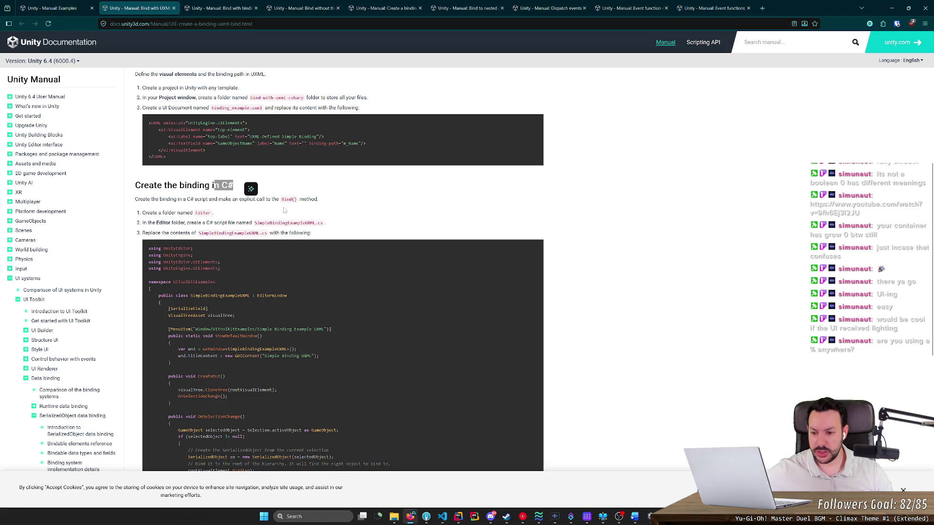
scroll(284, 212, "down", 3)
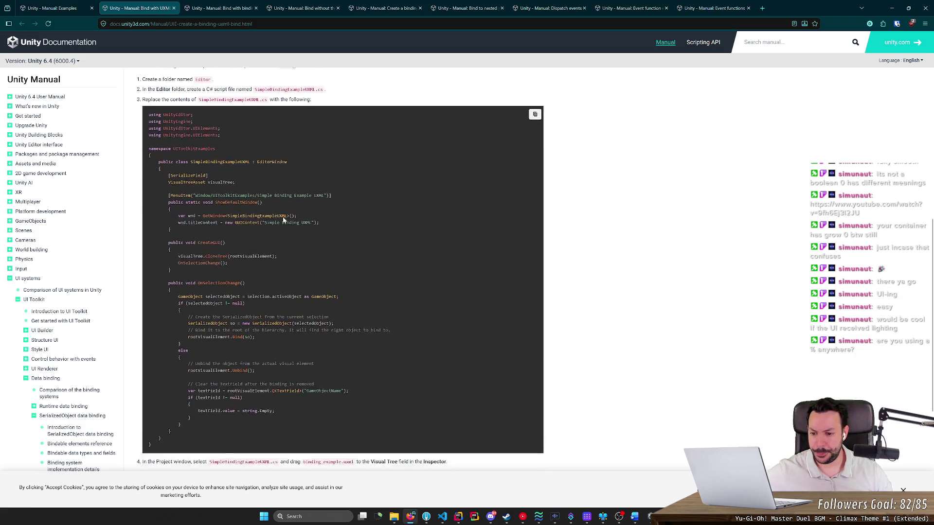
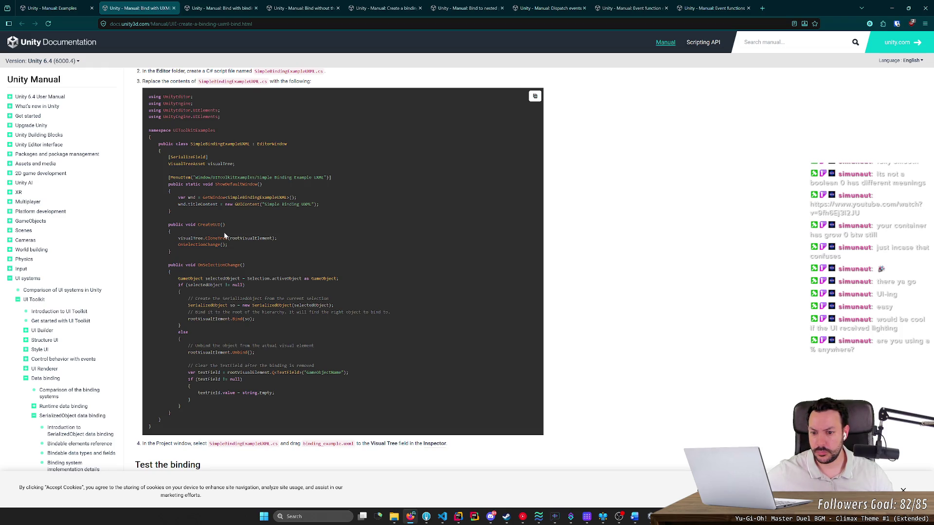
Close the Bind with UXML and C# documentation page.
scroll(225, 236, "down", 3)
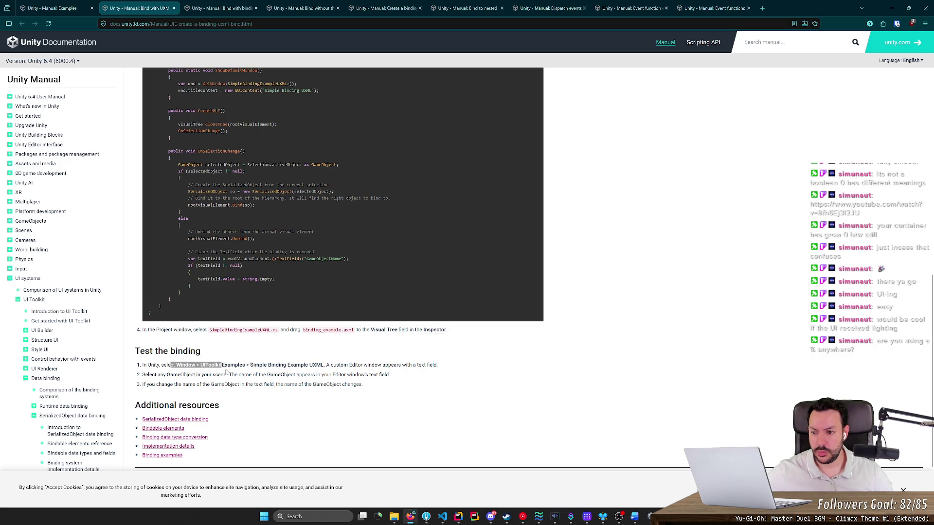
middle_click(235, 389)
scroll(235, 389, "up", 5)
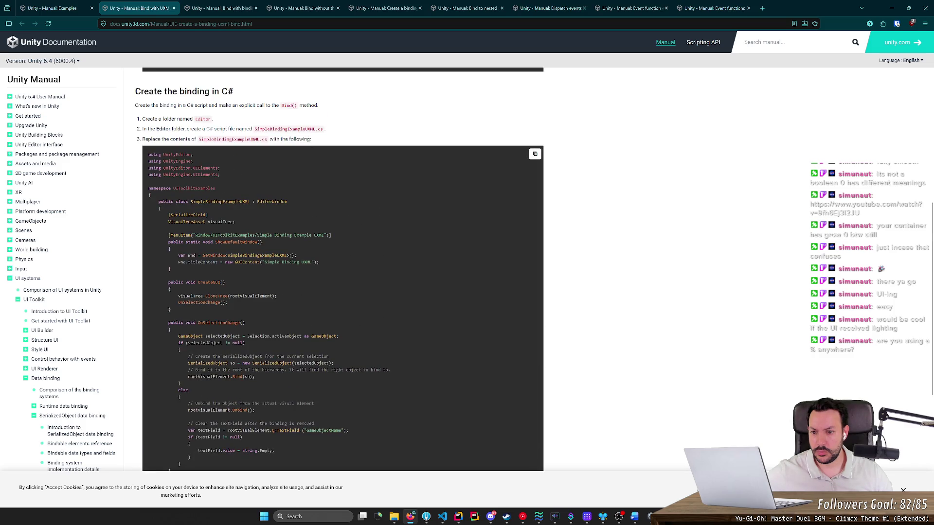
key("ctrl+w")
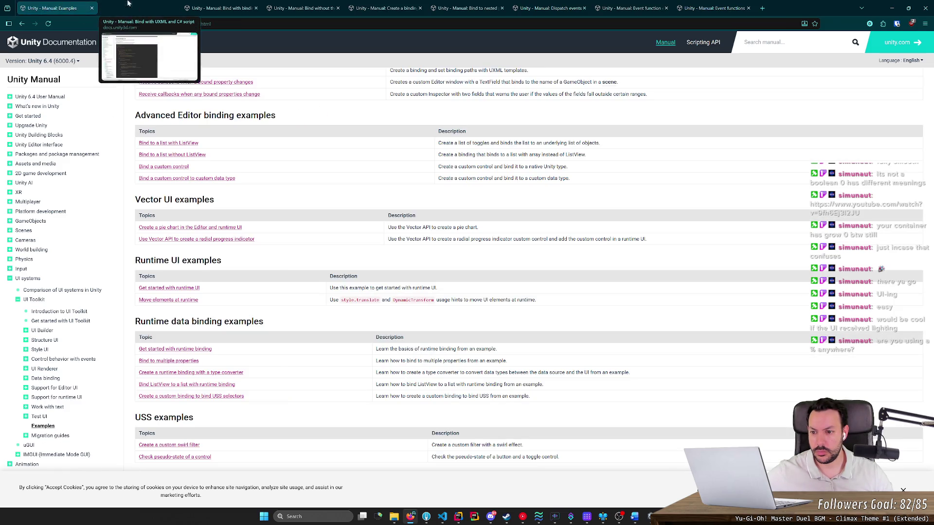
Review the binding examples, close the checkers screenshot viewer, and bring up Unity Hub.
scroll(232, 279, "down", 3)
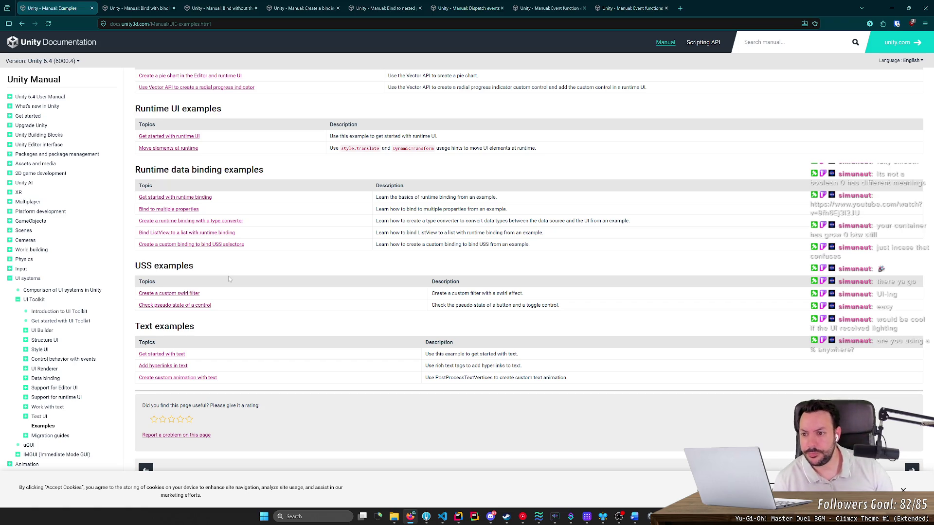
scroll(228, 279, "up", 3)
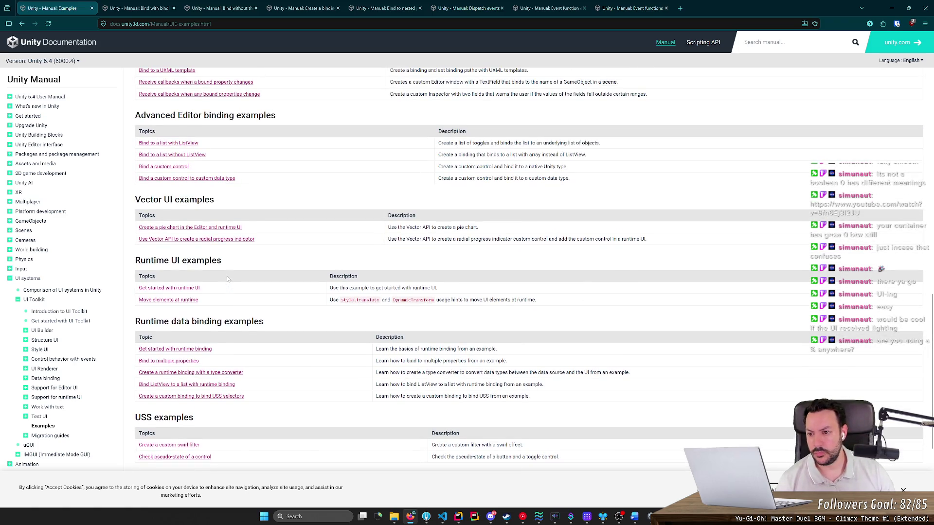
scroll(228, 279, "up", 4)
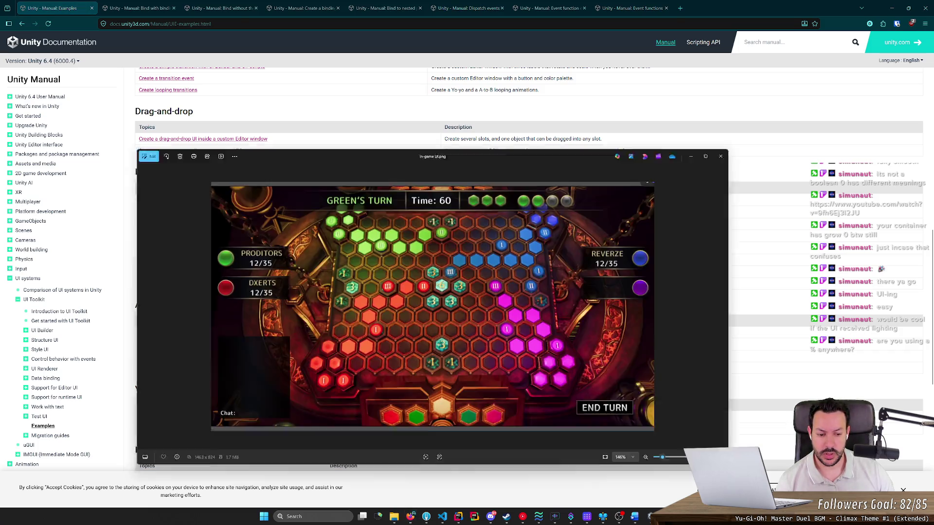
key("Escape")
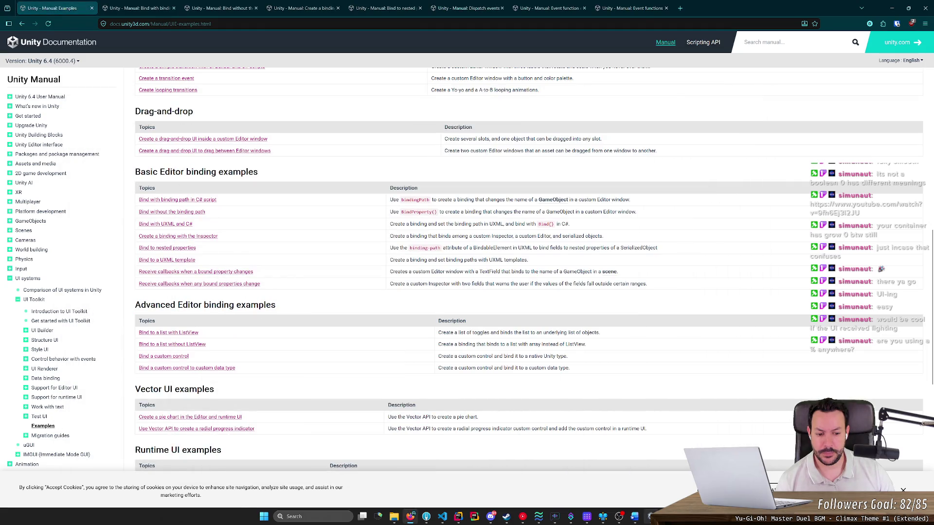
mouse_move(651, 517)
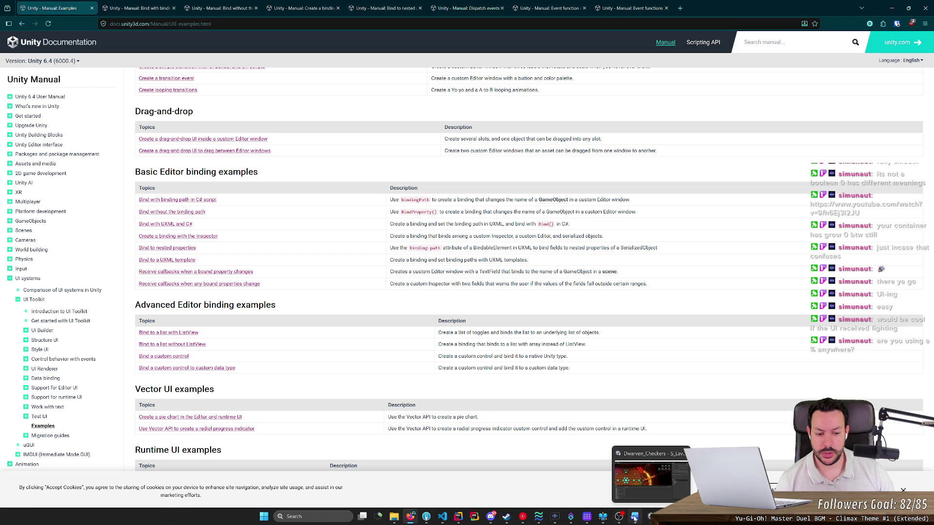
left_click(651, 517)
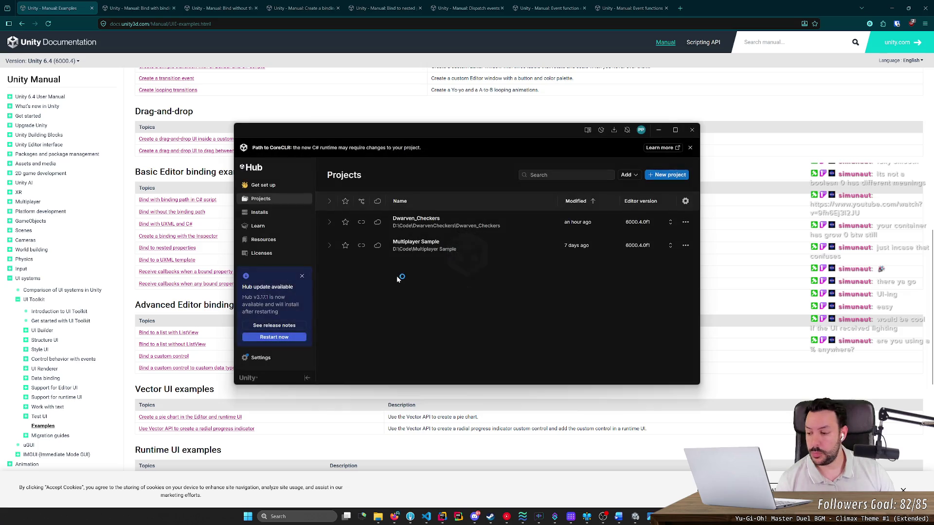
Launch the Multiplayer Sample project and browse the Hub's Learn and Resources pages.
left_click(439, 248)
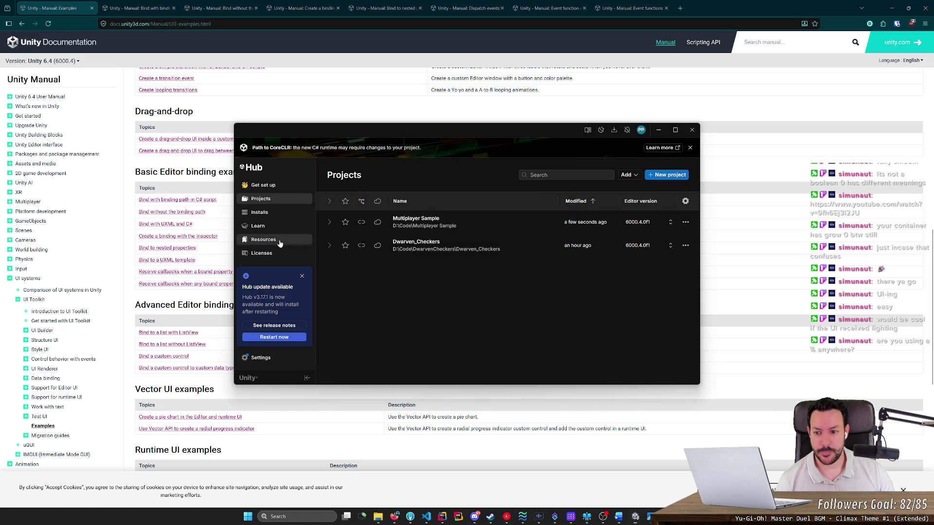
left_click(253, 239)
left_click(270, 227)
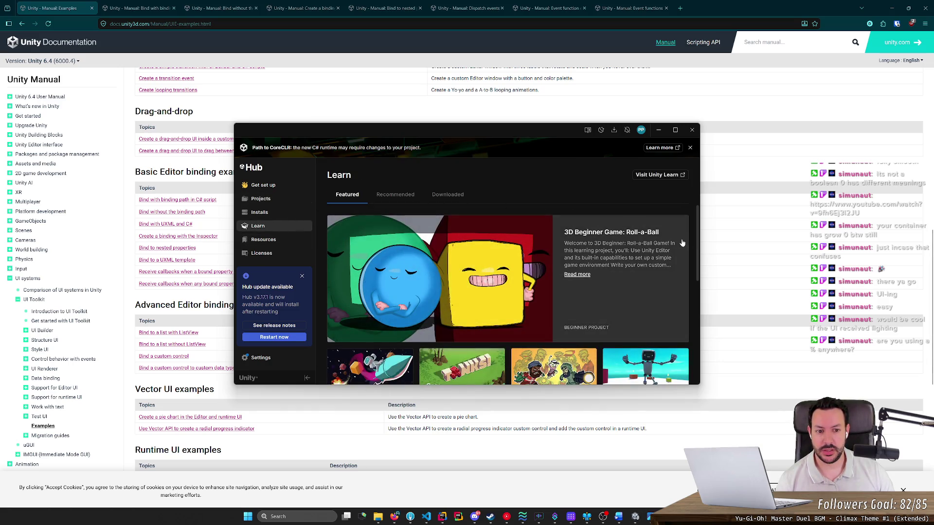
mouse_move(694, 245)
left_mouse_down()
mouse_move(690, 360)
mouse_move(678, 197)
left_mouse_up()
left_click(263, 240)
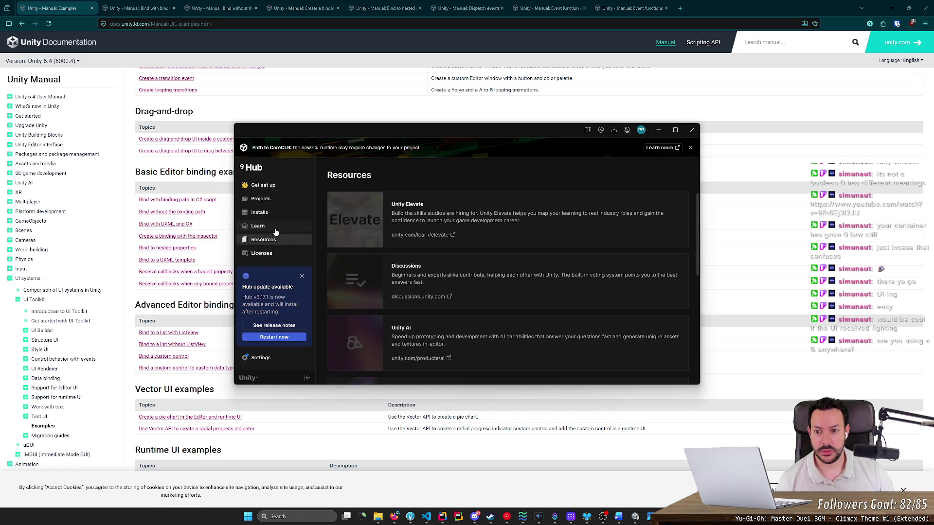
scroll(520, 333, "down", 2)
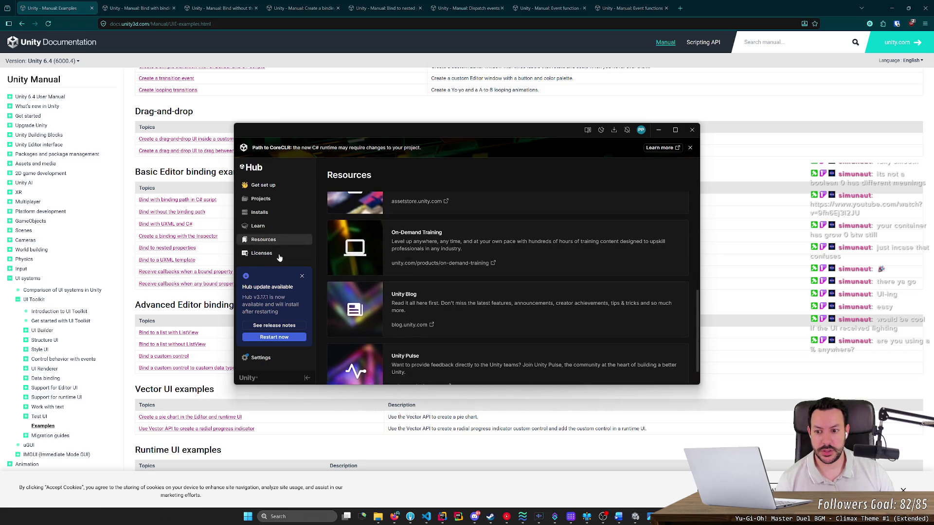
left_click(273, 227)
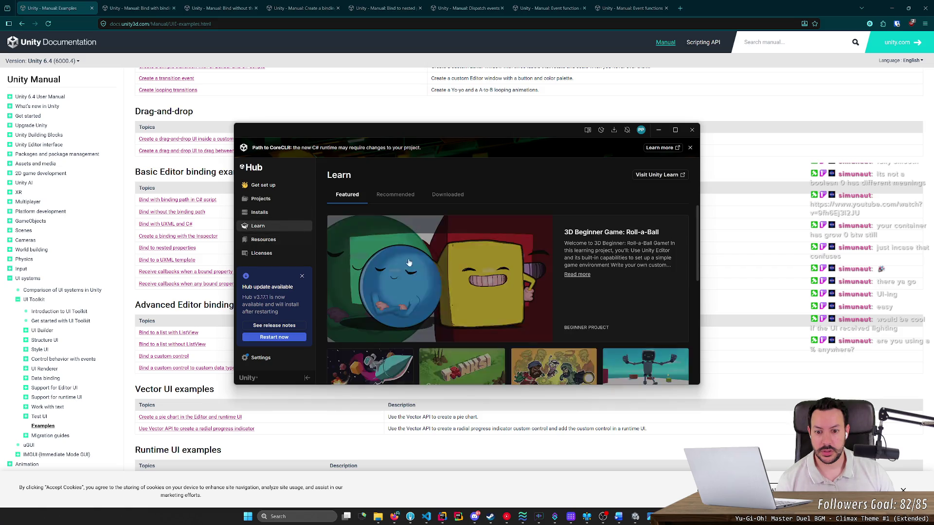
Dismiss the Hub update notice, recheck the resources list, then begin a new project from Projects.
left_click(406, 201)
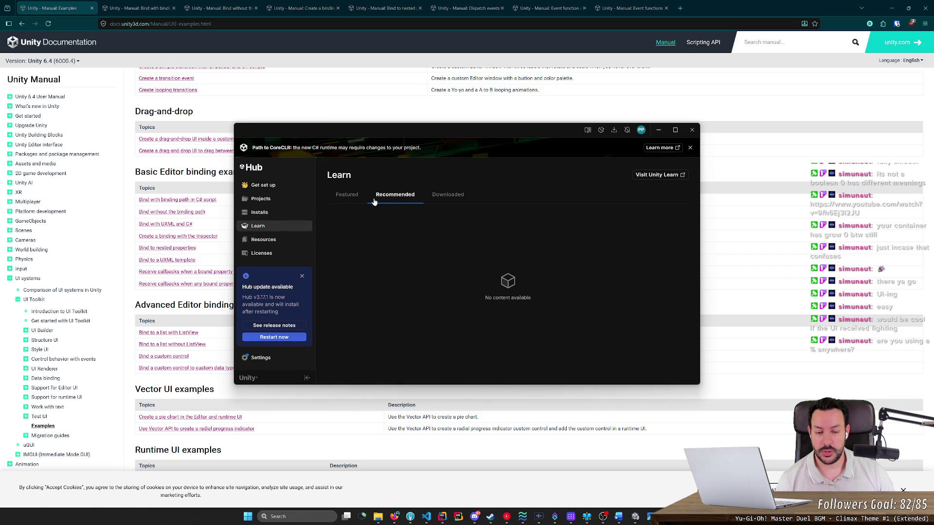
left_click(302, 277)
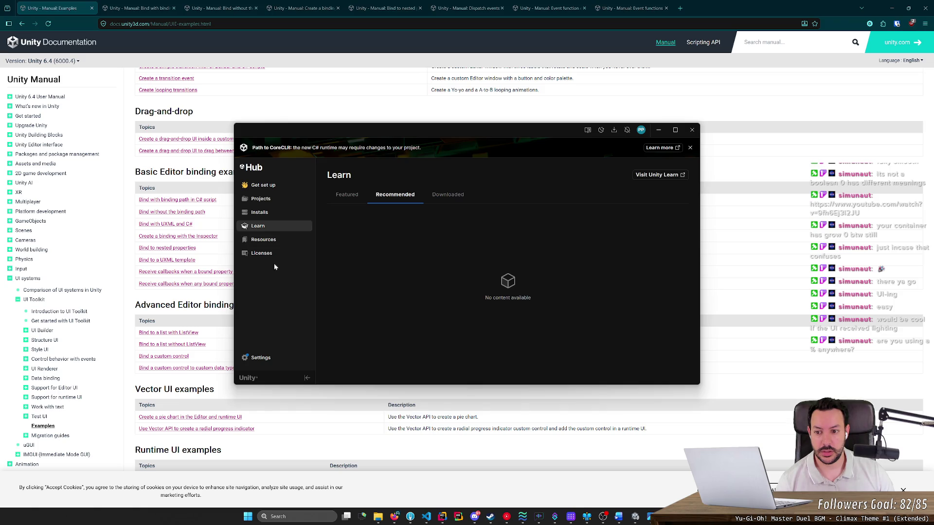
left_click(265, 239)
scroll(563, 310, "down", 5)
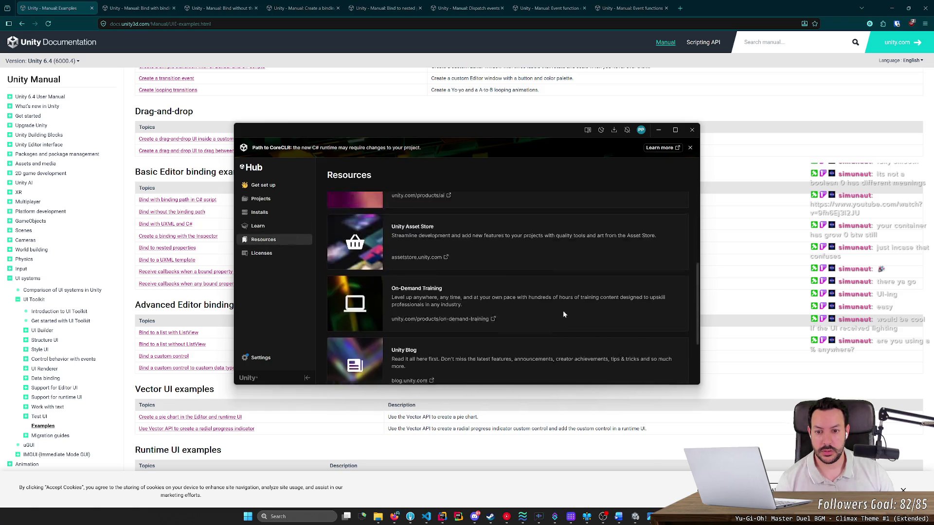
scroll(362, 295, "up", 3)
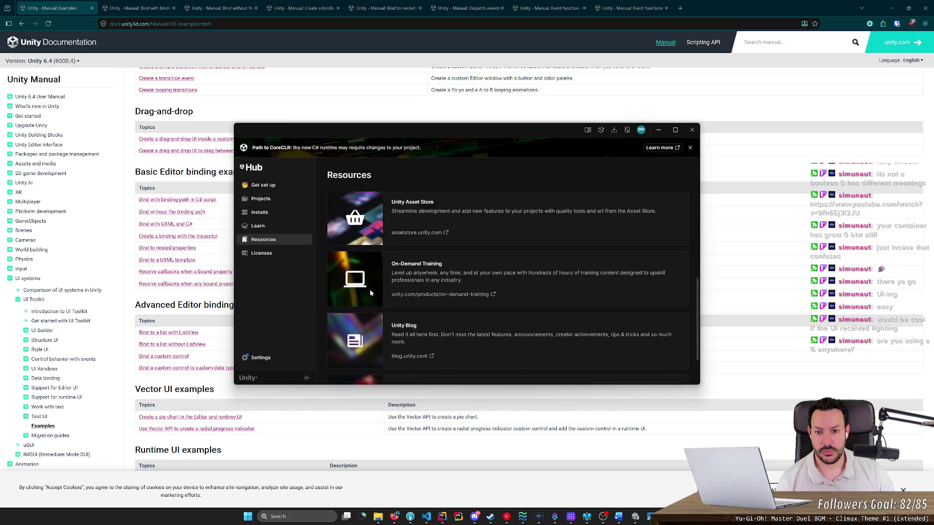
scroll(352, 280, "up", 3)
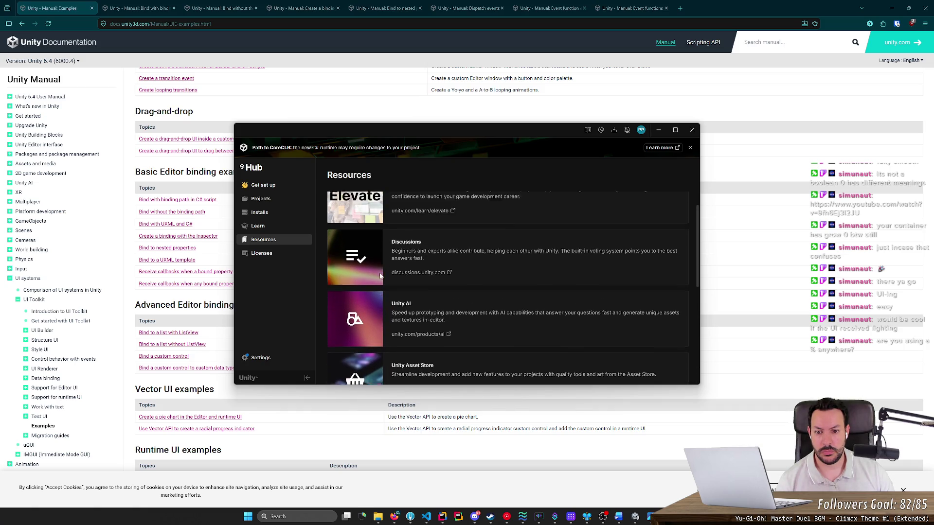
left_click(271, 223)
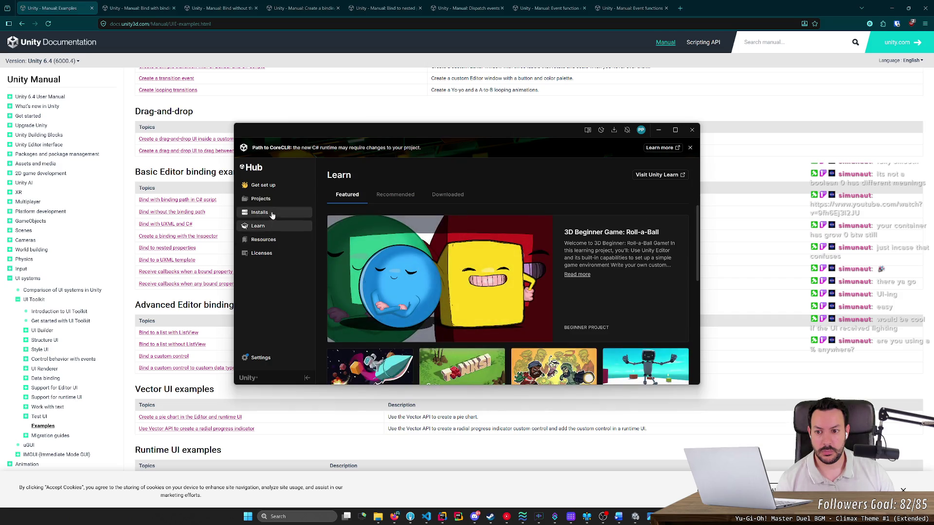
left_click(275, 201)
left_click(666, 180)
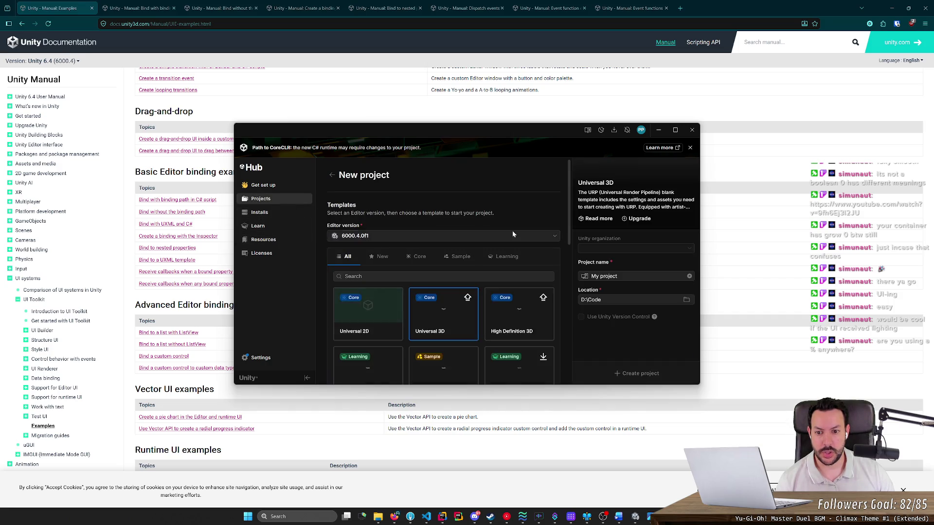
Filter templates by Learning, Sample, Core and New, show all, then go to Get set up.
scroll(524, 305, "down", 3)
scroll(525, 306, "up", 5)
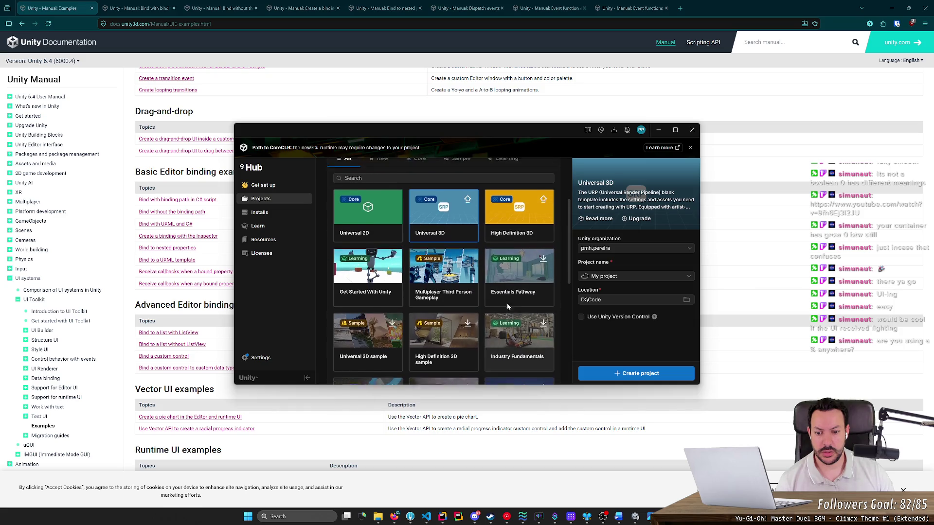
left_click(497, 261)
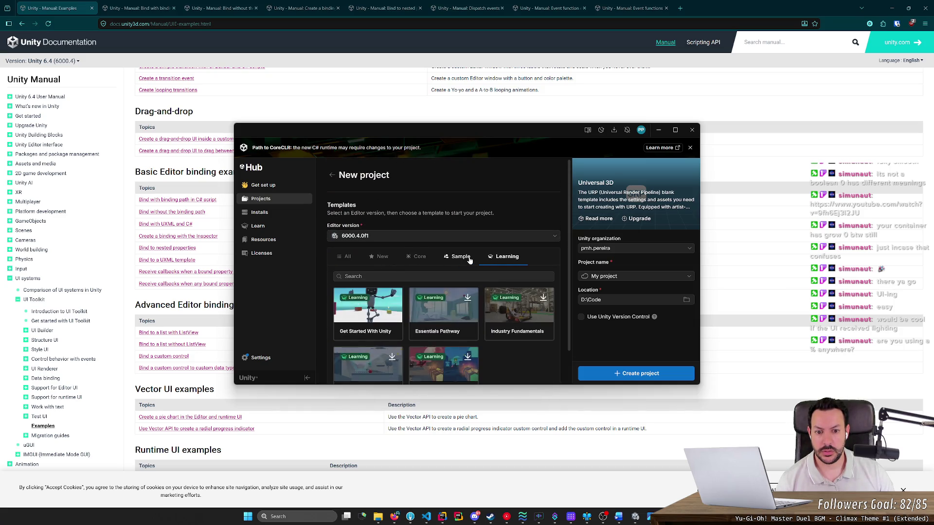
scroll(525, 331, "down", 1)
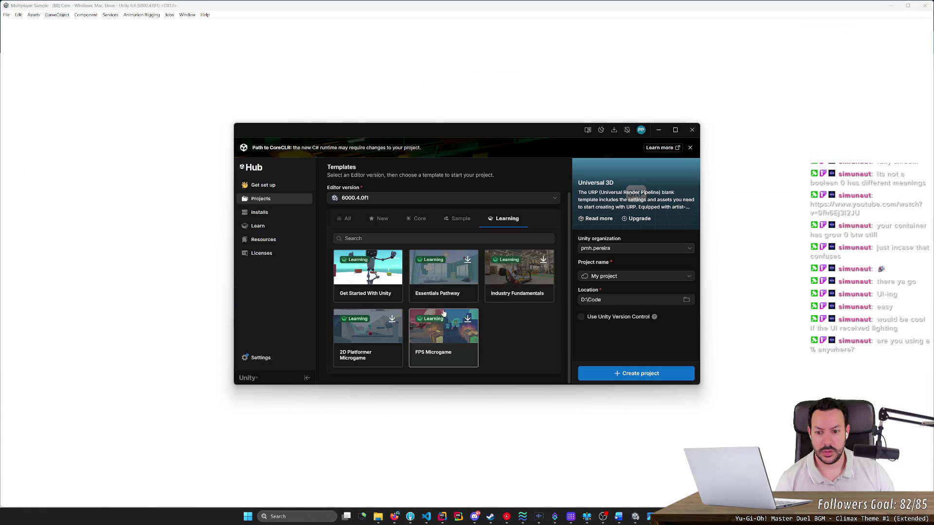
left_click(459, 219)
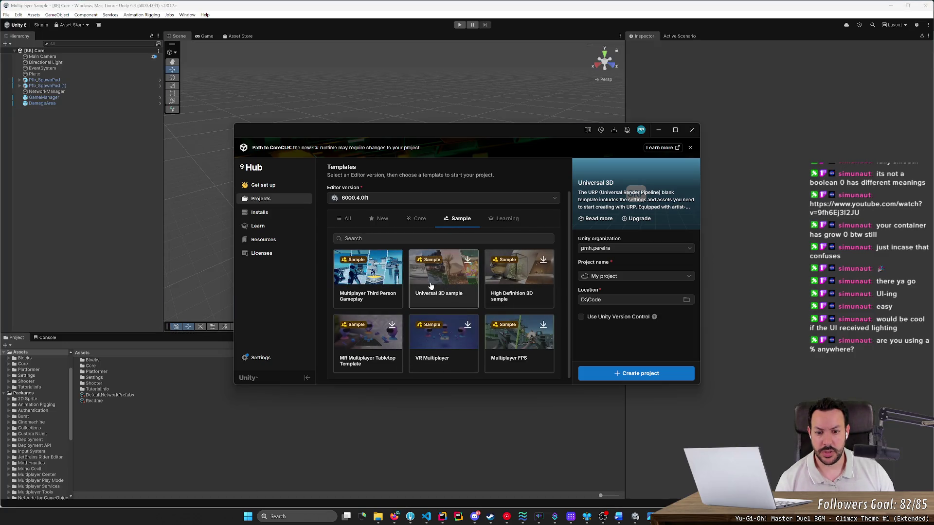
scroll(431, 286, "down", 1)
left_click(420, 219)
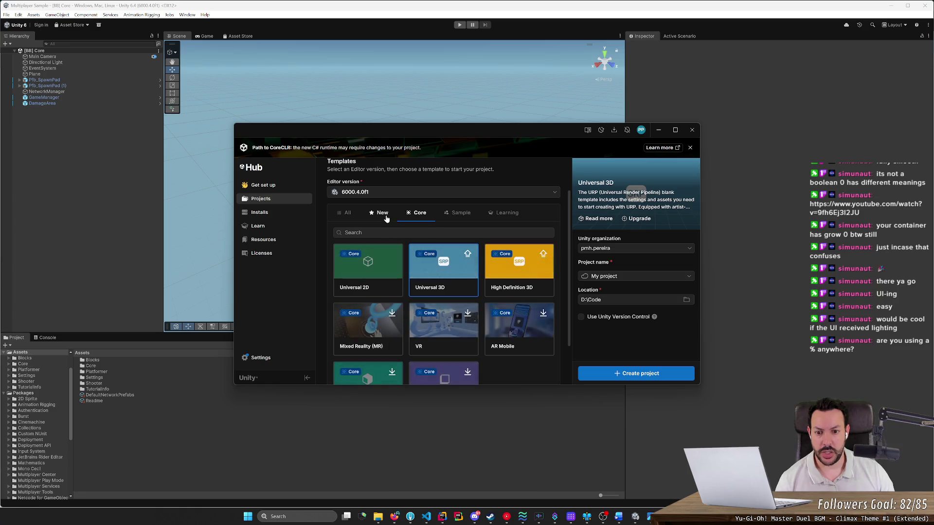
scroll(424, 284, "down", 2)
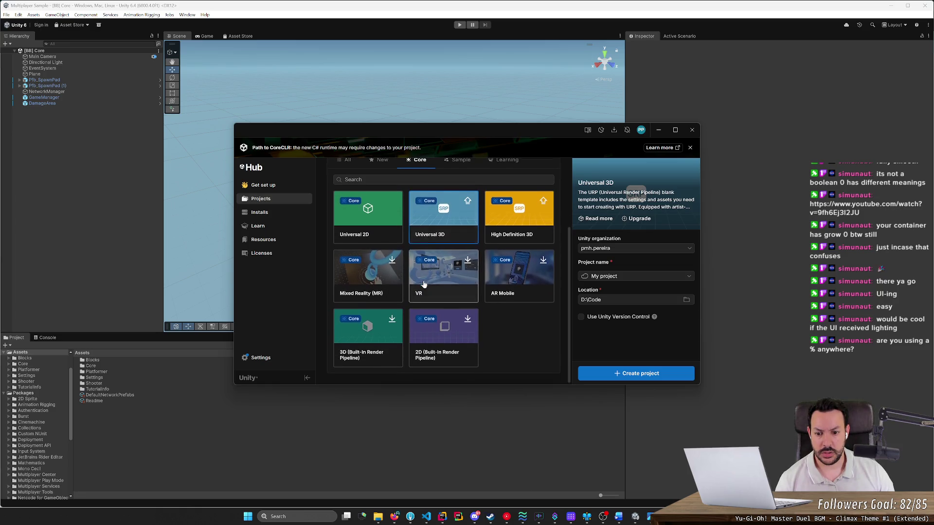
scroll(415, 269, "up", 3)
left_click(388, 257)
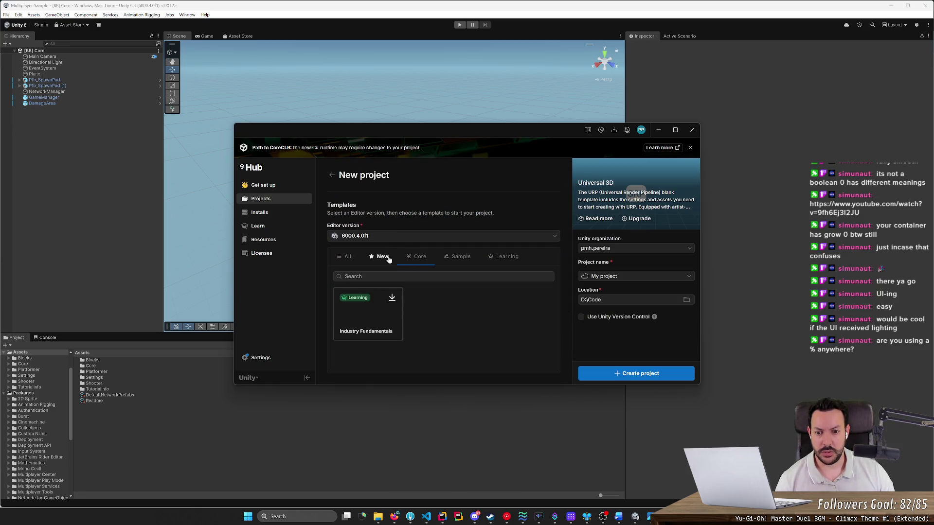
left_click(345, 258)
left_click(274, 188)
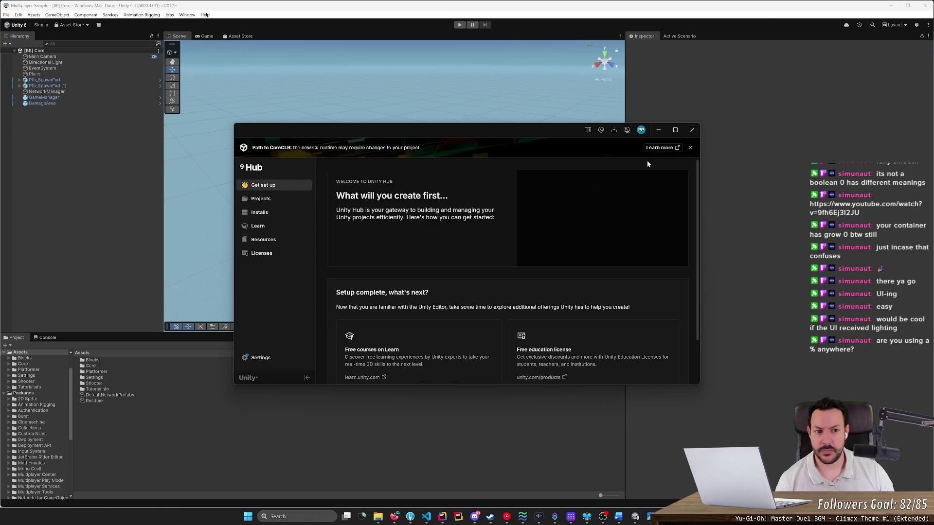
Return to the Multiplayer Sample editor, play-test briefly, and open the Core - Building Blocks Foundation readme.
left_click(154, 140)
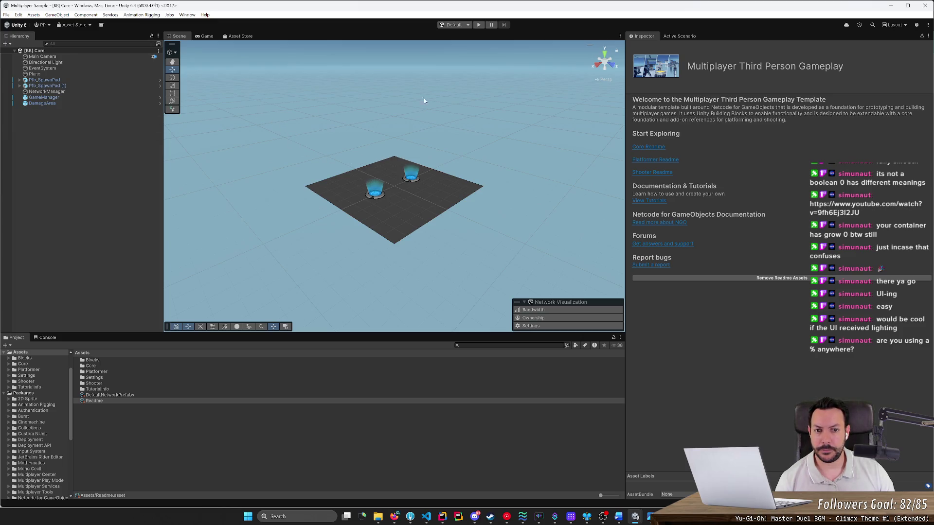
left_click(478, 25)
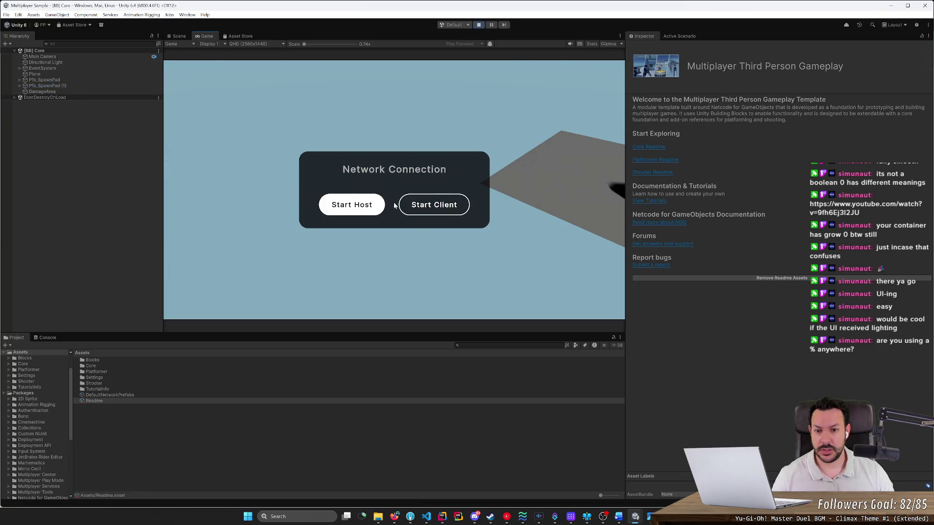
left_click(479, 27)
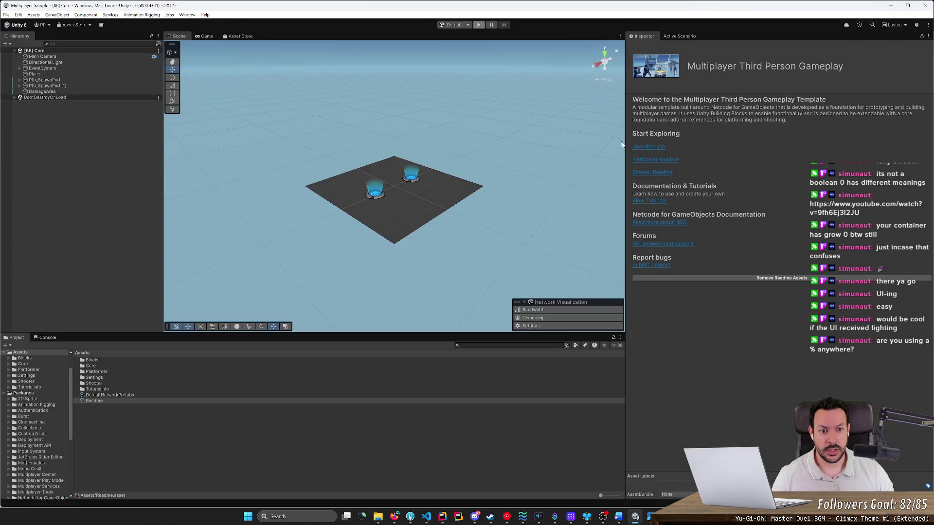
left_click(657, 150)
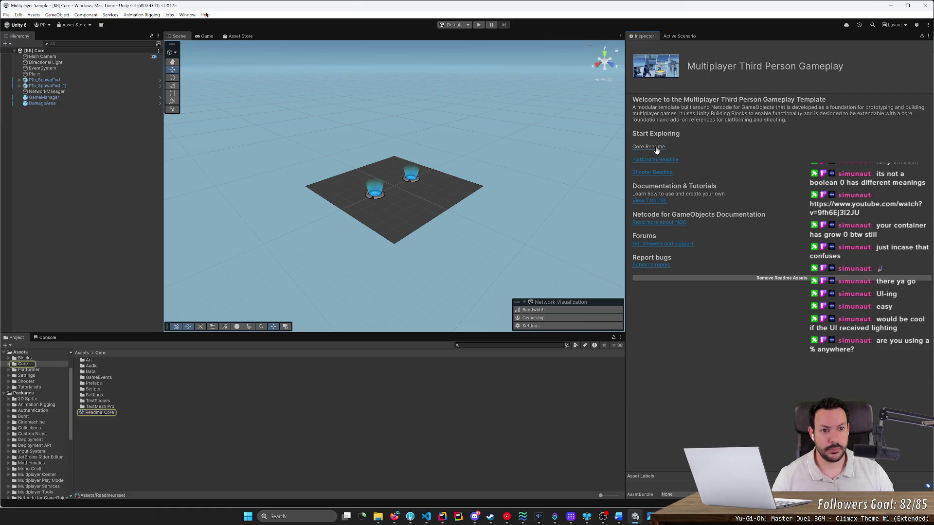
left_click(94, 413)
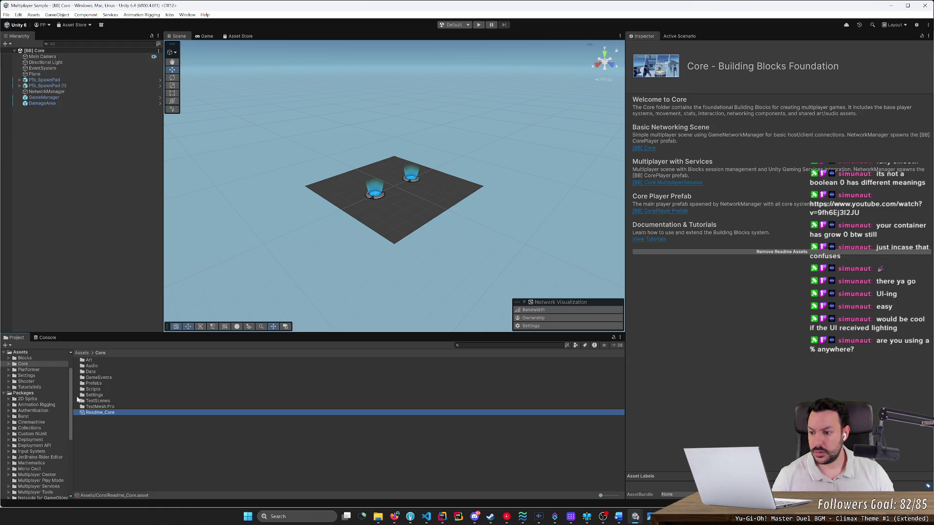
Open Assets/Core/TestScenes and inspect the [BB] Core scene and its template assets.
left_click(105, 401)
double_click(119, 402)
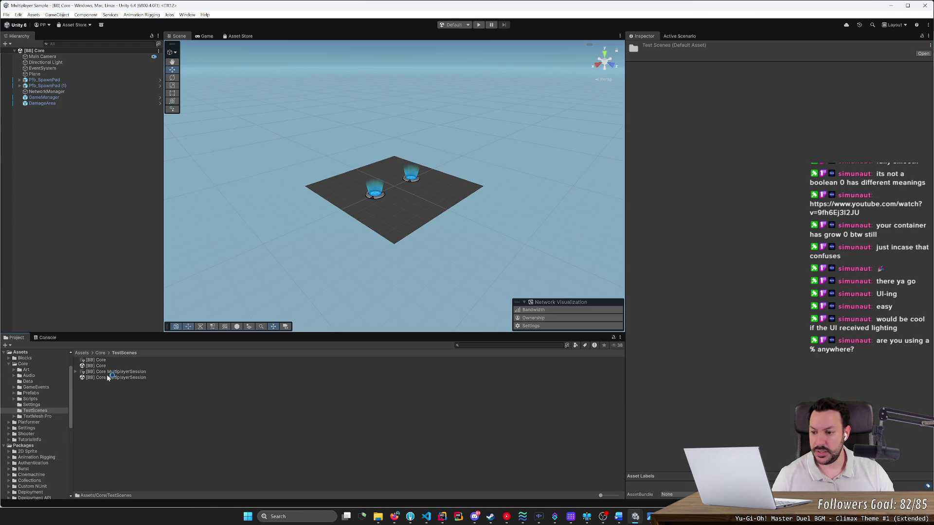
left_click(107, 365)
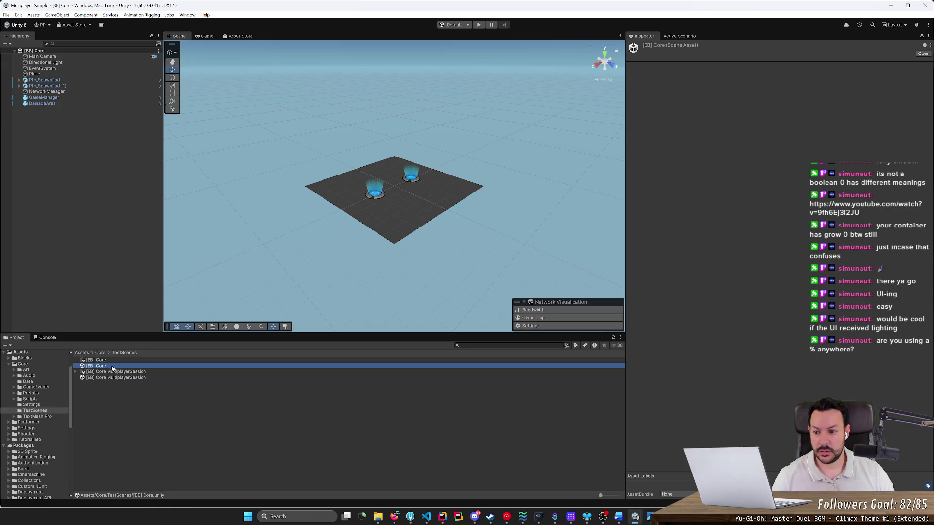
left_click(119, 362)
left_click(105, 368)
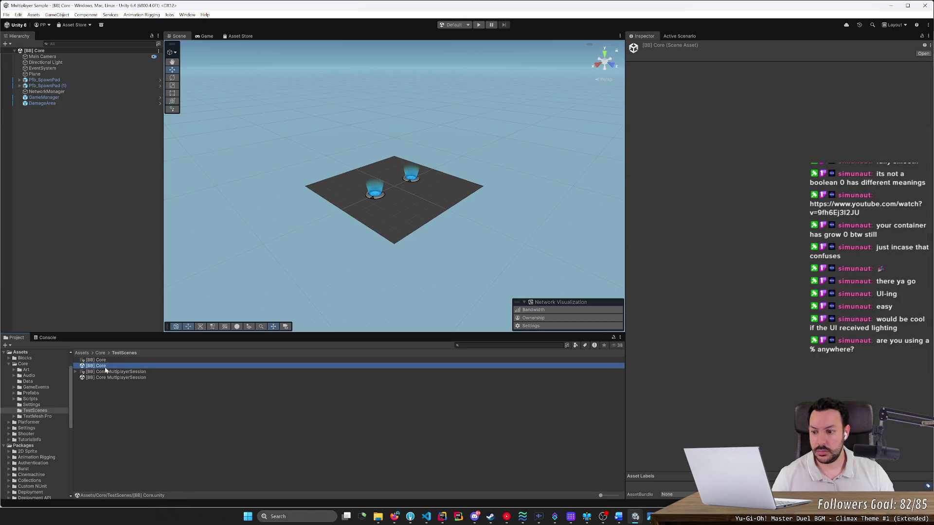
left_click(104, 361)
key("F2")
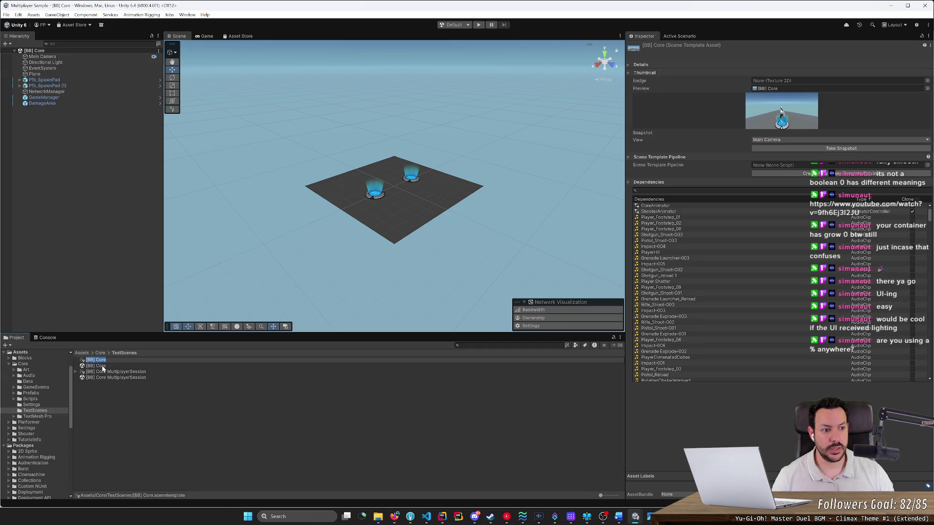
left_click(102, 369)
left_click(102, 368)
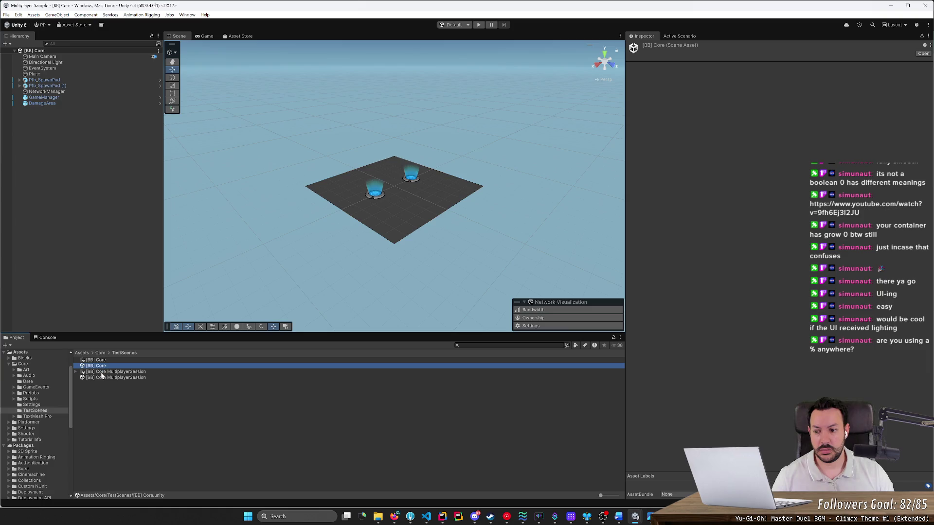
left_click(102, 371)
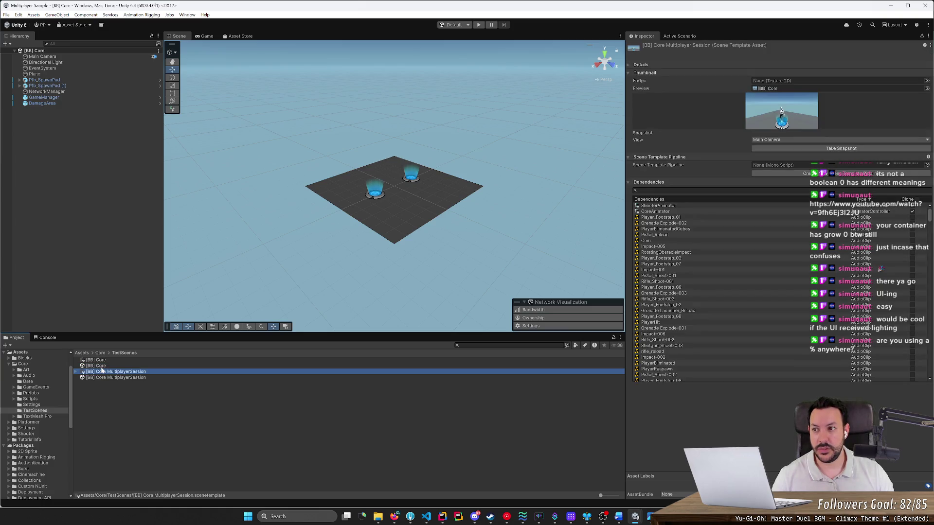
left_click(102, 369)
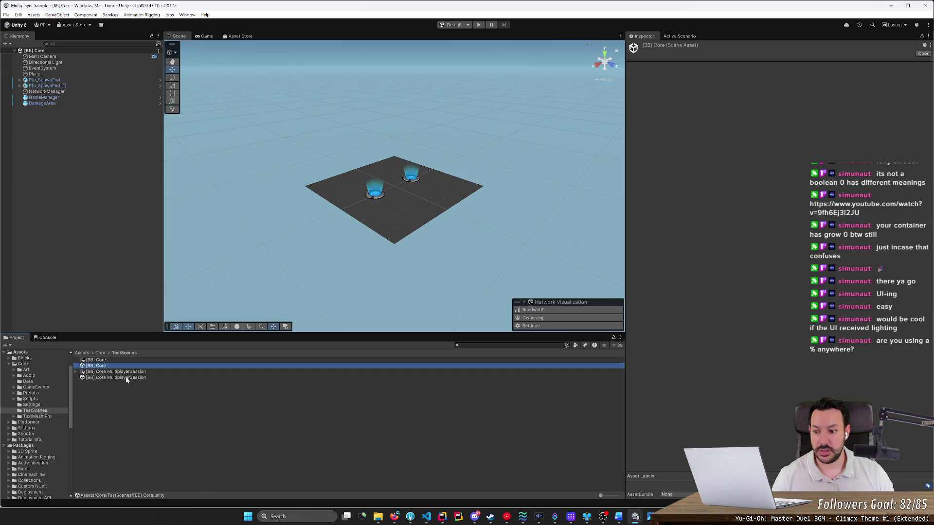
Open the [BB] Core scene, play it as host, and run and jump with W, Space, A.
double_click(126, 377)
double_click(125, 365)
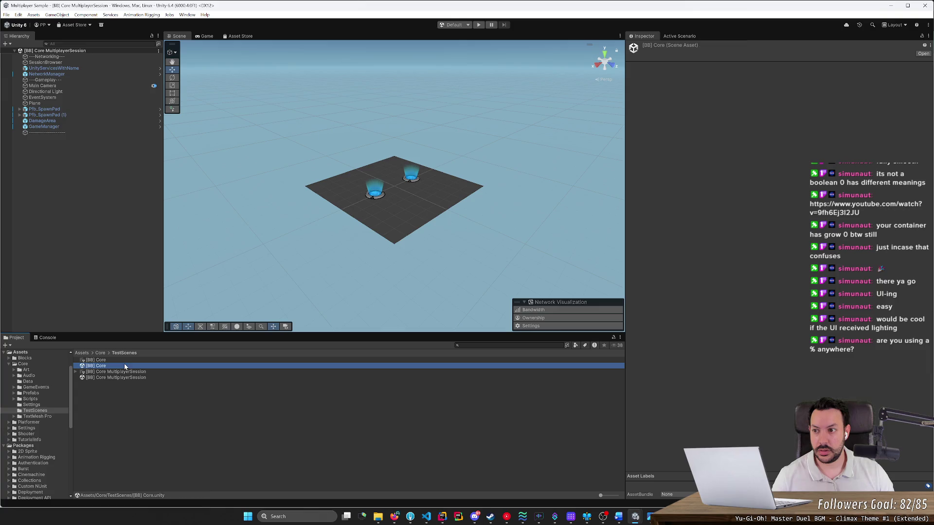
left_click(479, 24)
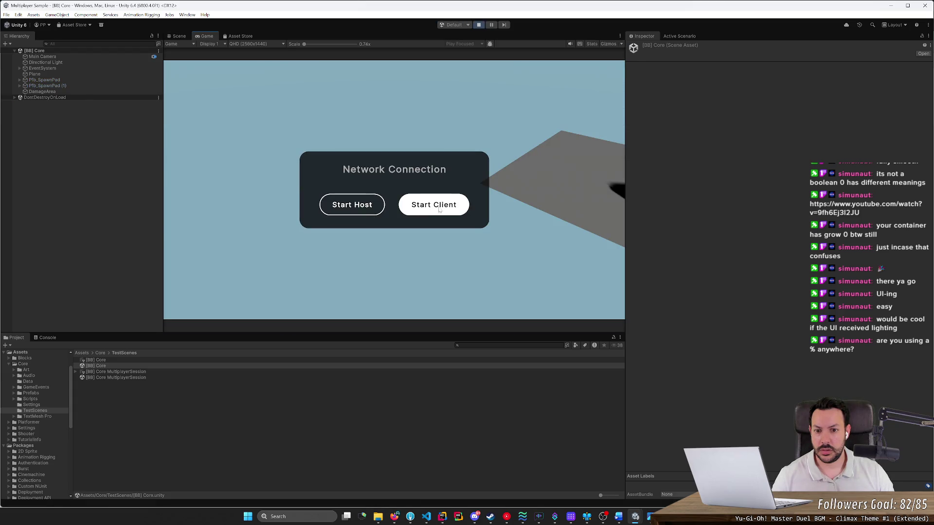
left_click(369, 210)
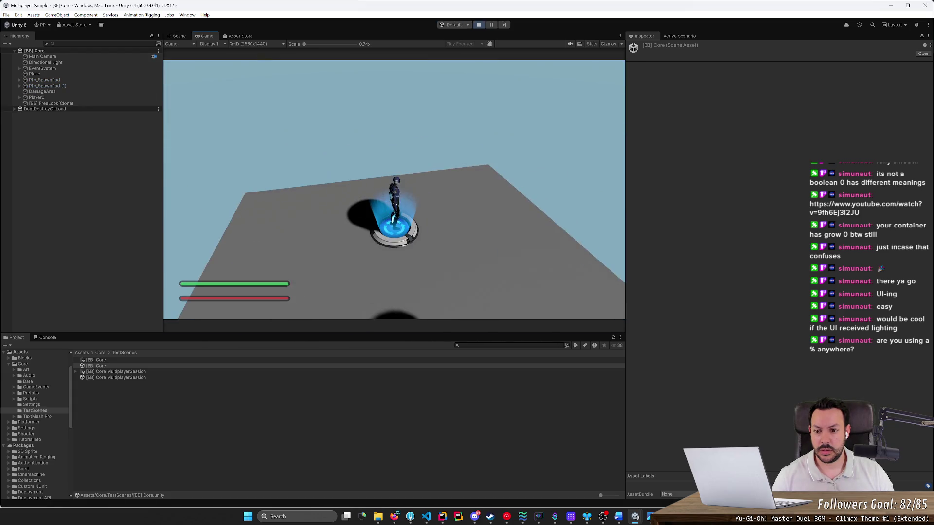
key("w")
key("space")
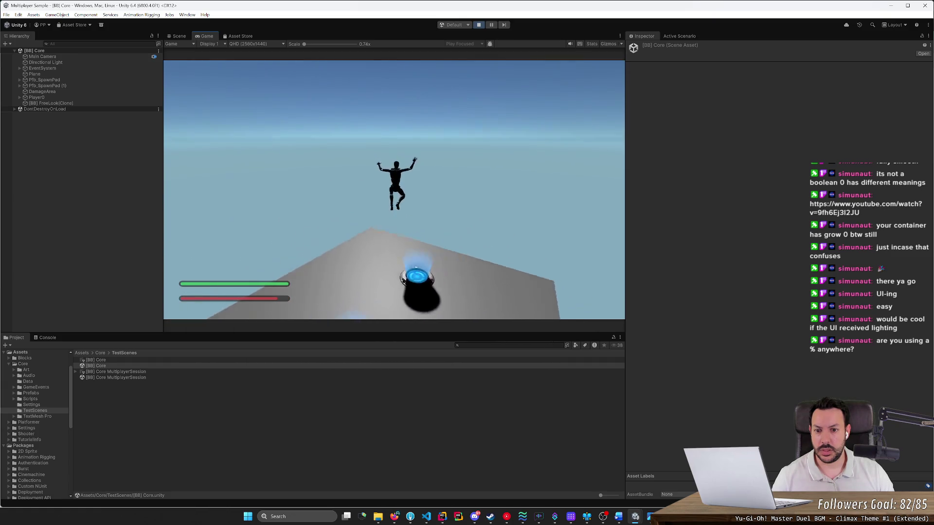
key("a")
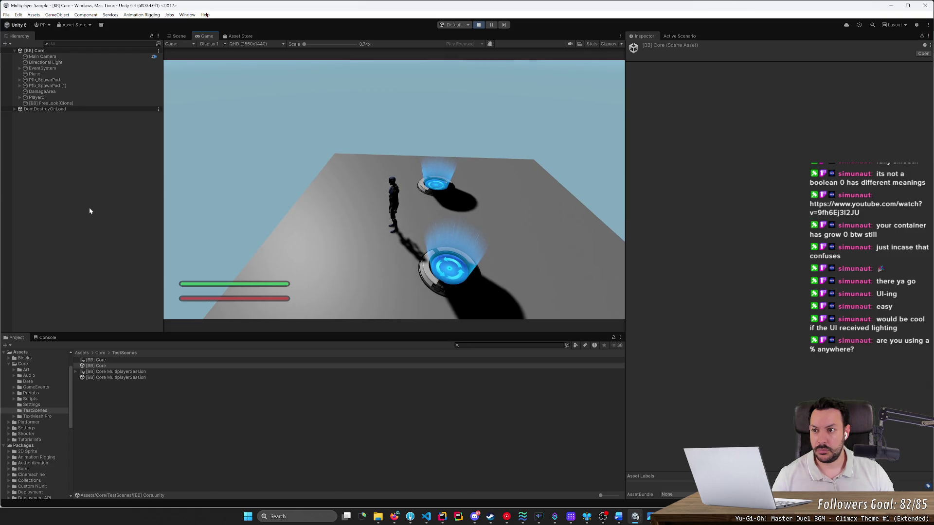
Inspect Main Camera, then disable the Input System UI Input Module on EventSystem.
right_click(98, 204)
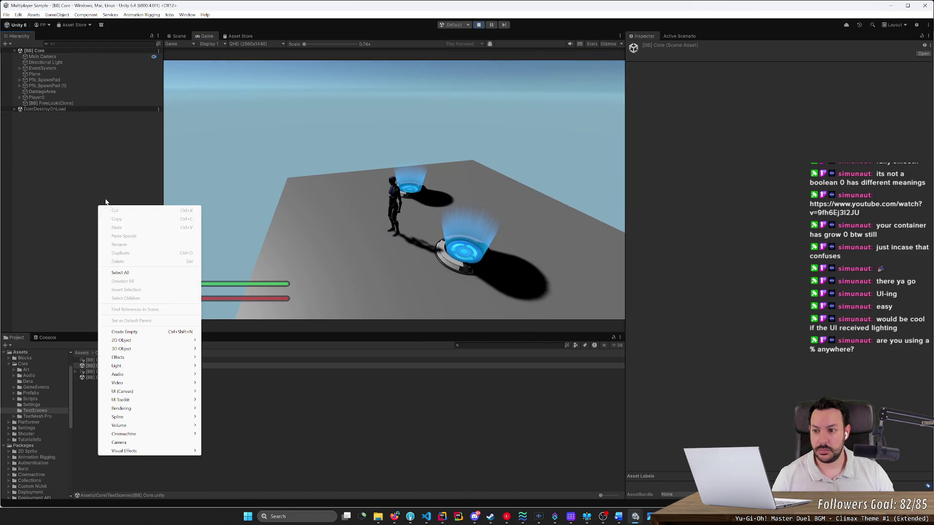
left_click(43, 57)
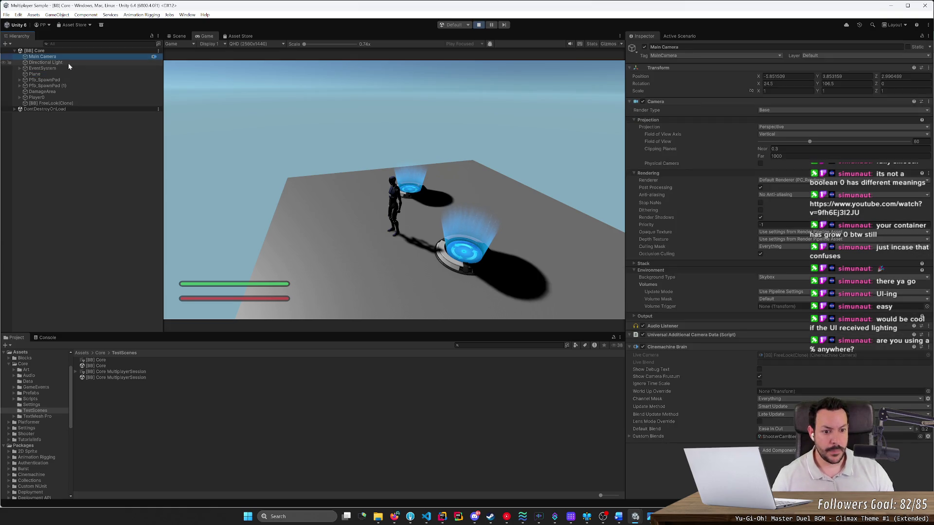
left_click(633, 263)
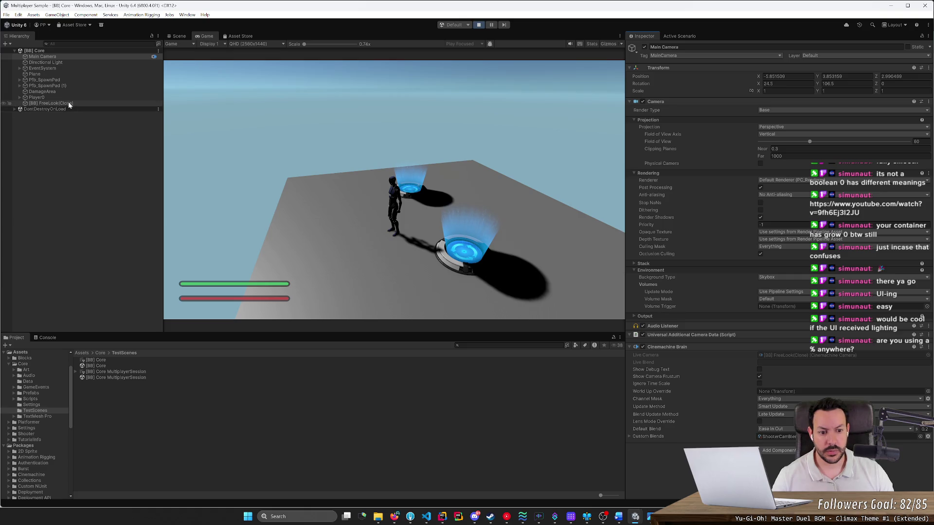
left_click(59, 67)
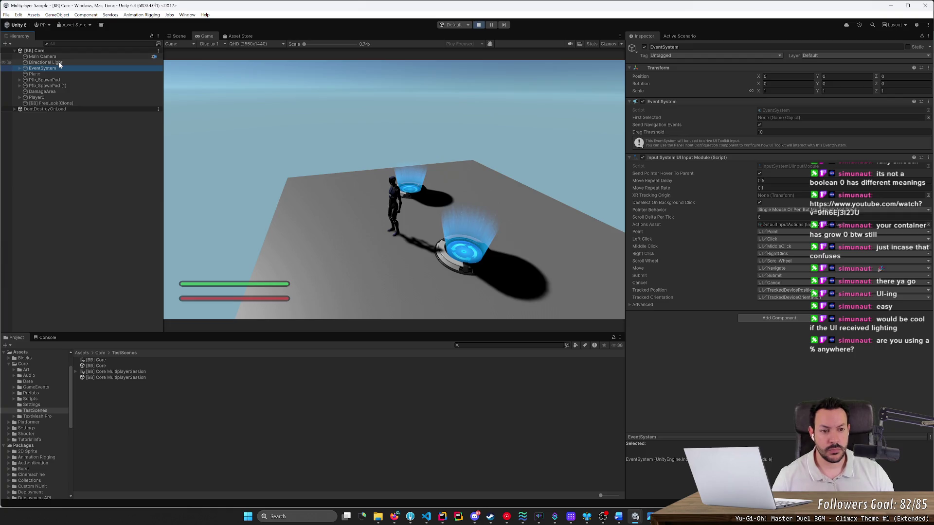
left_click(642, 157)
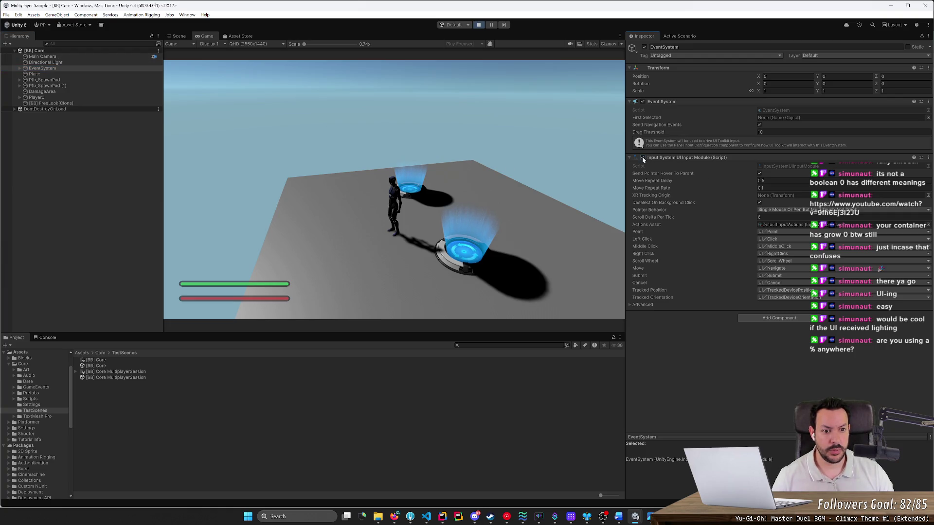
Inspect Pfb_SpawnPad, DamageArea, Player0 and FreeLook camera, then toggle Main Camera off and on twice.
left_click(69, 80)
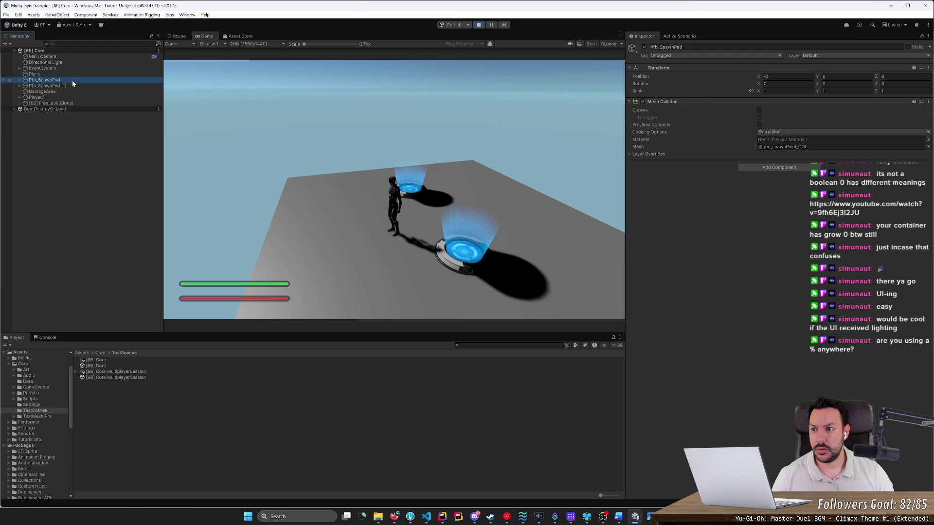
left_click(71, 90)
left_click(69, 97)
left_click(69, 102)
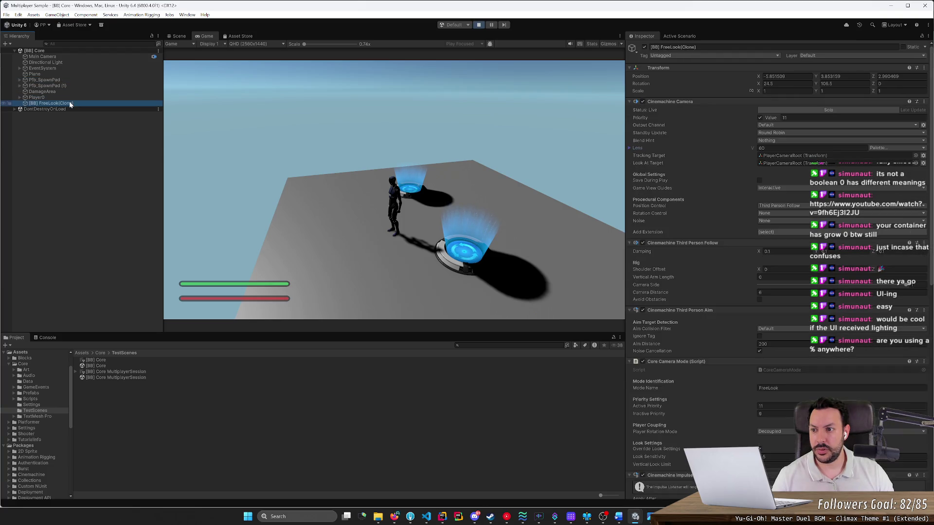
left_click(68, 55)
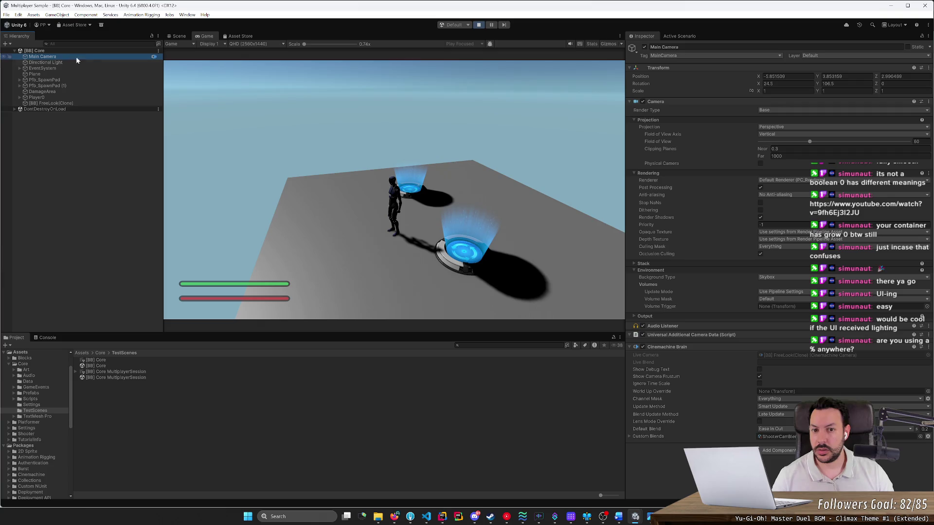
left_click(644, 47)
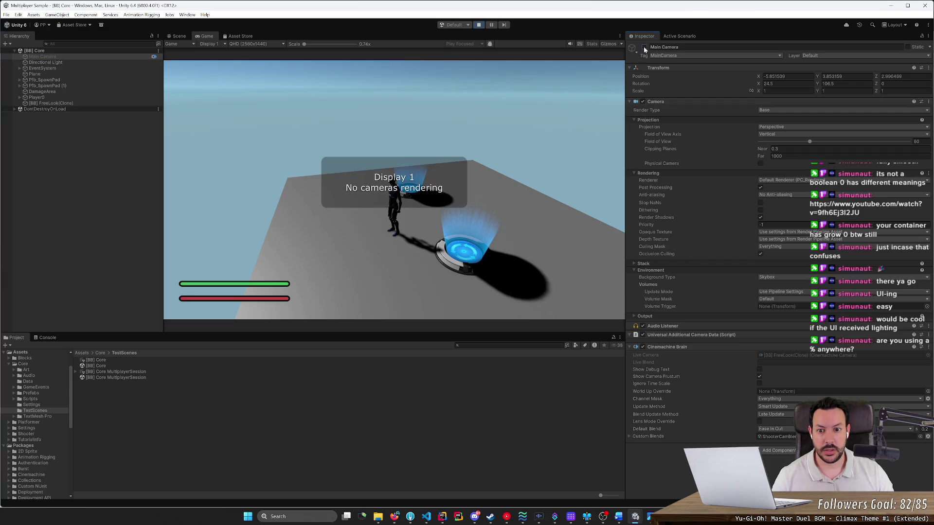
left_click(644, 47)
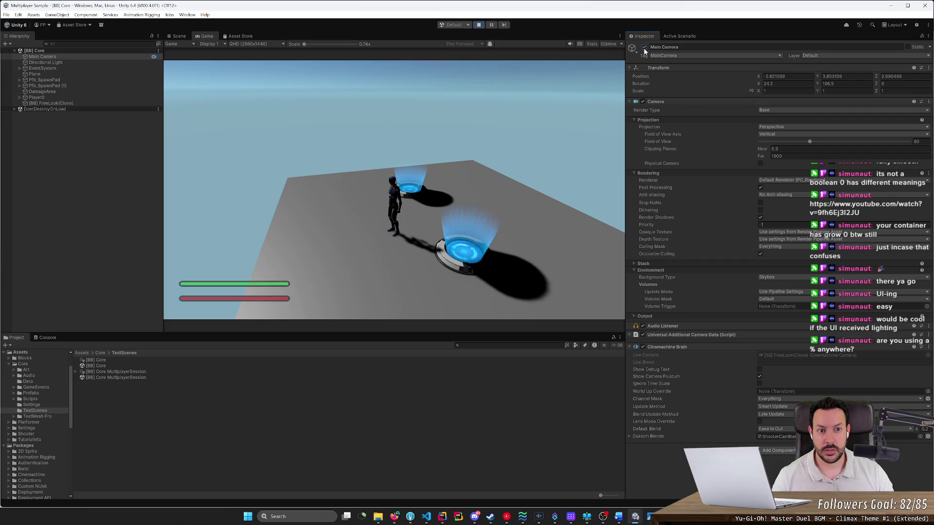
left_click(644, 48)
left_click(644, 47)
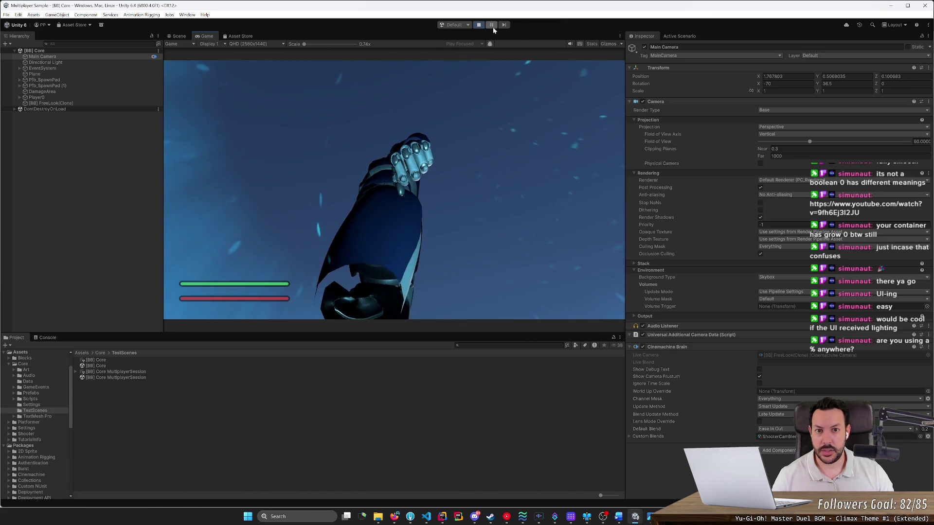
Pause the running game and switch to the Game view.
key("ctrl+shift+p")
key("ctrl+1")
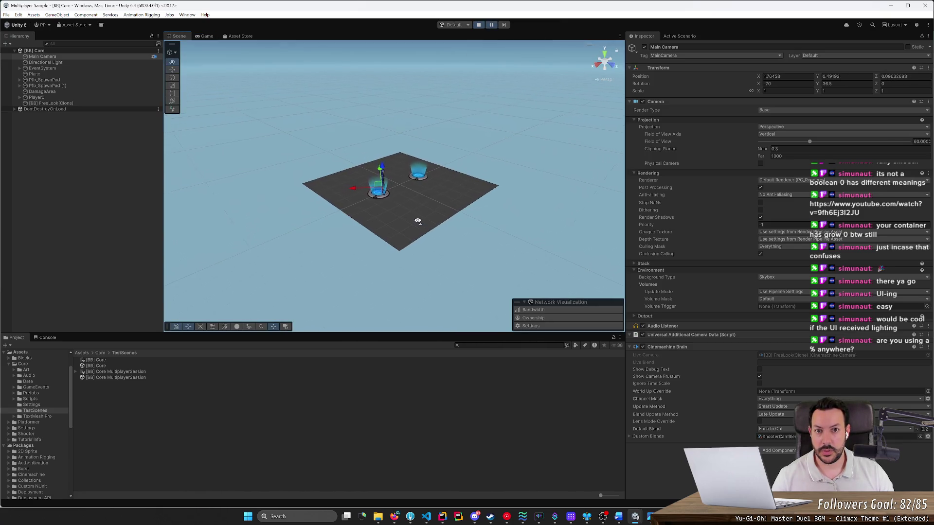
scroll(421, 223, "up", 5)
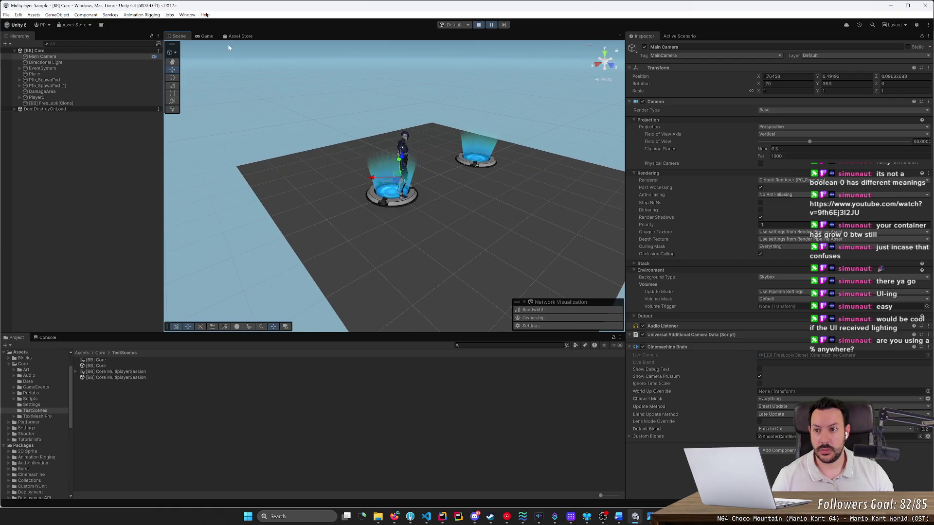
left_click(207, 36)
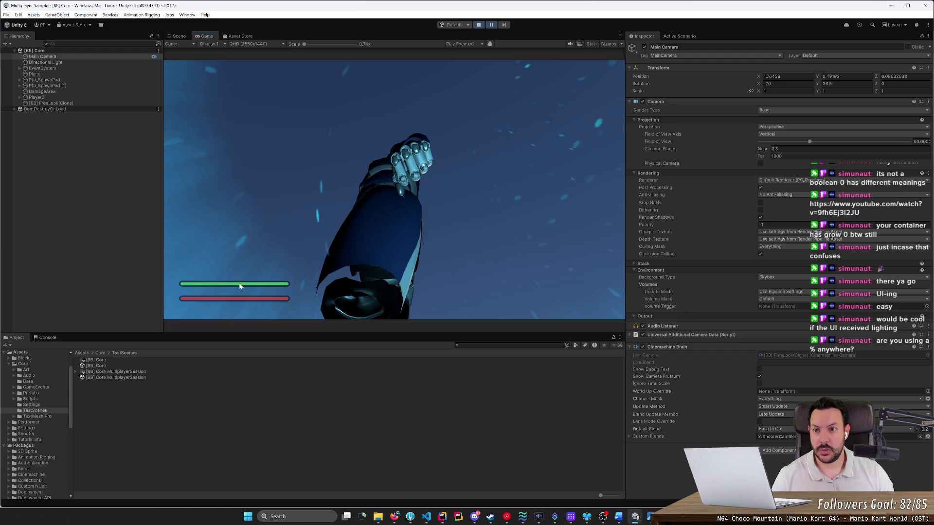
Check the Play Focused options, then step the Frame Debugger to the SSAO event and close it.
left_click(470, 44)
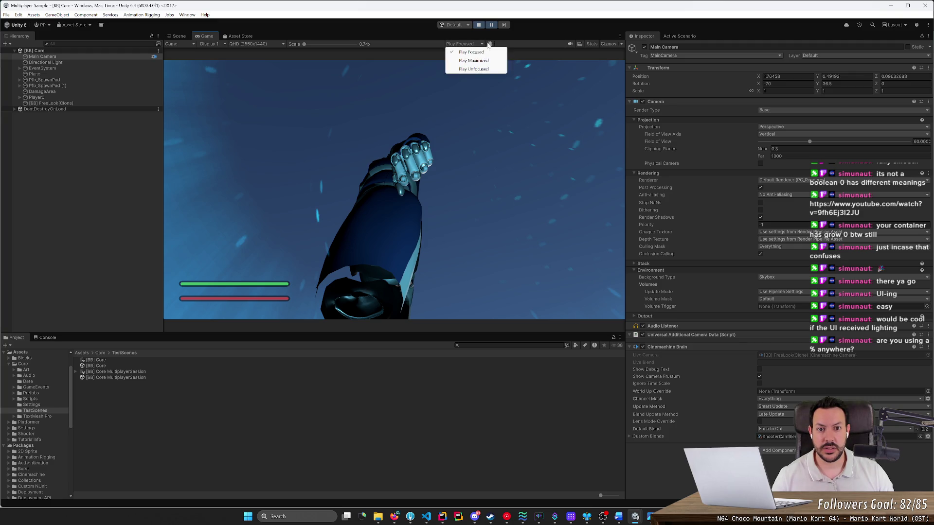
left_click(508, 45)
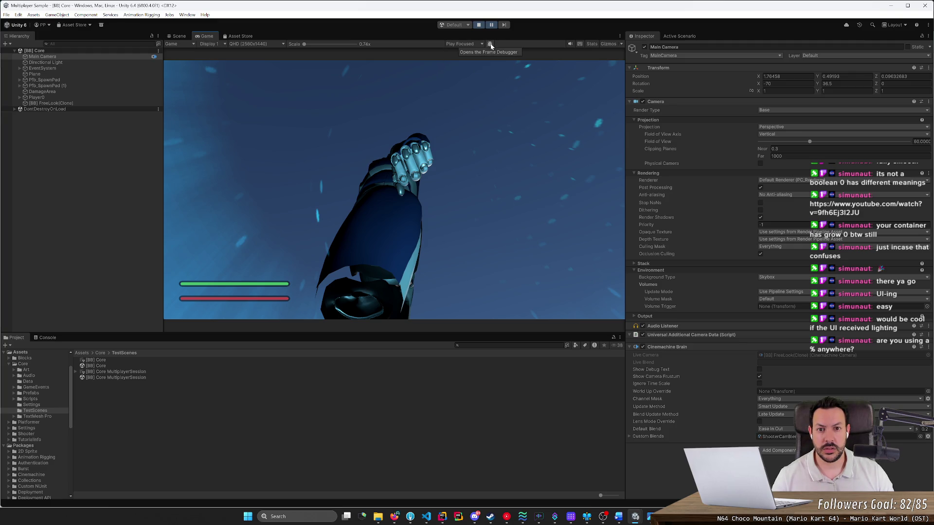
left_click(491, 45)
left_click(553, 113)
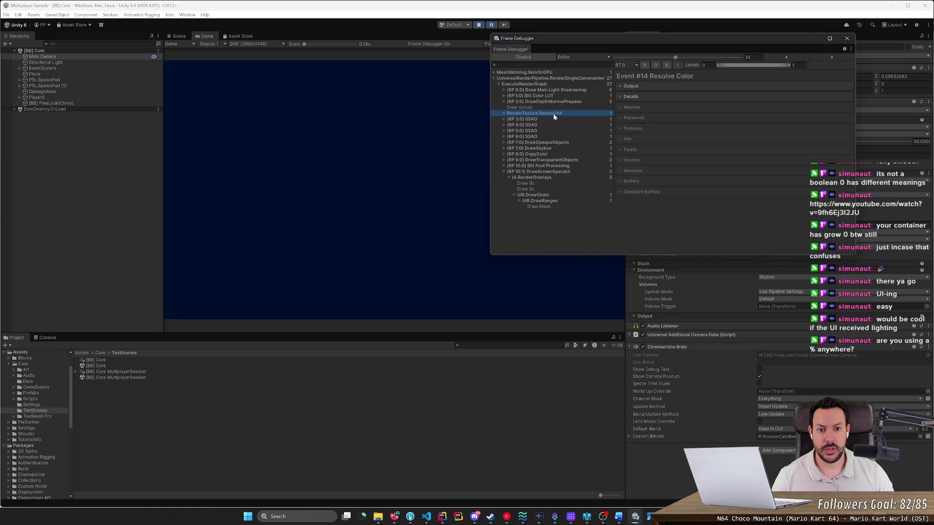
key("Down")
key("Down")
left_click(516, 46)
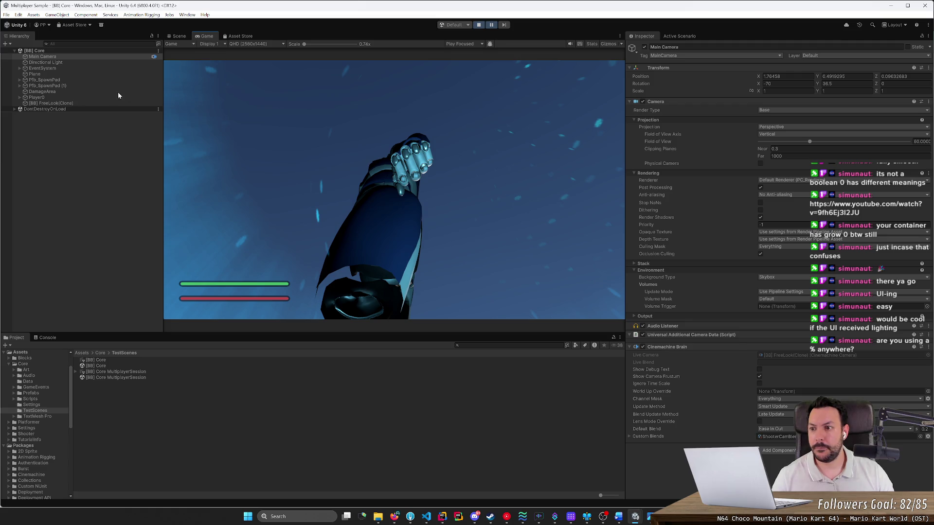
Inspect the FreeLook(Clone) camera and Player0, expanding Player0 to show PlayerCameraRoot and Armature_Core.
left_click(73, 102)
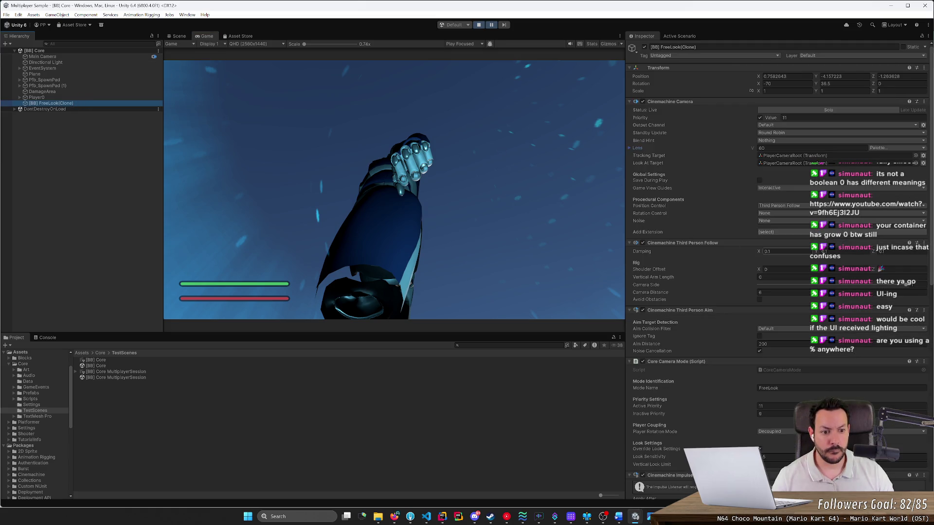
scroll(932, 184, "down", 10)
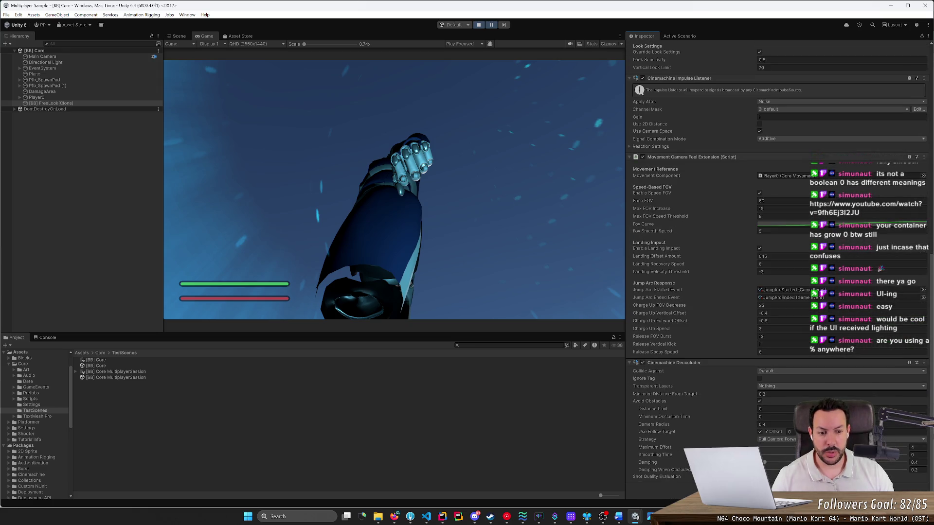
scroll(932, 184, "up", 10)
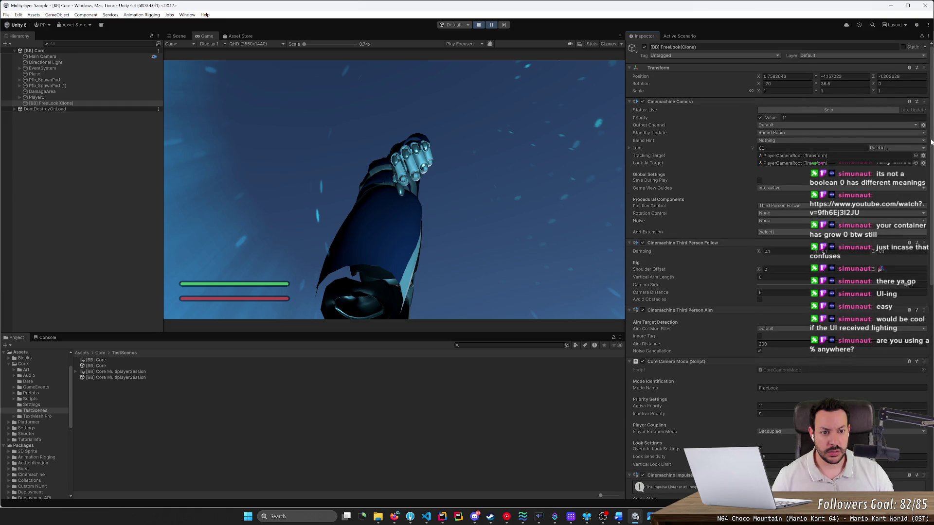
left_click(37, 97)
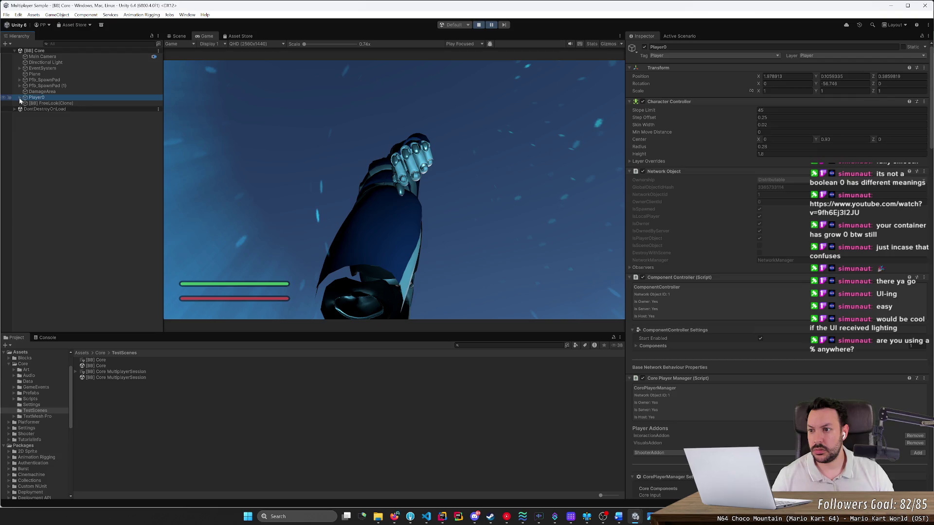
left_click(20, 98)
Inspect DamageArea, Pfb_SpawnPad (1), Plane and EventSystem, reselect Main Camera, and open the Search window.
left_click(36, 91)
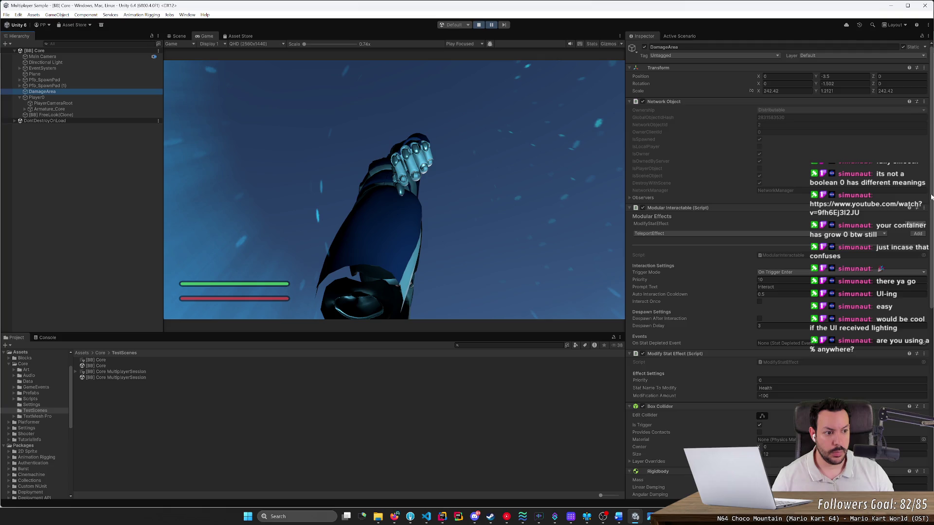
left_click_drag(932, 197, 932, 384)
scroll(919, 139, "up", 10)
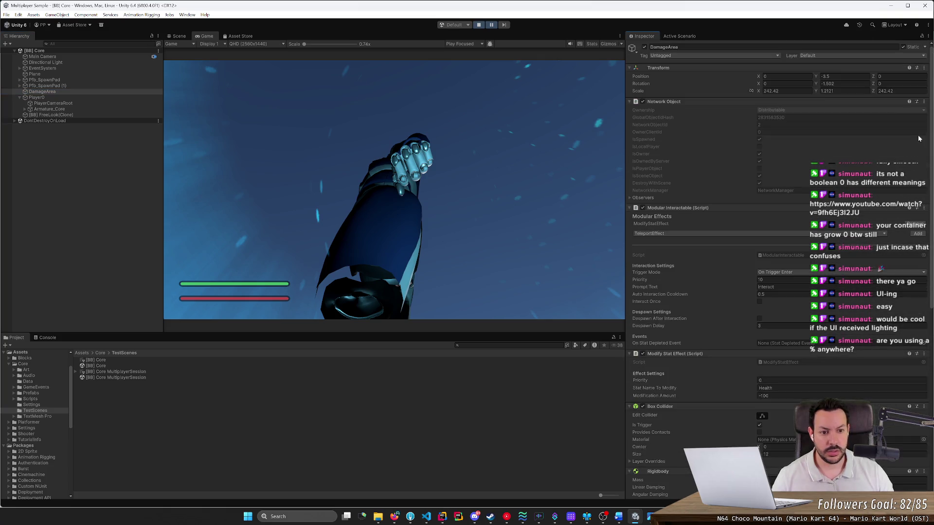
left_click(39, 86)
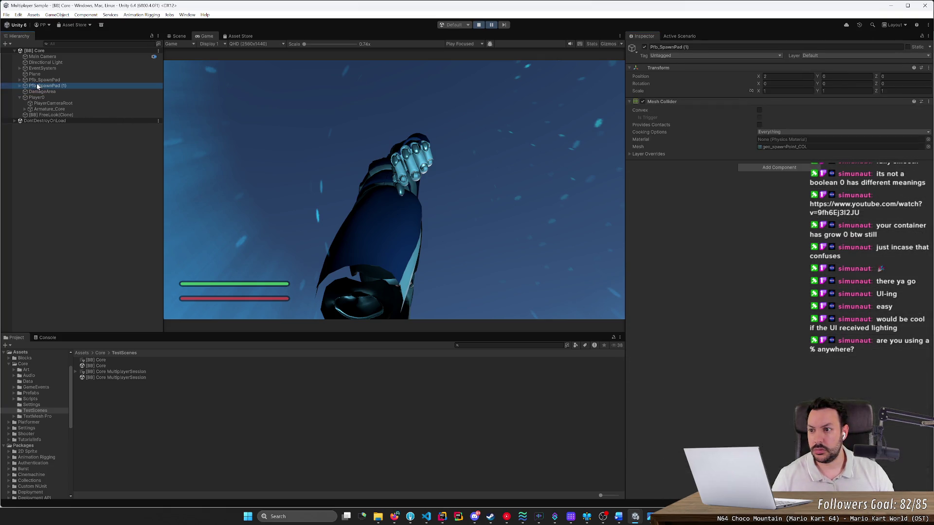
left_click(33, 74)
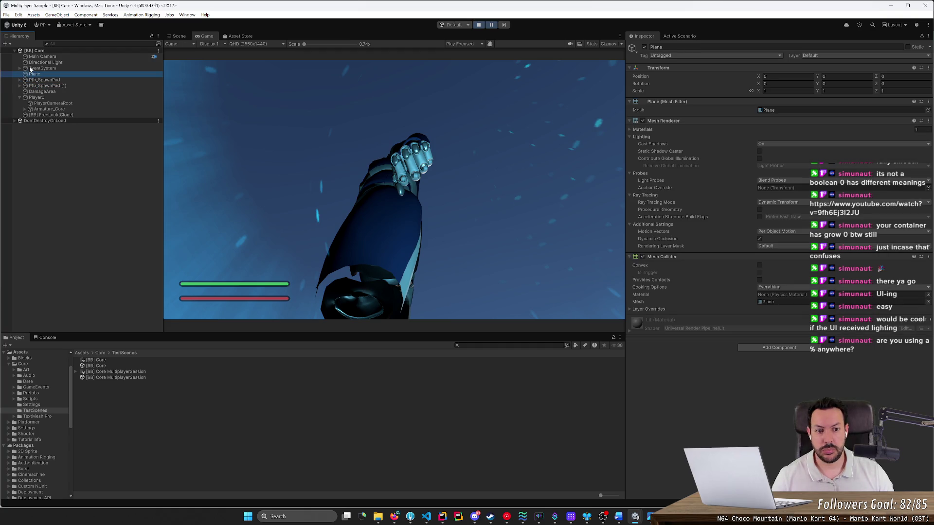
left_click(27, 69)
left_click(63, 44)
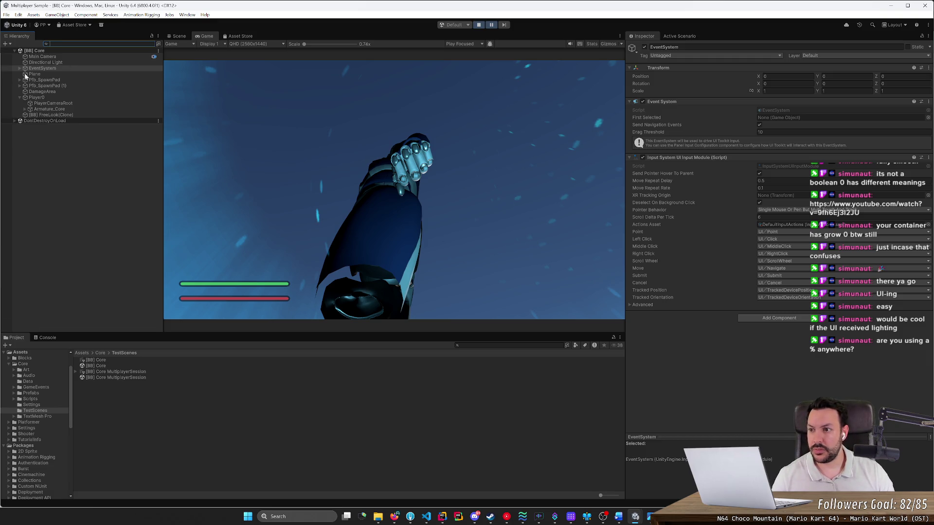
left_click(39, 56)
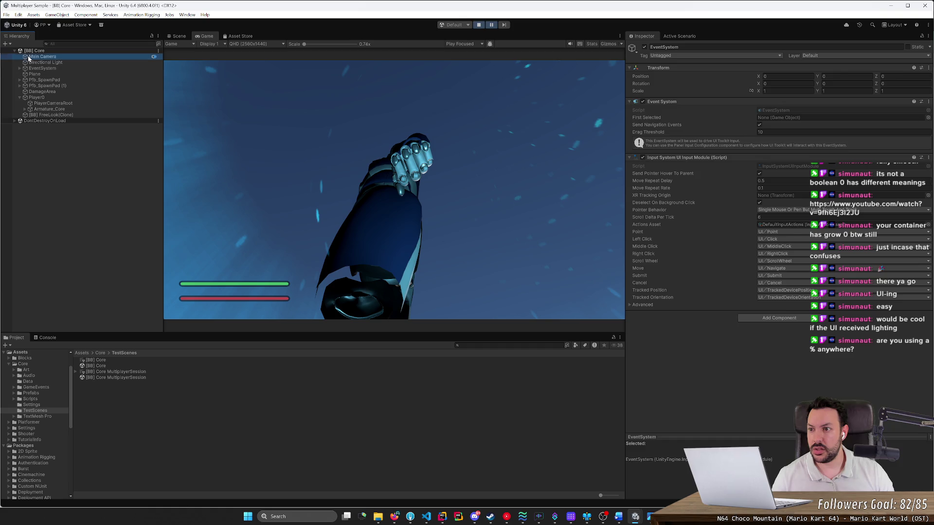
left_click(158, 44)
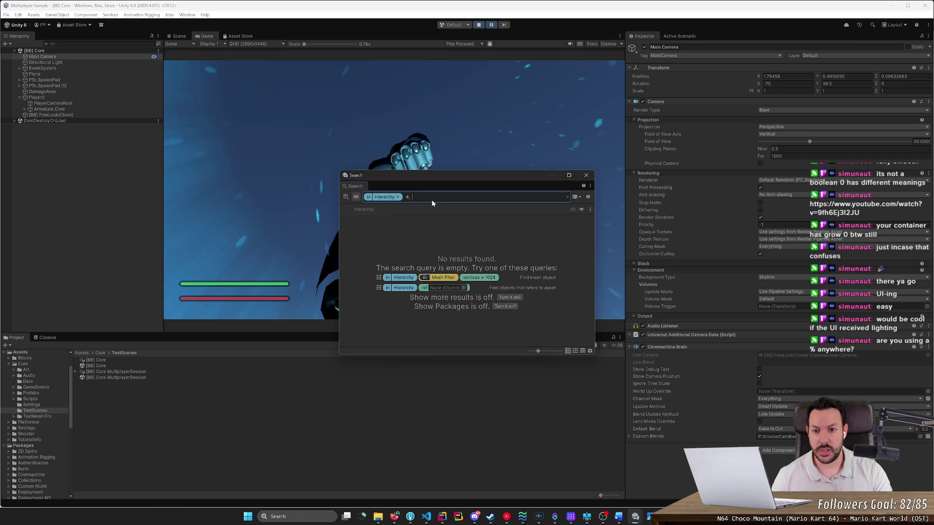
Filter the Hierarchy search by the UI Document component and select Player0 from the two results.
type("ui")
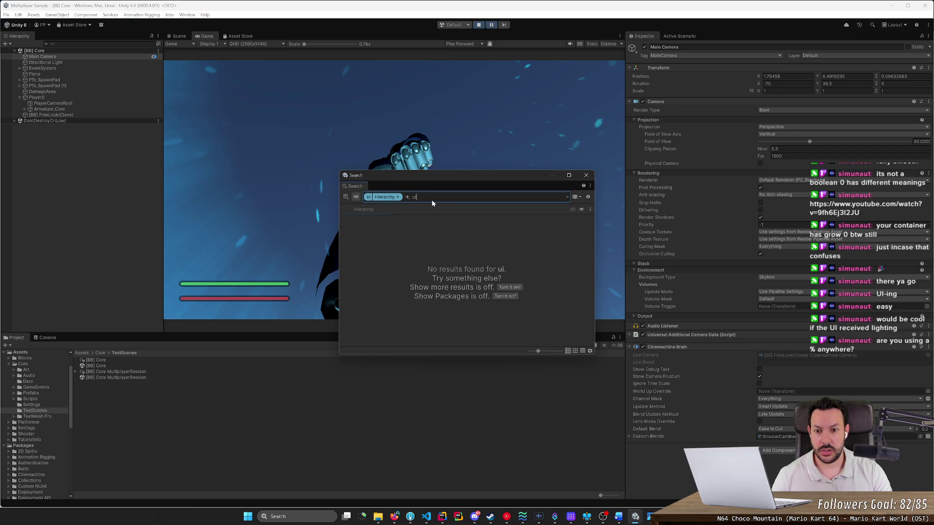
key("BackSpace")
key("BackSpace")
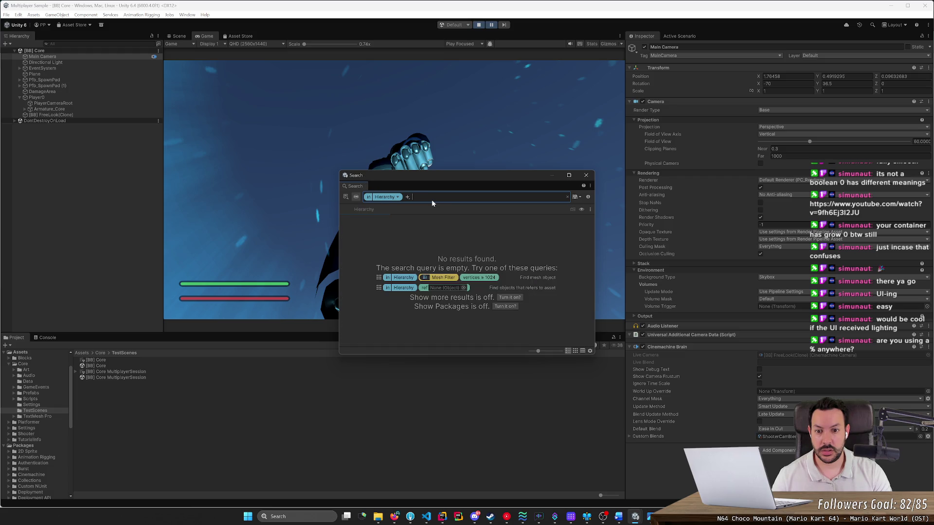
left_click(397, 198)
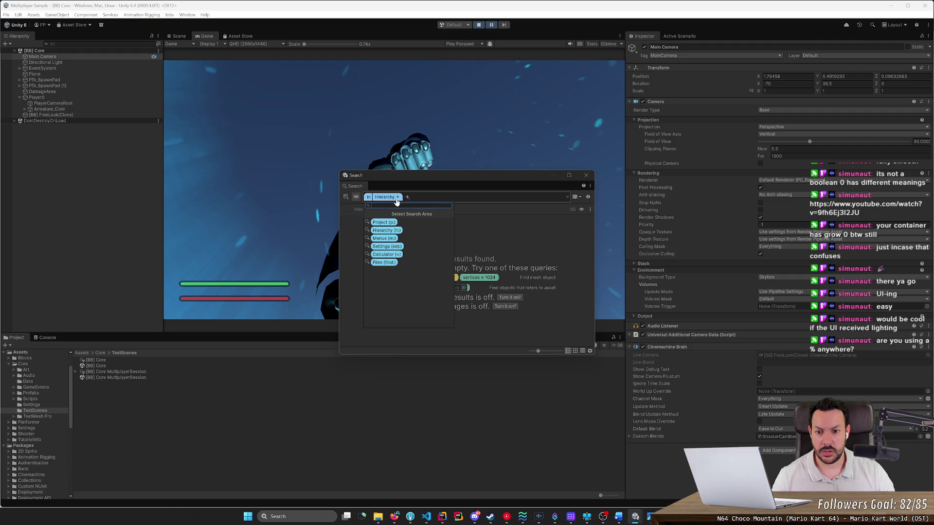
left_click(397, 199)
left_click(408, 197)
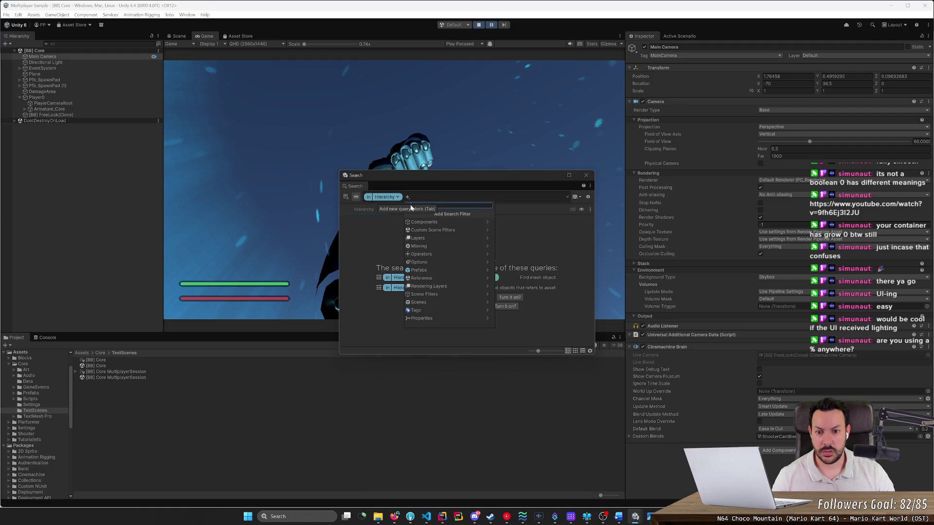
left_click(475, 222)
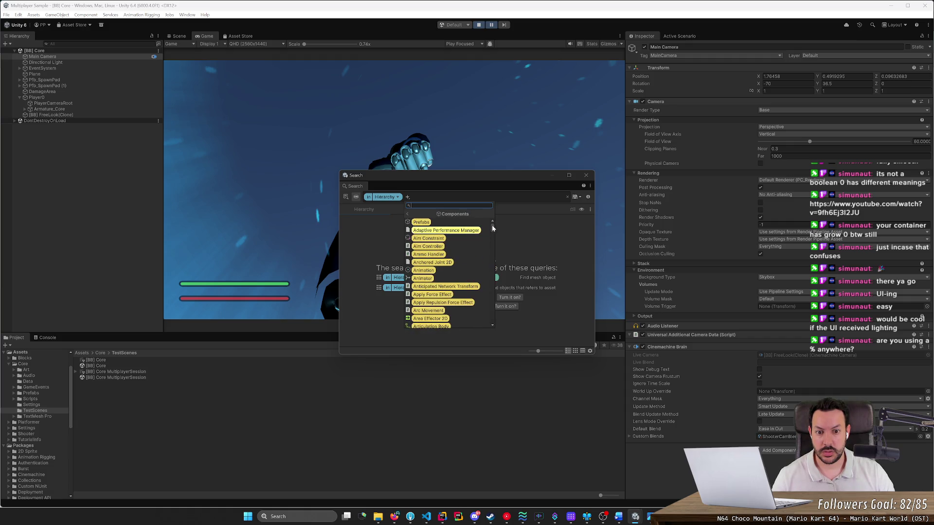
mouse_move(491, 231)
left_mouse_down()
mouse_move(490, 320)
mouse_move(489, 307)
left_mouse_up()
left_click(427, 265)
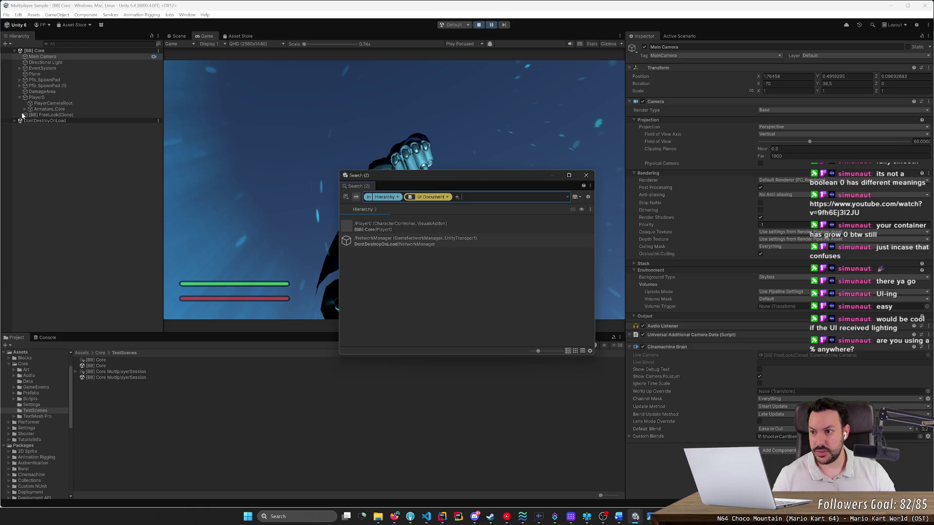
left_click(16, 97)
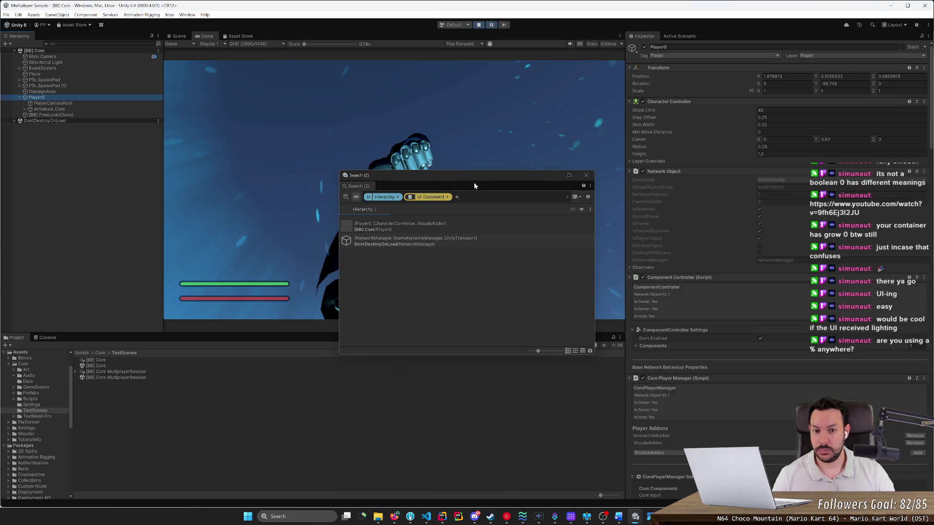
Close the search, scroll Player0's components down to Core HUD and UI Document, and stop play mode.
left_click(587, 175)
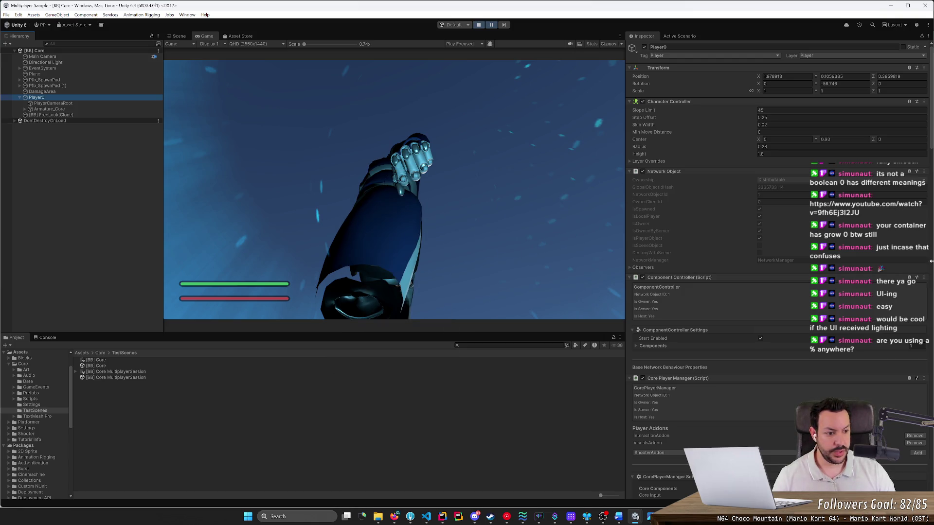
scroll(756, 401, "down", 3)
scroll(756, 403, "down", 1)
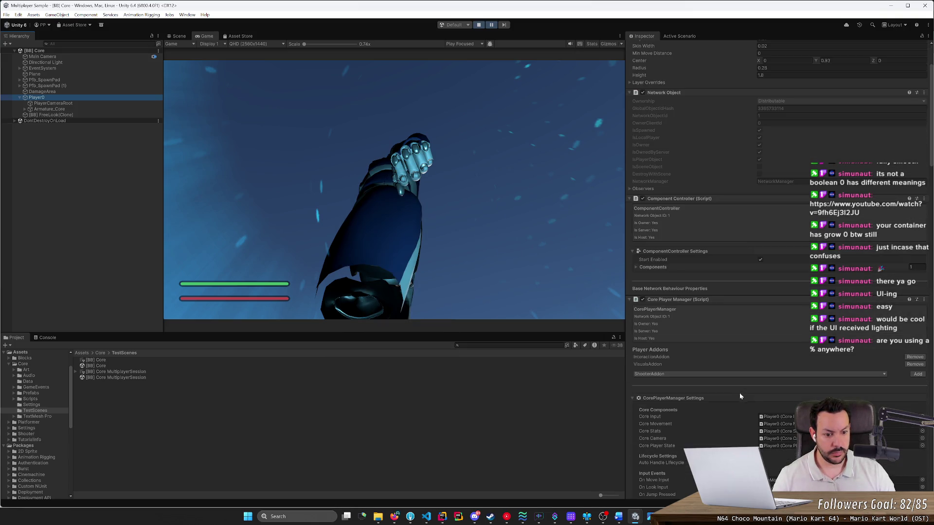
scroll(766, 380, "down", 4)
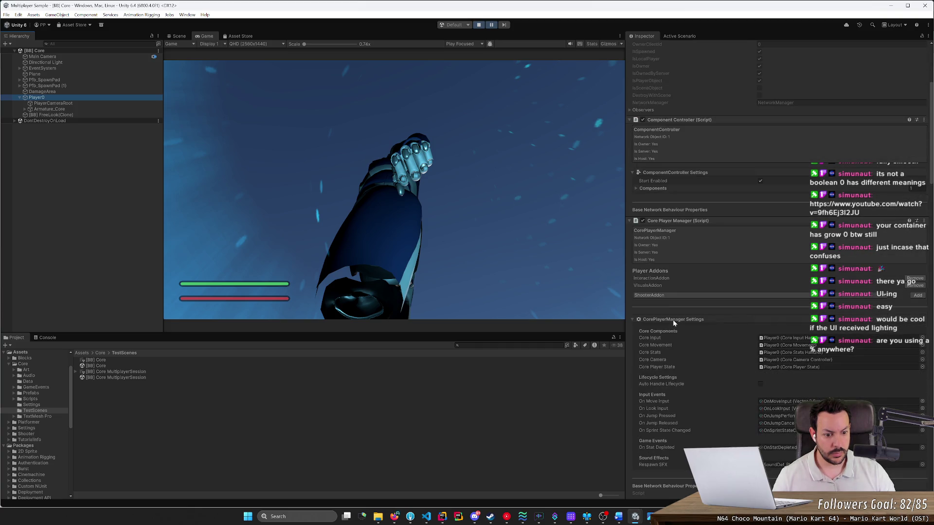
scroll(678, 357, "down", 6)
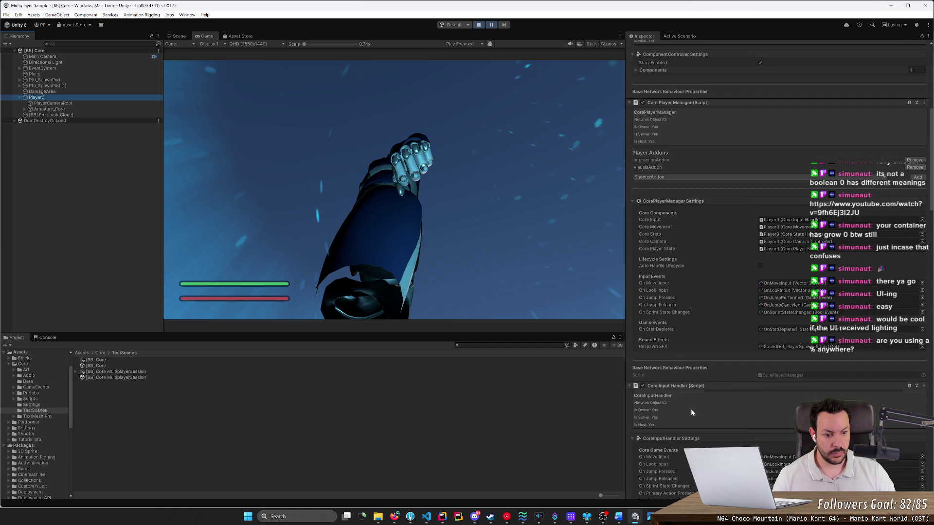
scroll(696, 409, "down", 5)
scroll(695, 409, "down", 9)
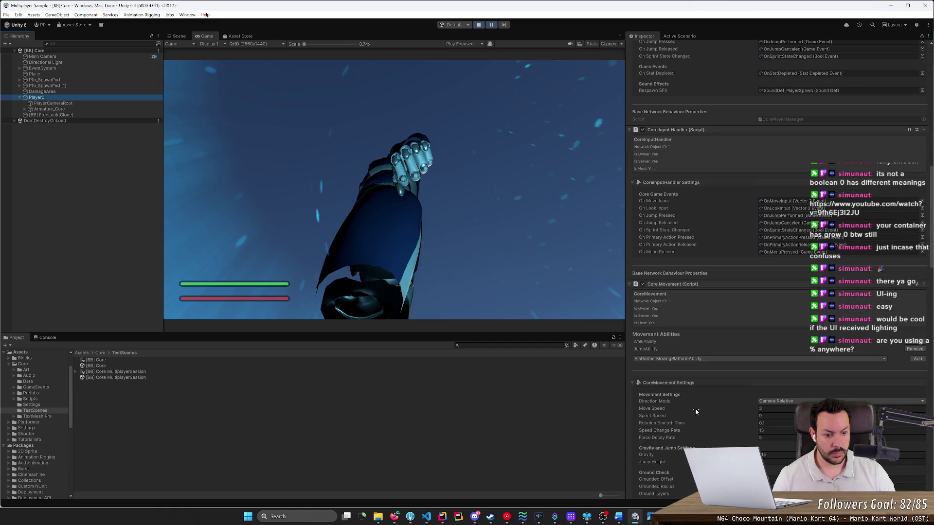
scroll(695, 409, "down", 15)
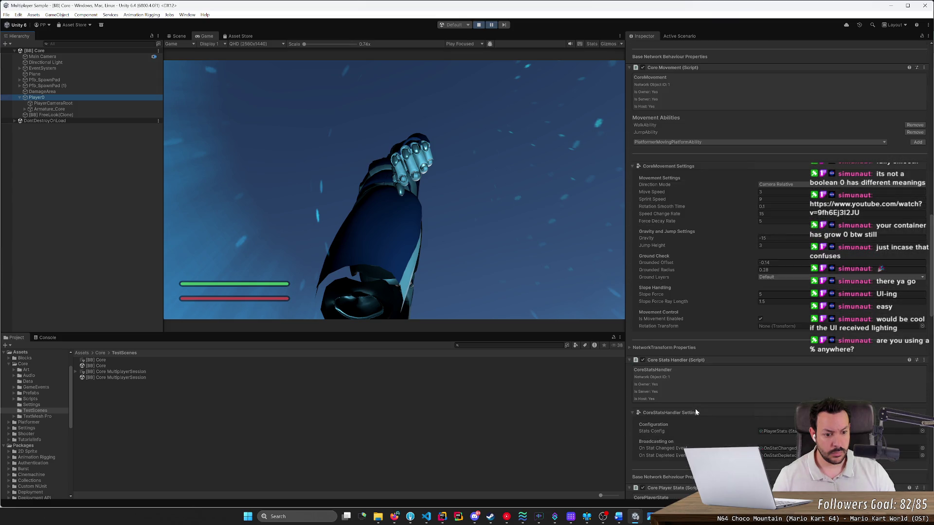
scroll(695, 412, "down", 6)
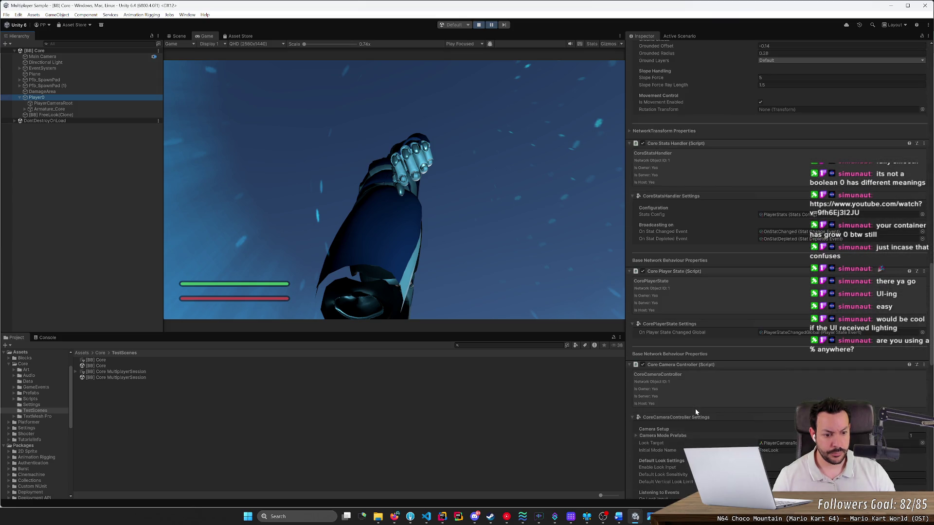
scroll(696, 412, "down", 4)
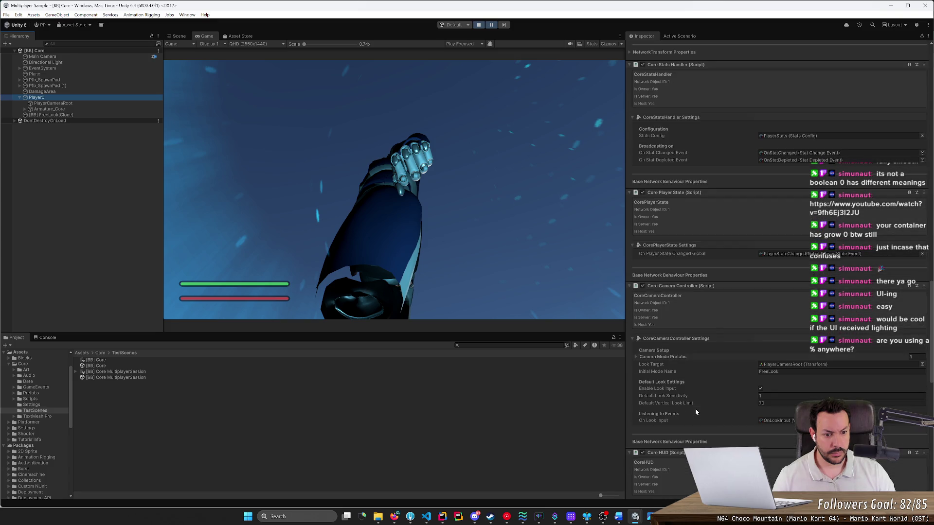
scroll(696, 408, "down", 5)
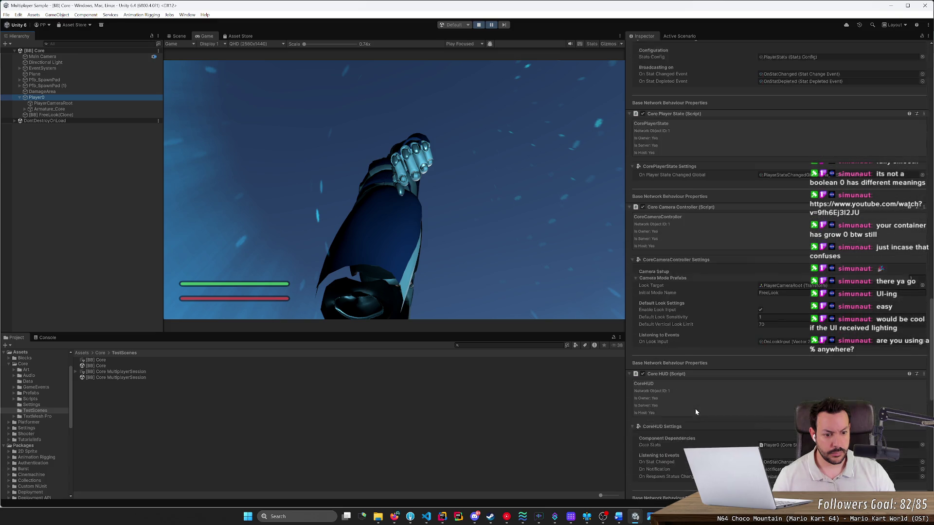
left_click(483, 28)
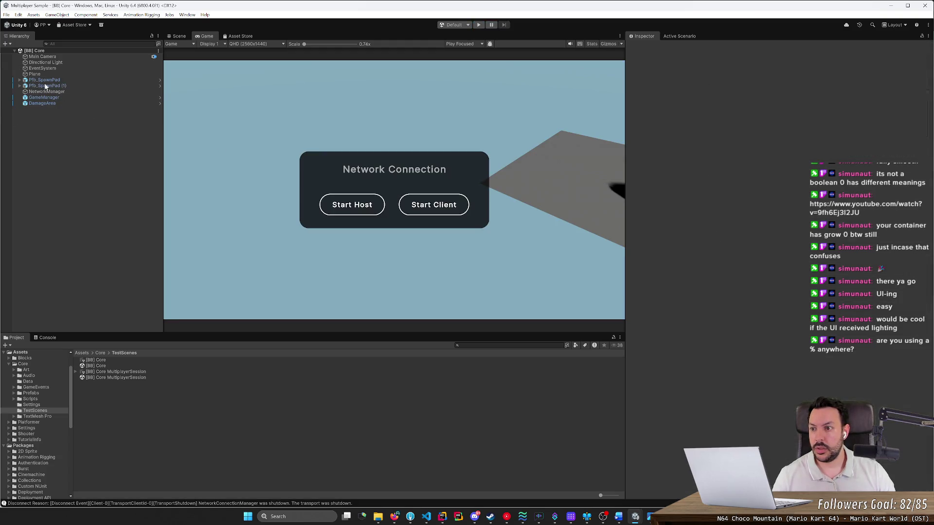
Inspect the Plane and Main Camera components in the [BB] Core scene.
left_click(48, 74)
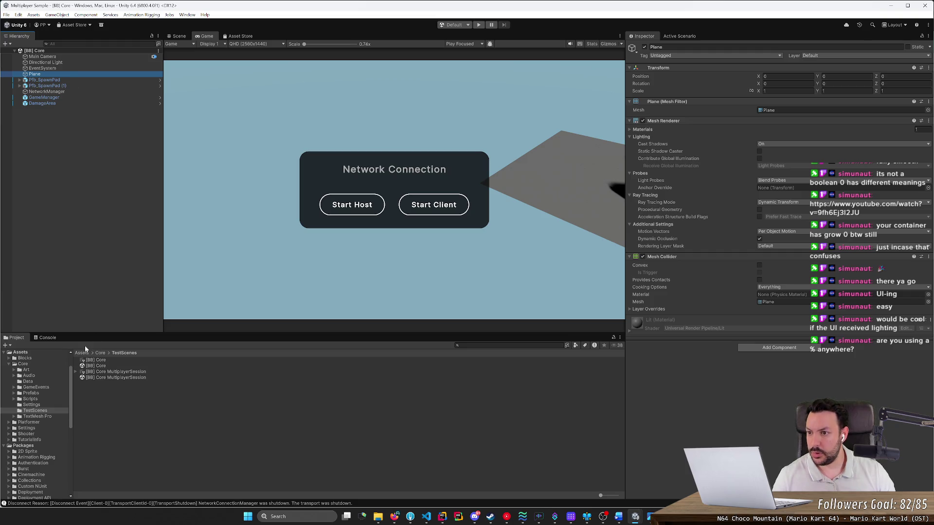
left_click(62, 53)
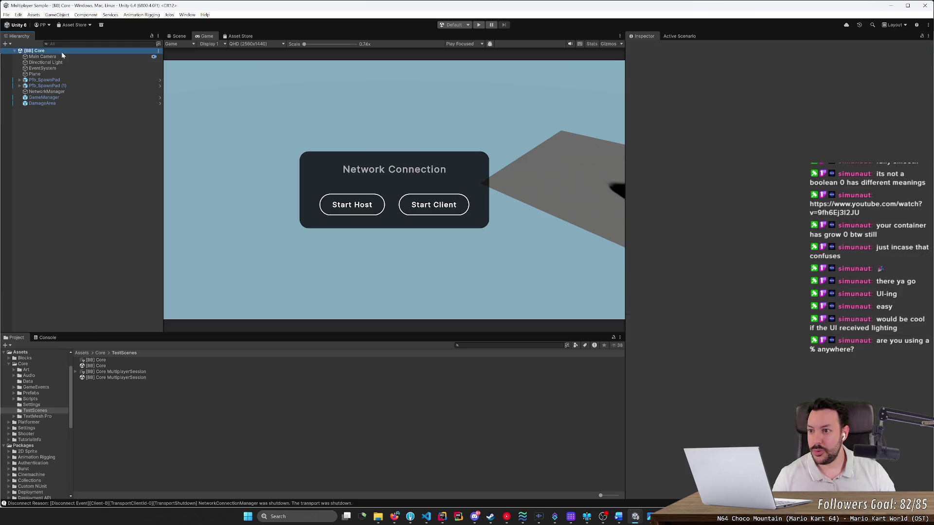
left_click(61, 56)
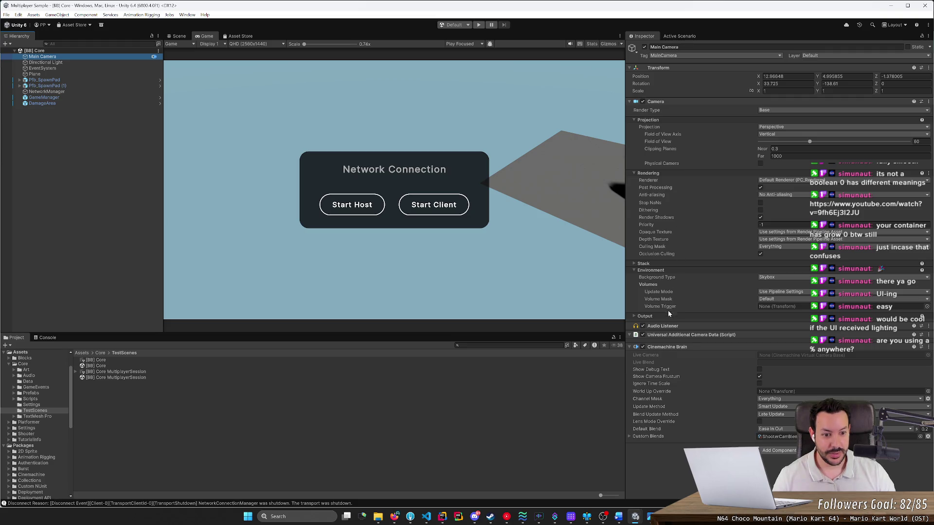
Browse to Scripts > Runtime > Components and view the CoreHUD script.
left_click(36, 399)
double_click(96, 366)
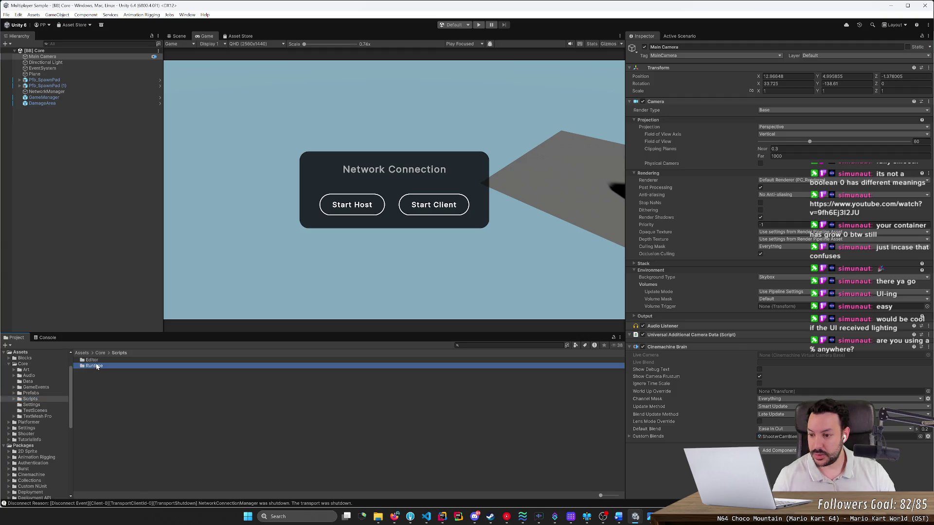
left_click(101, 384)
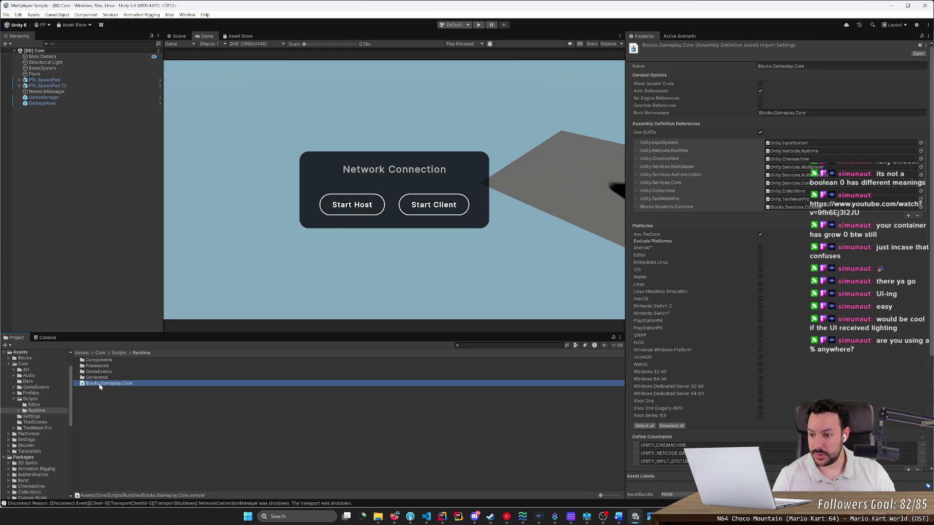
left_click(104, 362)
double_click(104, 361)
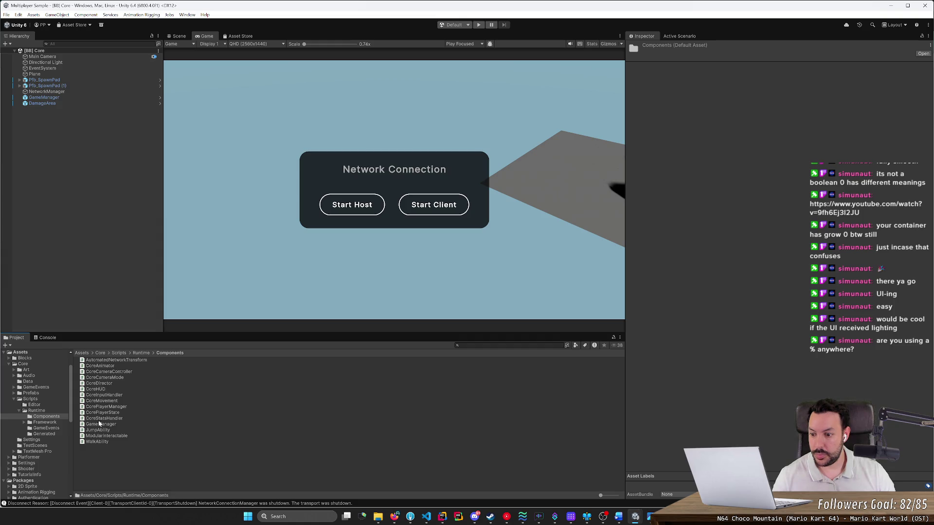
left_click(102, 389)
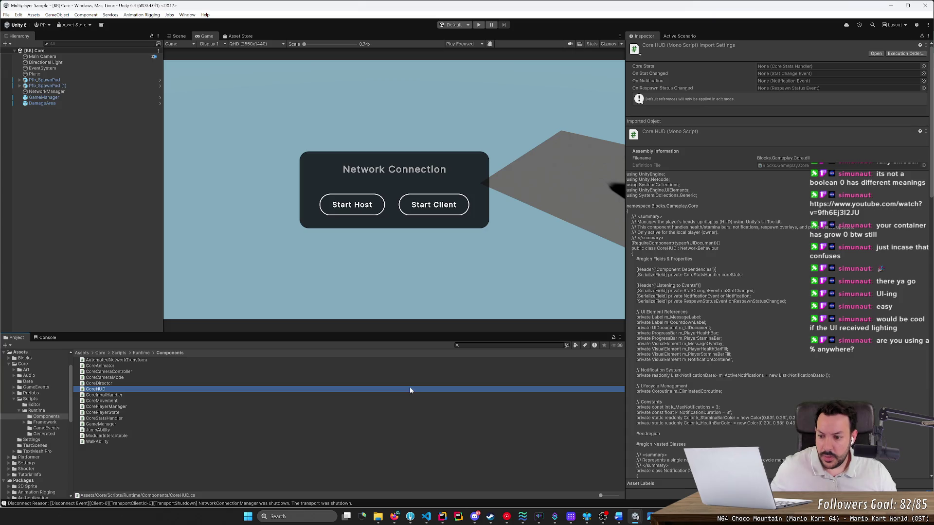
Find CoreHUD's references in the scene and inspect GameManager's components.
right_click(389, 390)
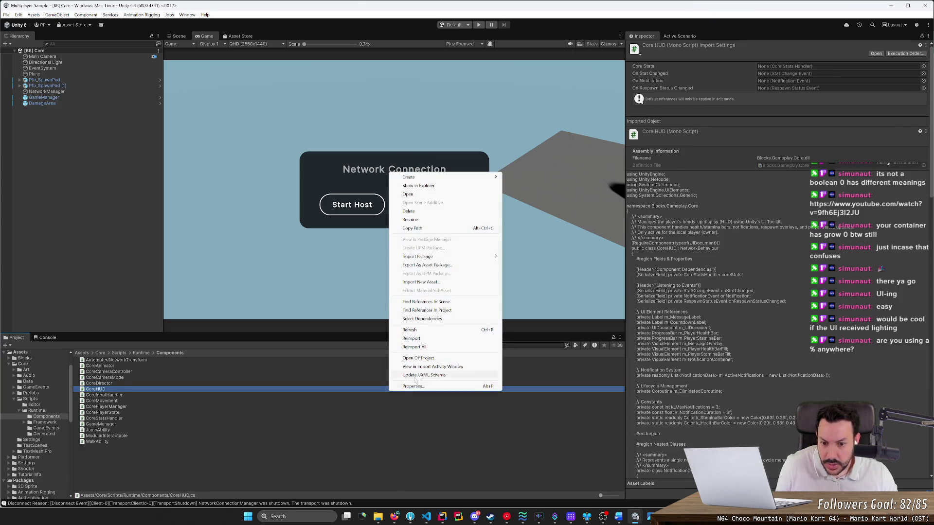
left_click(471, 305)
left_click(40, 56)
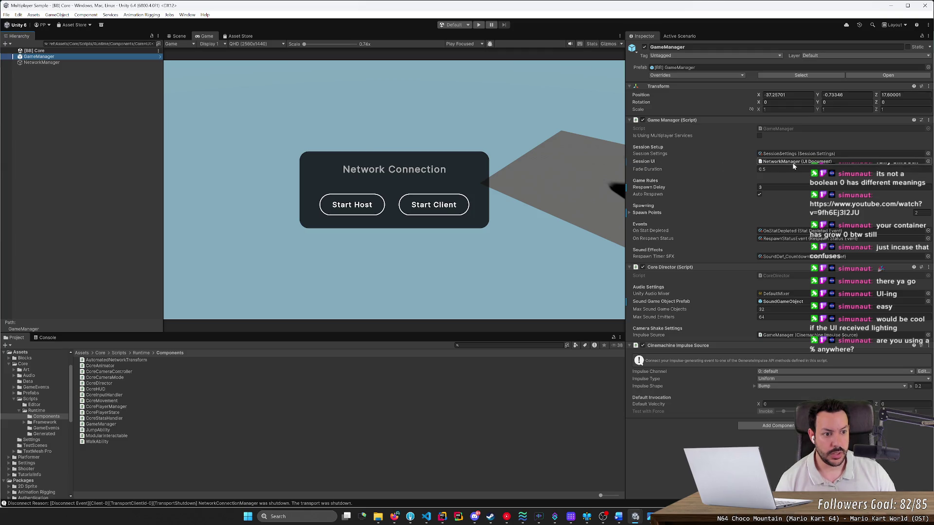
Ping NetworkManager from the Session UI field and inspect its components.
left_click(795, 162)
left_click(99, 91)
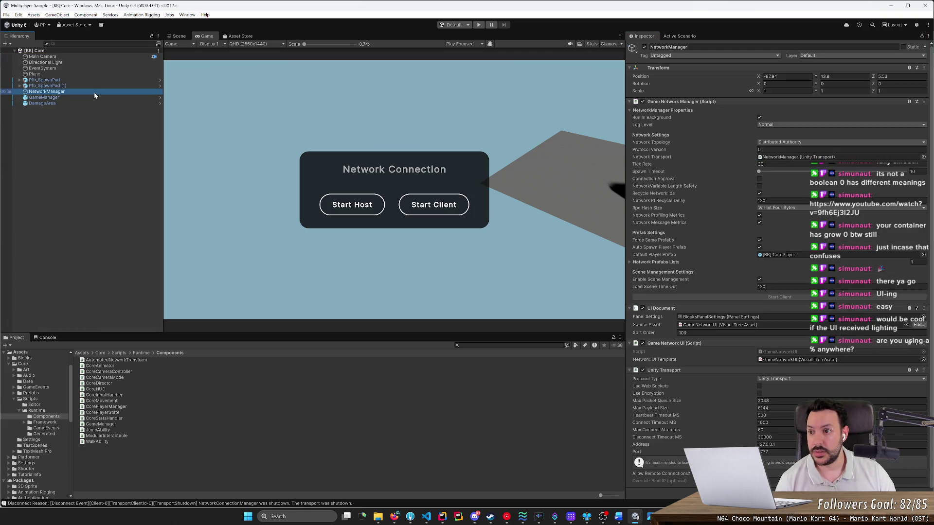
left_click(95, 97)
left_click(98, 90)
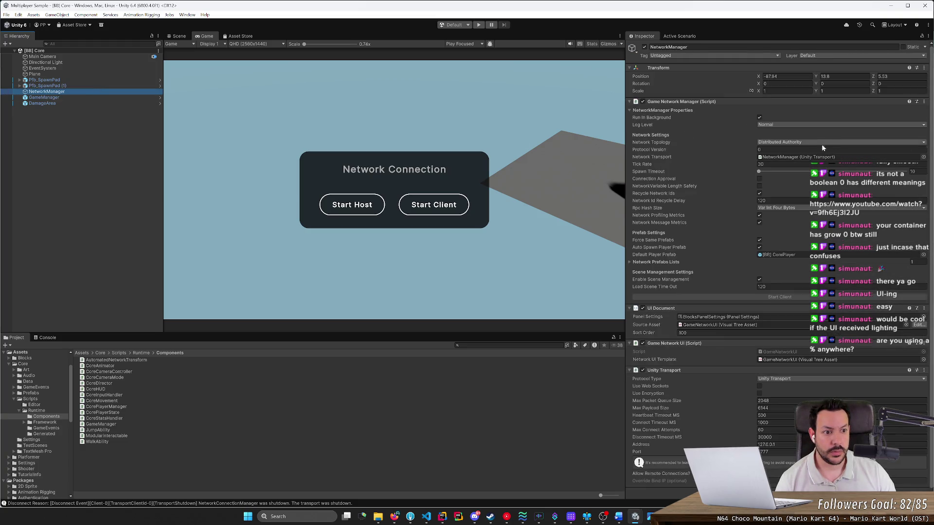
left_click_drag(931, 131, 931, 136)
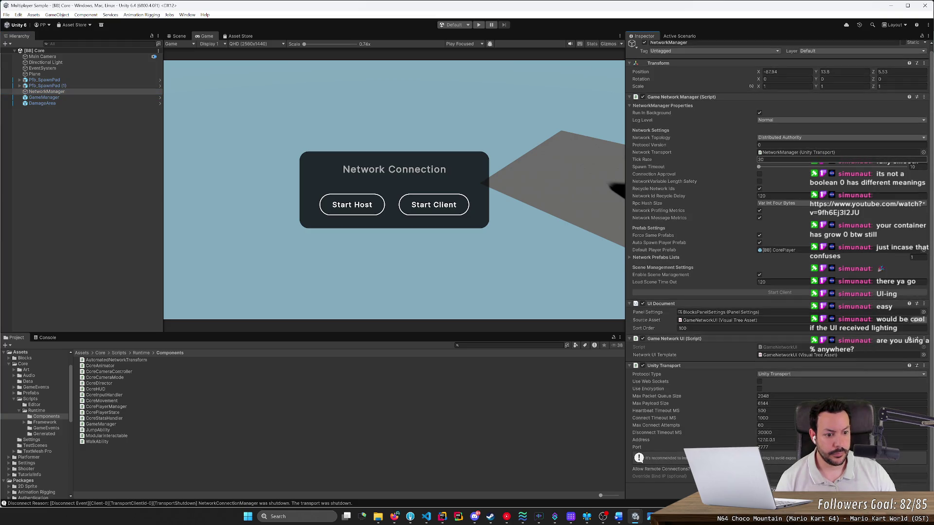
Open the GameNetworkUI template in UI Builder, close it, and view its import settings.
double_click(716, 321)
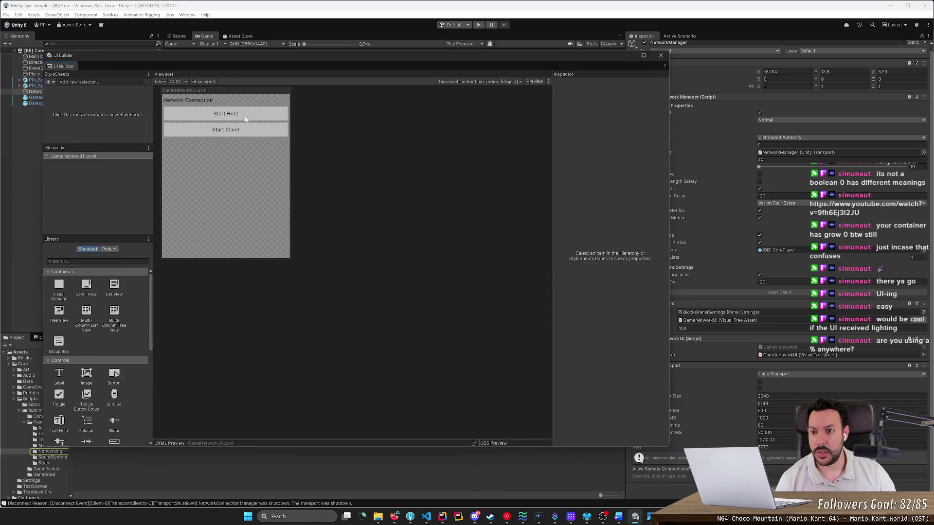
left_click(661, 55)
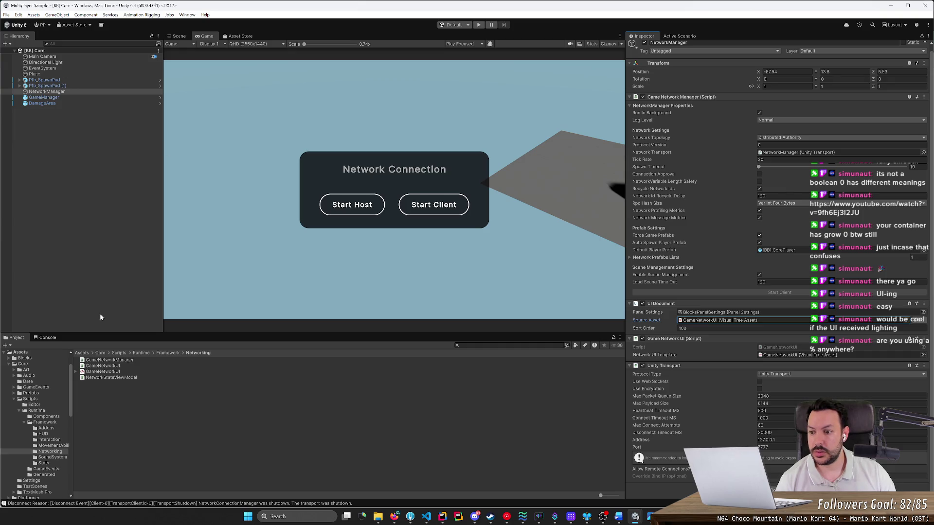
left_click(174, 386)
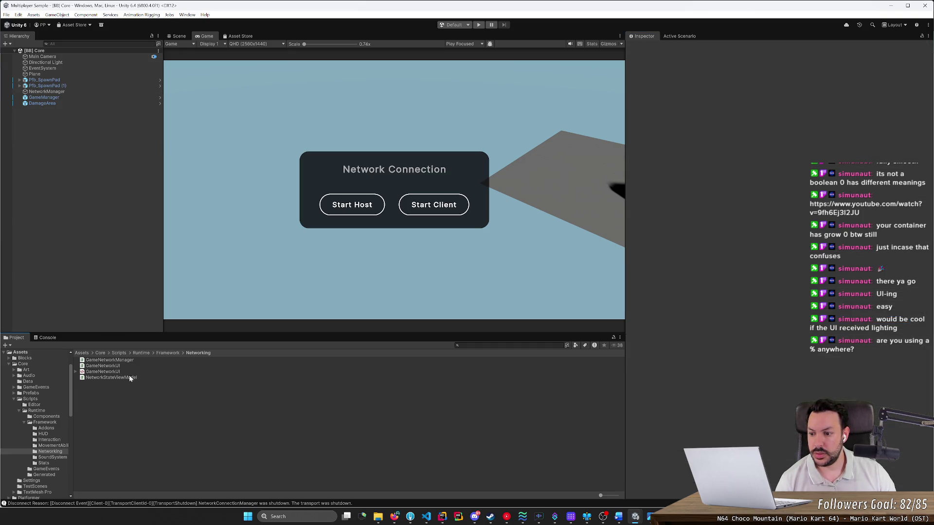
Compare the GameNetworkUI template's import settings with the GameNetworkUI script's code.
left_click(113, 372)
left_click(117, 366)
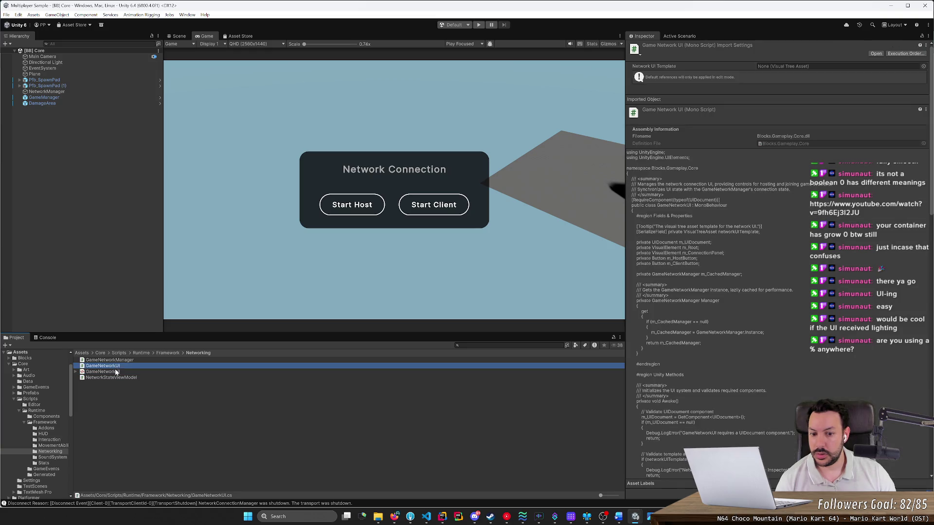
left_click(116, 373)
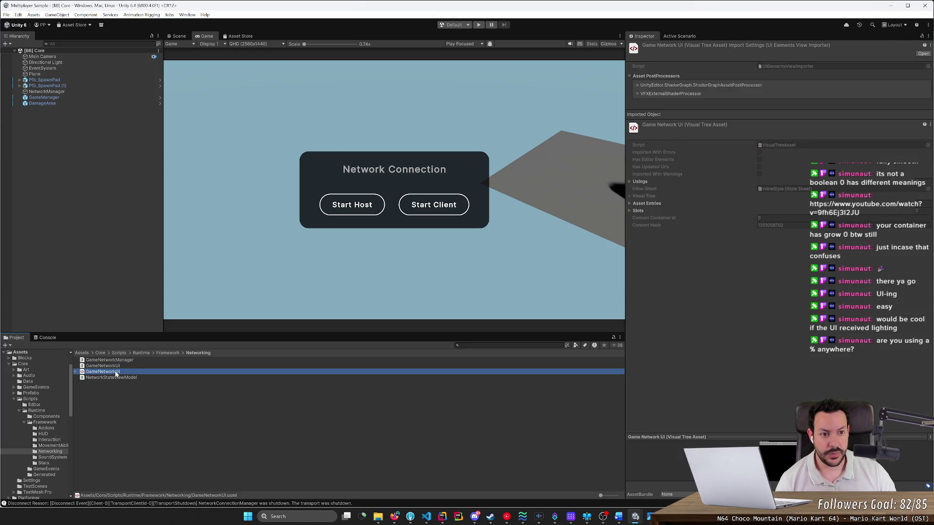
left_click(117, 367)
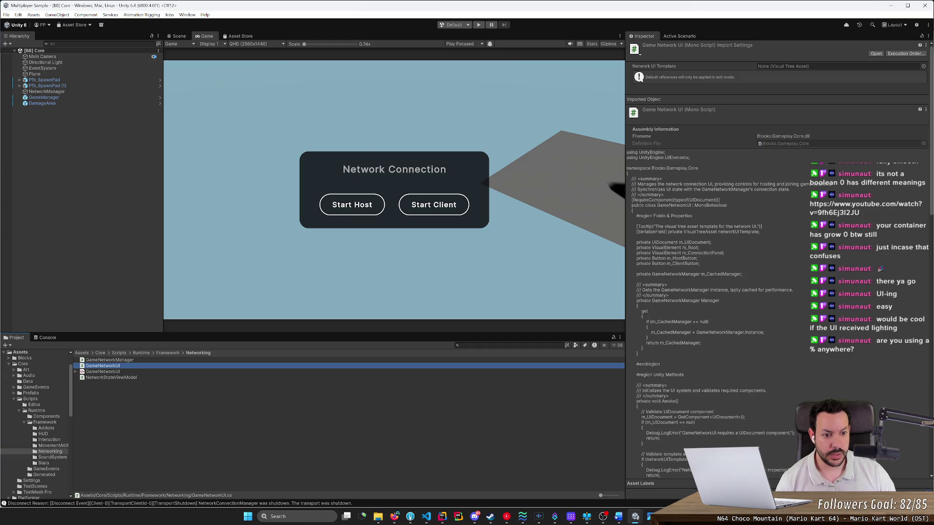
scroll(710, 292, "down", 5)
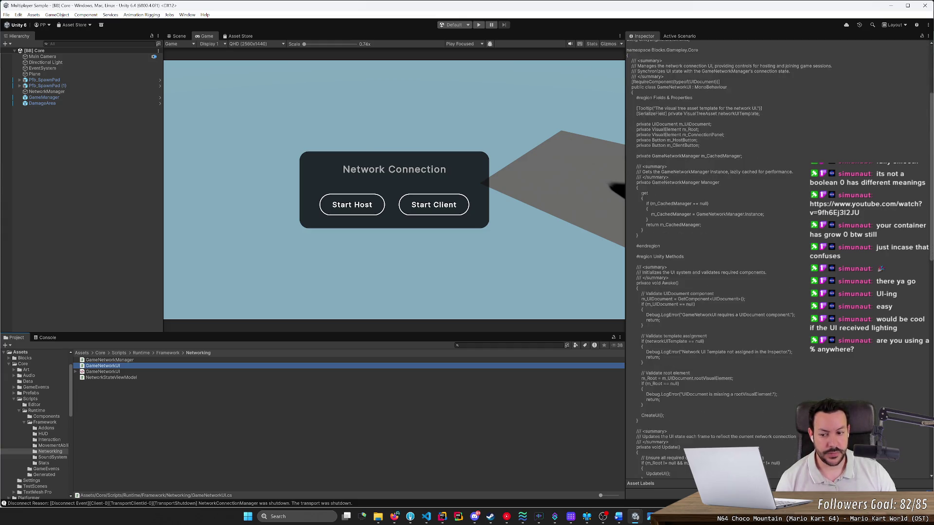
Read the GameNetworkManager script, then inspect NetworkManager's components in the scene.
left_click(126, 360)
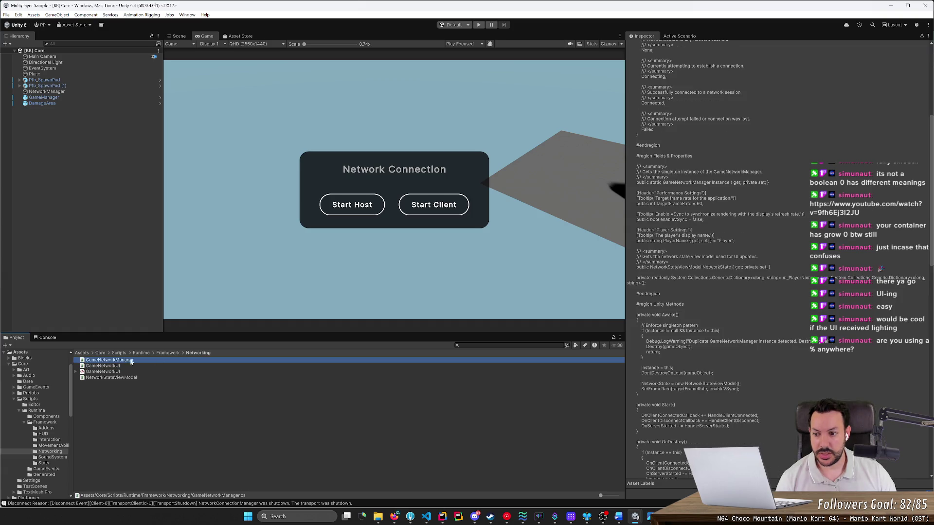
scroll(778, 244, "up", 2)
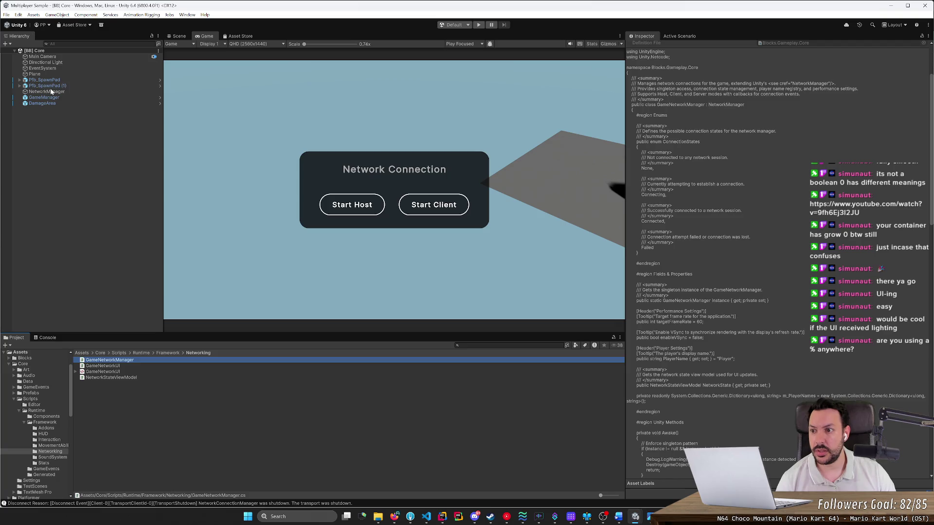
left_click(99, 92)
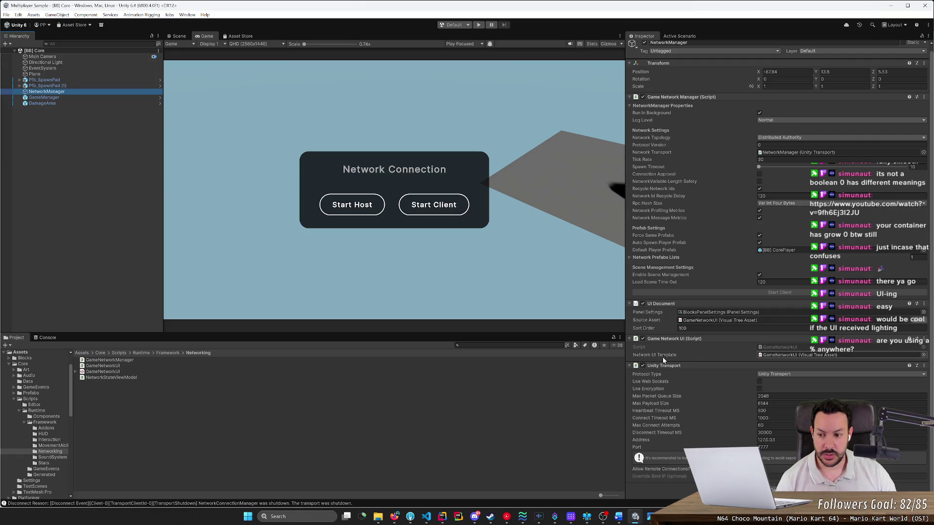
left_click(125, 366)
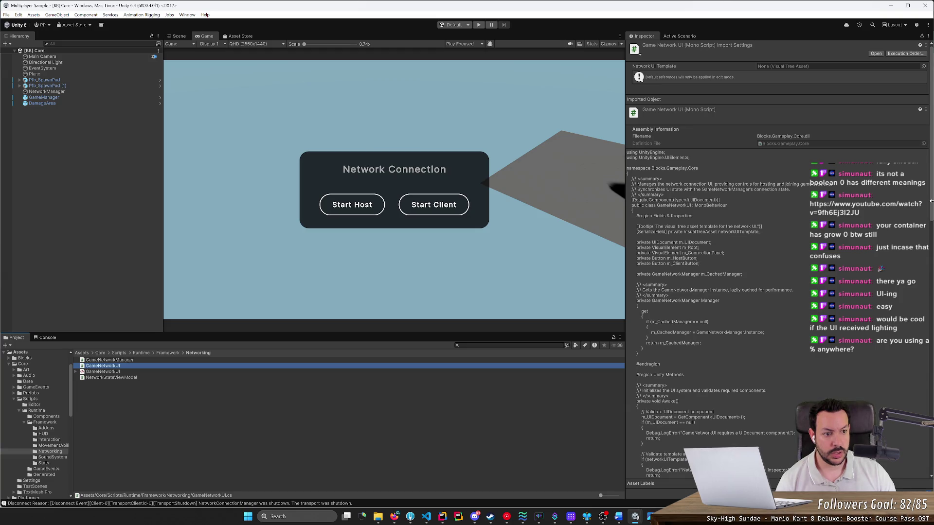
scroll(930, 201, "down", 15)
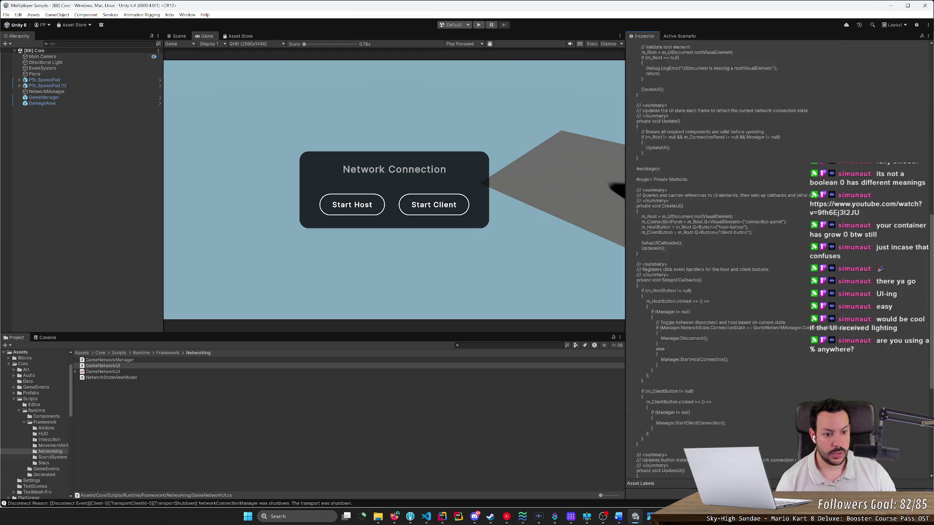
scroll(779, 263, "up", 15)
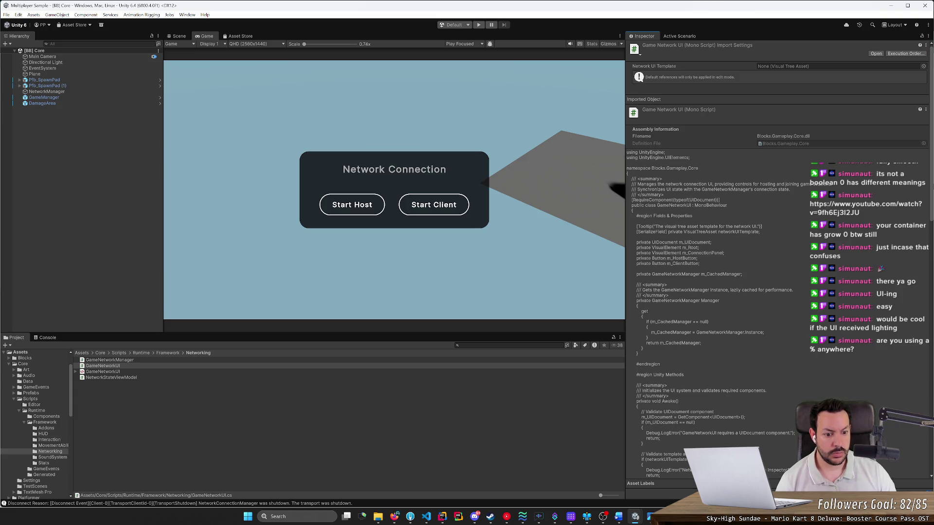
scroll(778, 263, "down", 10)
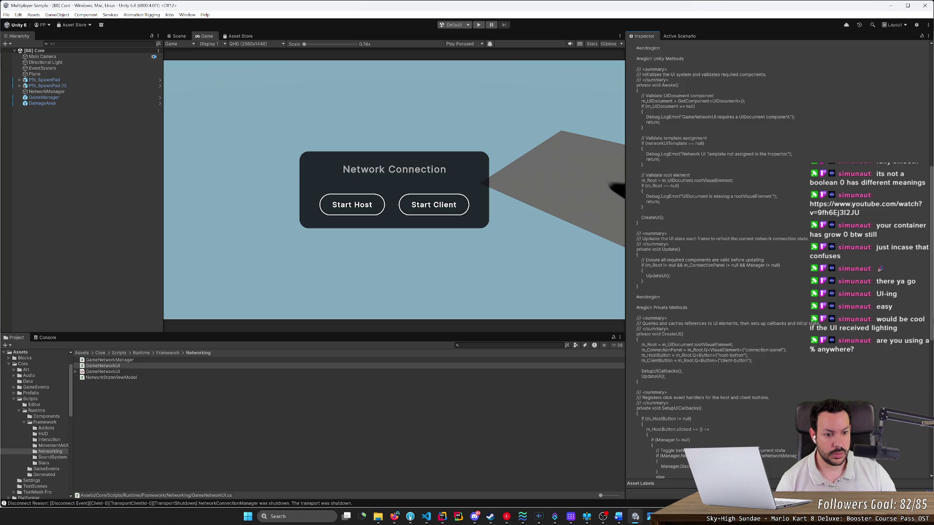
scroll(778, 263, "down", 11)
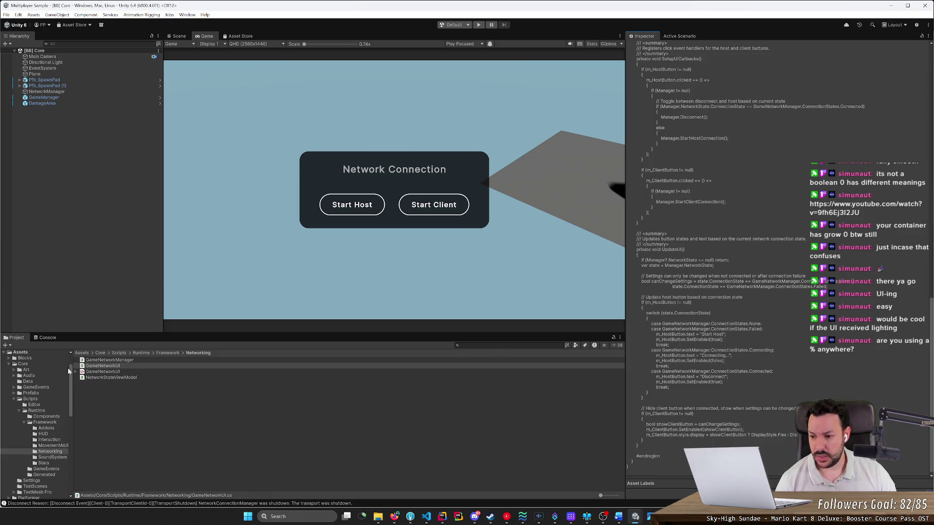
left_click(105, 372)
left_click(108, 368)
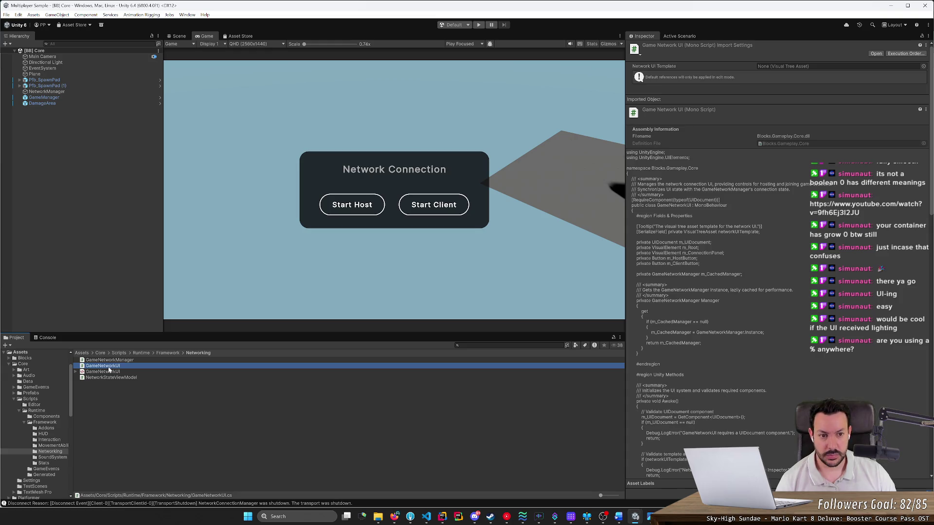
left_click(109, 361)
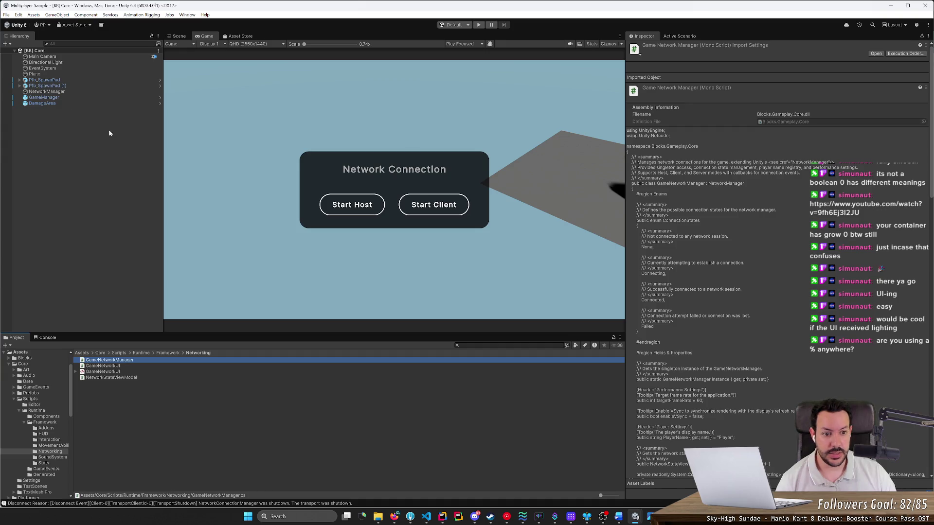
left_click(49, 91)
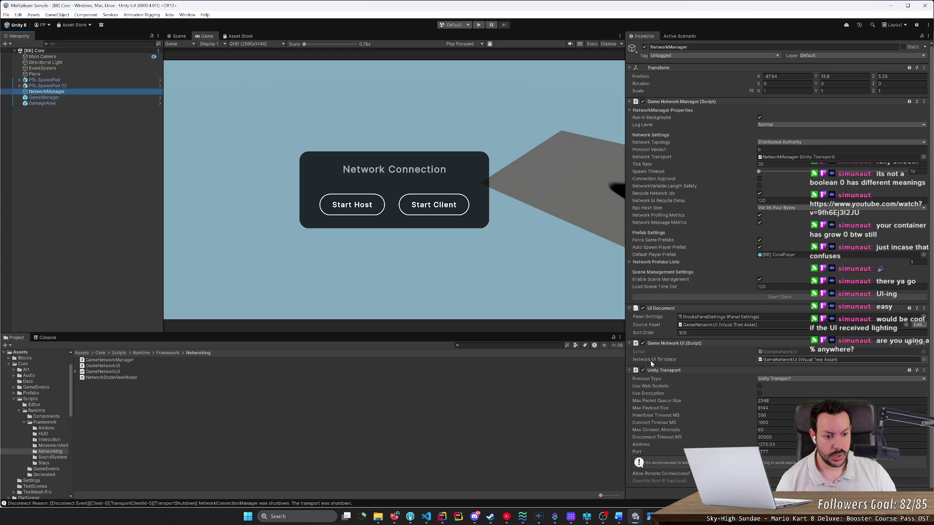
left_click(121, 366)
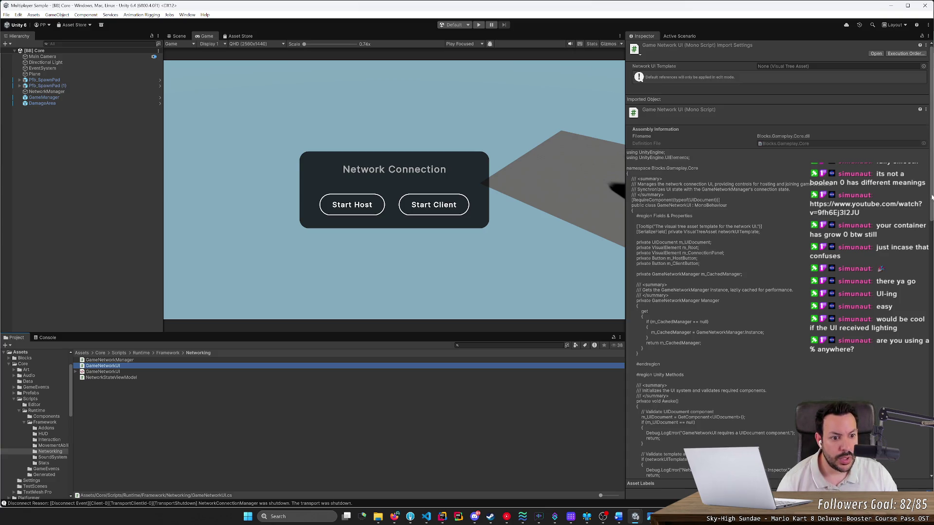
Read through the GameNetworkUI script, highlighting networkUITemplate, then select NetworkManager.
left_click_drag(930, 197, 930, 241)
scroll(719, 258, "down", 15)
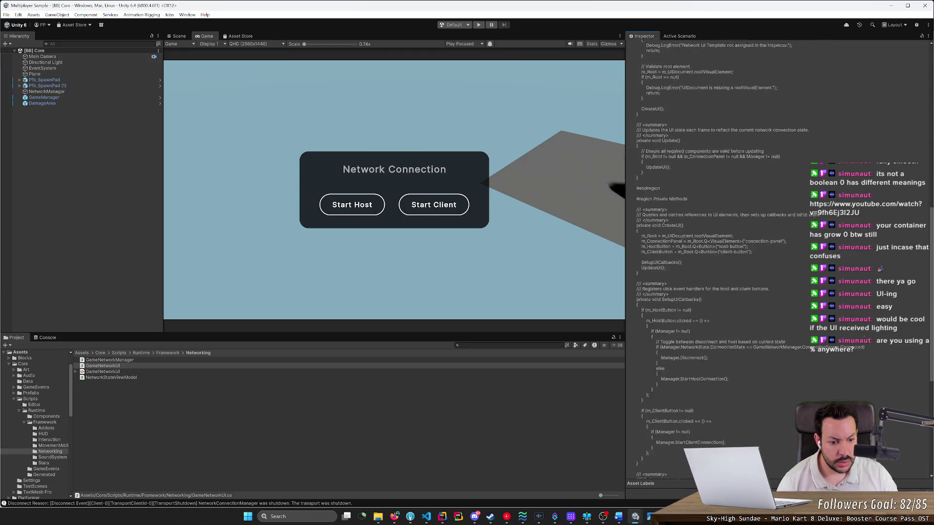
scroll(776, 259, "down", 1)
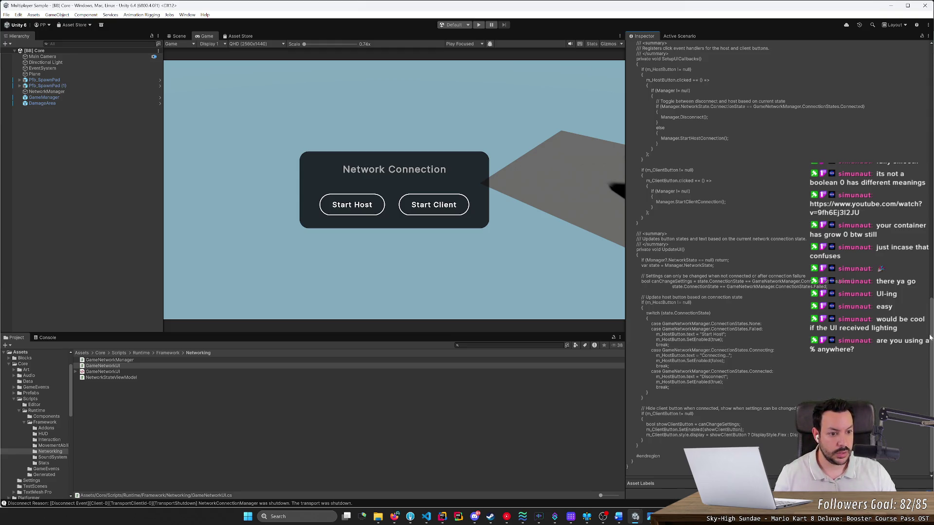
scroll(902, 91, "up", 15)
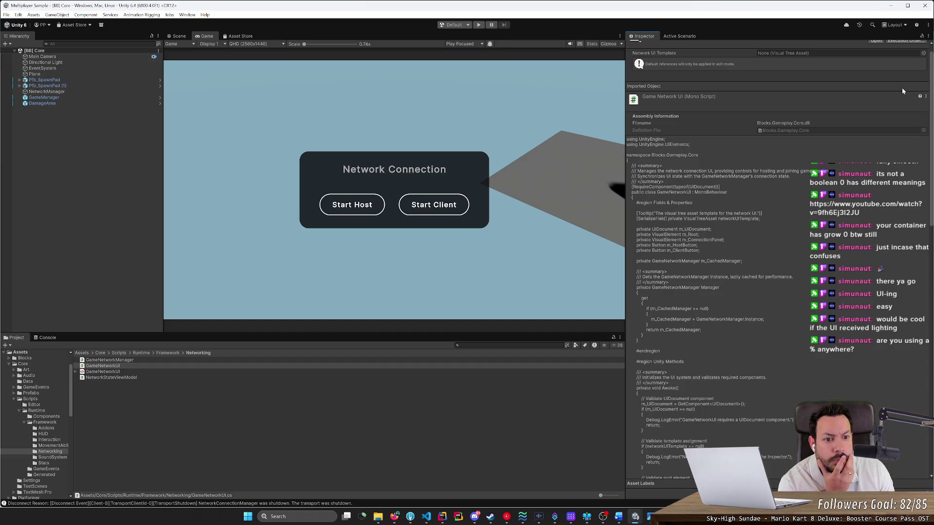
scroll(902, 92, "down", 1)
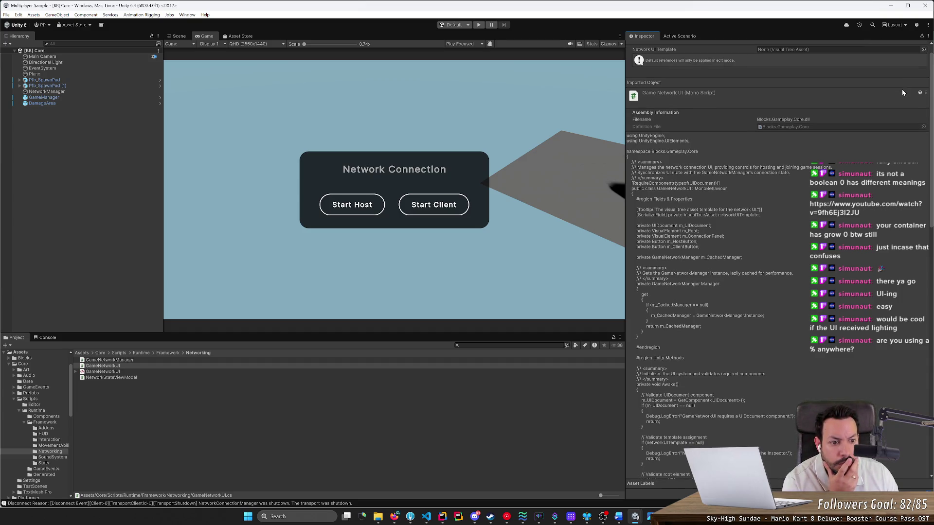
scroll(762, 193, "down", 1)
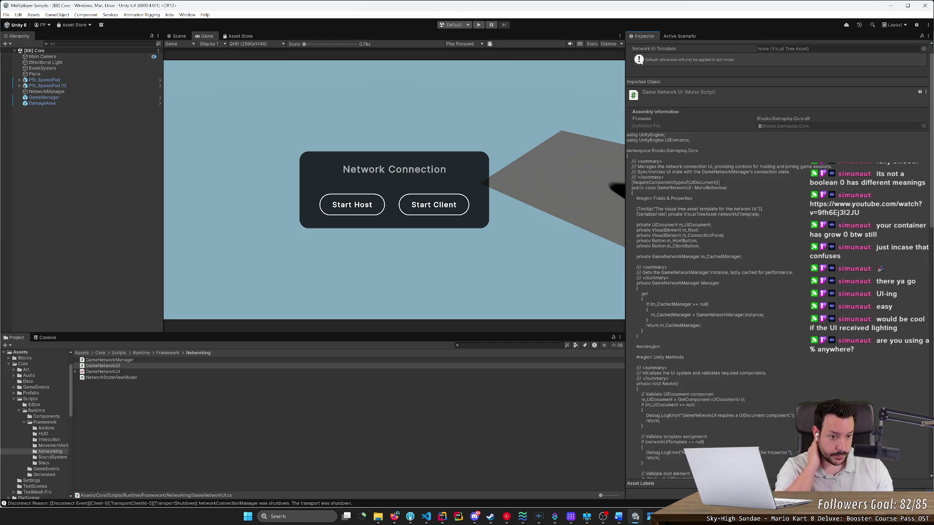
double_click(738, 214)
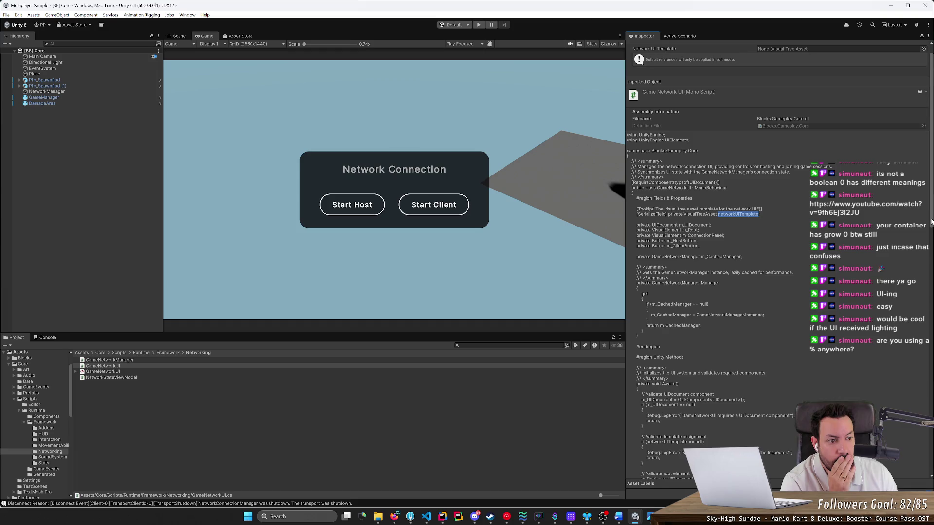
scroll(778, 243, "down", 5)
scroll(778, 243, "down", 1)
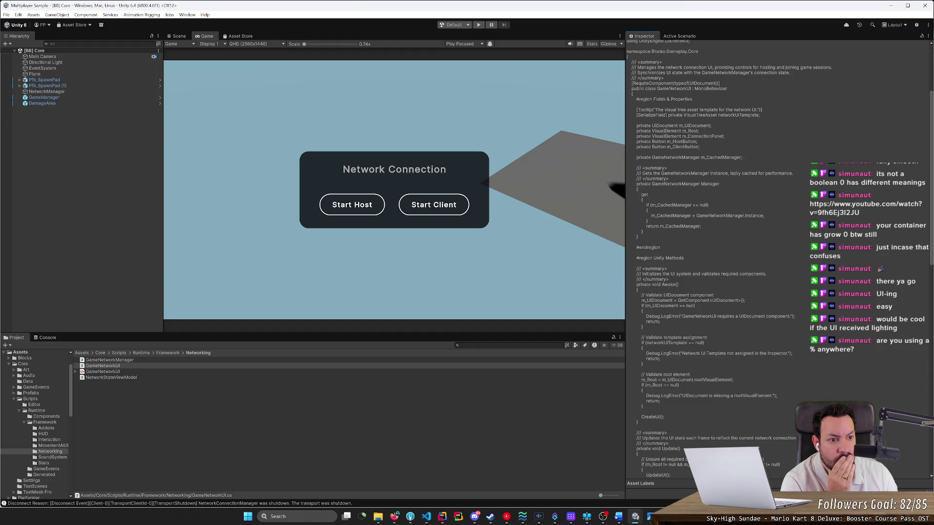
scroll(711, 243, "up", 1)
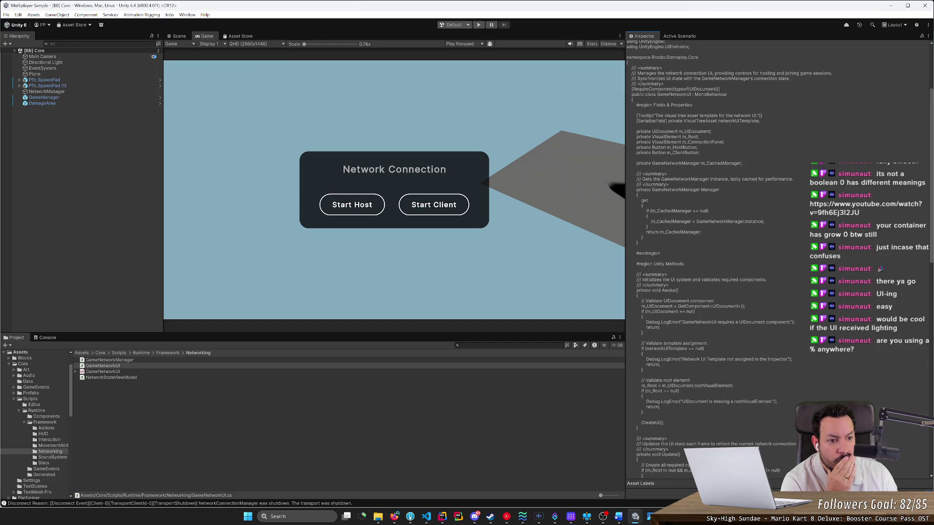
left_click(96, 92)
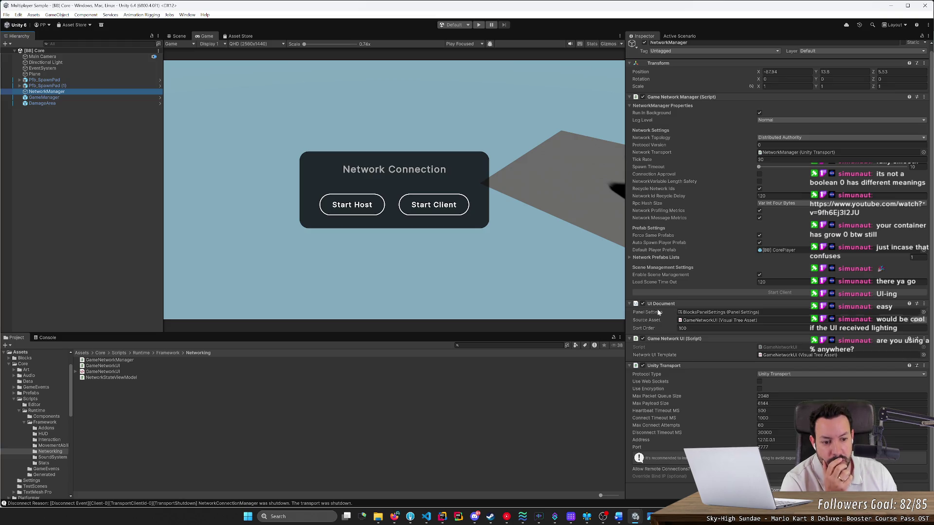
Open and close GameNetworkUI in UI Builder, then test-run the game with Start Host.
double_click(777, 356)
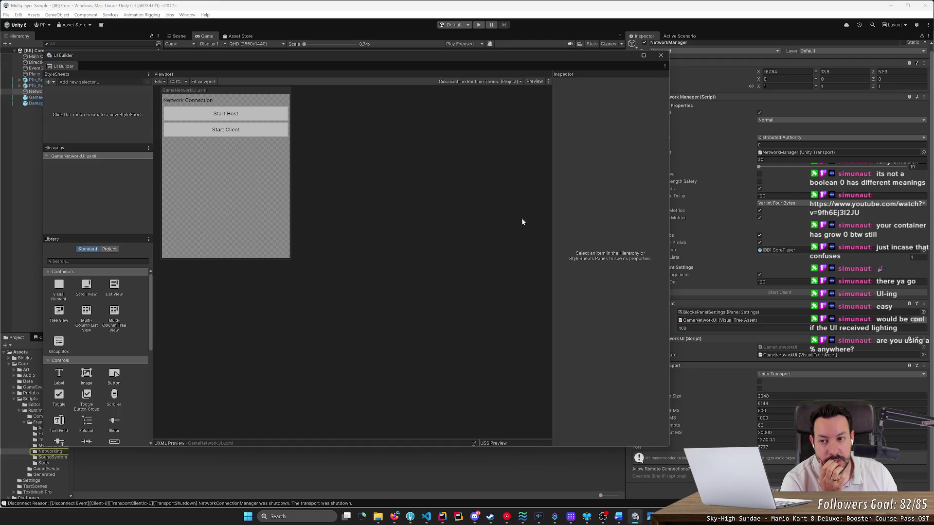
left_click(660, 55)
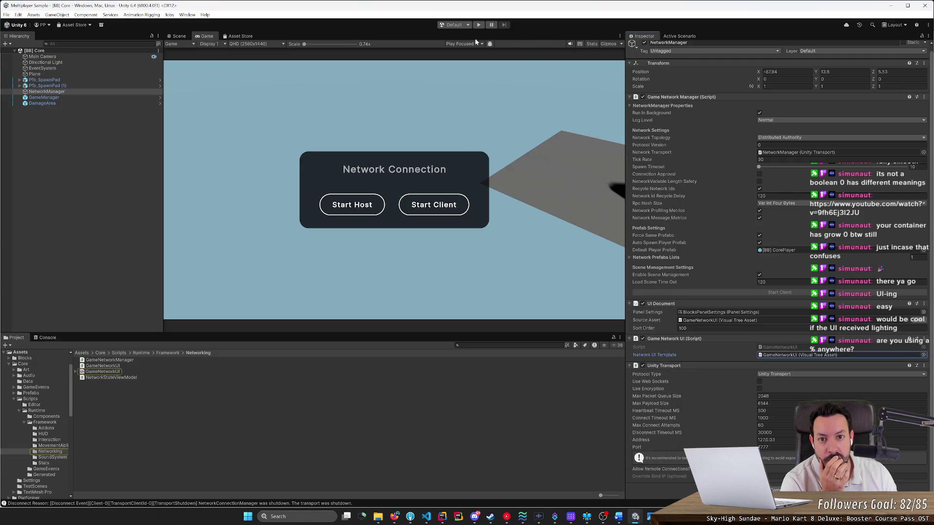
left_click(478, 25)
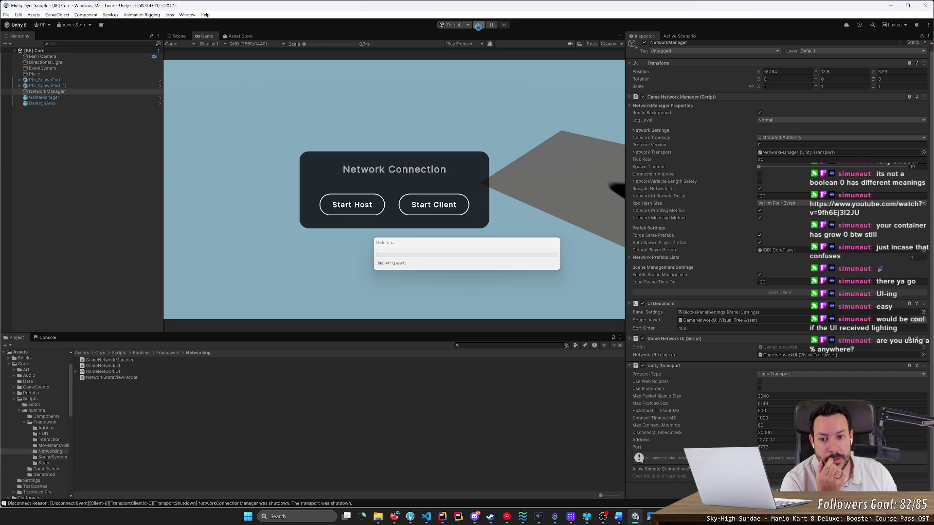
left_click(351, 205)
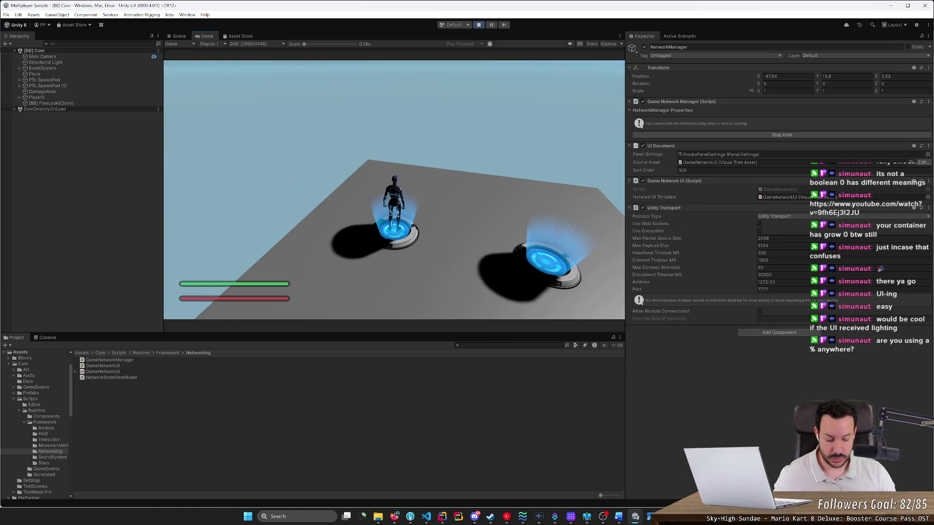
key("ctrl+p")
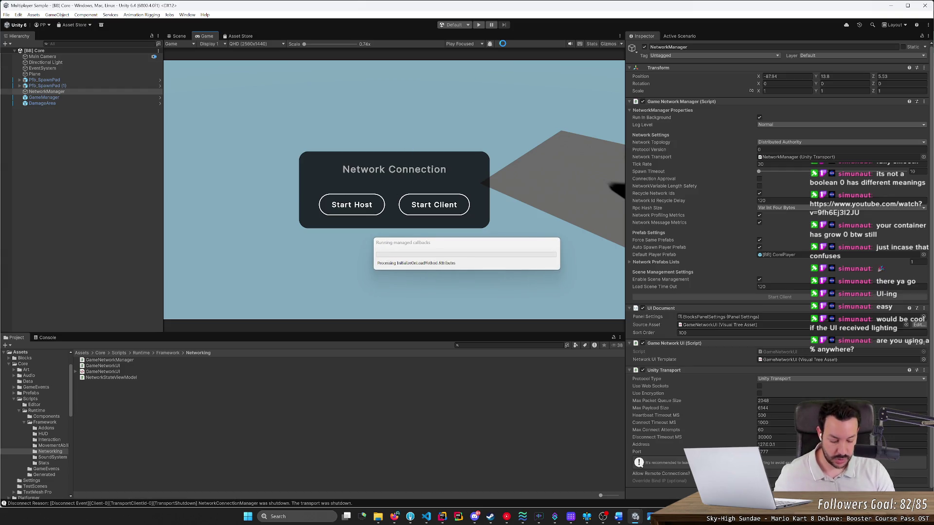
Run the game again, host a session so the player spawns, and pause.
key("ctrl+p")
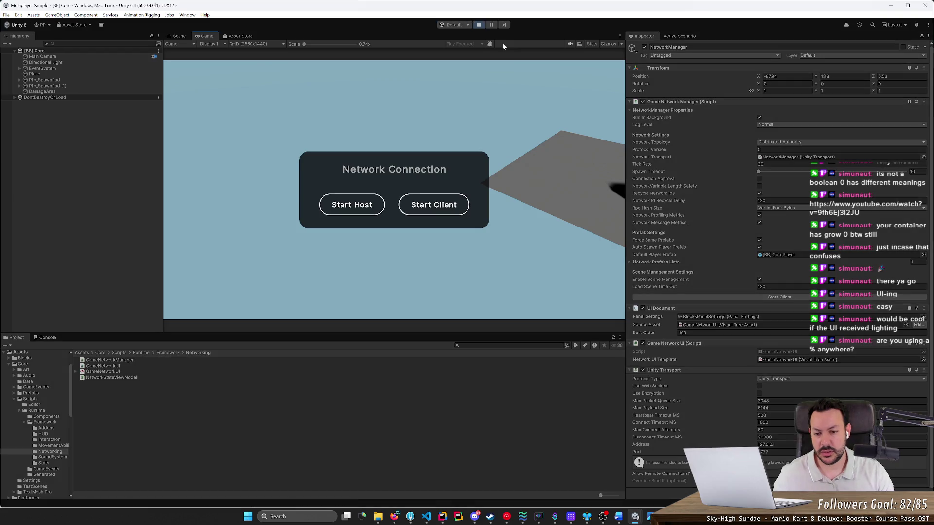
left_click(340, 205)
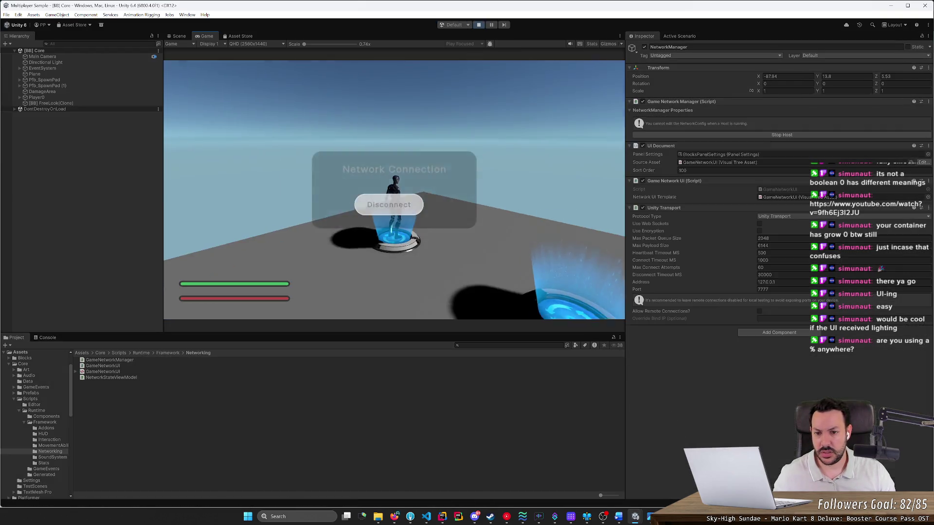
key("ctrl+shift+p")
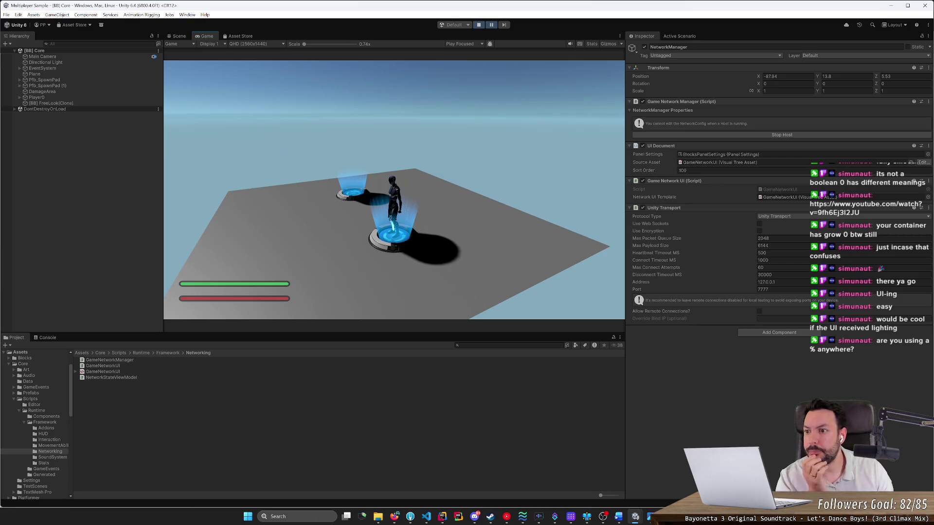
Select the spawned Player0 and review its components, checking Scene and Game views.
left_click(45, 97)
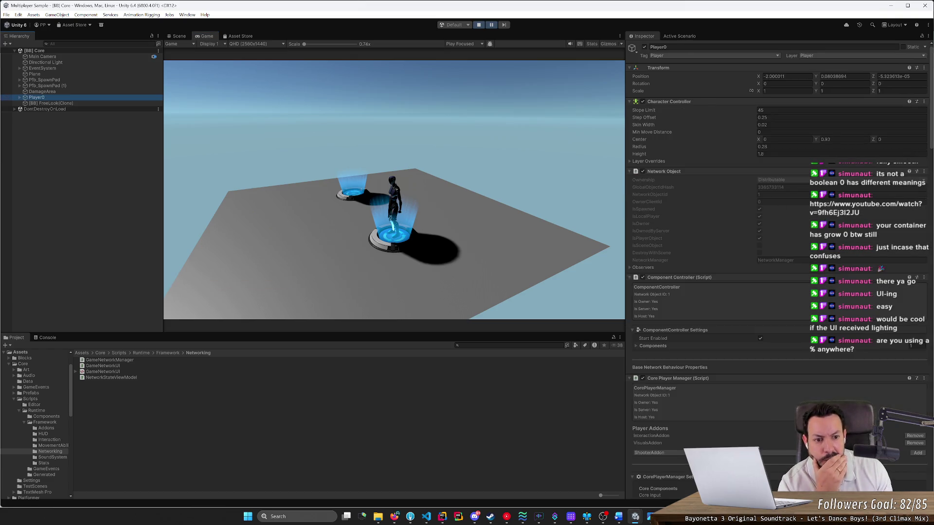
left_click_drag(931, 141, 931, 229)
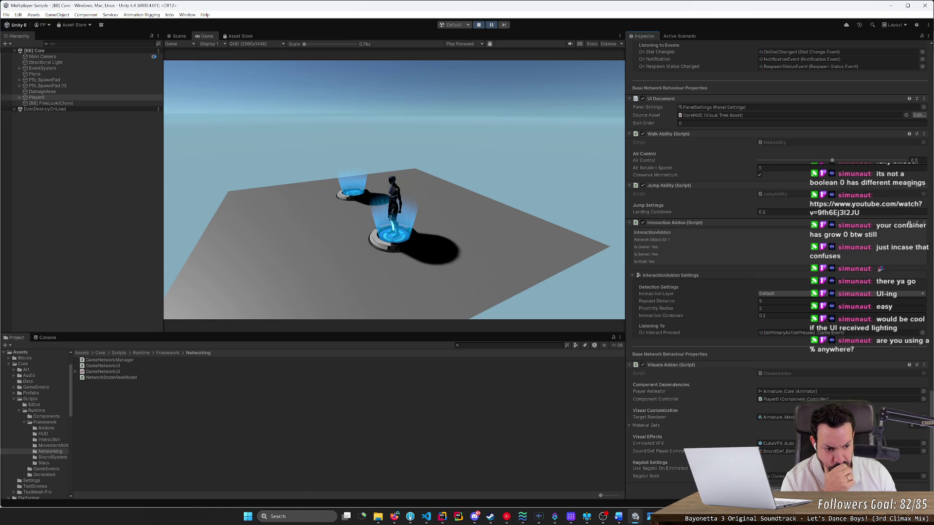
scroll(777, 268, "up", 5)
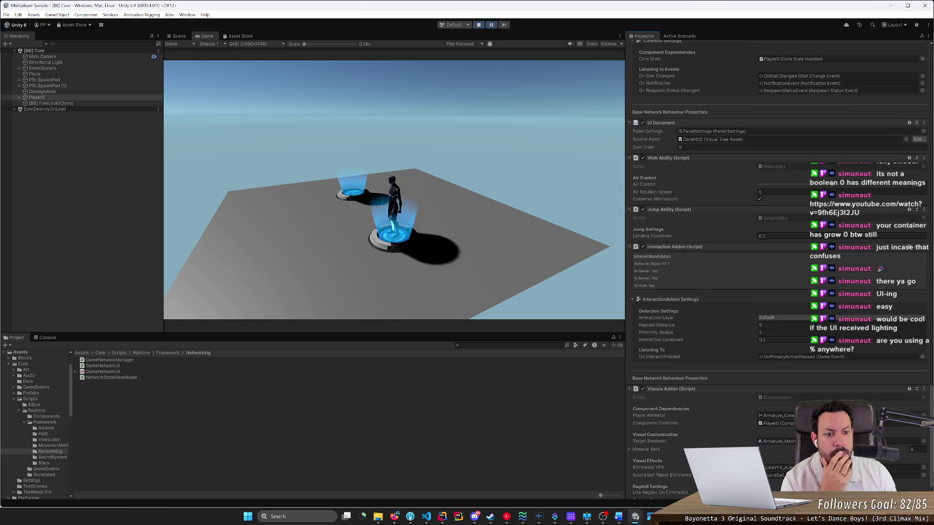
scroll(776, 268, "up", 1)
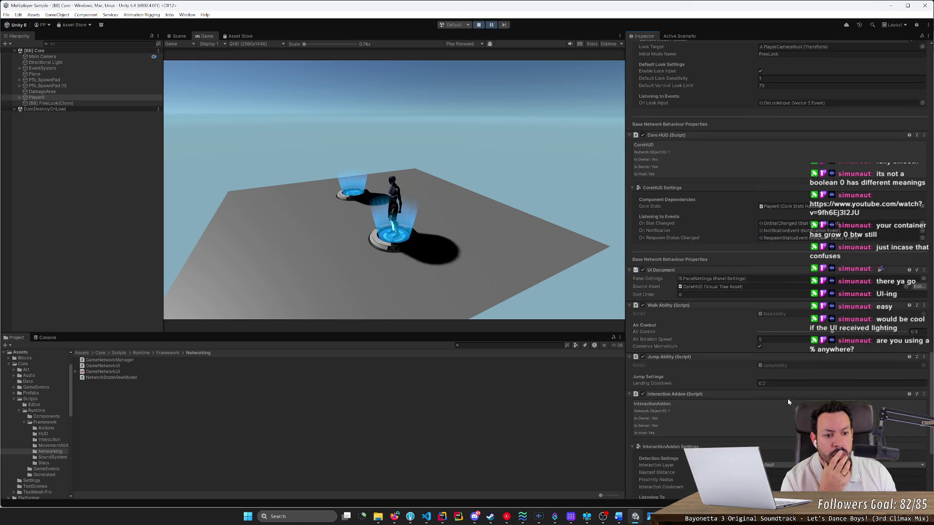
left_click(179, 36)
left_click(205, 36)
Disable Player0's UI Document to hide the health bars, then pause play.
left_click(492, 25)
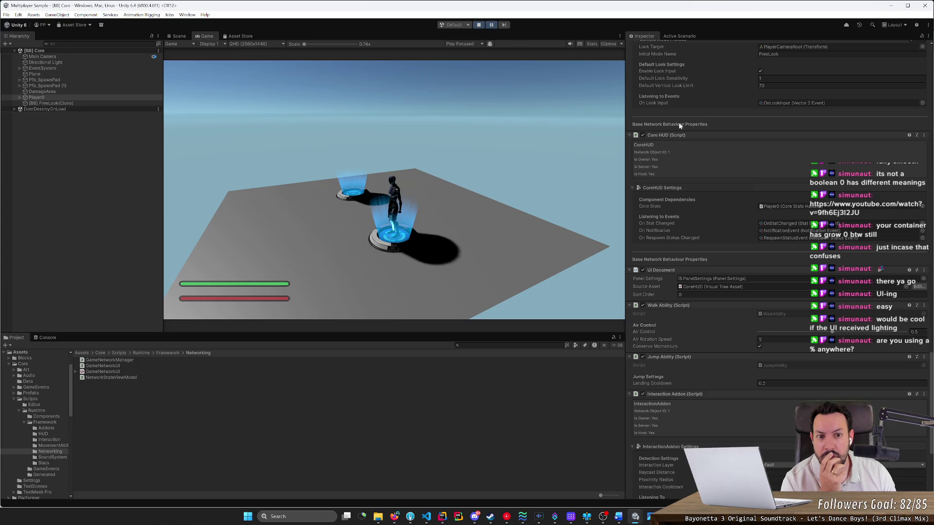
left_click(643, 271)
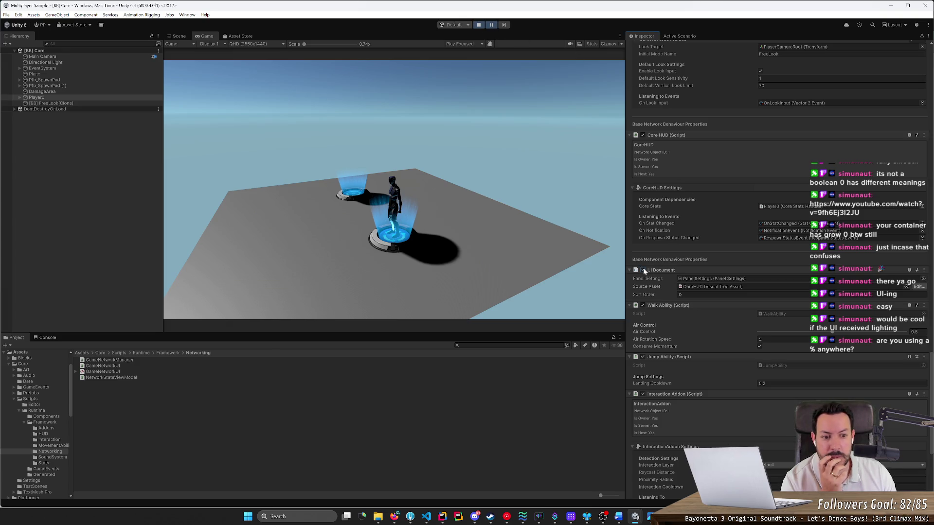
left_click(491, 26)
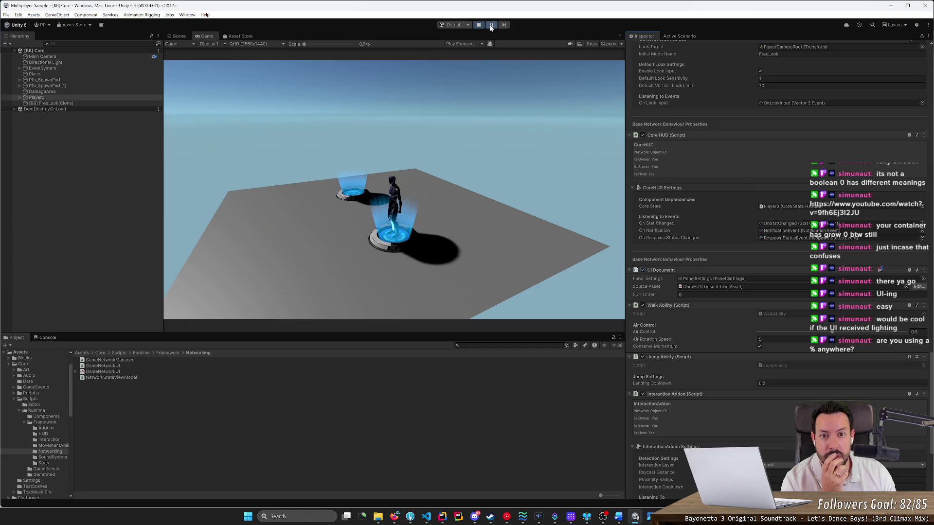
Resume, swing the camera behind the player, pause, and ping CoreHUD from the Source Asset field.
left_click(490, 25)
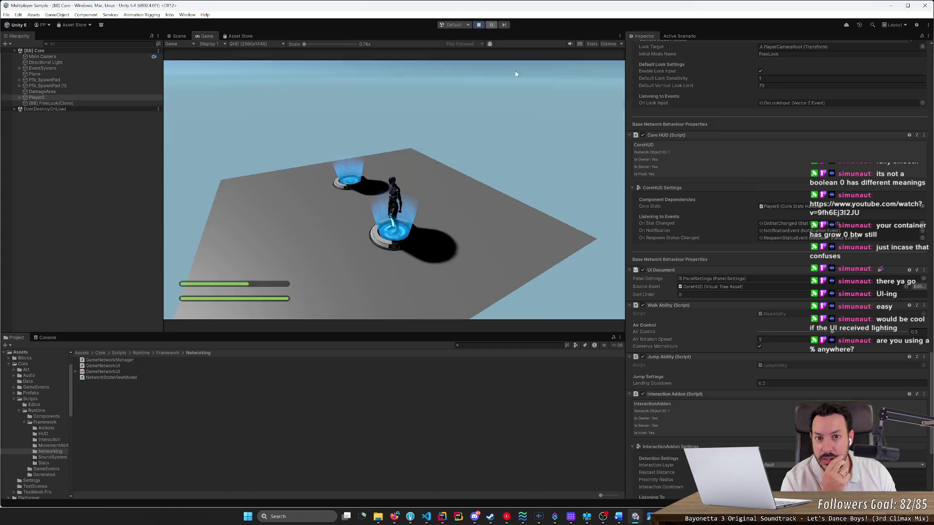
left_click_drag(470, 138, 416, 137)
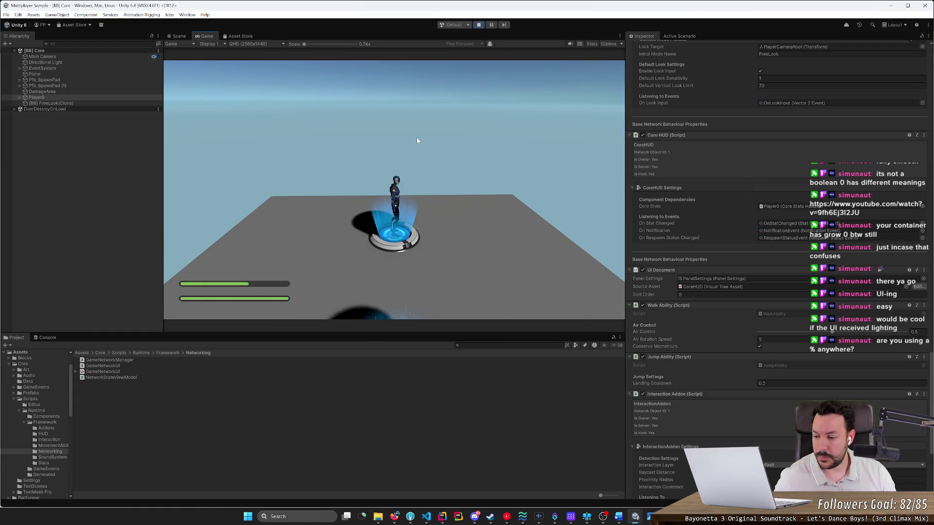
key("ctrl+shift+p")
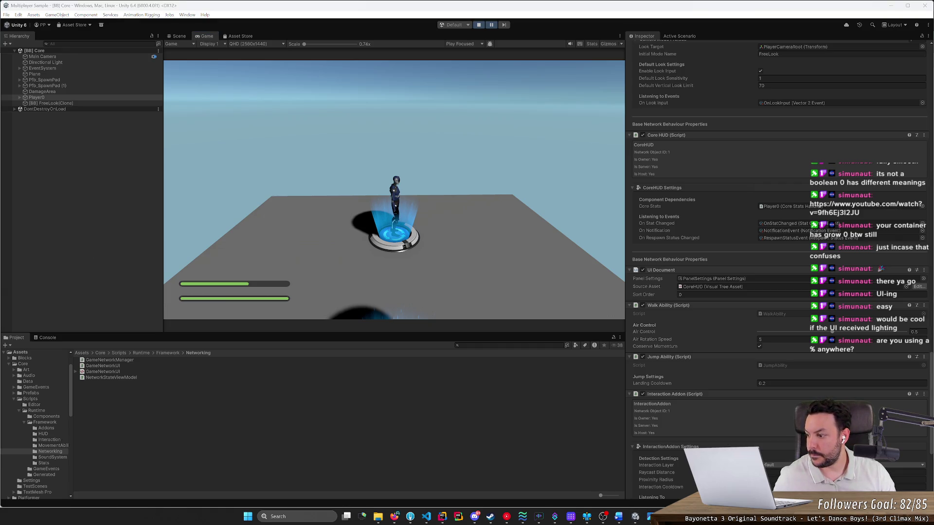
left_click(173, 178)
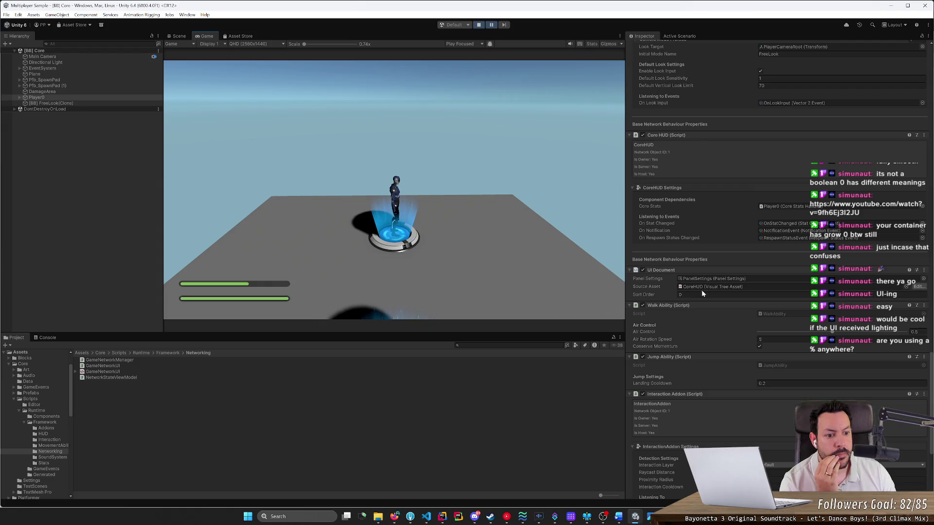
left_click(703, 287)
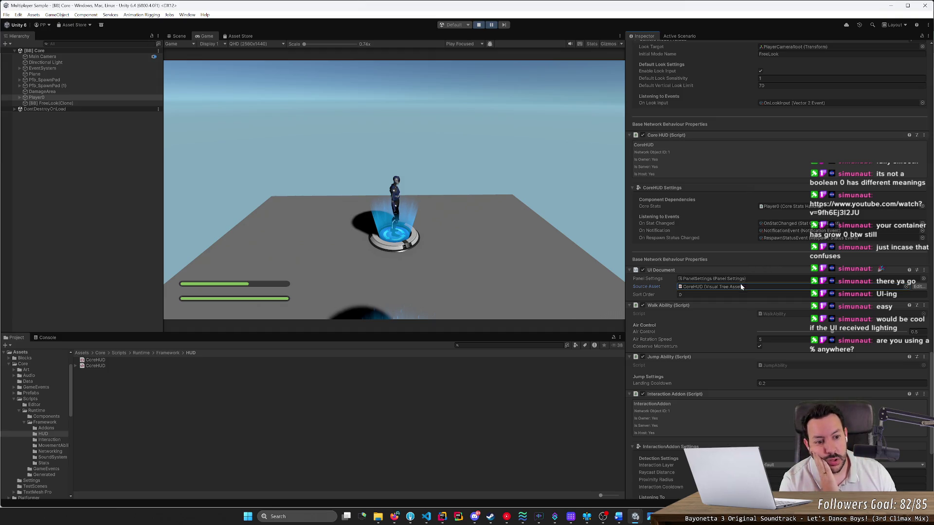
Open CoreHUD.uxml in UI Builder, expand #hud-root's three containers, reposition the window, stop play.
double_click(717, 287)
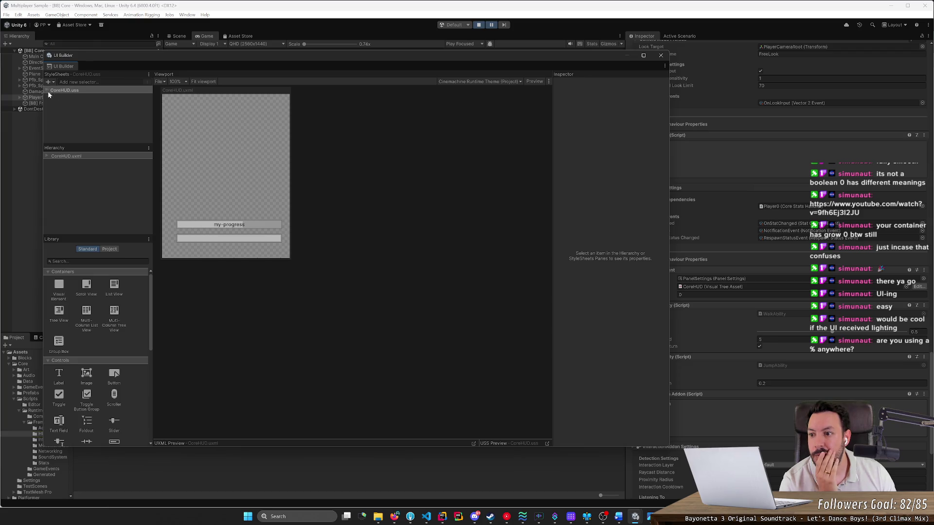
left_click(47, 157)
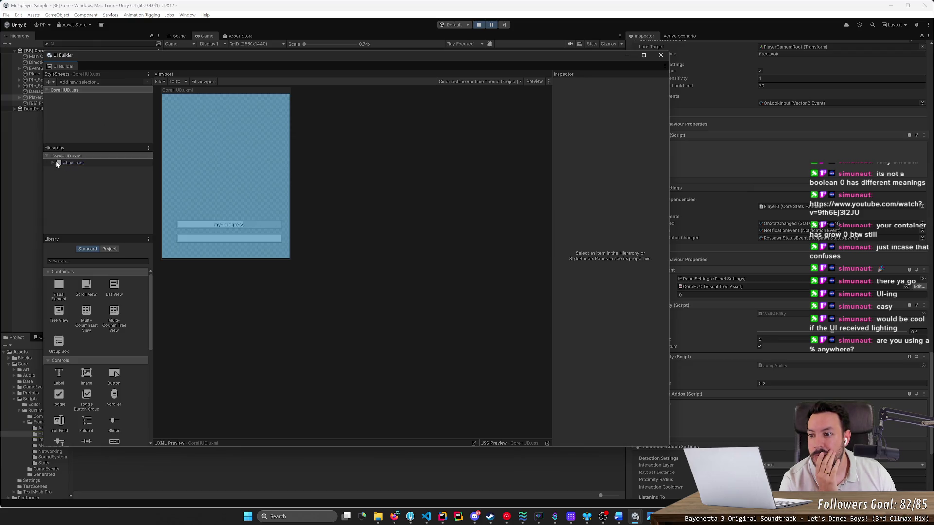
left_click(53, 163)
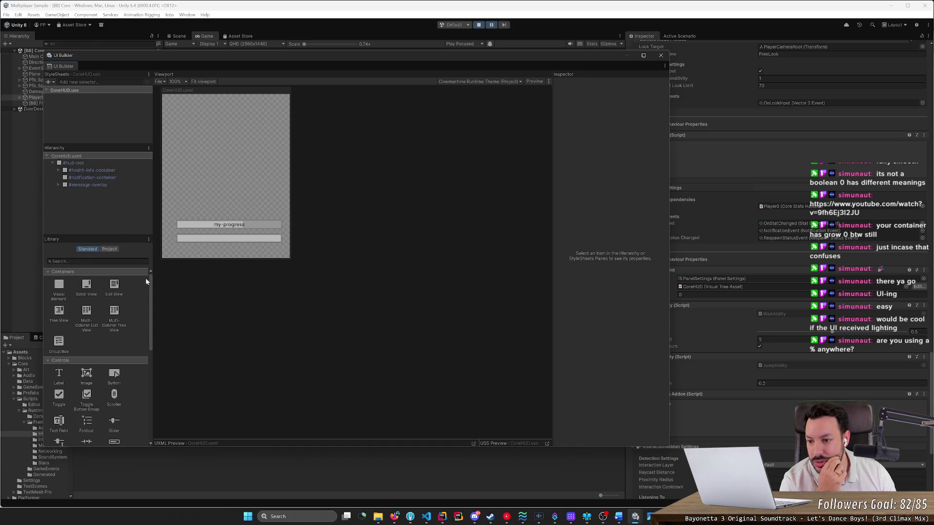
mouse_move(150, 281)
left_mouse_down()
mouse_move(150, 369)
mouse_move(154, 272)
left_mouse_up()
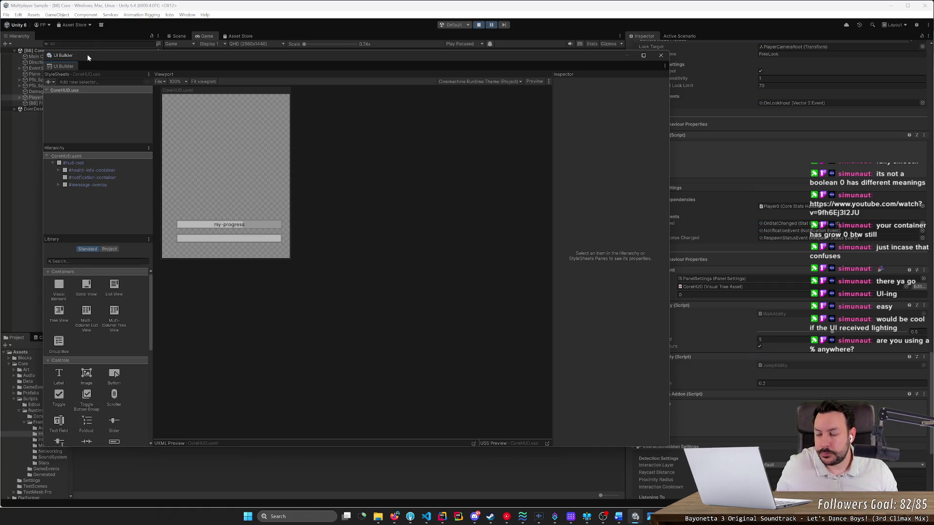
mouse_move(87, 54)
left_mouse_down()
mouse_move(361, 100)
mouse_move(350, 78)
left_mouse_up()
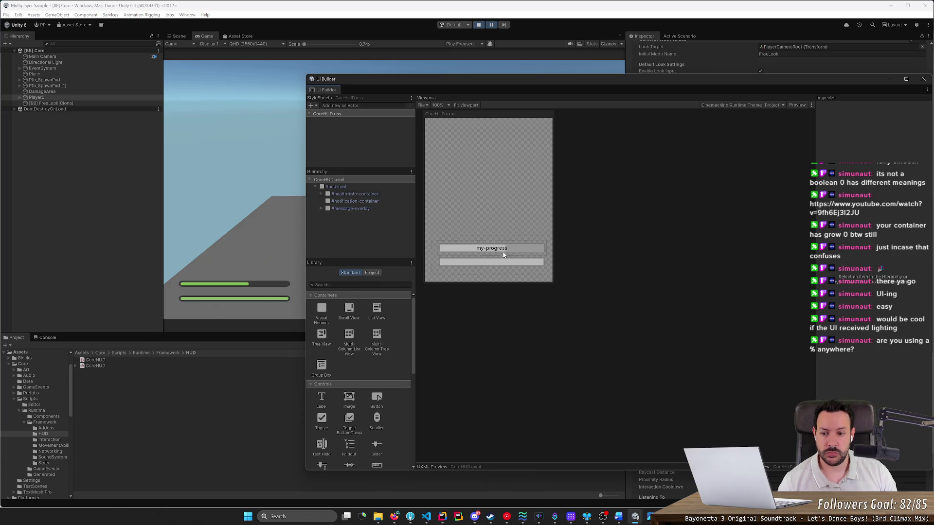
left_click(478, 25)
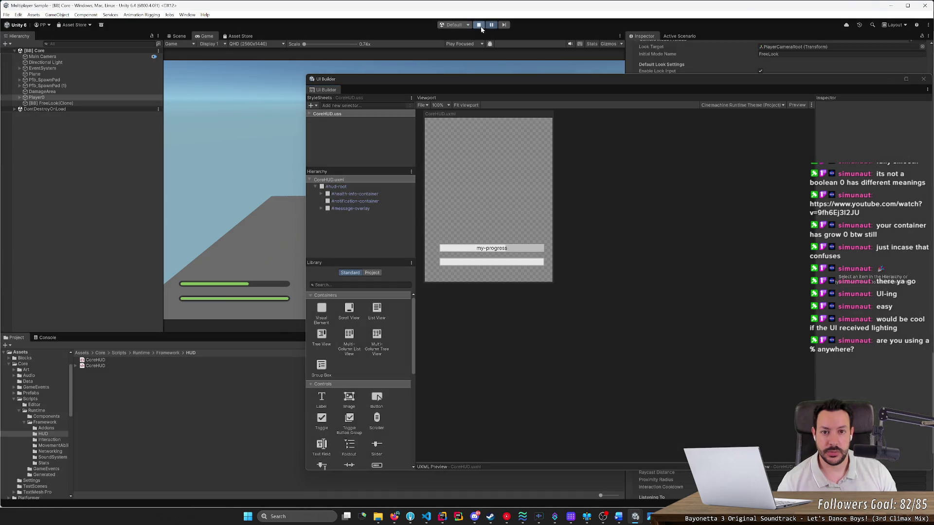
Check the UI Toolkit examples page, close Unity Hub, and return to the Dwarven Checkers project.
key("alt+Tab")
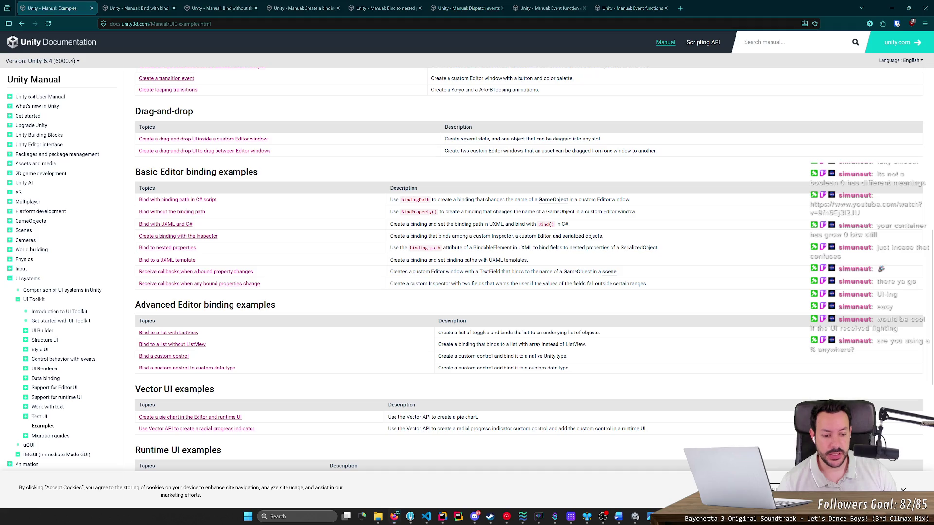
left_click(692, 129)
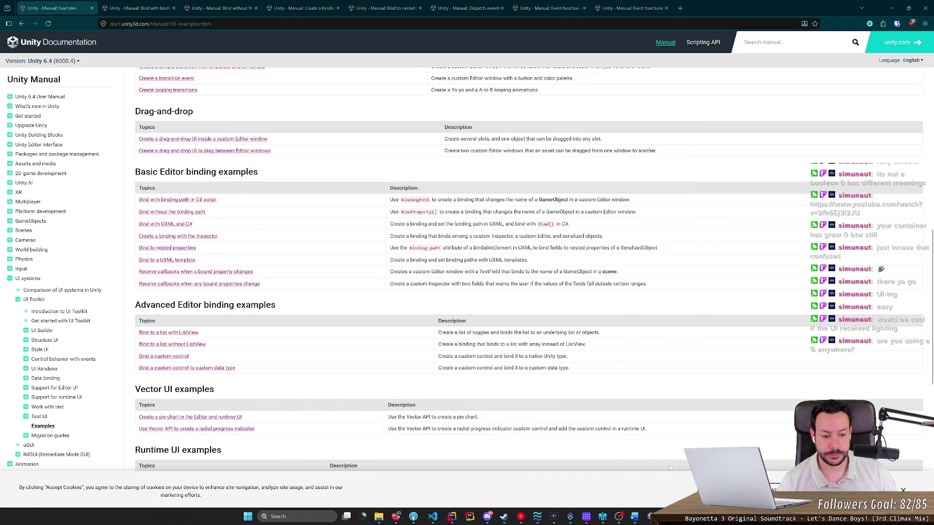
key("alt+Tab")
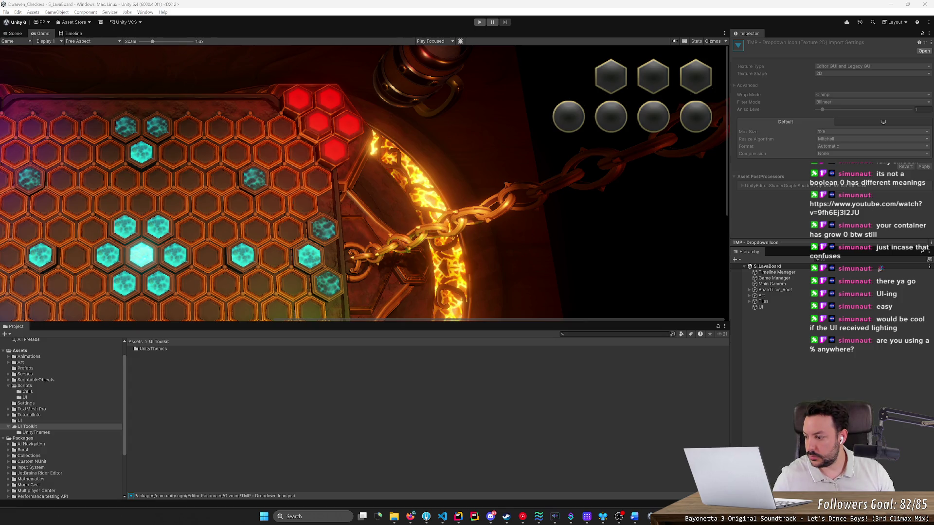
Zoom the Game view out to the whole lava board, then inspect Game Manager and UI objects.
left_click(244, 174)
scroll(245, 175, "down", 5)
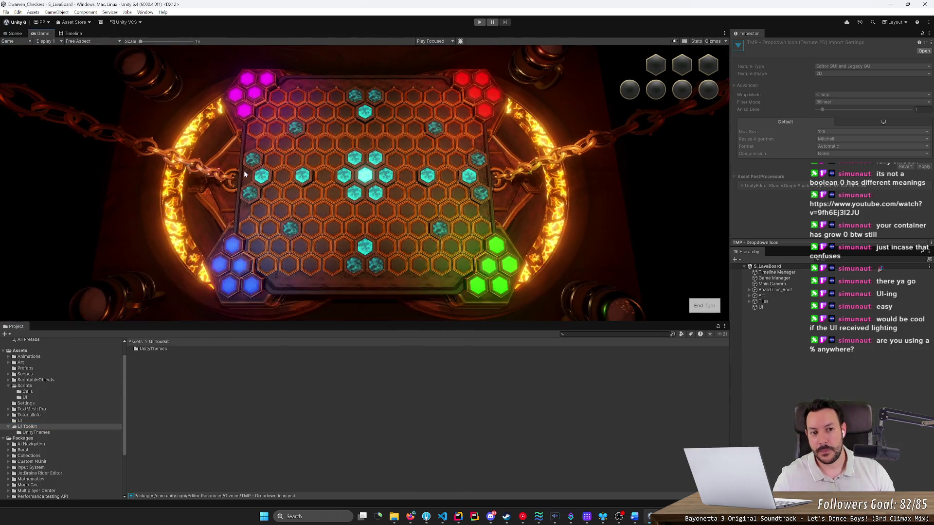
scroll(245, 174, "down", 1)
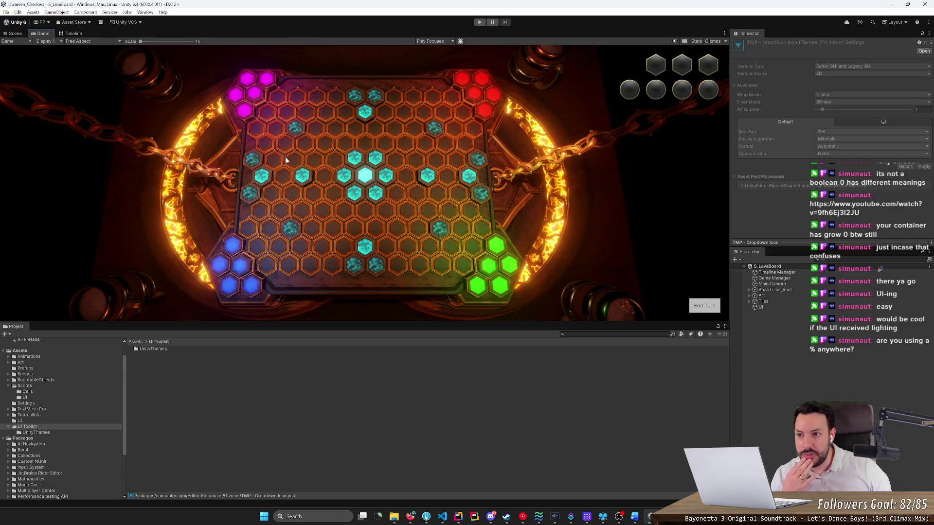
left_click(410, 520)
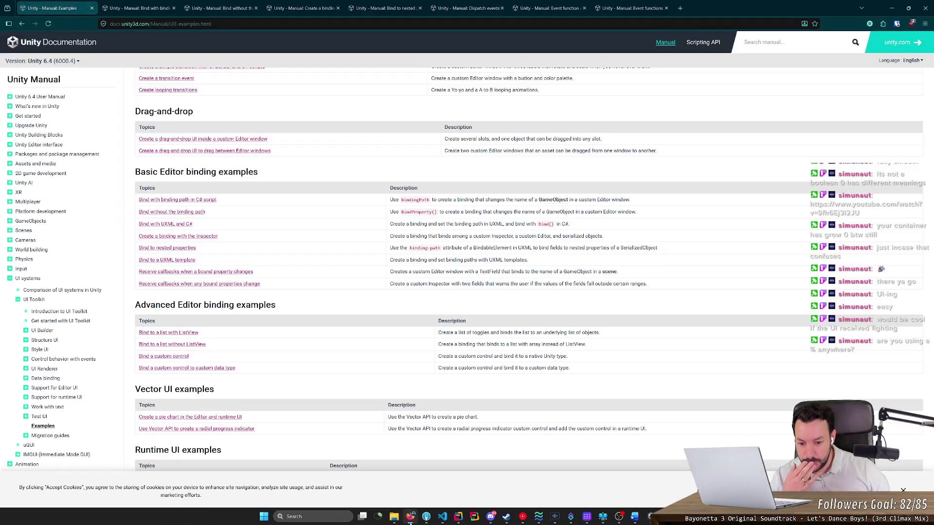
left_click(410, 519)
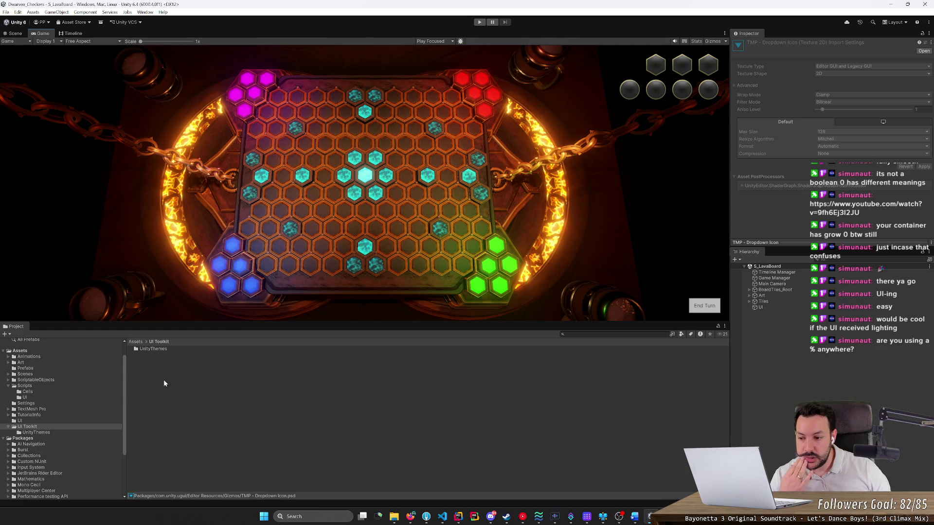
left_click(778, 278)
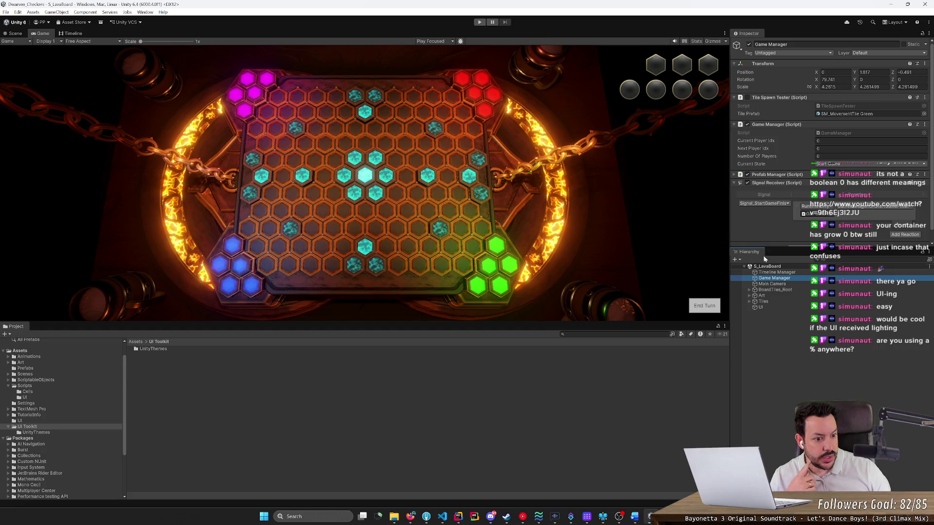
left_click(767, 308)
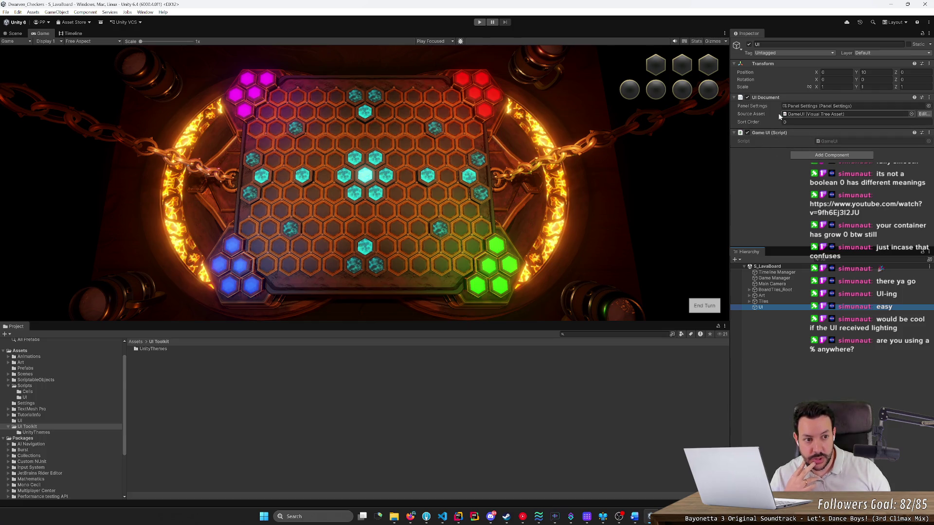
Inspect the #PlayerTilesContainer instance of GameUI.uxml in UI Builder, then close UI Builder.
double_click(808, 115)
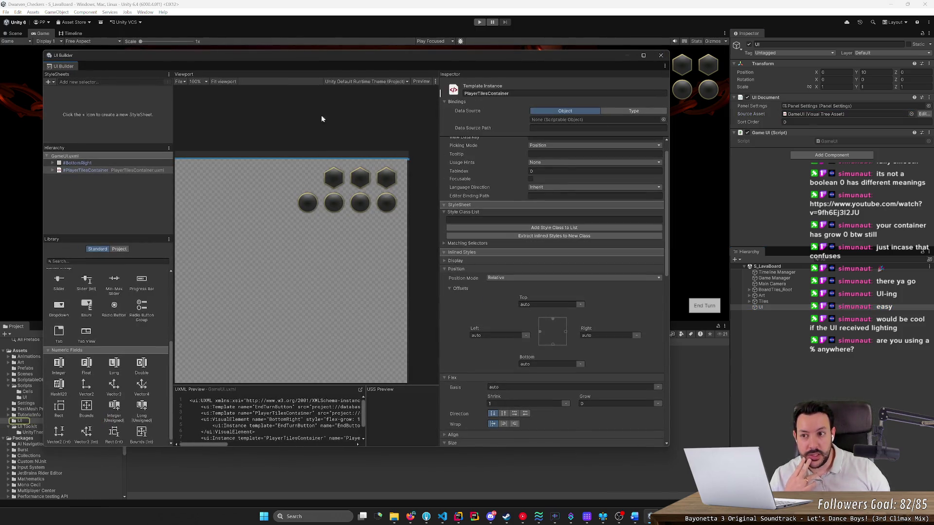
mouse_move(160, 64)
left_mouse_down()
mouse_move(258, 81)
mouse_move(300, 145)
mouse_move(179, 84)
mouse_move(167, 64)
left_mouse_up()
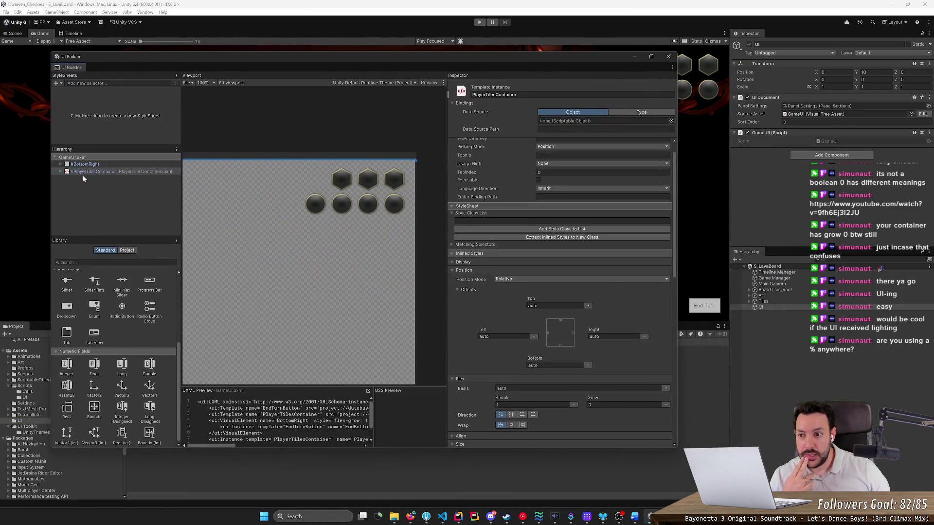
left_click(103, 173)
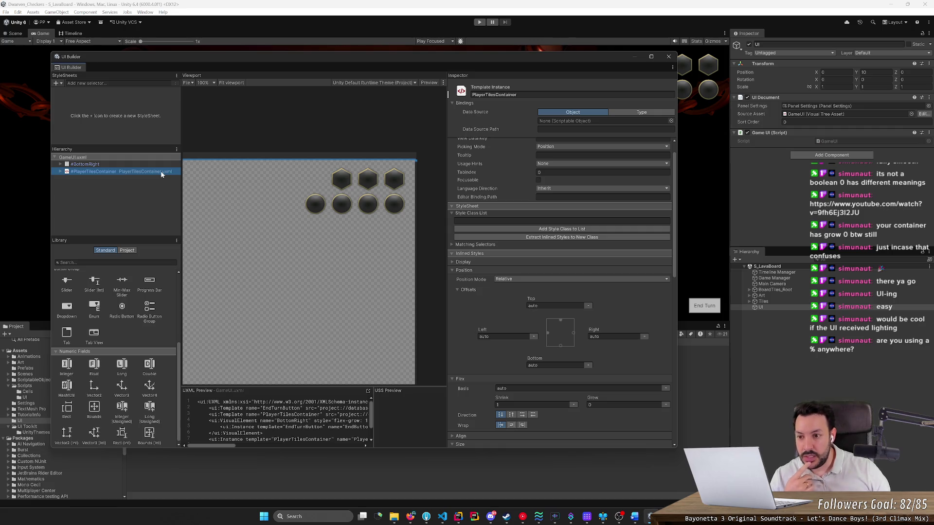
right_click(127, 174)
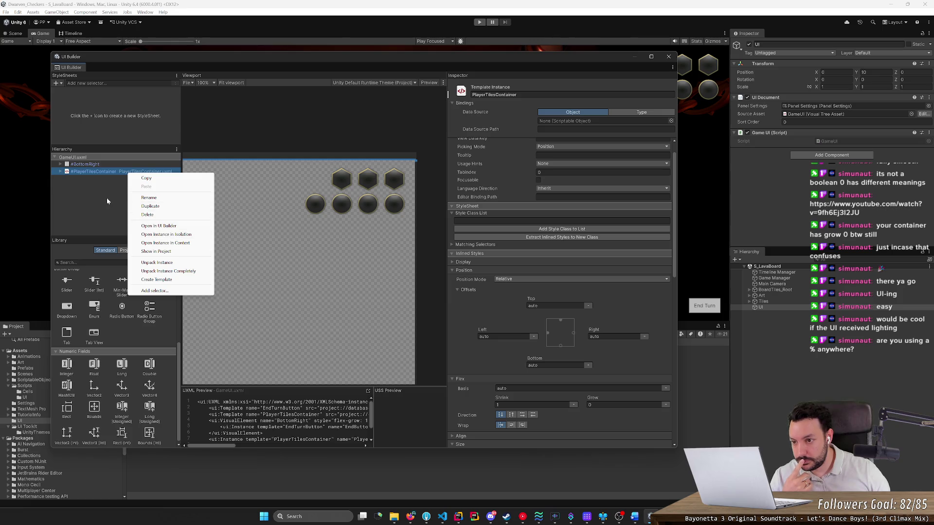
left_click(120, 181)
left_click(136, 174)
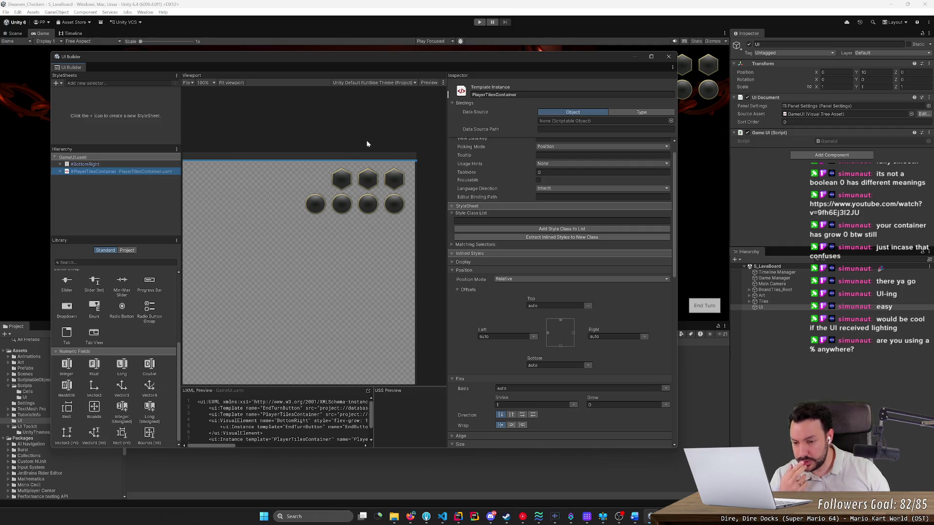
left_click(668, 57)
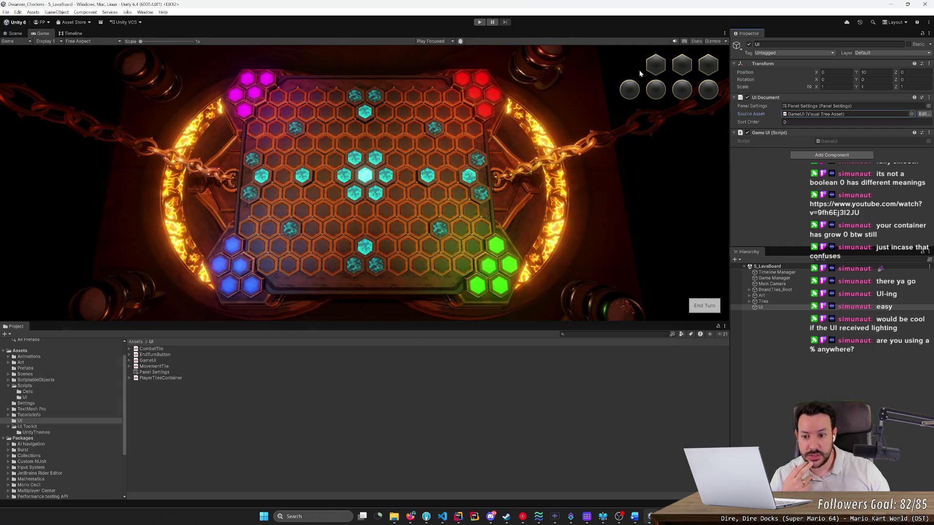
Open the Assets/UI folder and browse the Create > UI Toolkit, Scripting and Playables submenus.
left_click(136, 342)
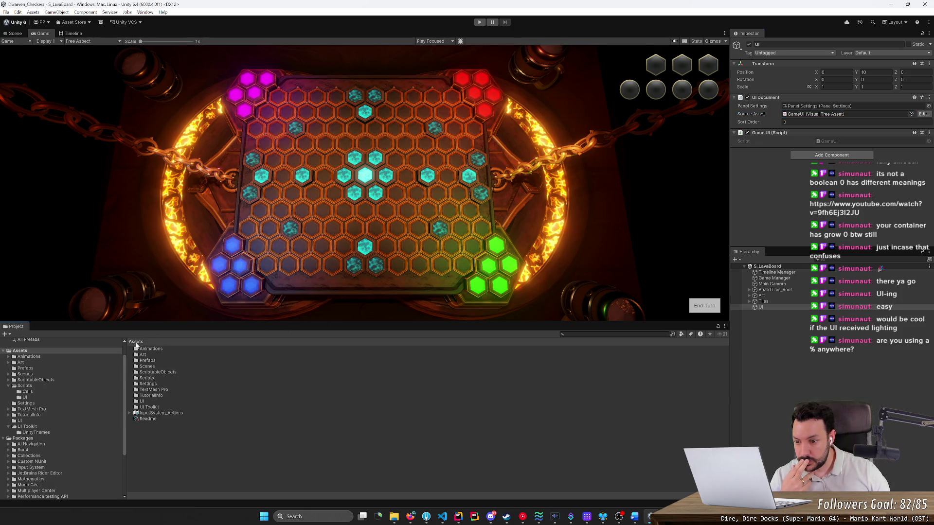
double_click(142, 402)
right_click(163, 405)
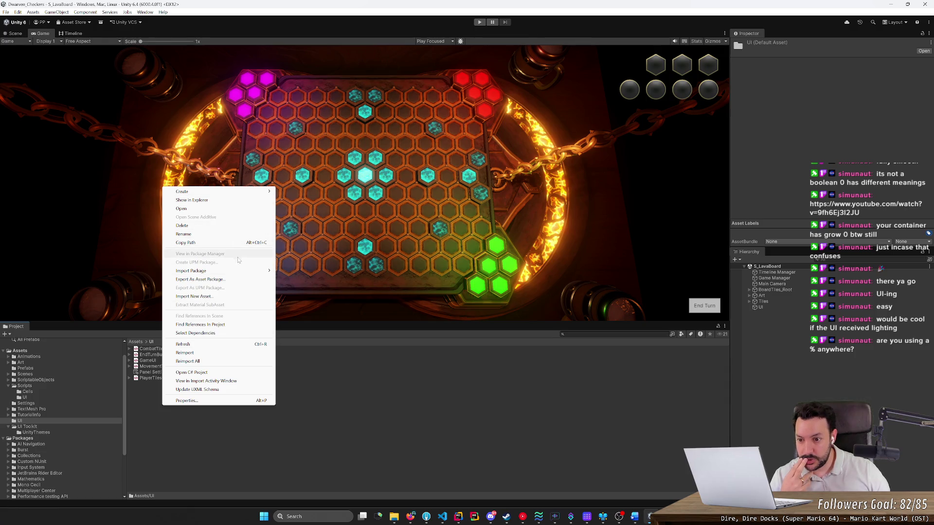
mouse_move(246, 193)
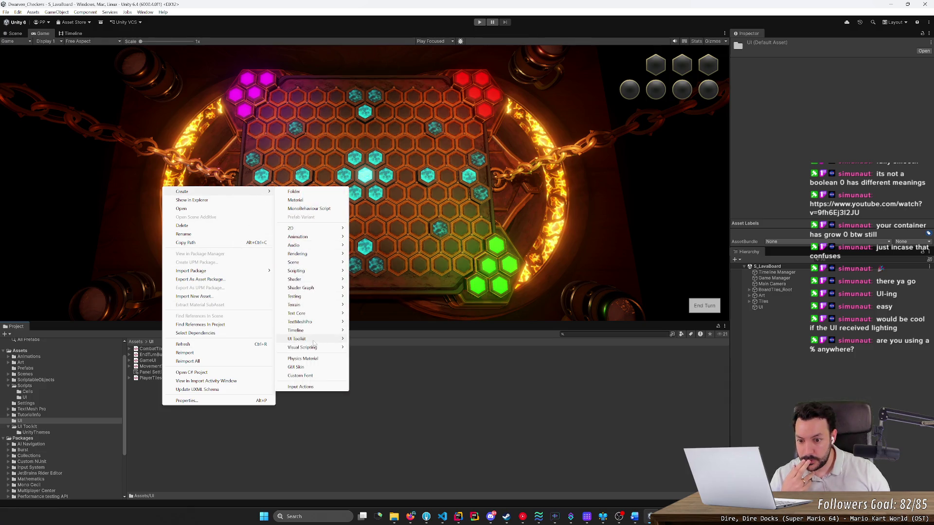
mouse_move(316, 339)
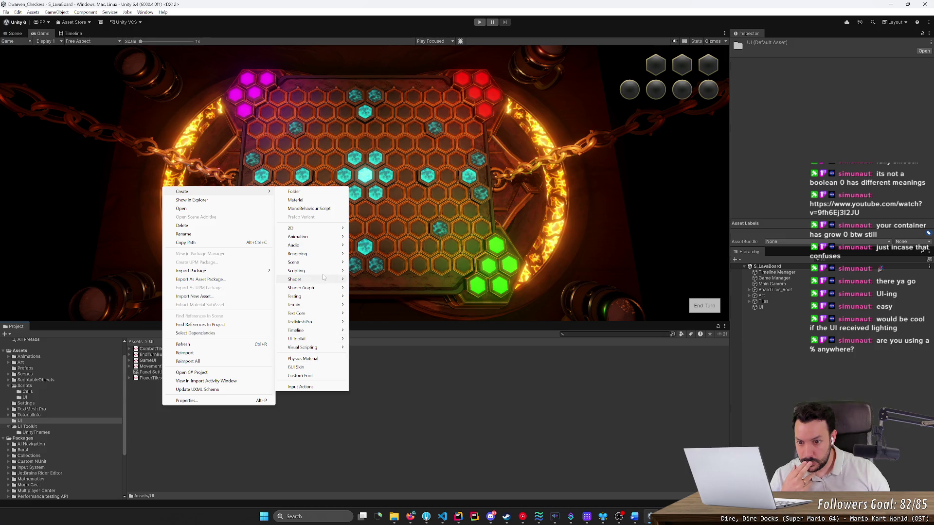
mouse_move(316, 271)
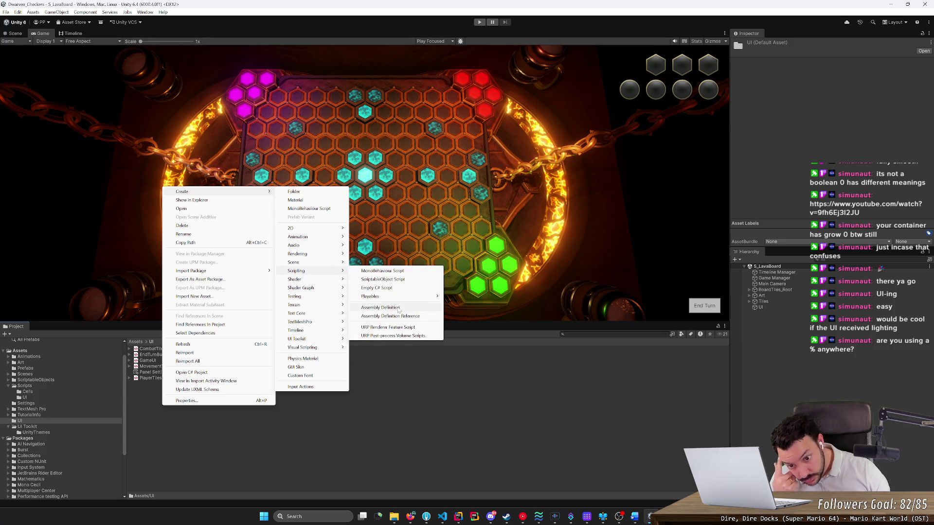
mouse_move(400, 298)
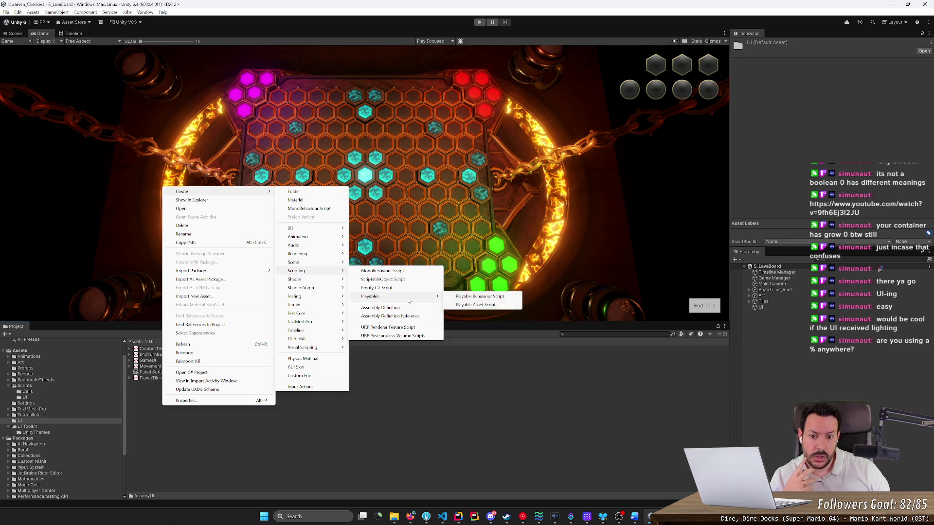
left_click(305, 407)
Open PlayerTilesContainer.uxml in UI Builder and expand it to reveal MovementTilesContainer.
double_click(173, 380)
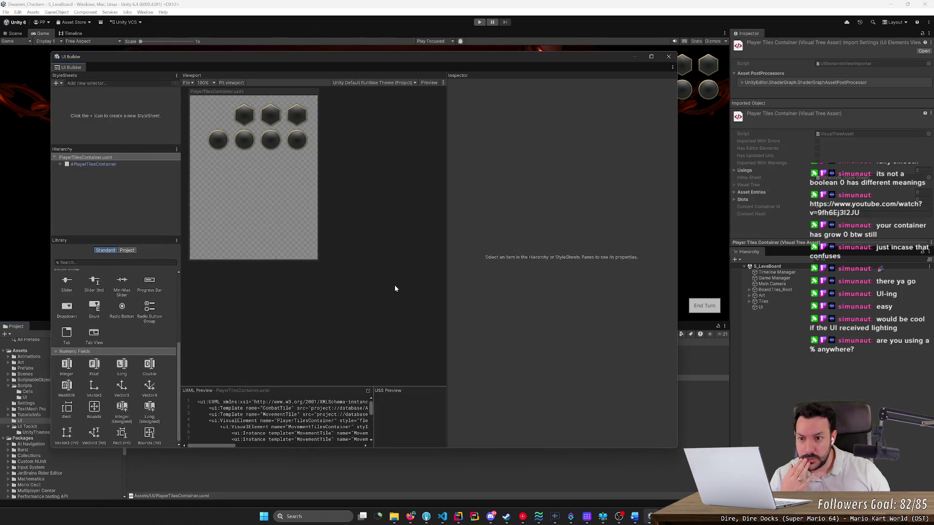
left_click(105, 166)
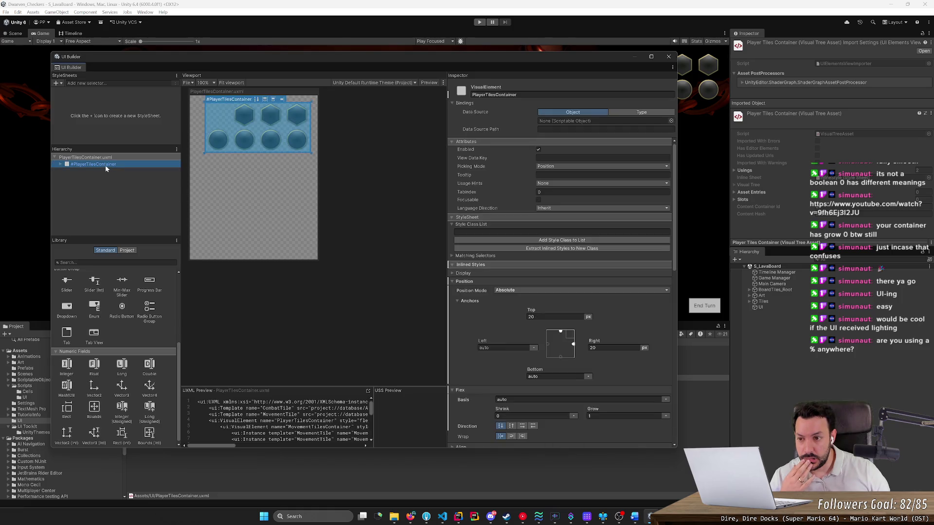
key("Right")
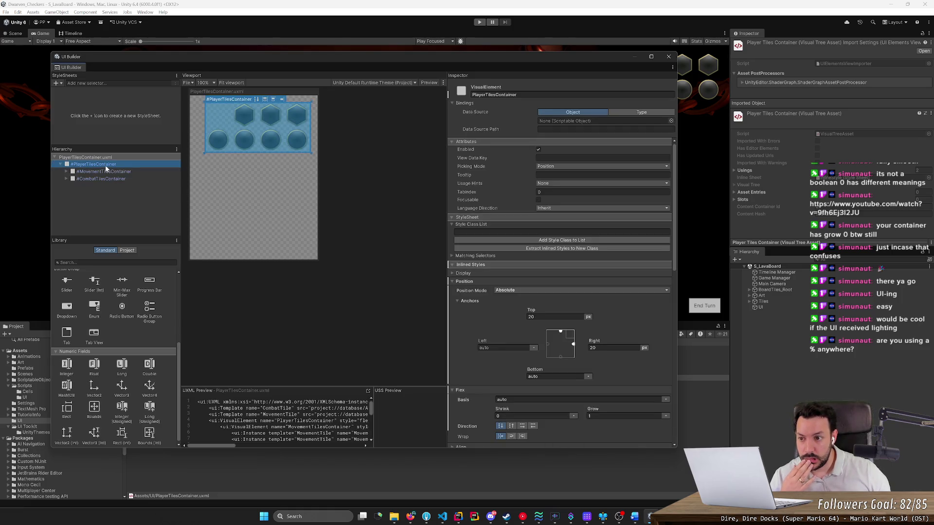
key("Down")
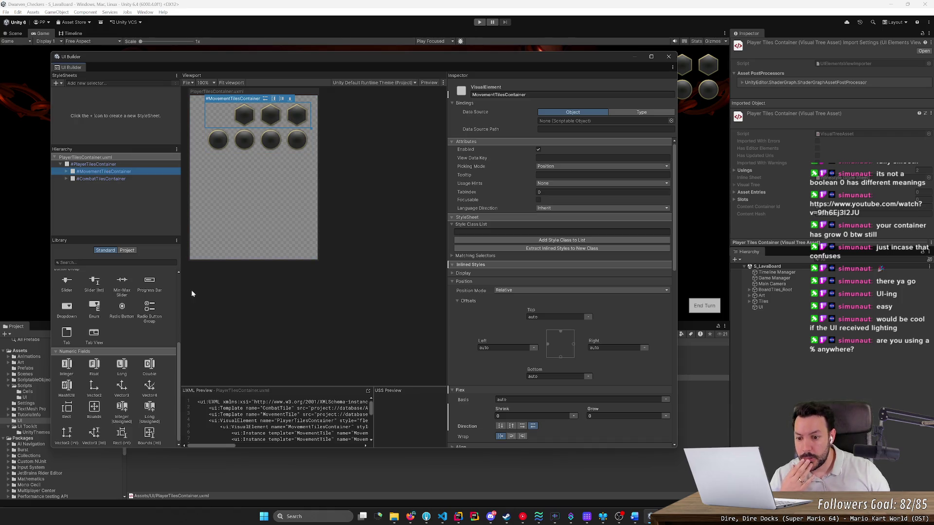
Check the document root's canvas settings, then bring the Firefox Unity Manual page forward.
left_click(370, 219)
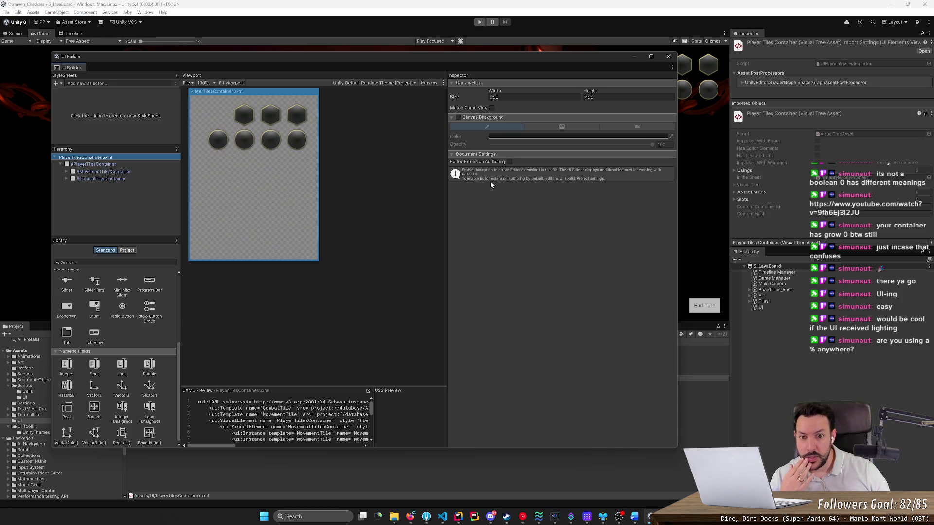
left_click(497, 207)
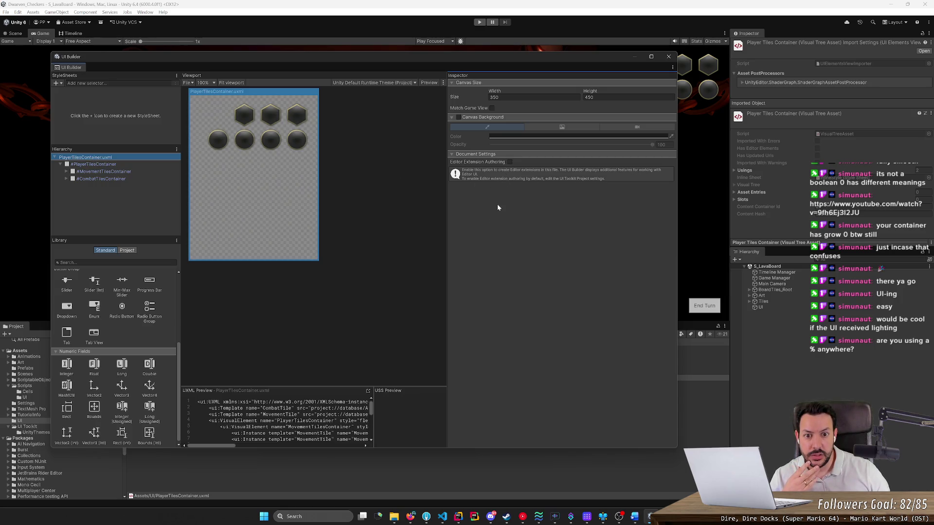
right_click(120, 157)
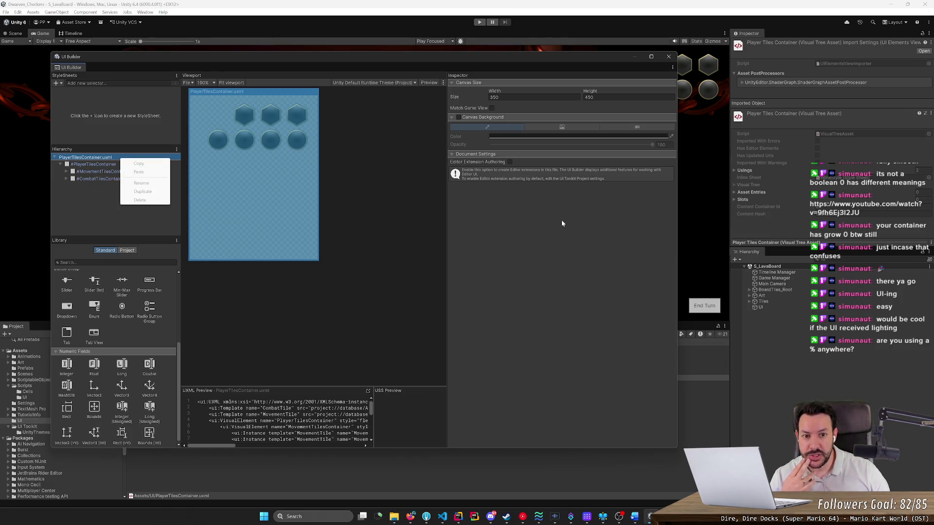
left_click(530, 200)
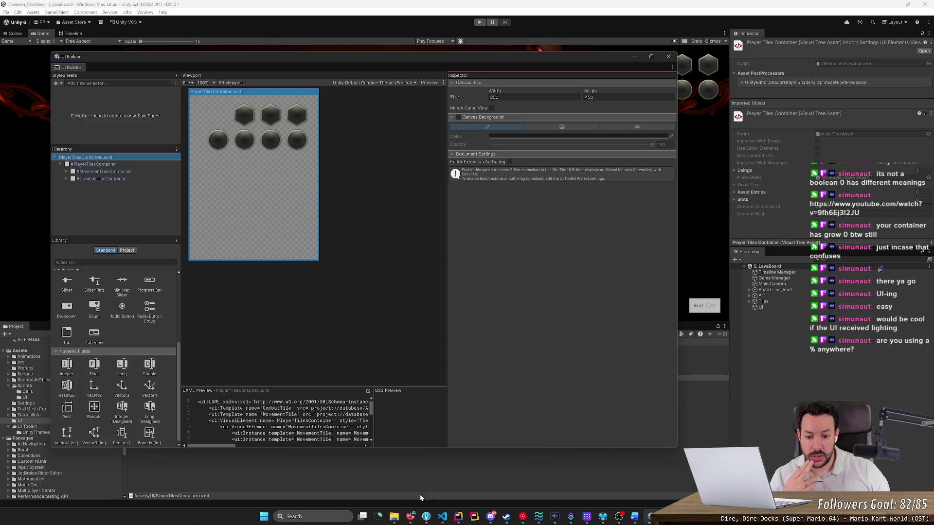
mouse_move(409, 521)
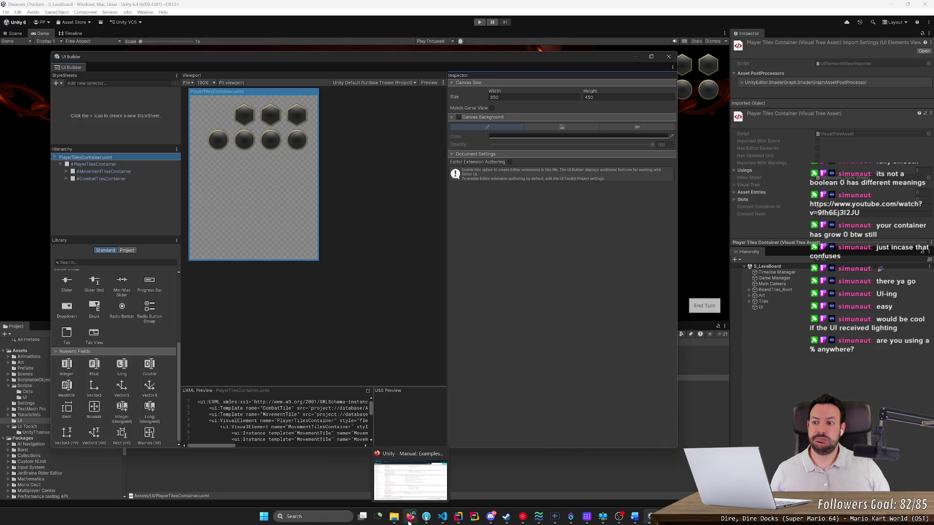
left_click(409, 521)
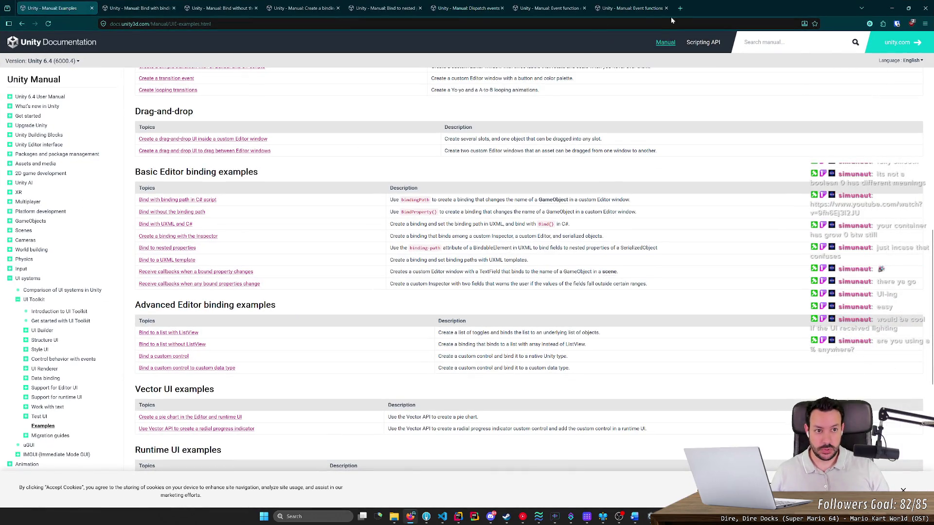
Search 'attach script uxml unity' in a new tab and open the first Unity Discussions thread.
left_click(680, 8)
type("attach scru")
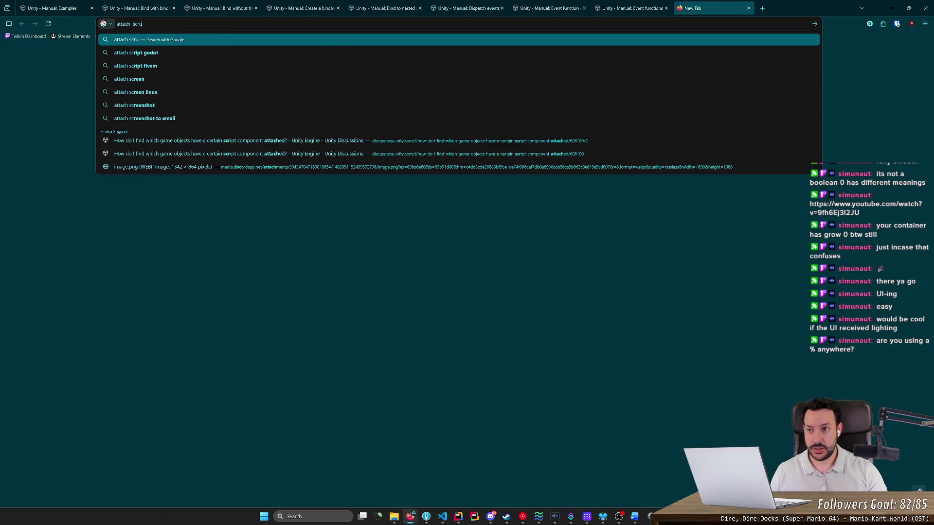
key("BackSpace")
type("ipt u")
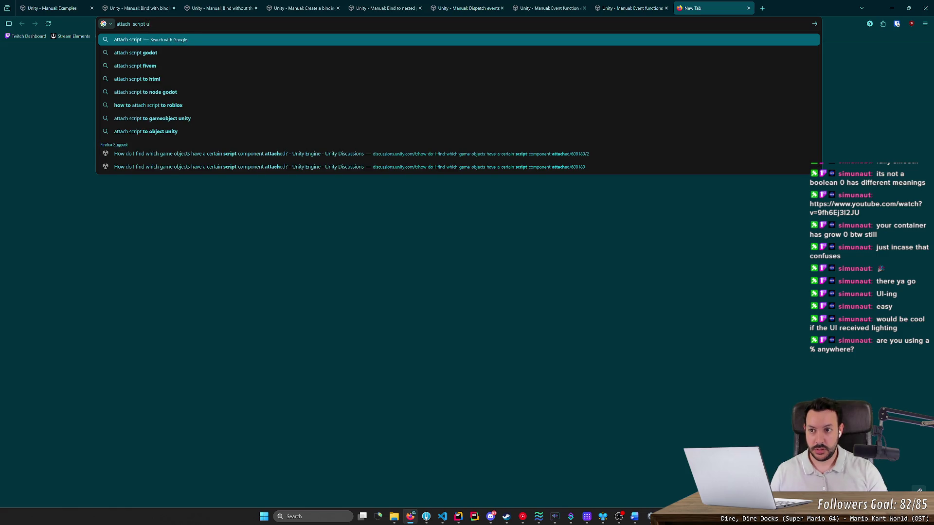
type("xml unity")
key("Return")
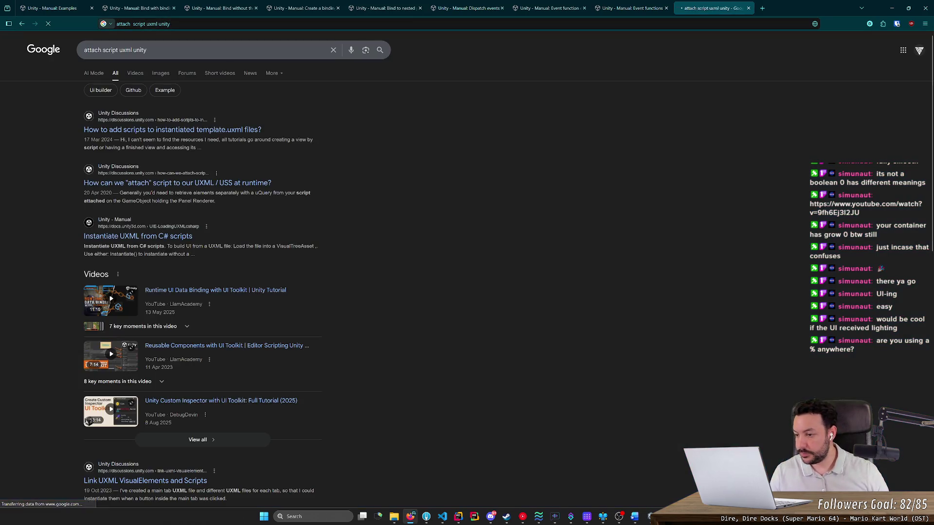
left_click(224, 130)
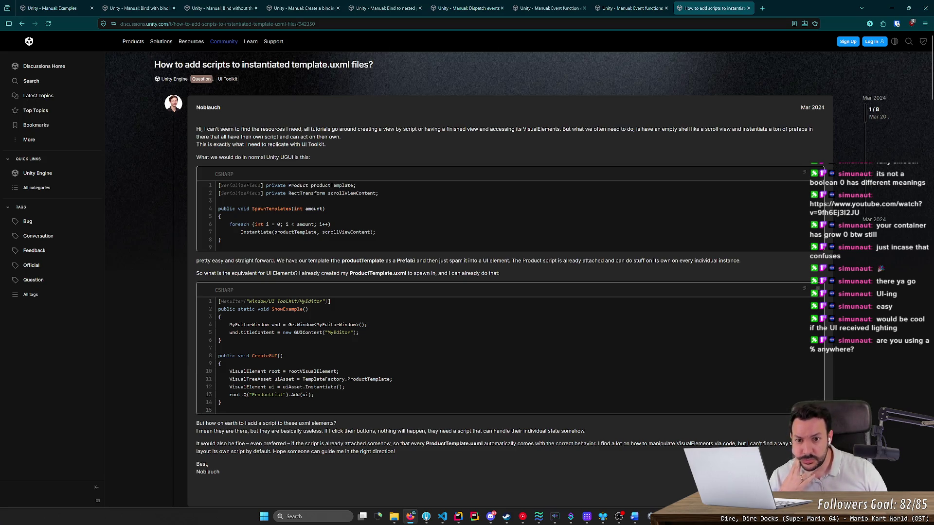
Read the question about adding scripts to instantiated template.uxml files, highlighting key passages.
mouse_move(362, 129)
left_mouse_down()
mouse_move(342, 137)
mouse_move(546, 129)
left_mouse_up()
left_click(417, 129)
double_click(541, 128)
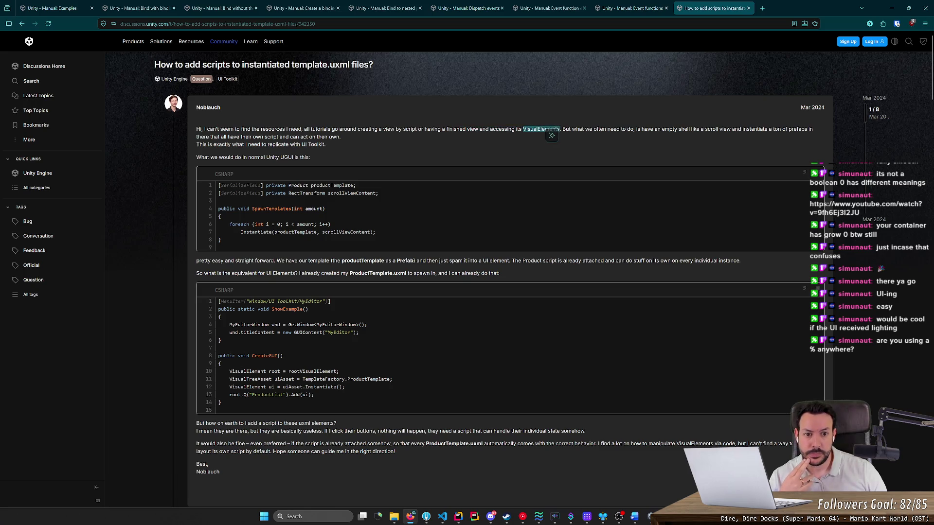
mouse_move(642, 129)
left_mouse_down()
mouse_move(793, 129)
mouse_move(593, 124)
mouse_move(228, 137)
mouse_move(340, 137)
left_mouse_up()
left_click_drag(326, 144, 227, 146)
left_click(331, 156)
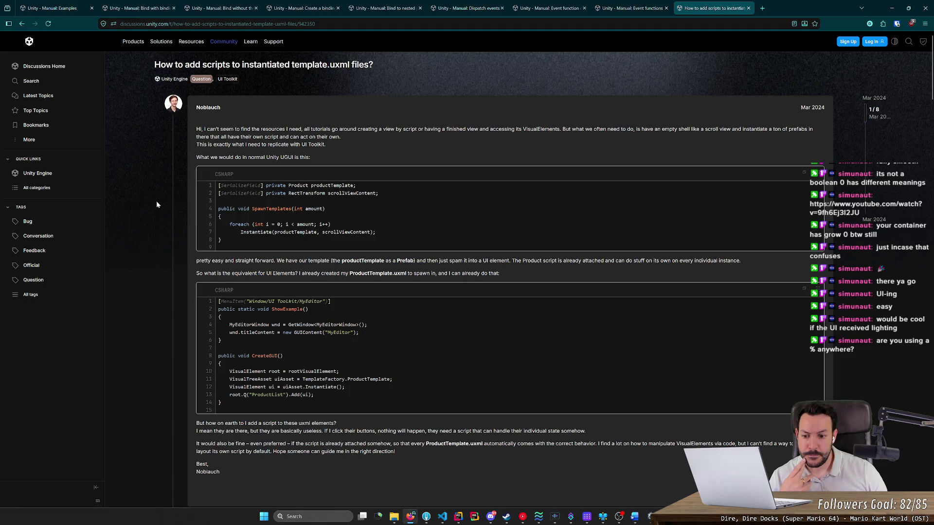
Read the first reply and open its linked Unity Manual page on custom controls in a background tab.
scroll(156, 205, "down", 3)
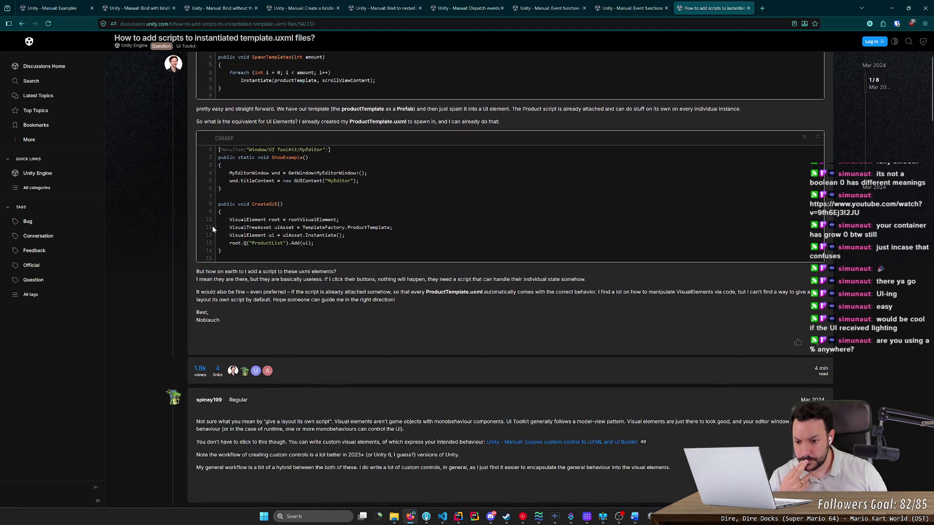
scroll(212, 226, "down", 2)
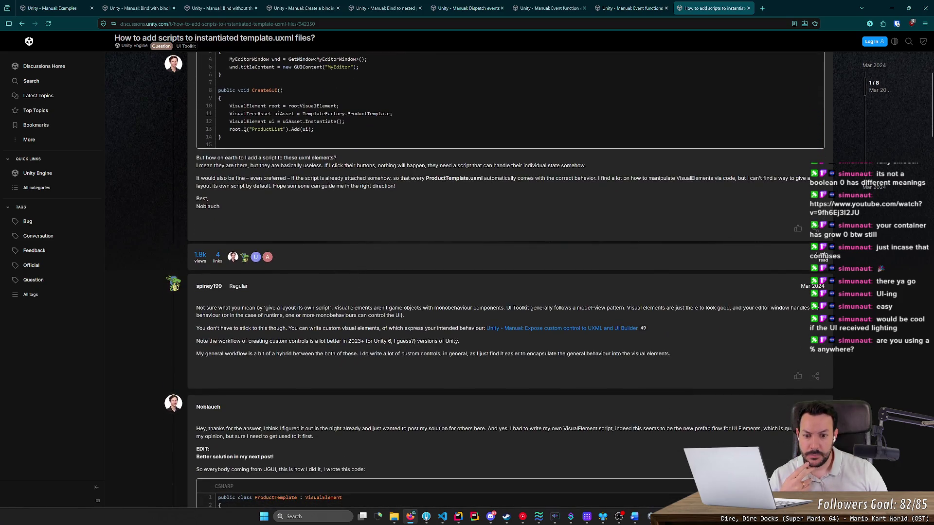
left_click_drag(370, 307, 578, 307)
left_click(552, 304)
left_click(625, 288)
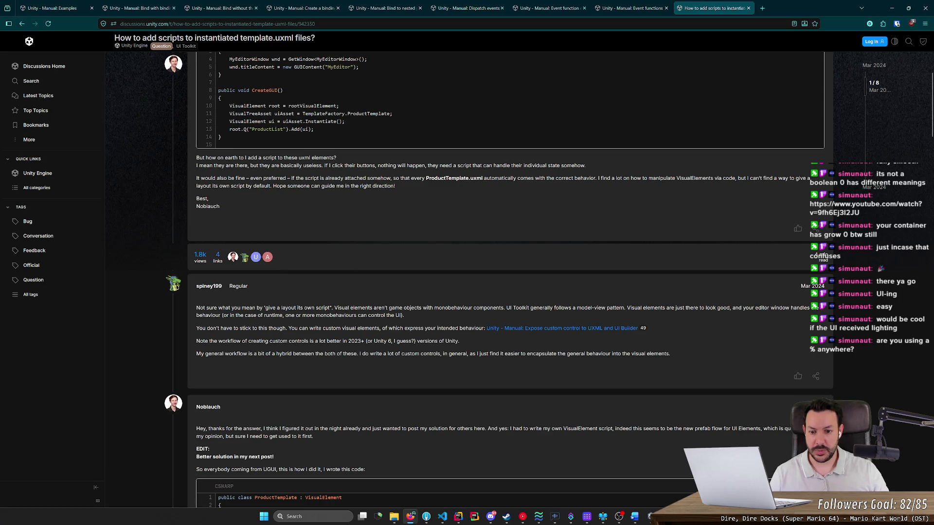
left_click_drag(382, 328, 431, 328)
left_click(431, 329)
middle_click(517, 333)
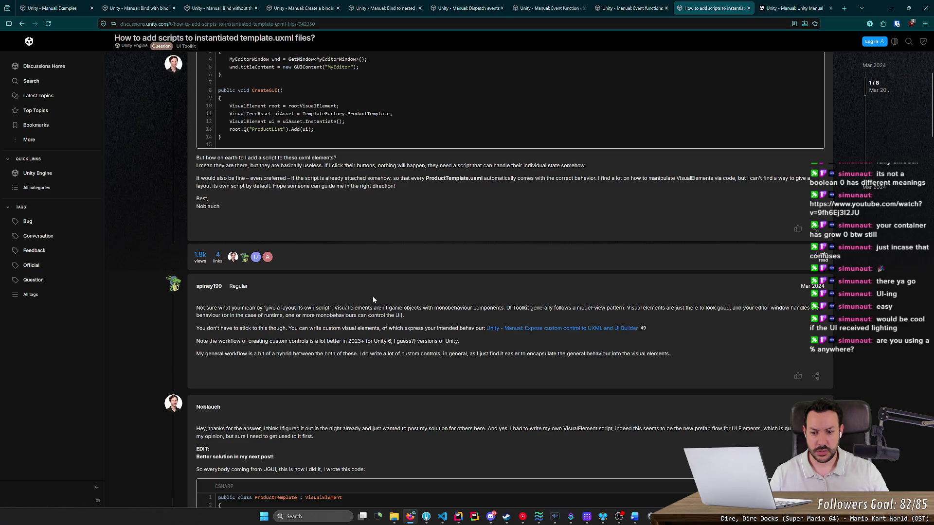
scroll(374, 297, "down", 2)
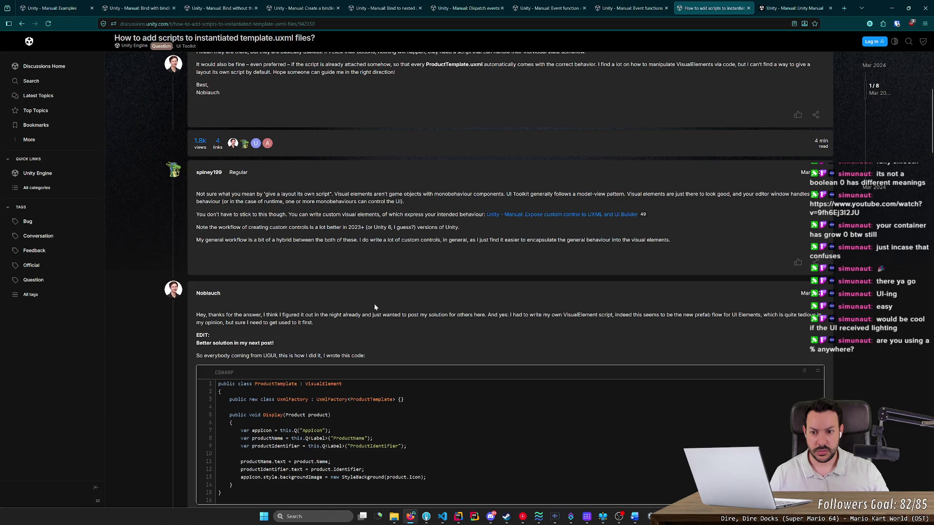
left_click_drag(350, 240, 518, 241)
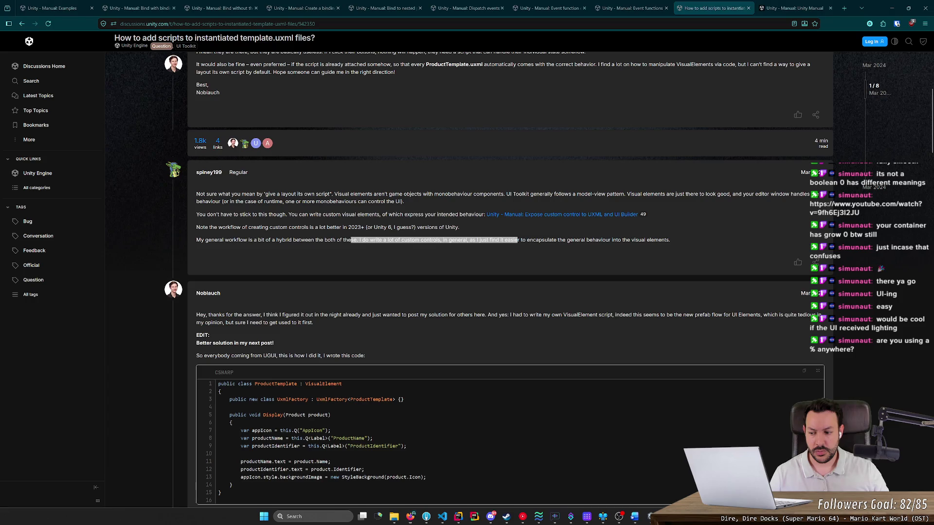
left_click(410, 516)
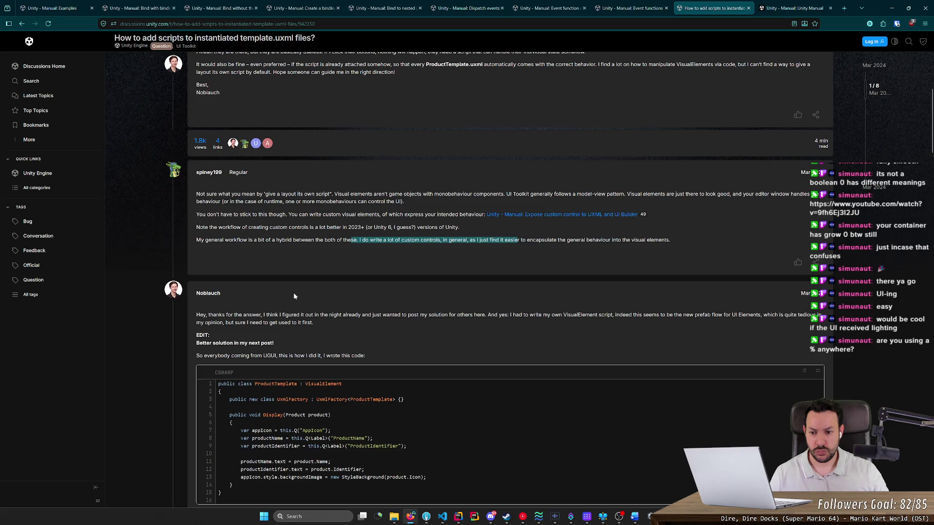
scroll(288, 283, "down", 2)
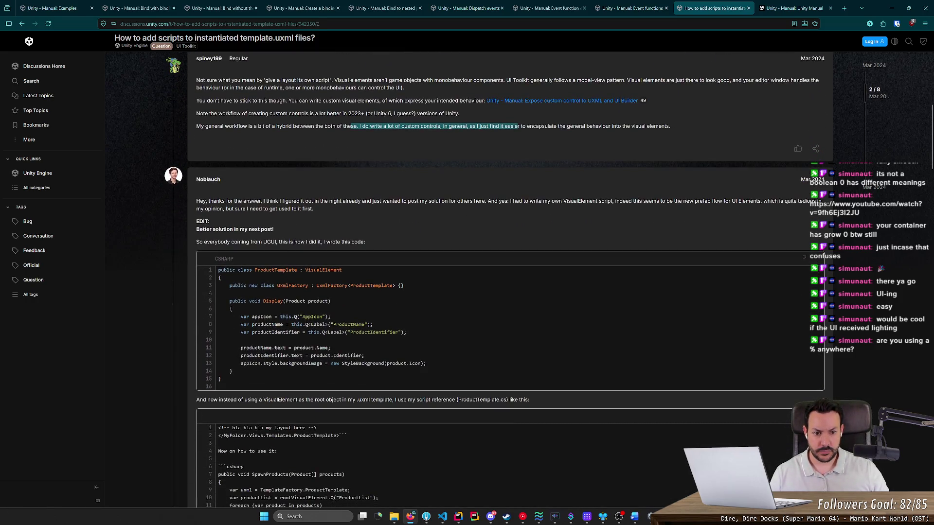
mouse_move(513, 201)
left_mouse_down()
mouse_move(629, 202)
mouse_move(590, 209)
mouse_move(582, 202)
left_mouse_up()
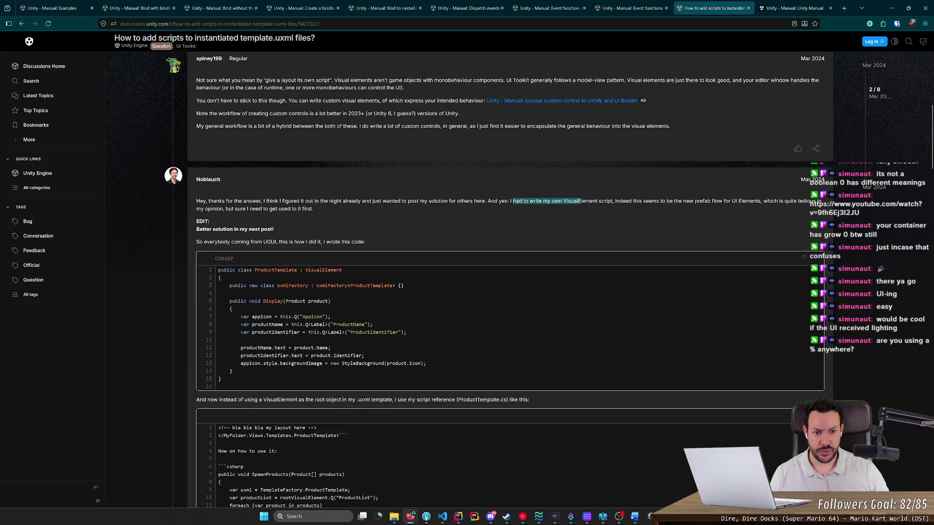
left_click(584, 207)
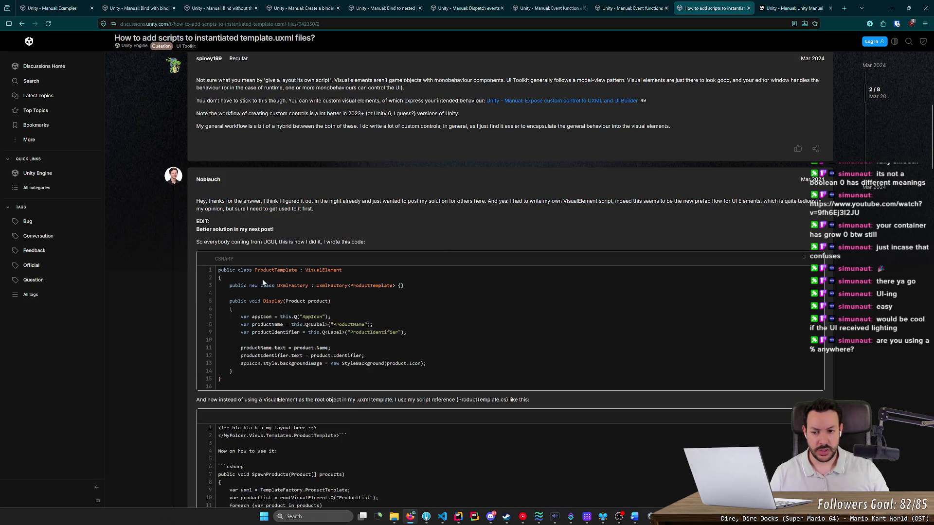
left_click_drag(217, 270, 233, 371)
left_click(320, 279)
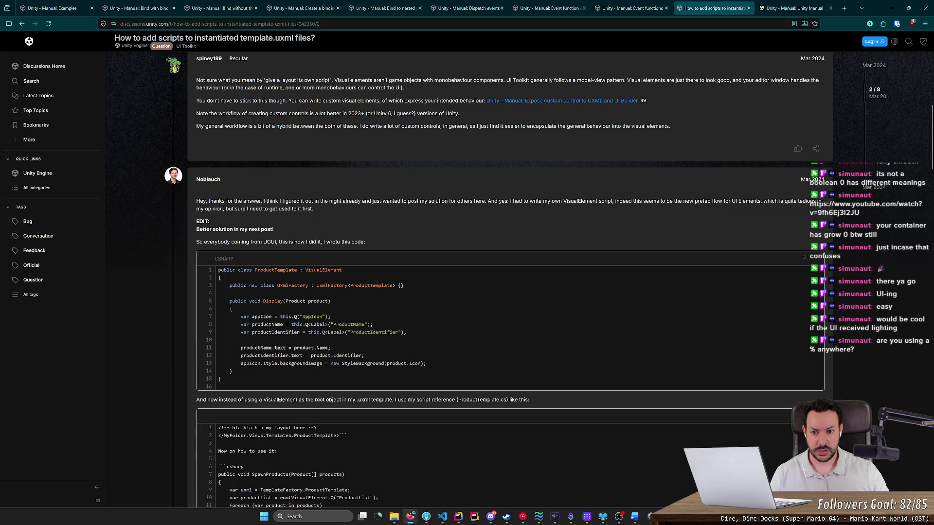
left_click_drag(308, 270, 354, 274)
left_click(331, 292)
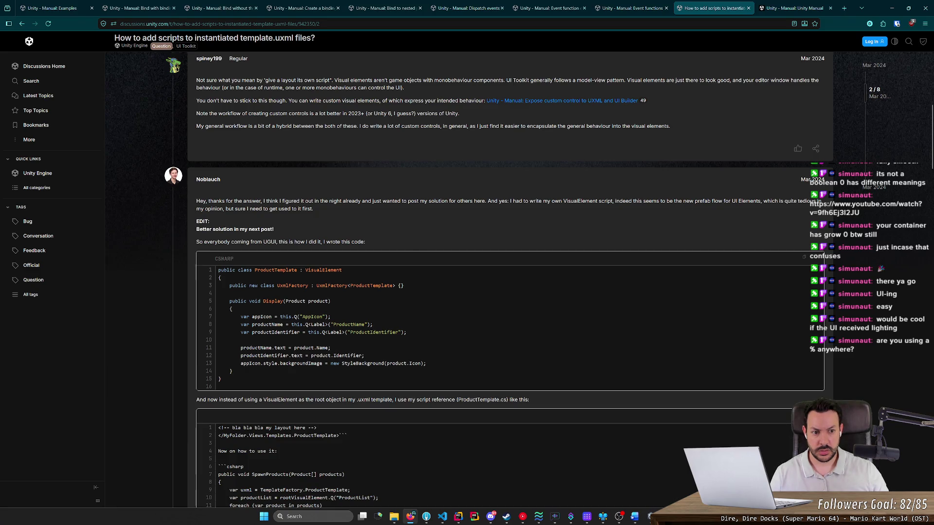
mouse_move(704, 202)
left_mouse_down()
mouse_move(822, 203)
mouse_move(427, 219)
left_mouse_up()
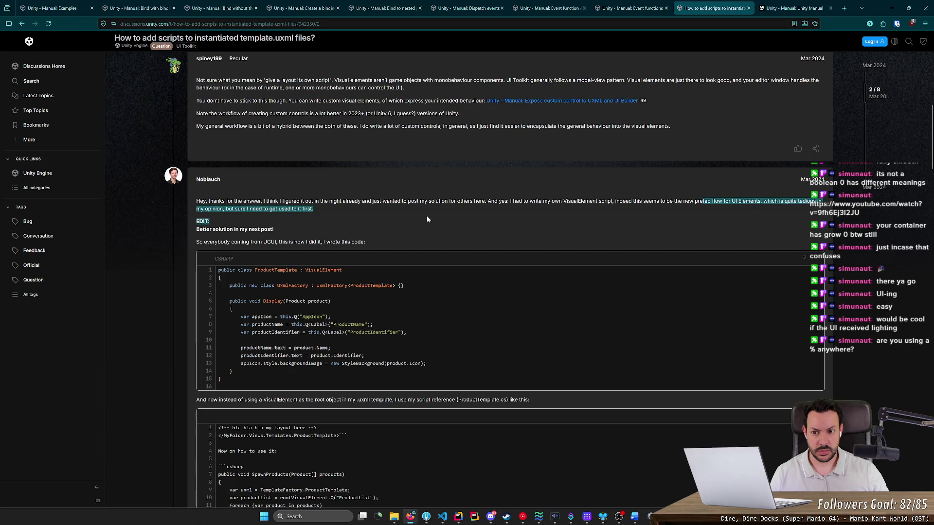
left_click(427, 220)
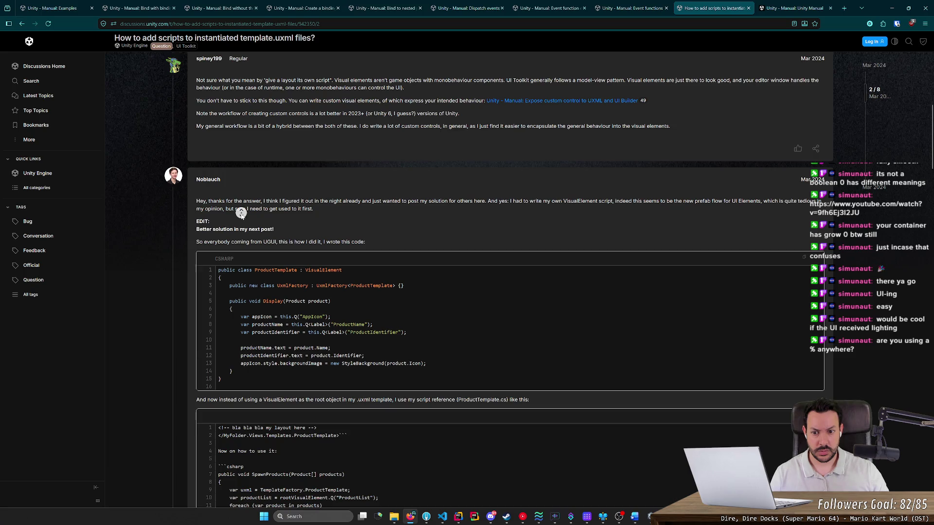
scroll(241, 213, "down", 1)
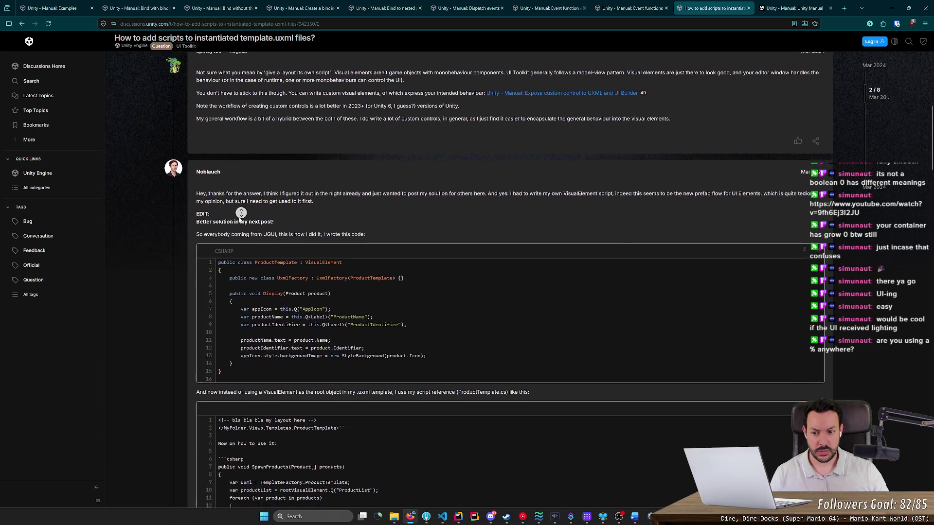
scroll(242, 213, "down", 2)
left_click_drag(229, 259, 384, 275)
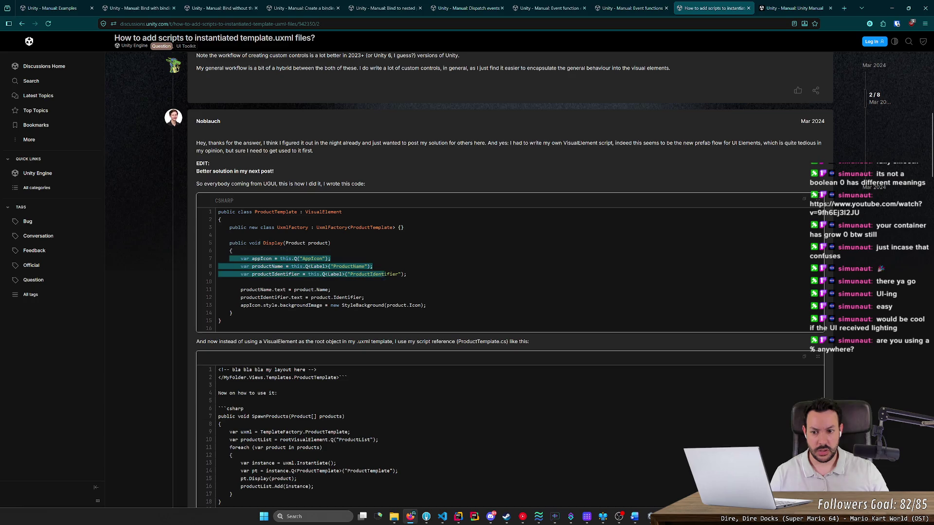
left_click_drag(437, 306, 212, 291)
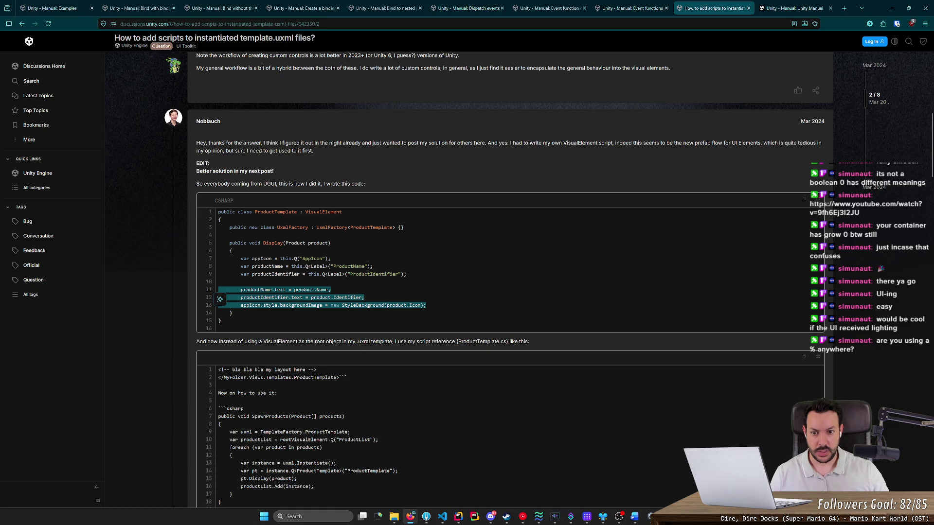
mouse_move(245, 227)
left_mouse_down()
mouse_move(387, 227)
mouse_move(248, 227)
left_mouse_up()
left_click(416, 230)
left_click(248, 227)
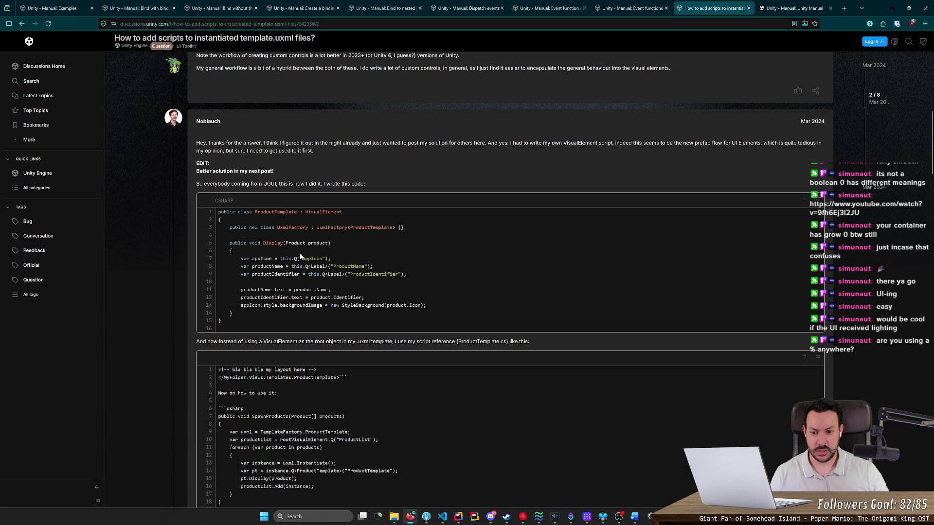
scroll(300, 253, "down", 2)
left_click_drag(196, 266, 438, 266)
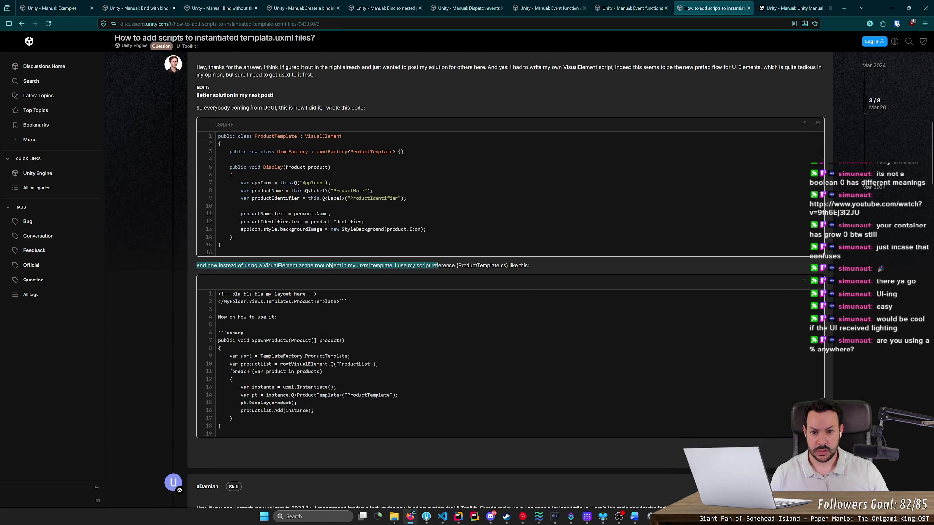
Read the staff advice to upgrade to Unity 2023.2+.
left_click(438, 265)
scroll(346, 301, "down", 5)
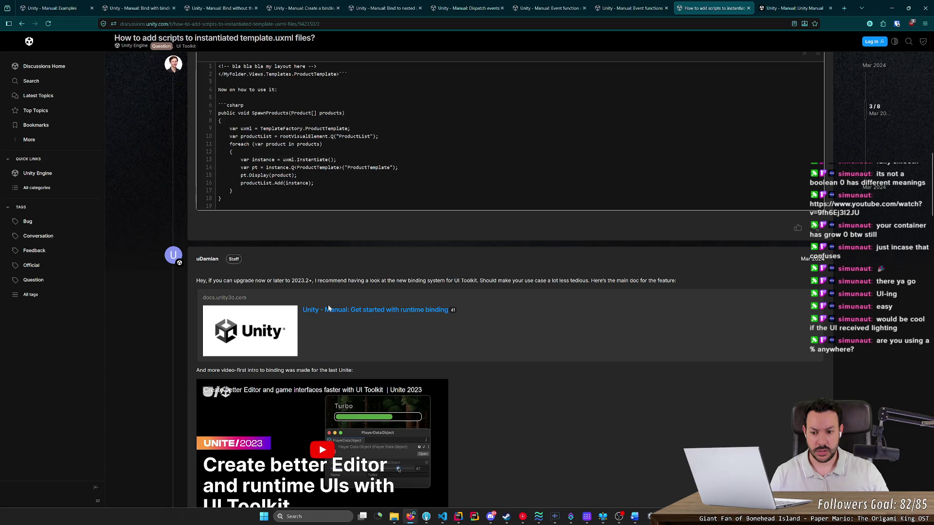
left_click_drag(256, 281, 489, 281)
left_click(494, 290)
Open the 'Encapsulate UXML documents with logic' manual page in a new tab and view it.
scroll(481, 301, "down", 3)
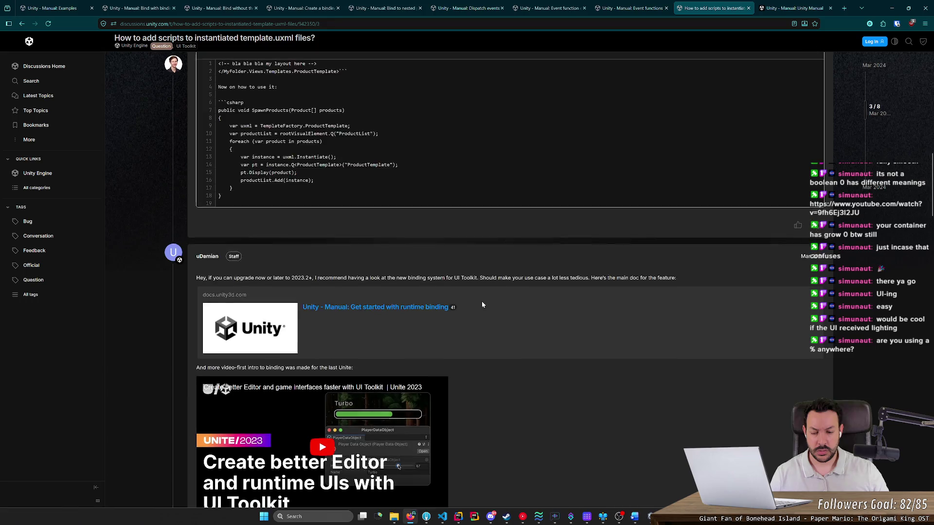
scroll(445, 327, "down", 4)
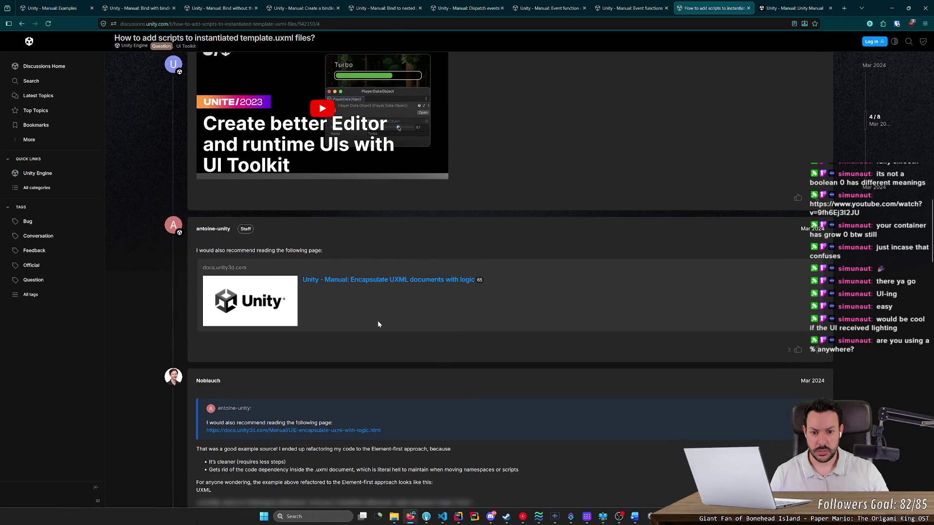
scroll(379, 317, "down", 2)
middle_click(414, 207)
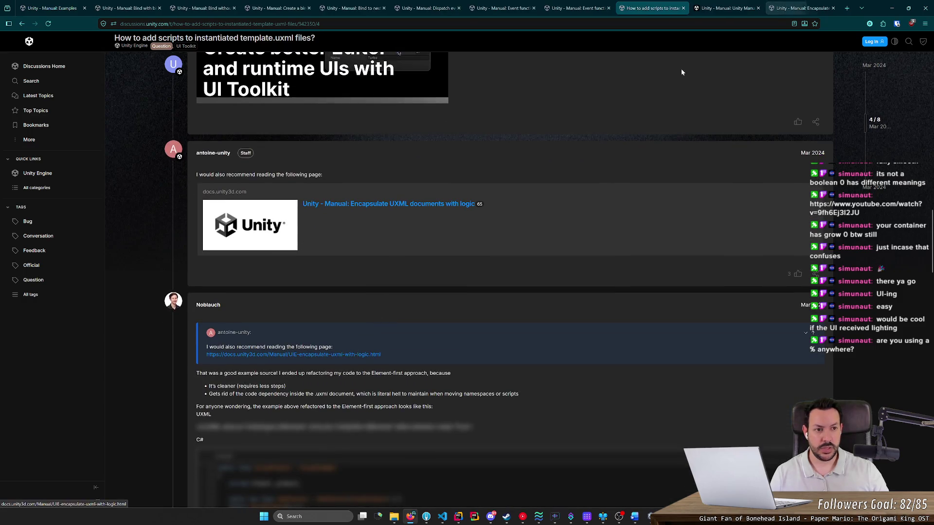
left_click(787, 10)
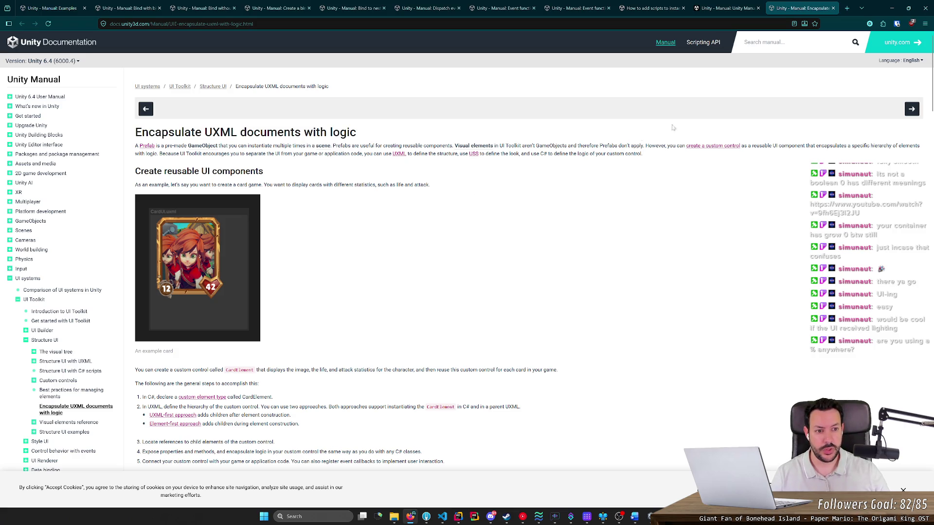
Glance at the linked 'create a custom control' page, then close that tab.
middle_click(715, 146)
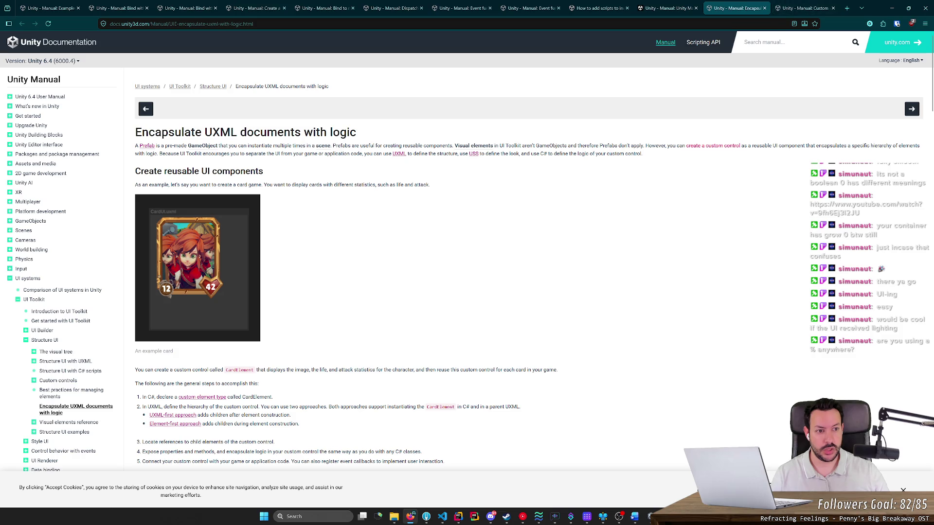
left_click(796, 11)
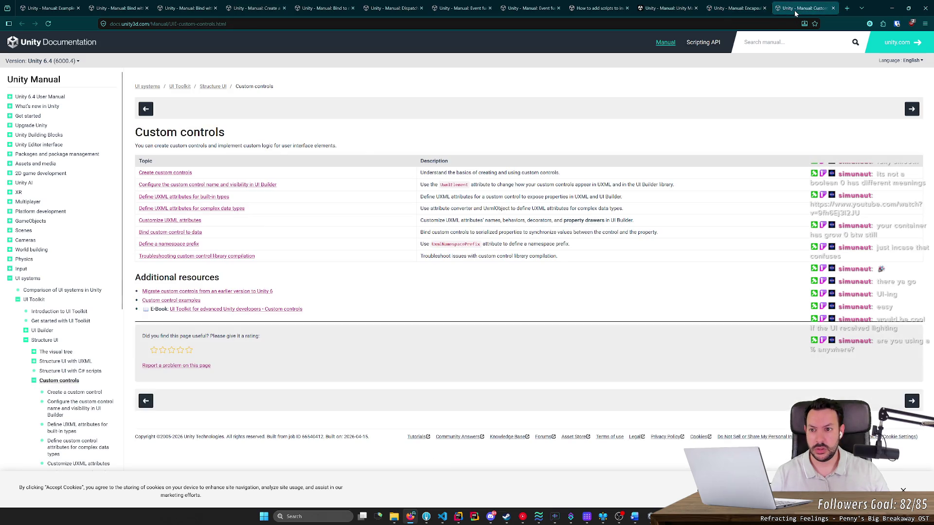
middle_click(796, 12)
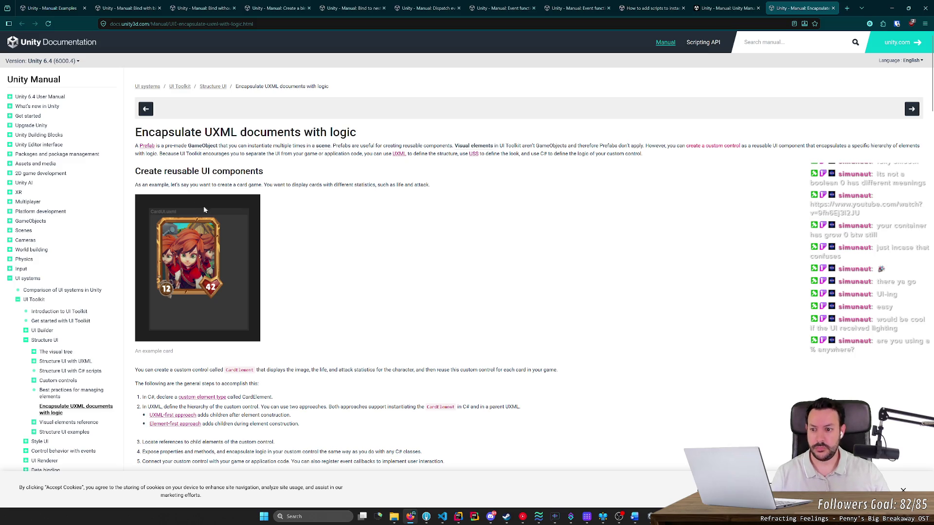
Scroll down to the UXML-first approach section with the CardElement class code.
scroll(204, 210, "down", 2)
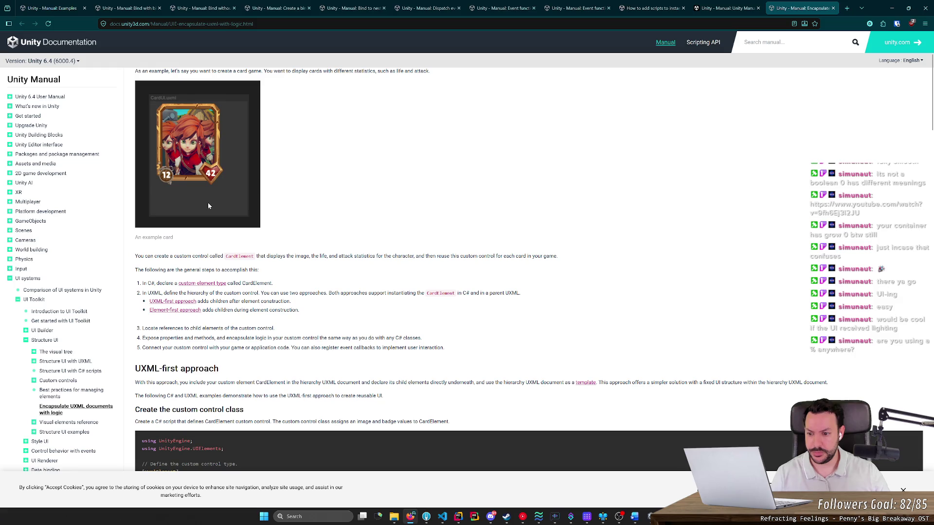
scroll(208, 206, "down", 2)
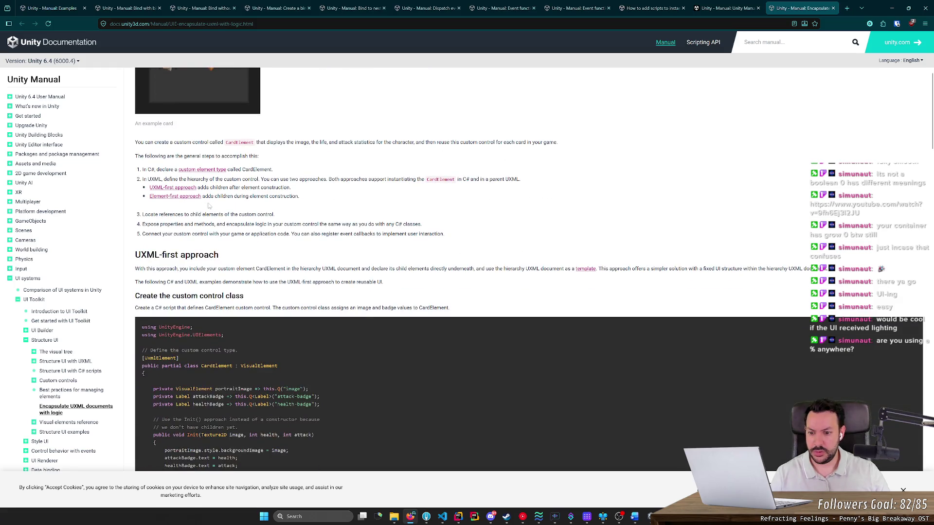
scroll(208, 205, "down", 1)
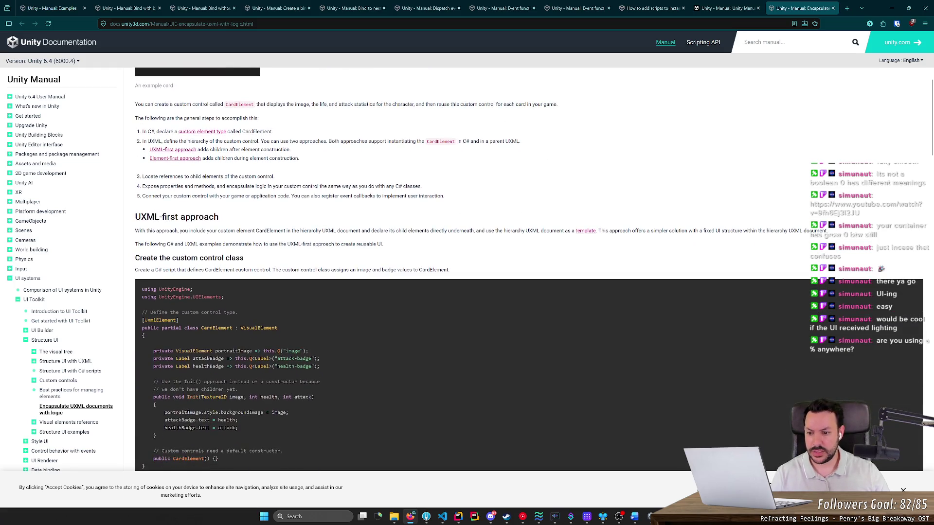
scroll(208, 206, "down", 2)
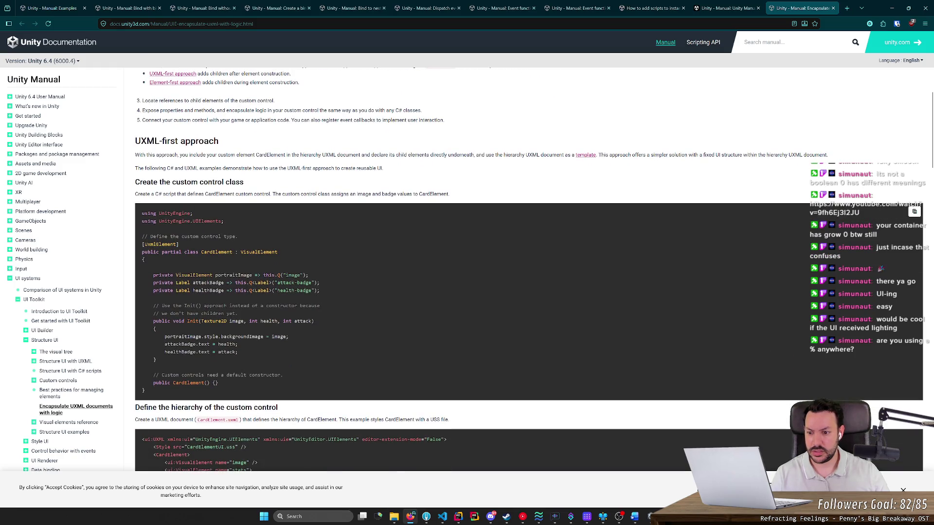